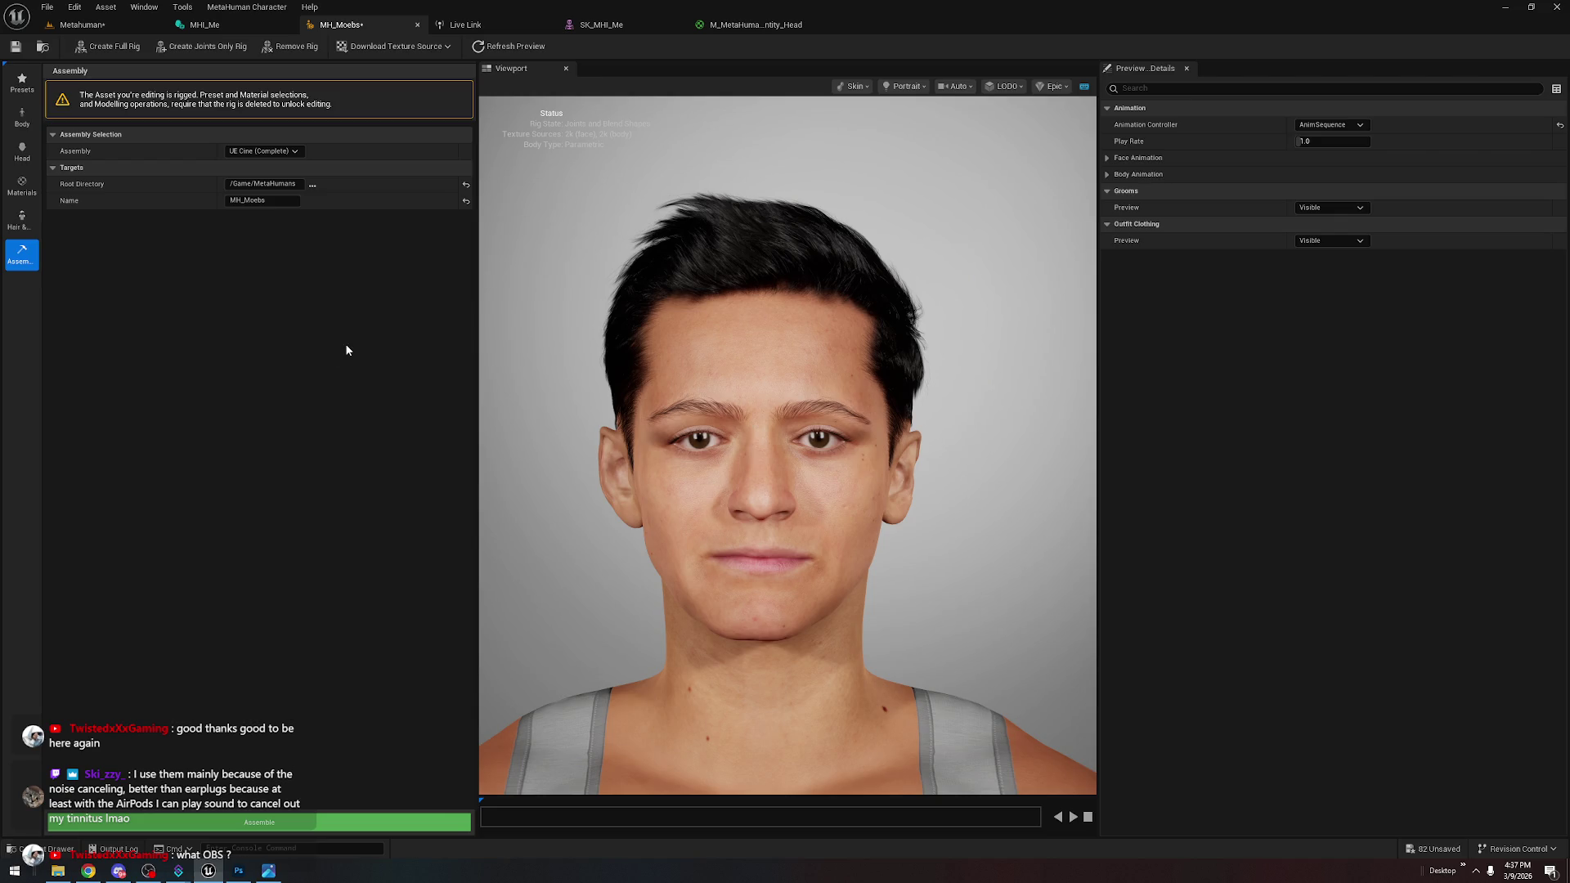
Look over the Metahuman level and focus the Content folder in the content library
left_click(110, 23)
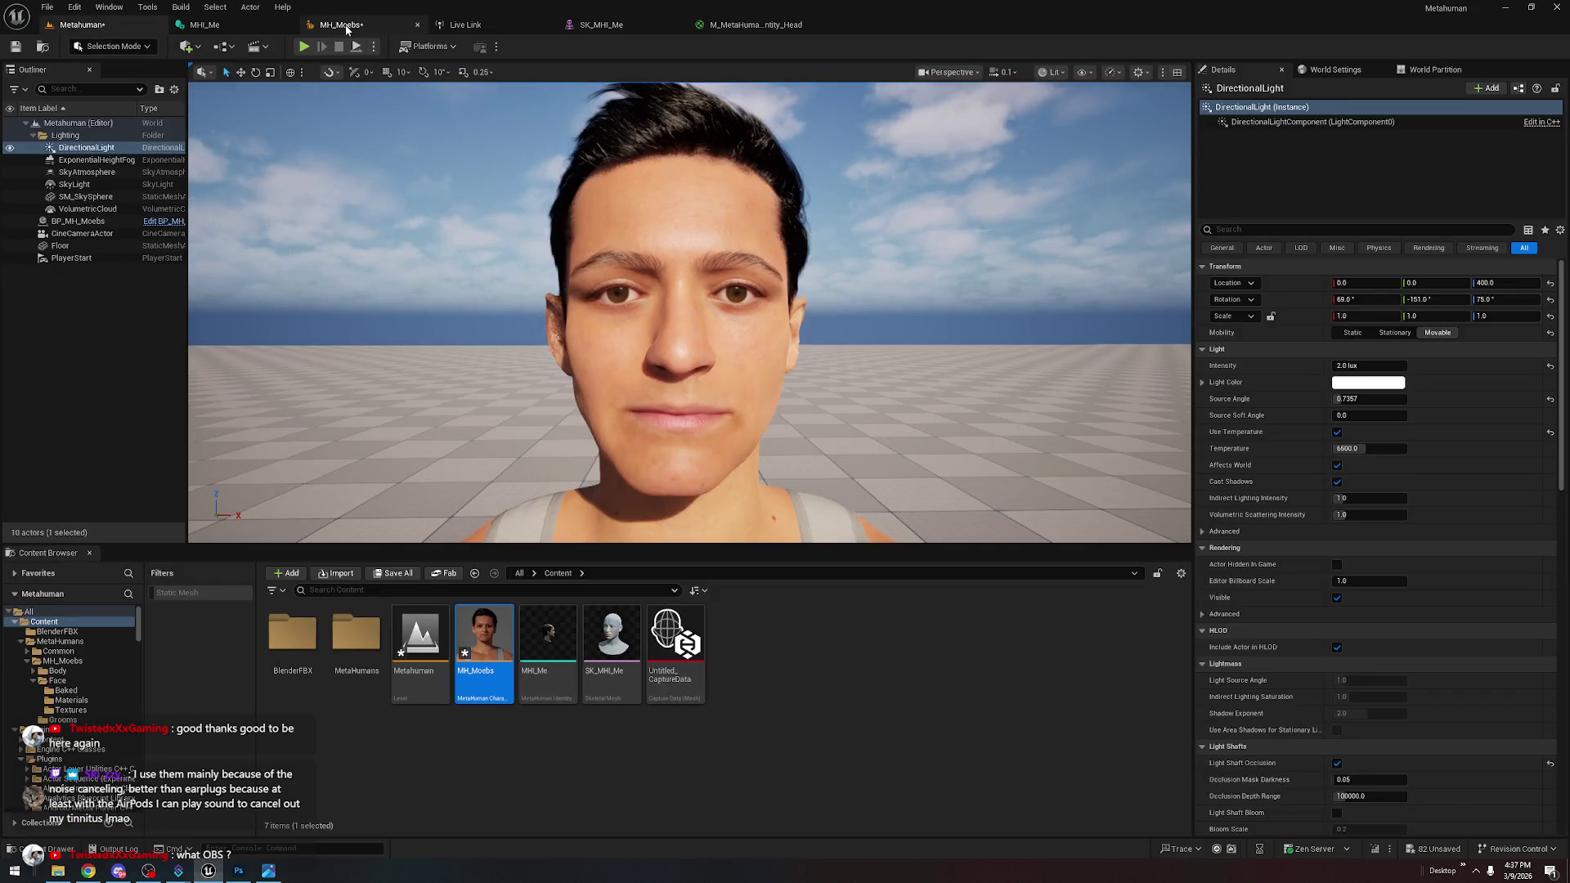
left_click(347, 23)
left_click(80, 23)
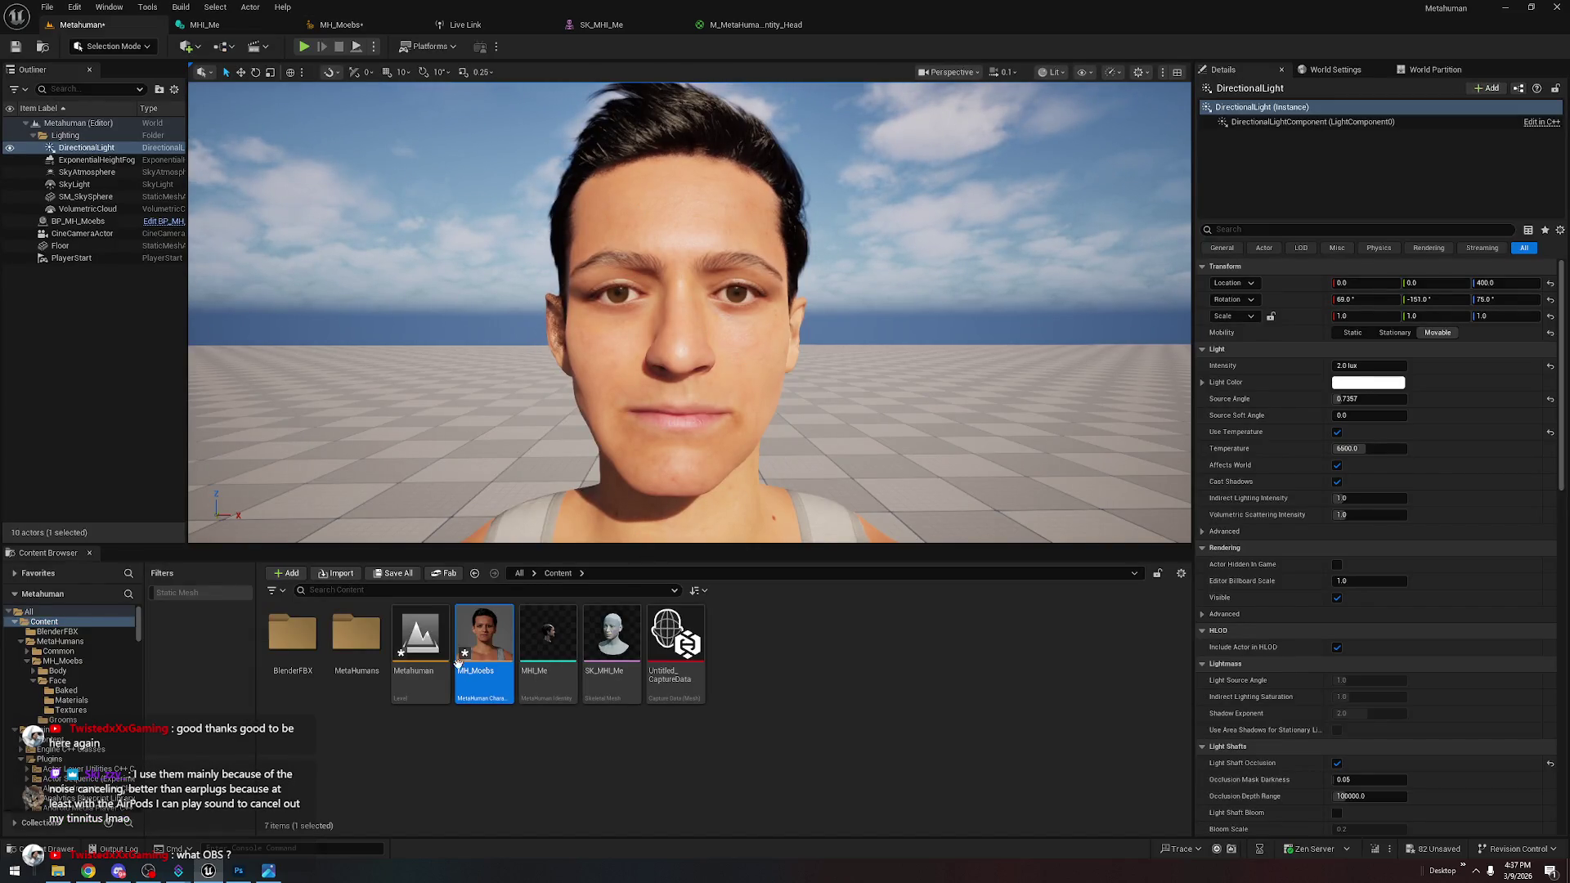
scroll(691, 520, "up", 3)
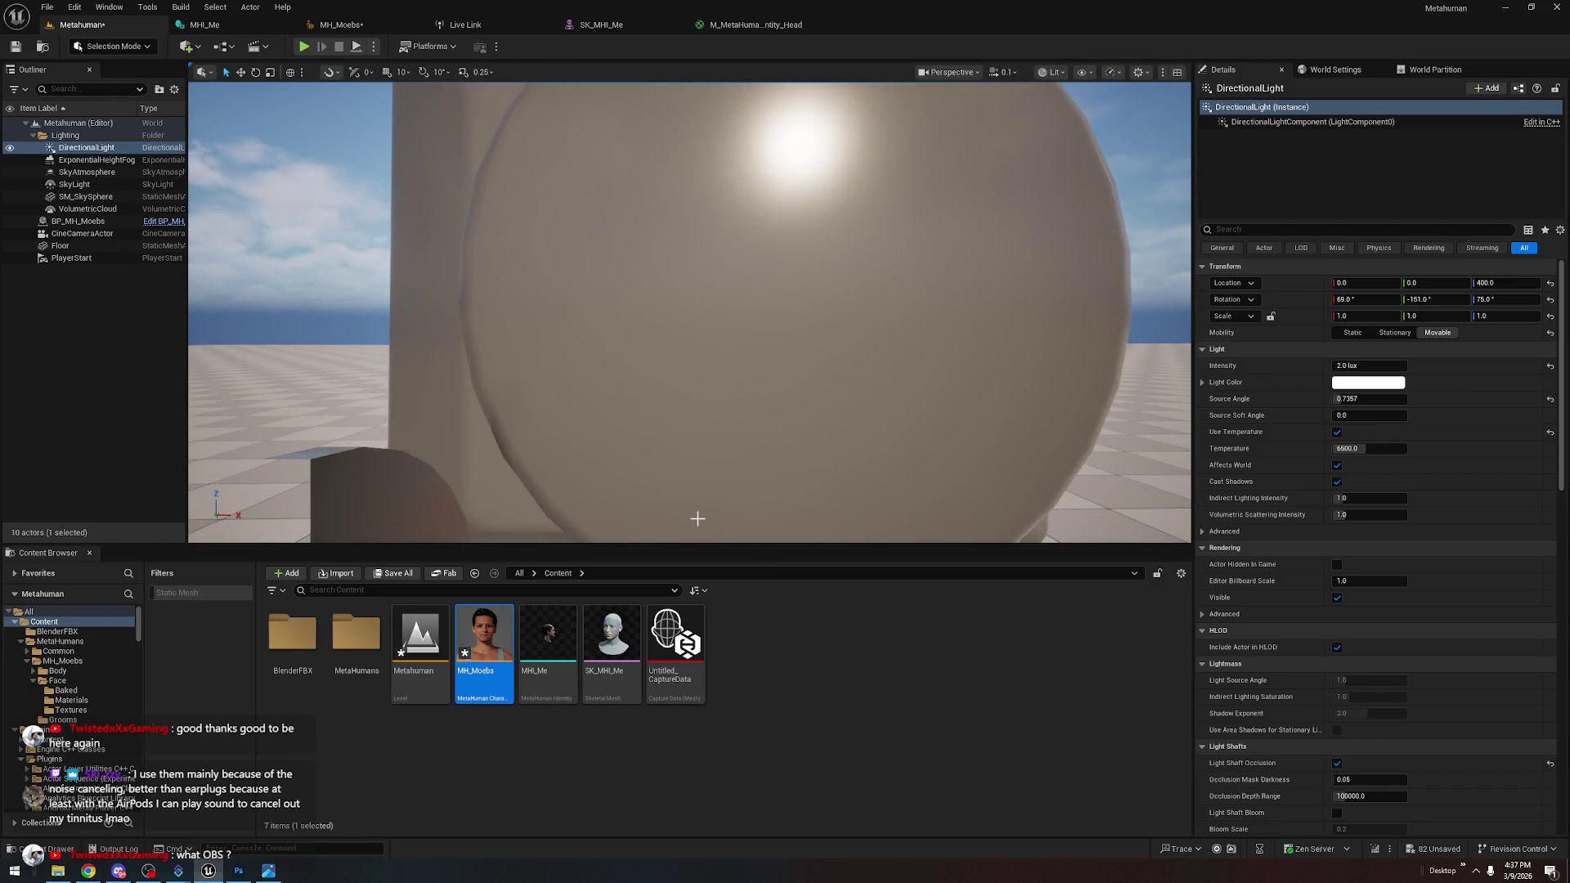
scroll(686, 530, "up", 2)
scroll(621, 396, "down", 3)
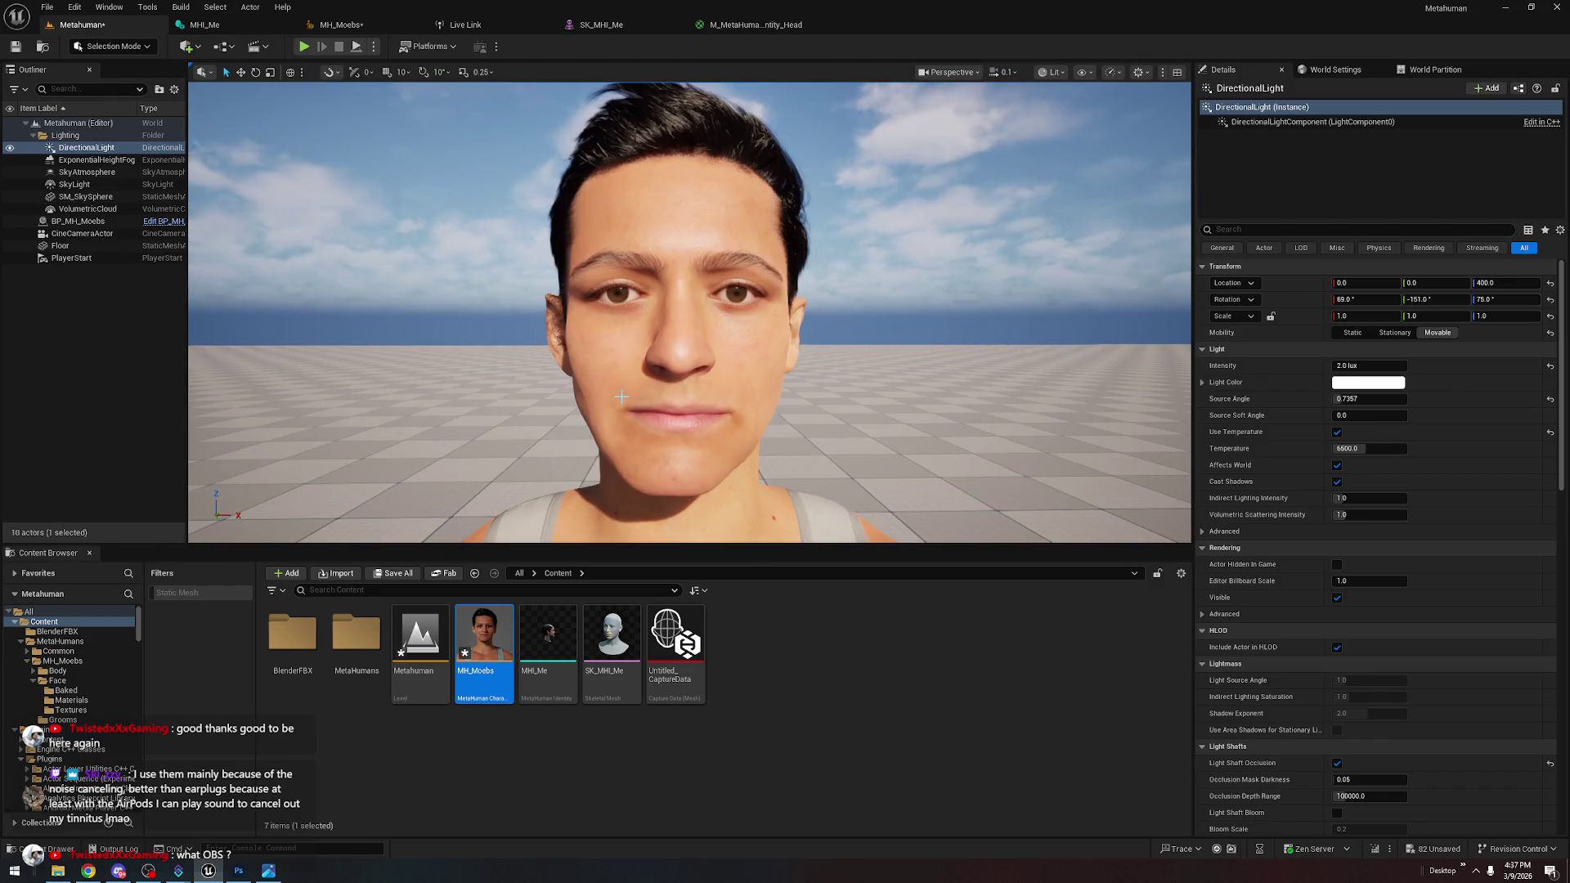
left_click(56, 623)
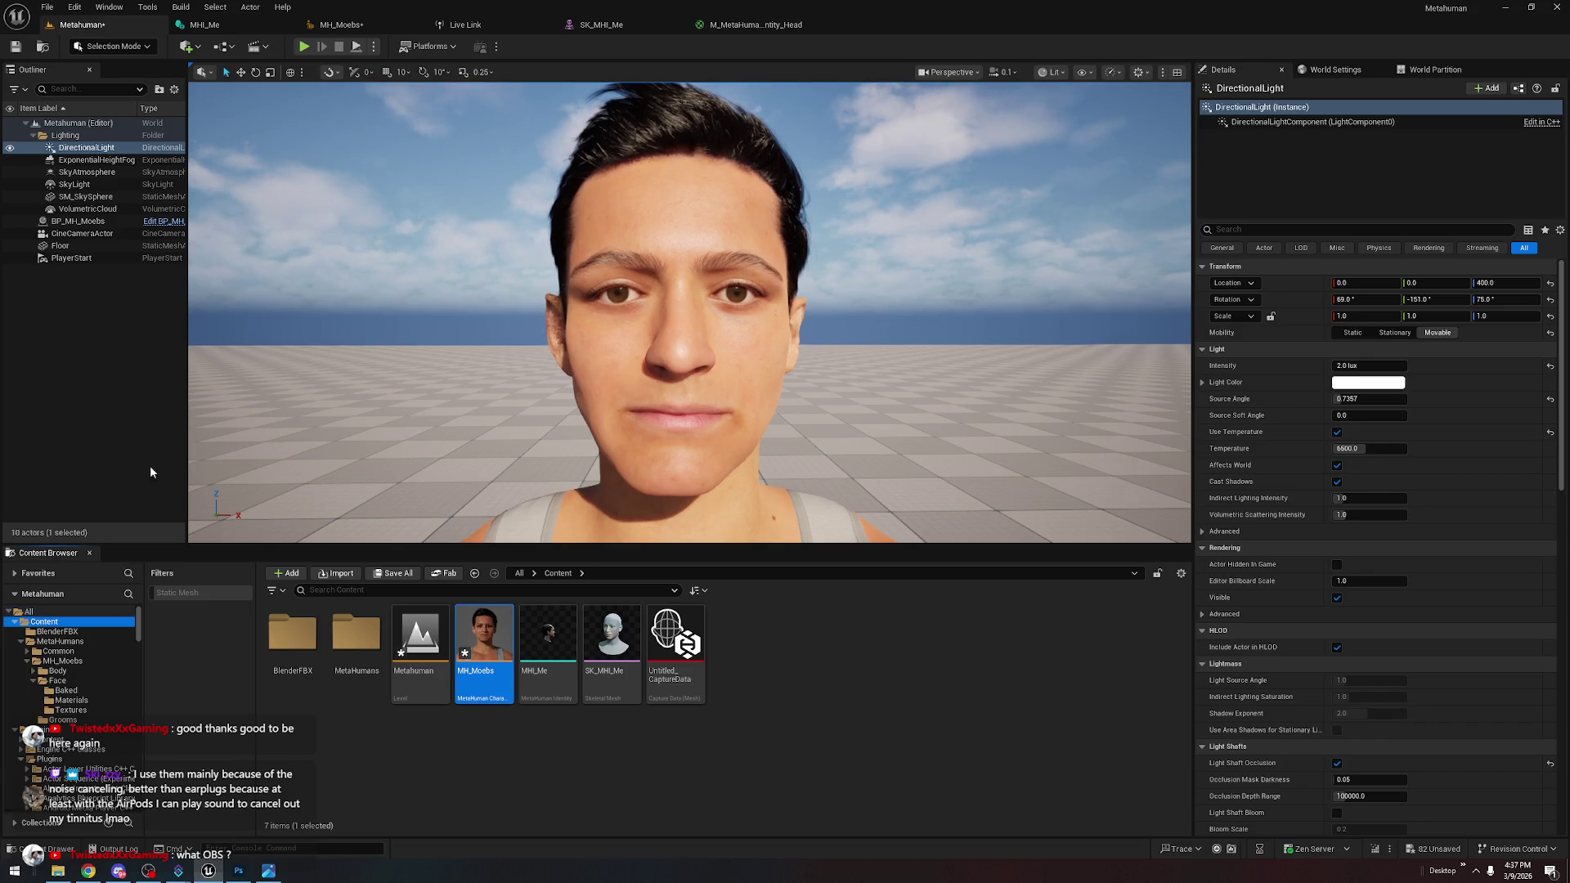
Save the MH_Moebs character asset and close its editor
left_click(364, 24)
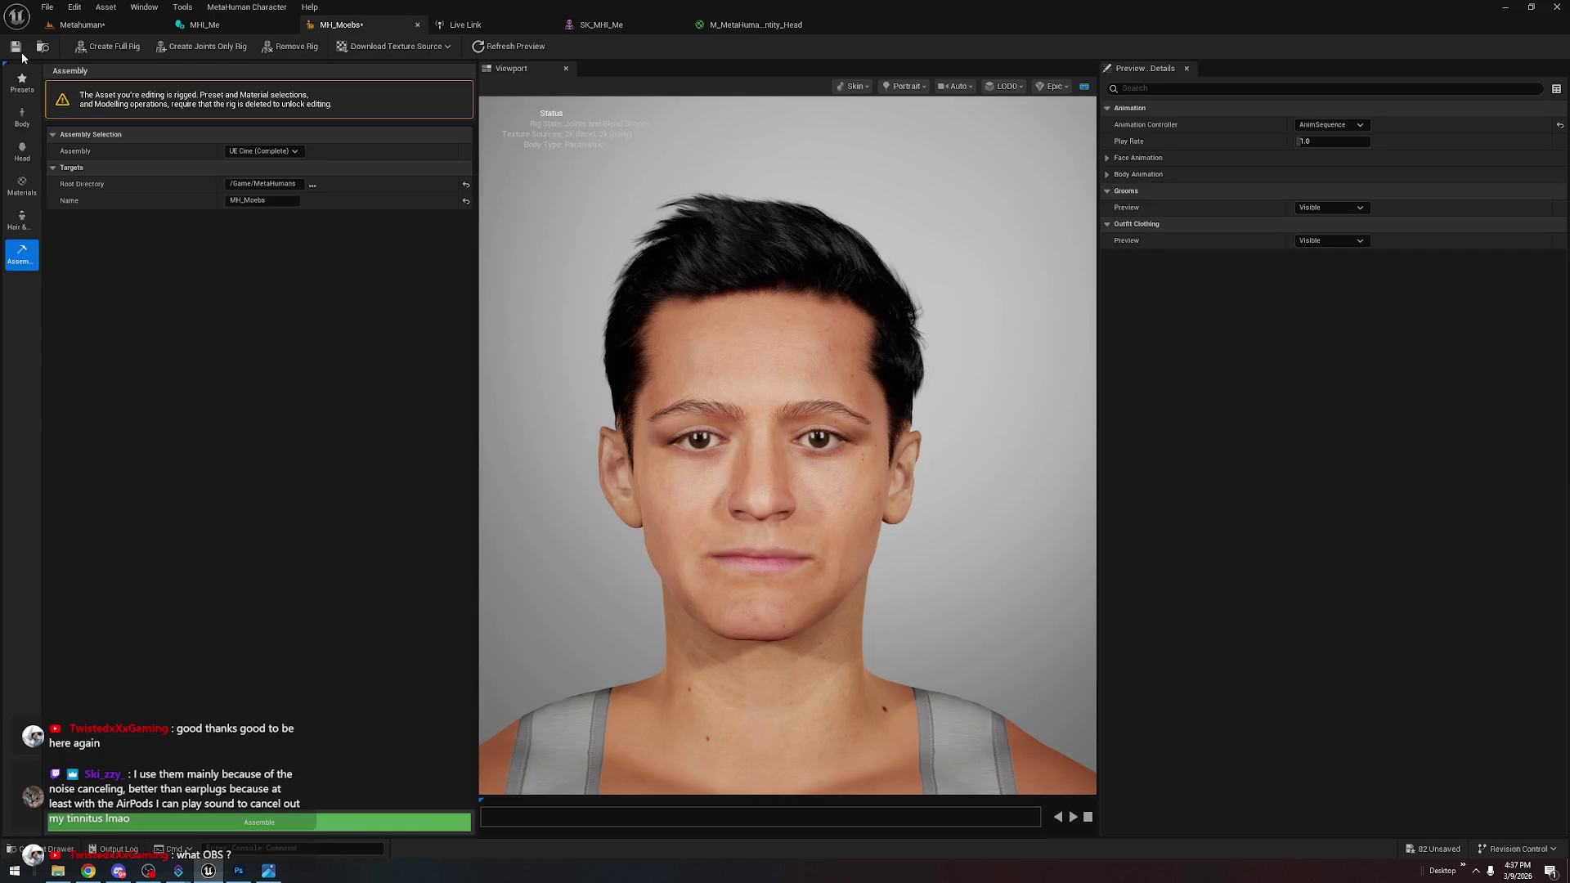
left_click(18, 49)
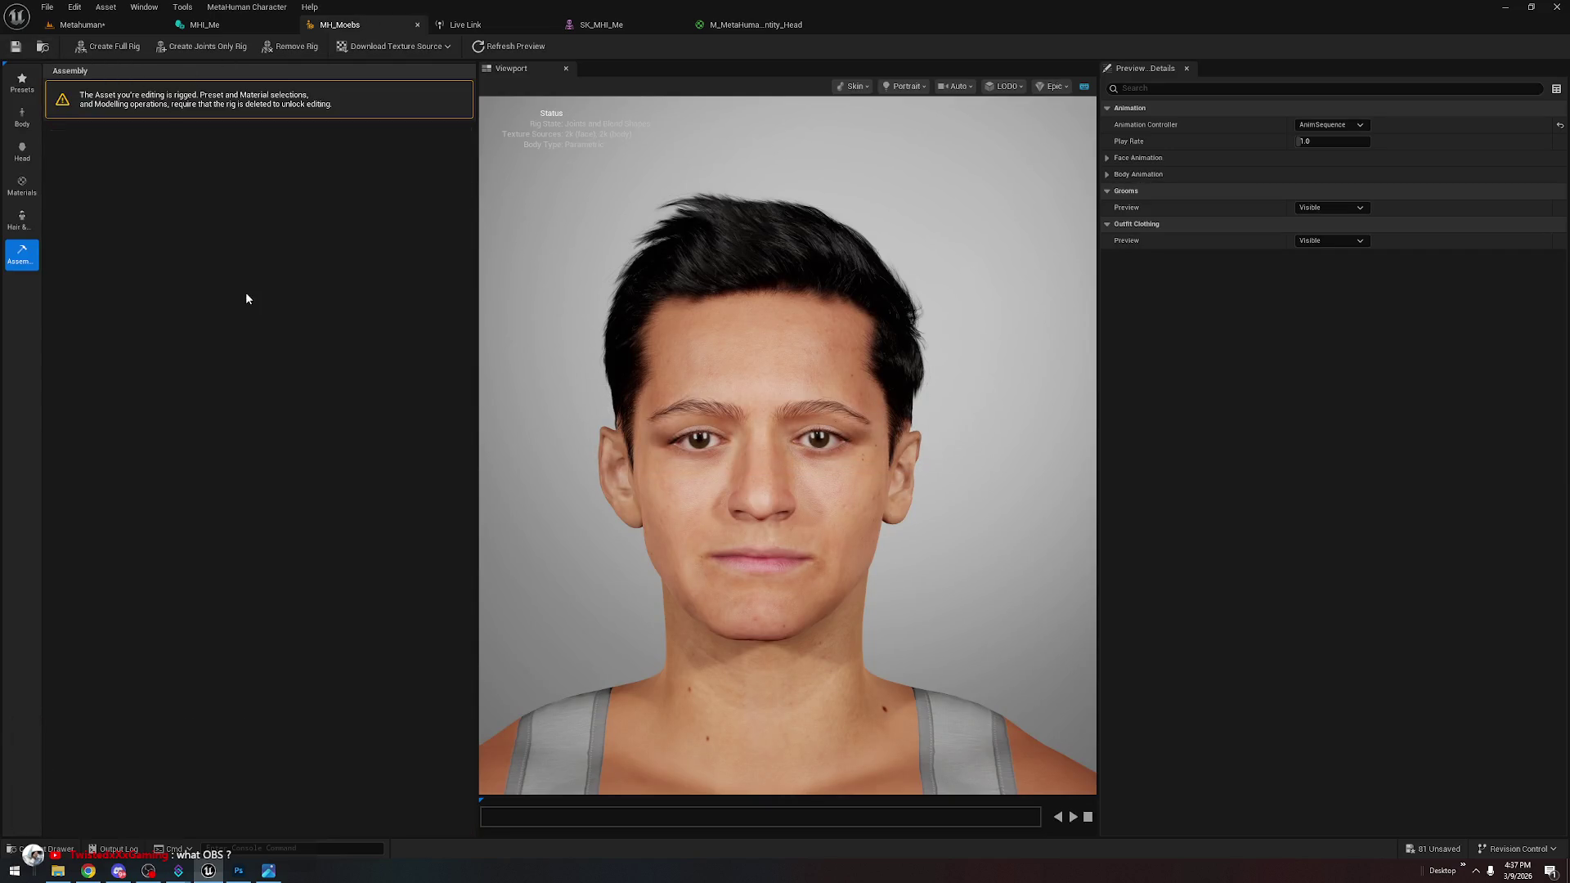
left_click(417, 25)
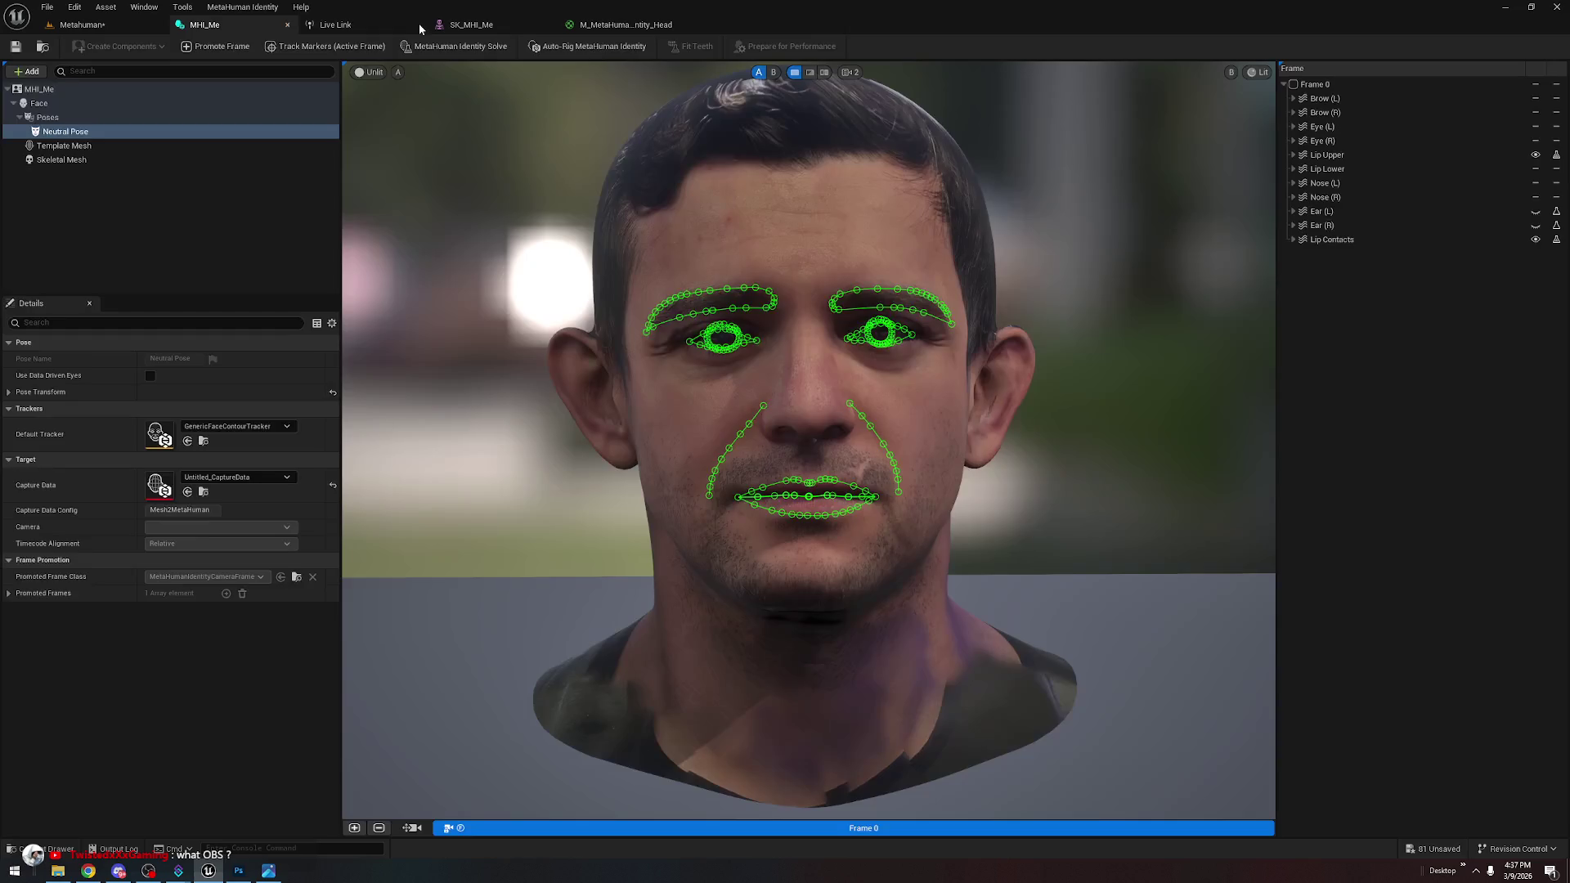
Close the MHI_Me identity, SK_MHI_Me skeletal mesh and head material editors
left_click(288, 26)
left_click(341, 25)
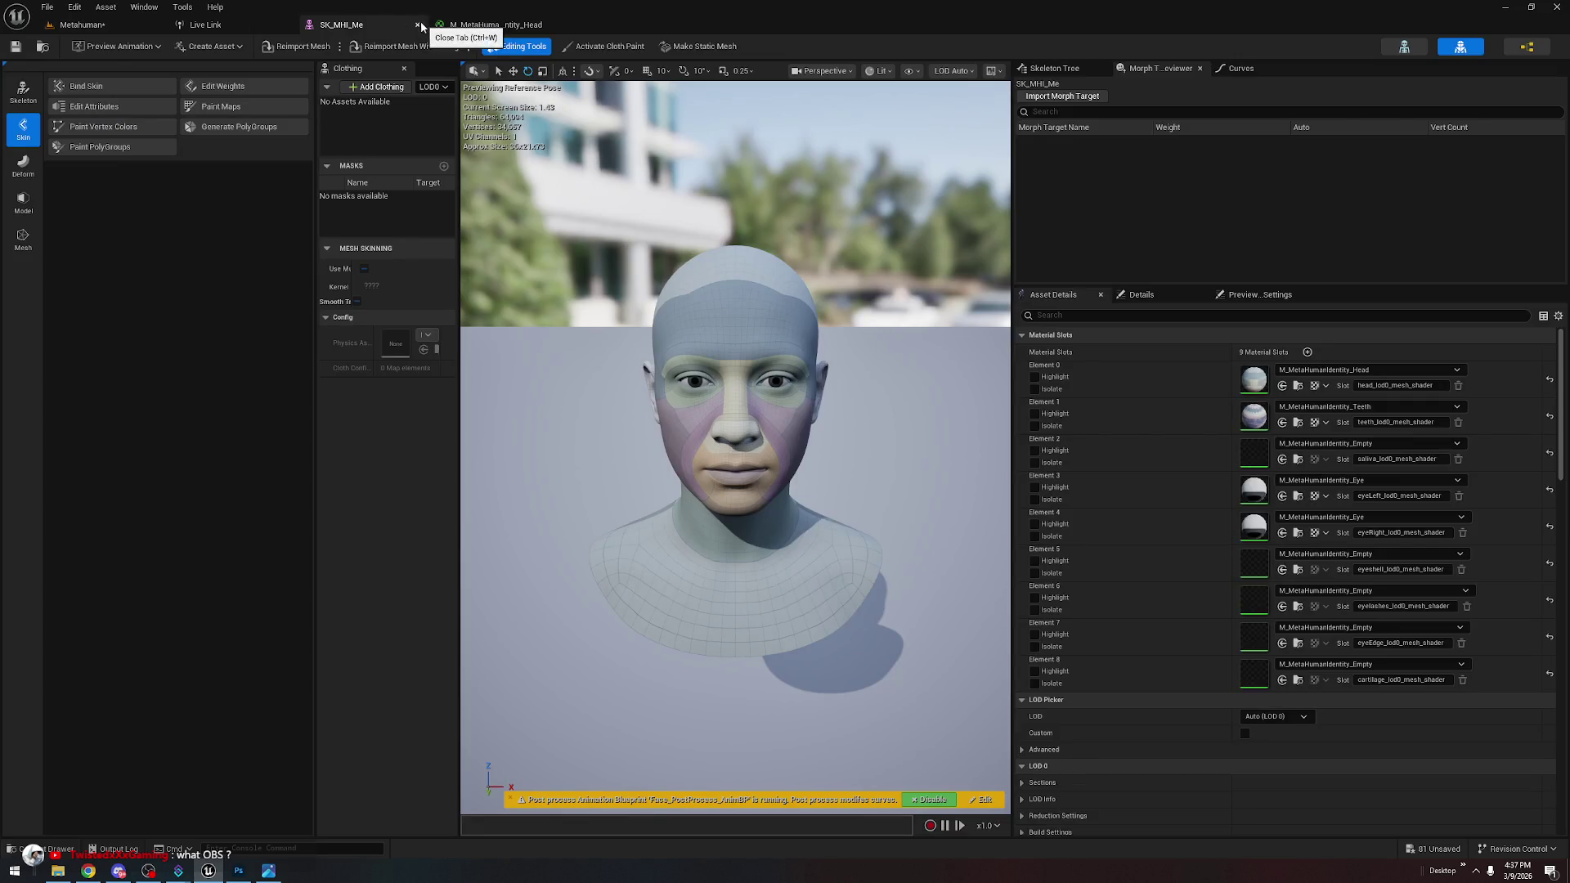
left_click(418, 25)
left_click(418, 25)
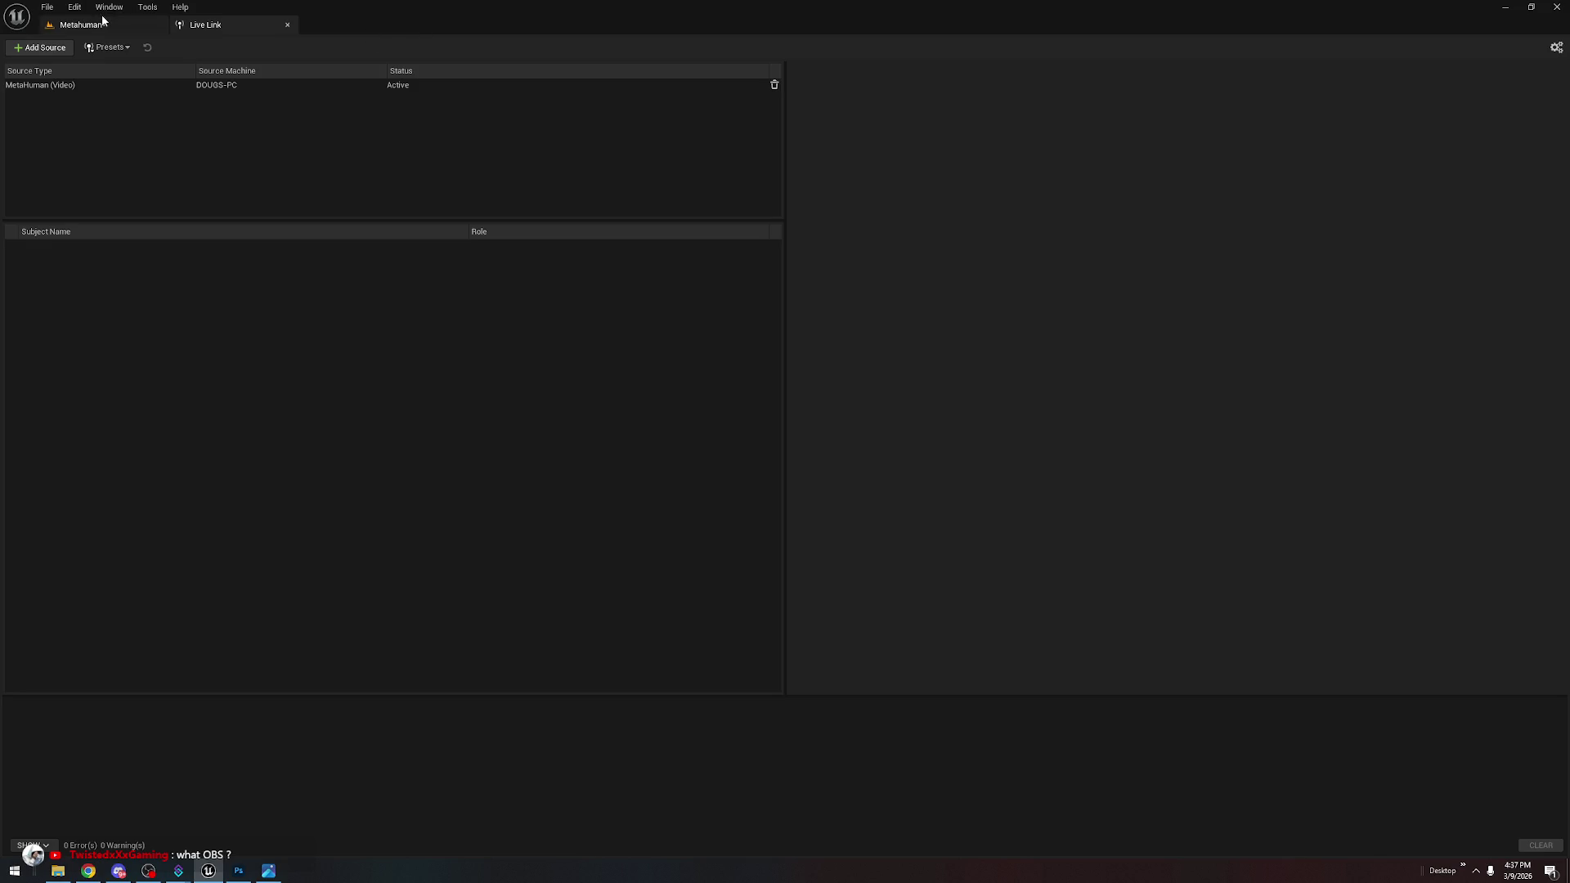
Browse the content library to MetaHumans > MH_Moebs > Face > Baked, then bring up File Explorer
left_click(90, 24)
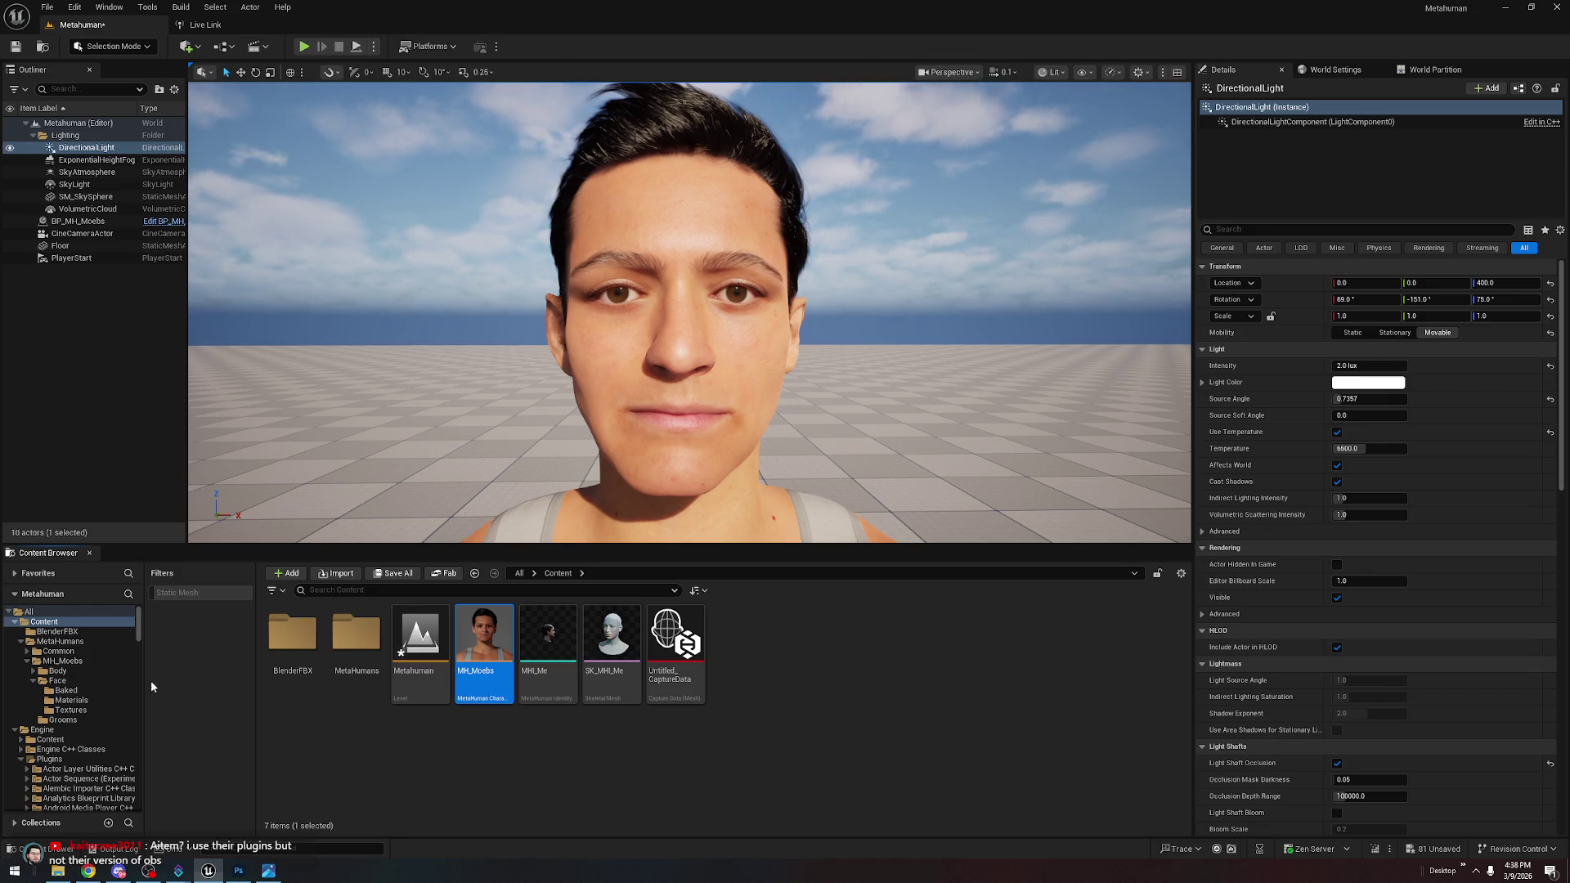
left_click(340, 630)
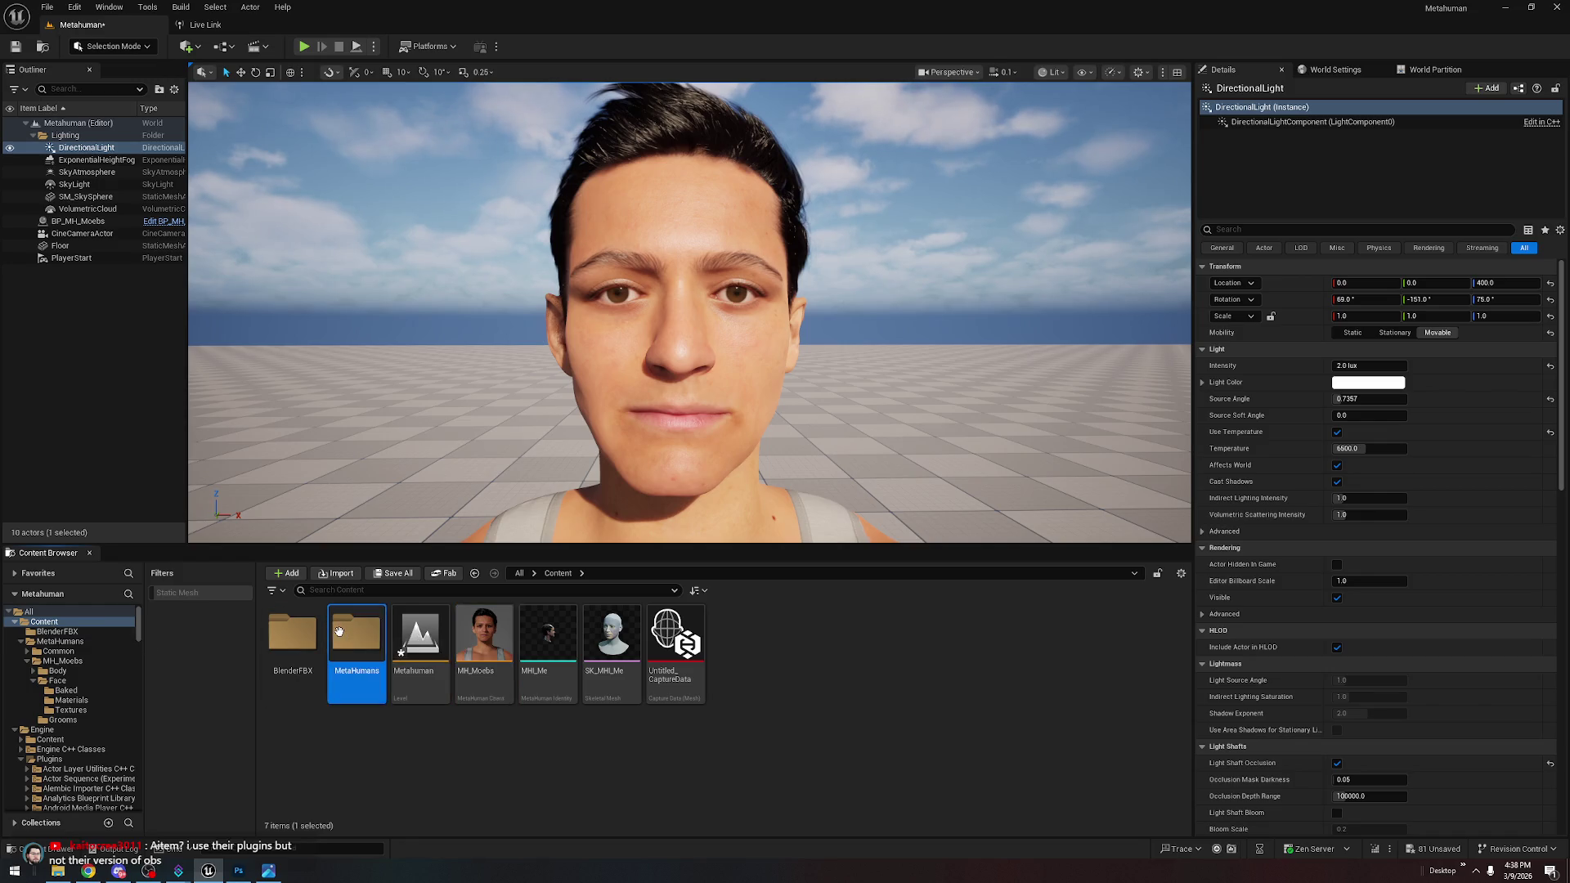
double_click(340, 631)
double_click(343, 631)
double_click(370, 636)
double_click(293, 634)
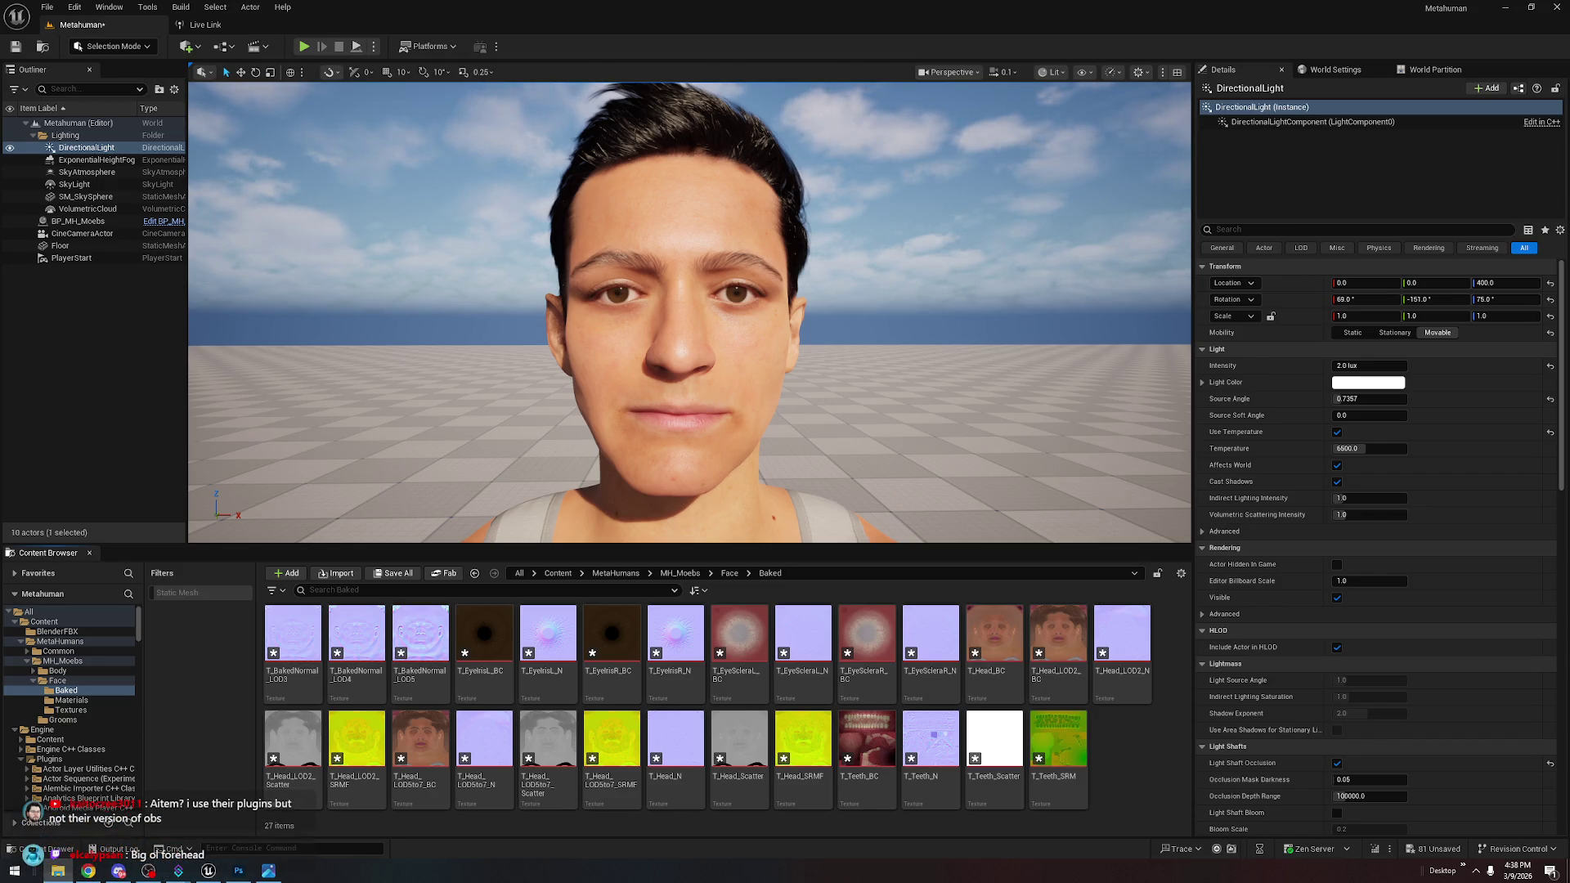
left_click(57, 871)
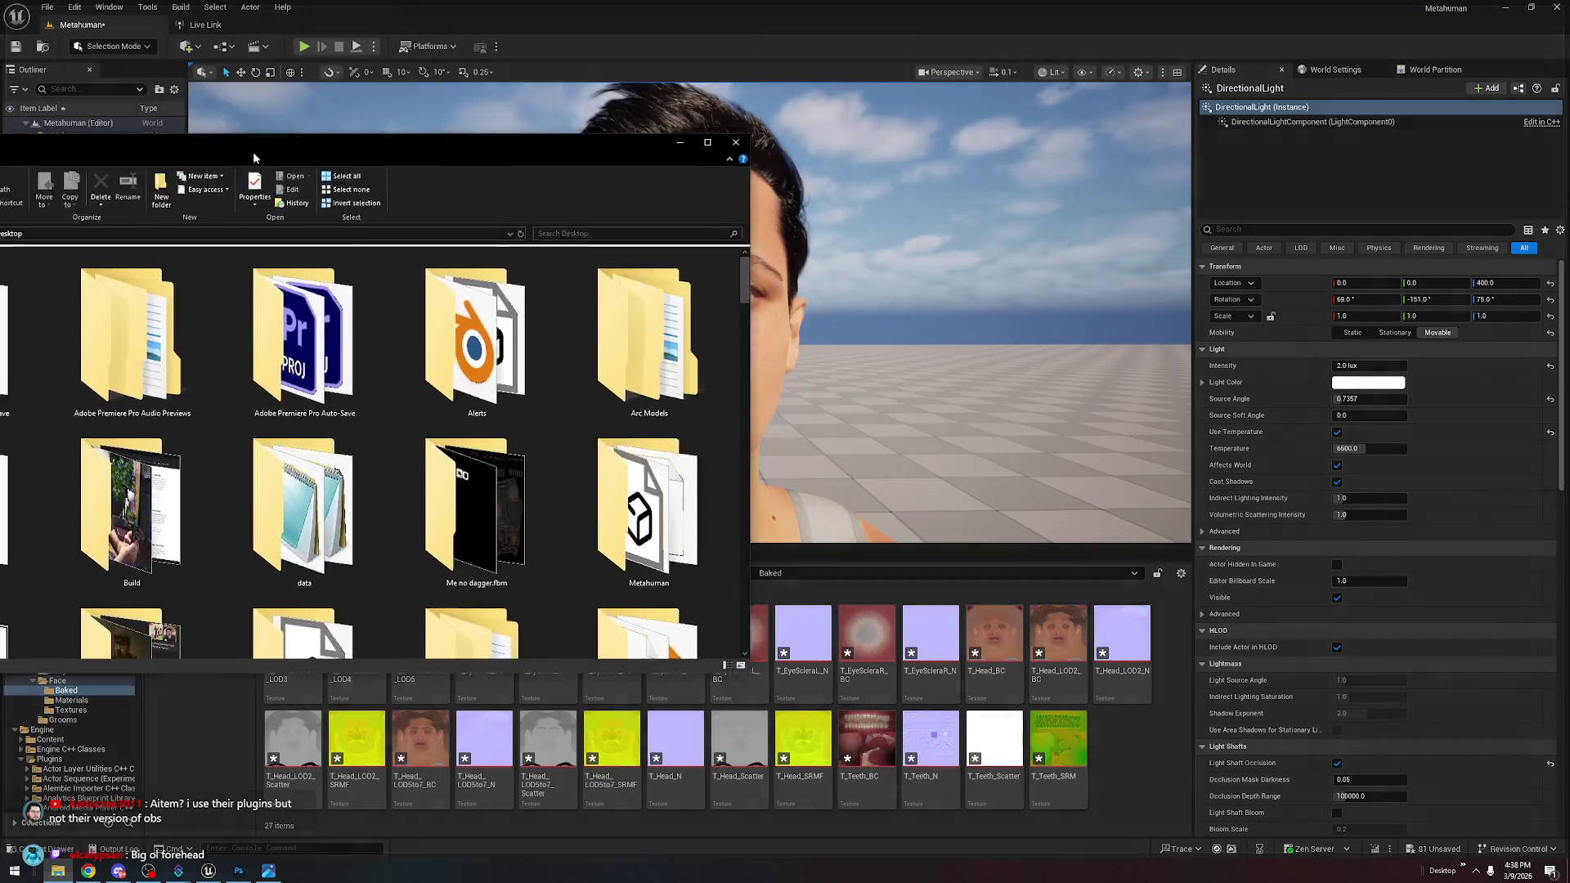
left_click(57, 871)
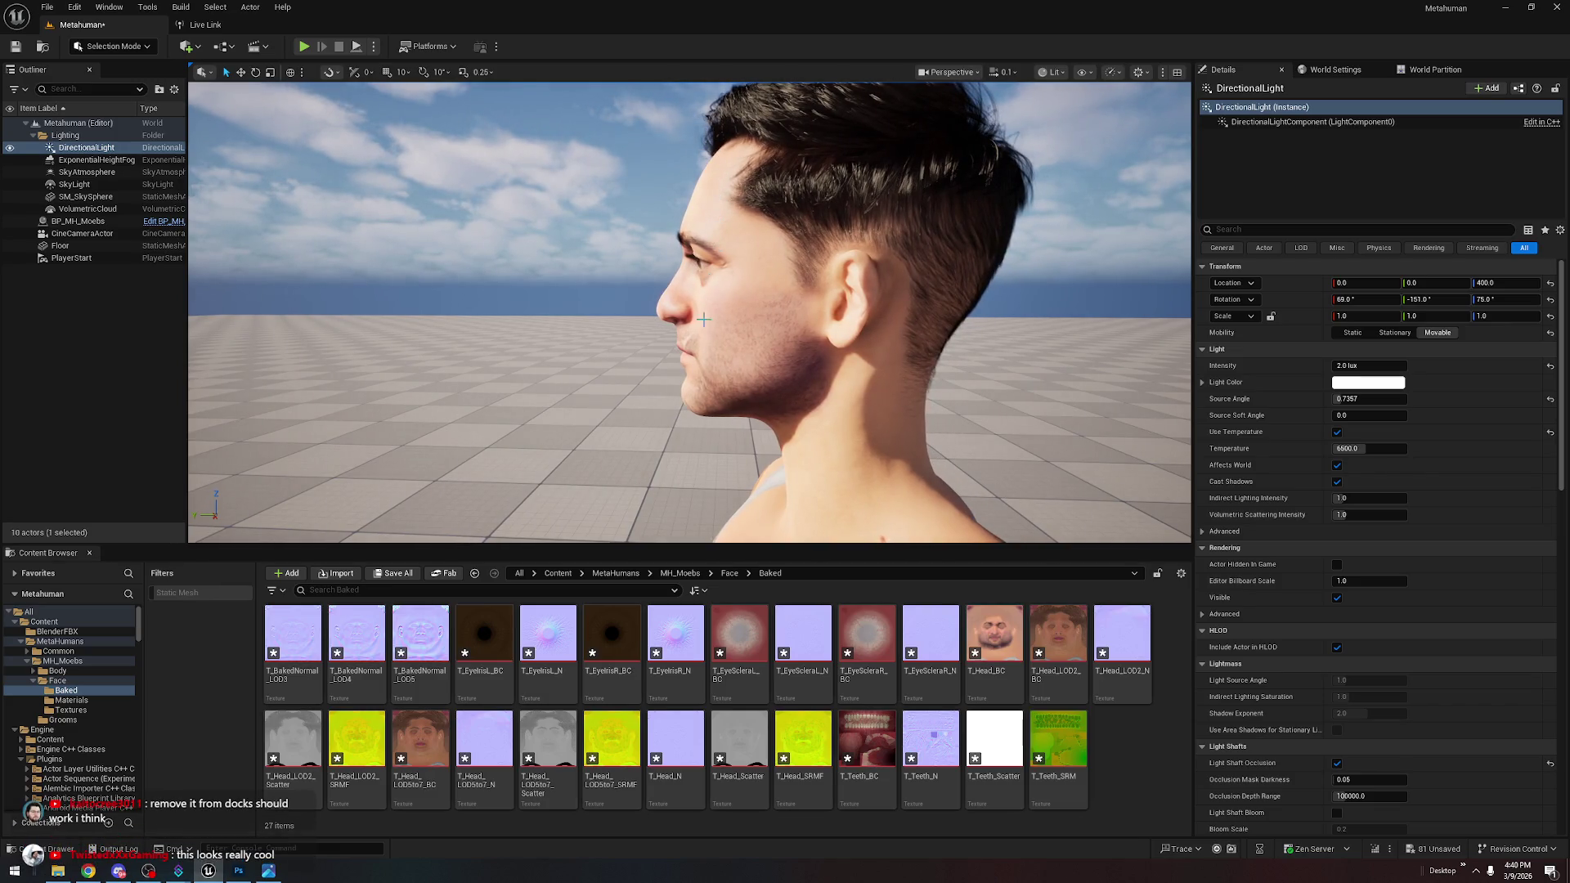
left_click(269, 872)
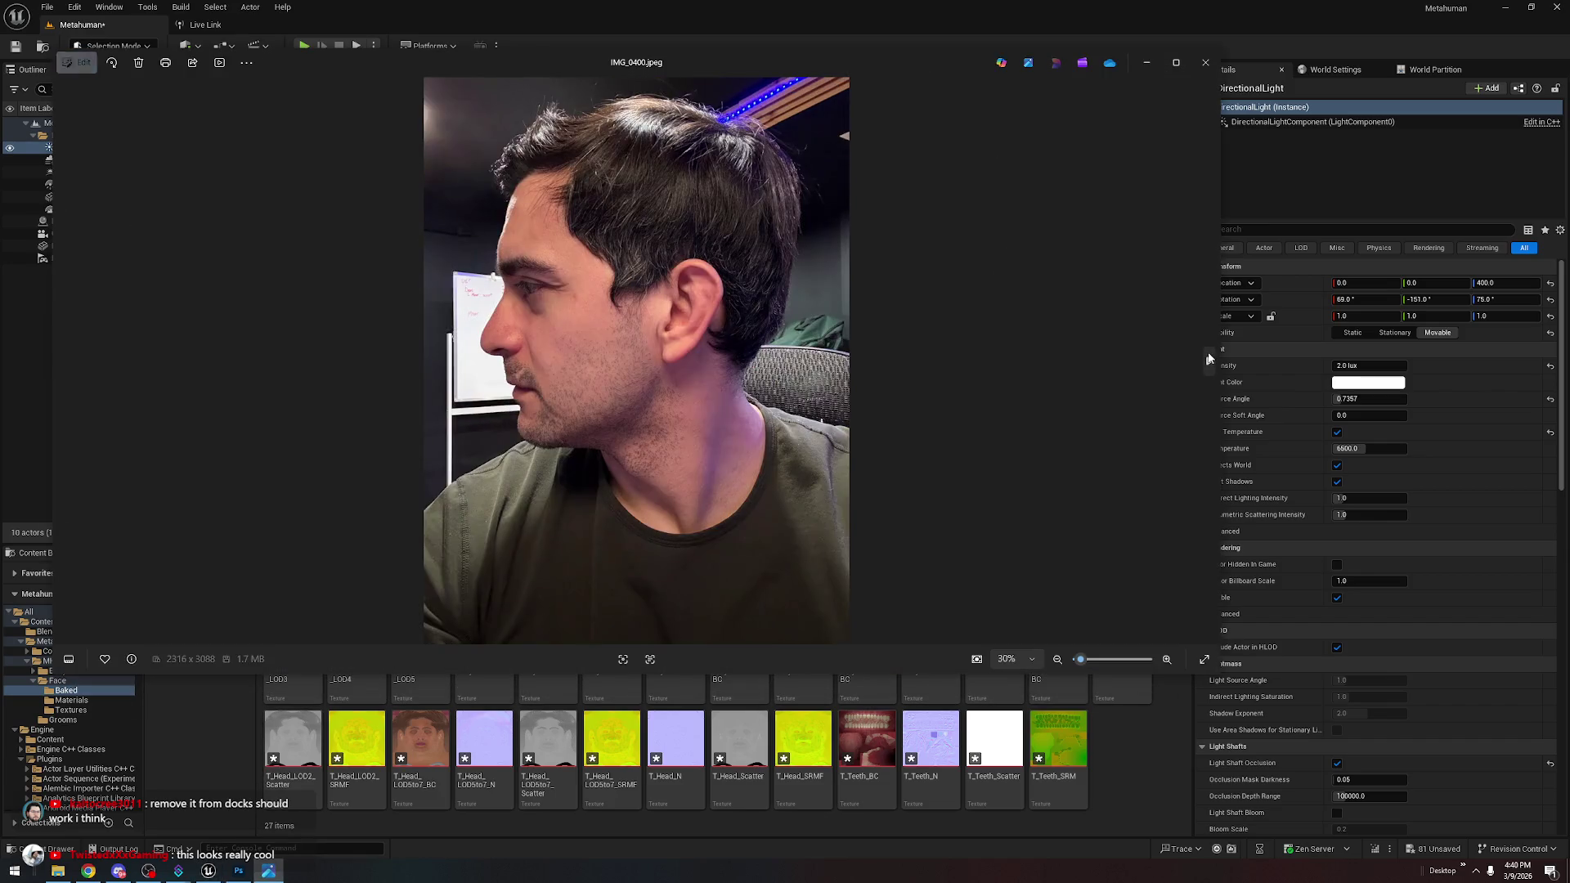
left_click(695, 42)
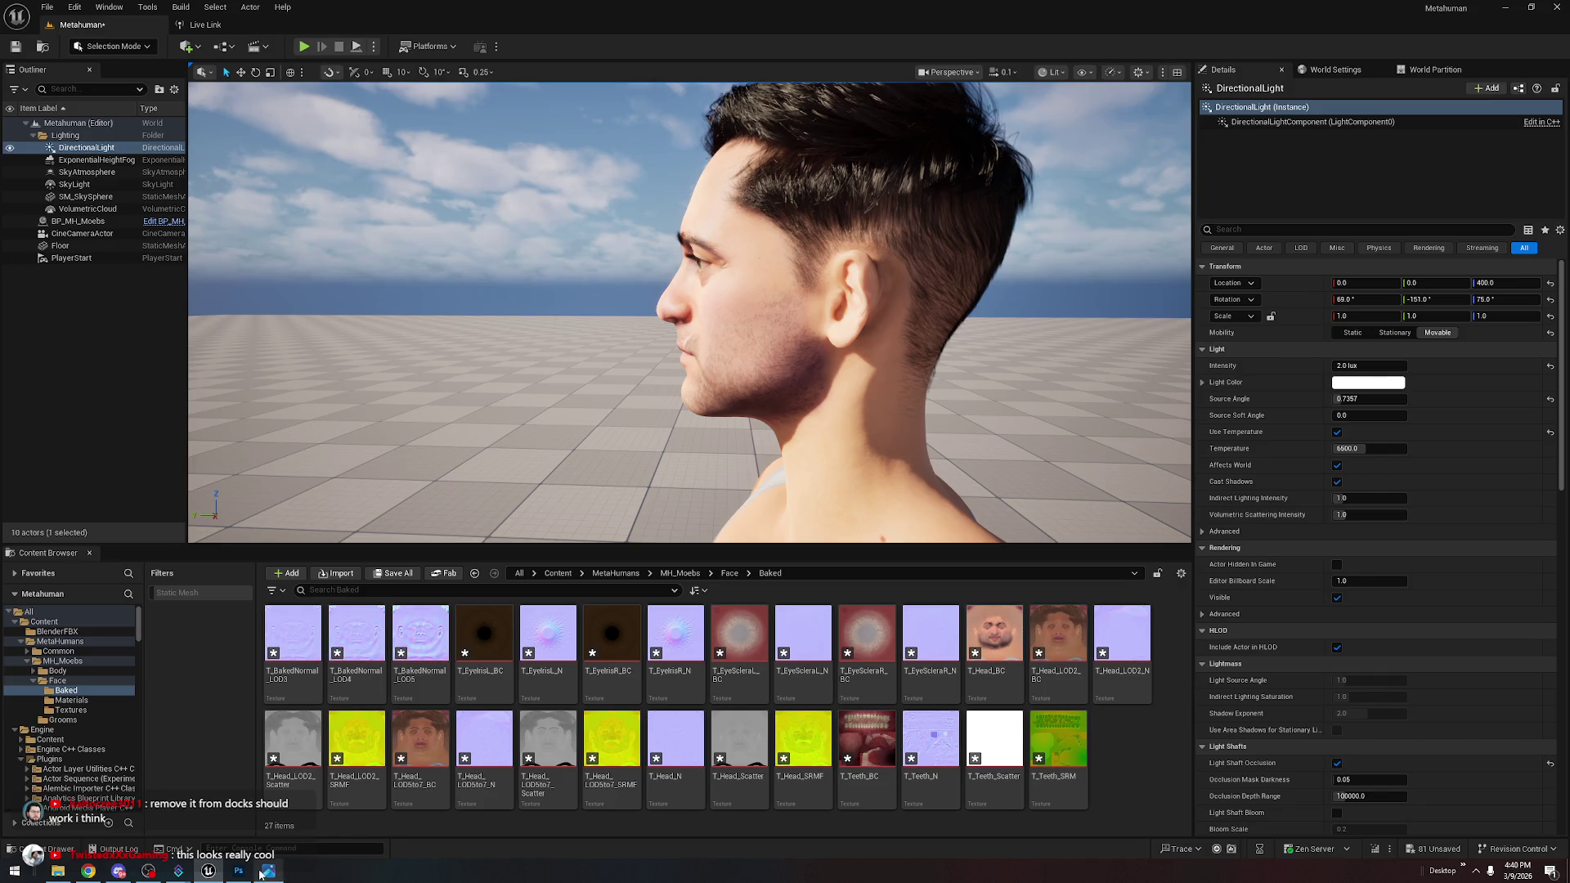
left_click(260, 875)
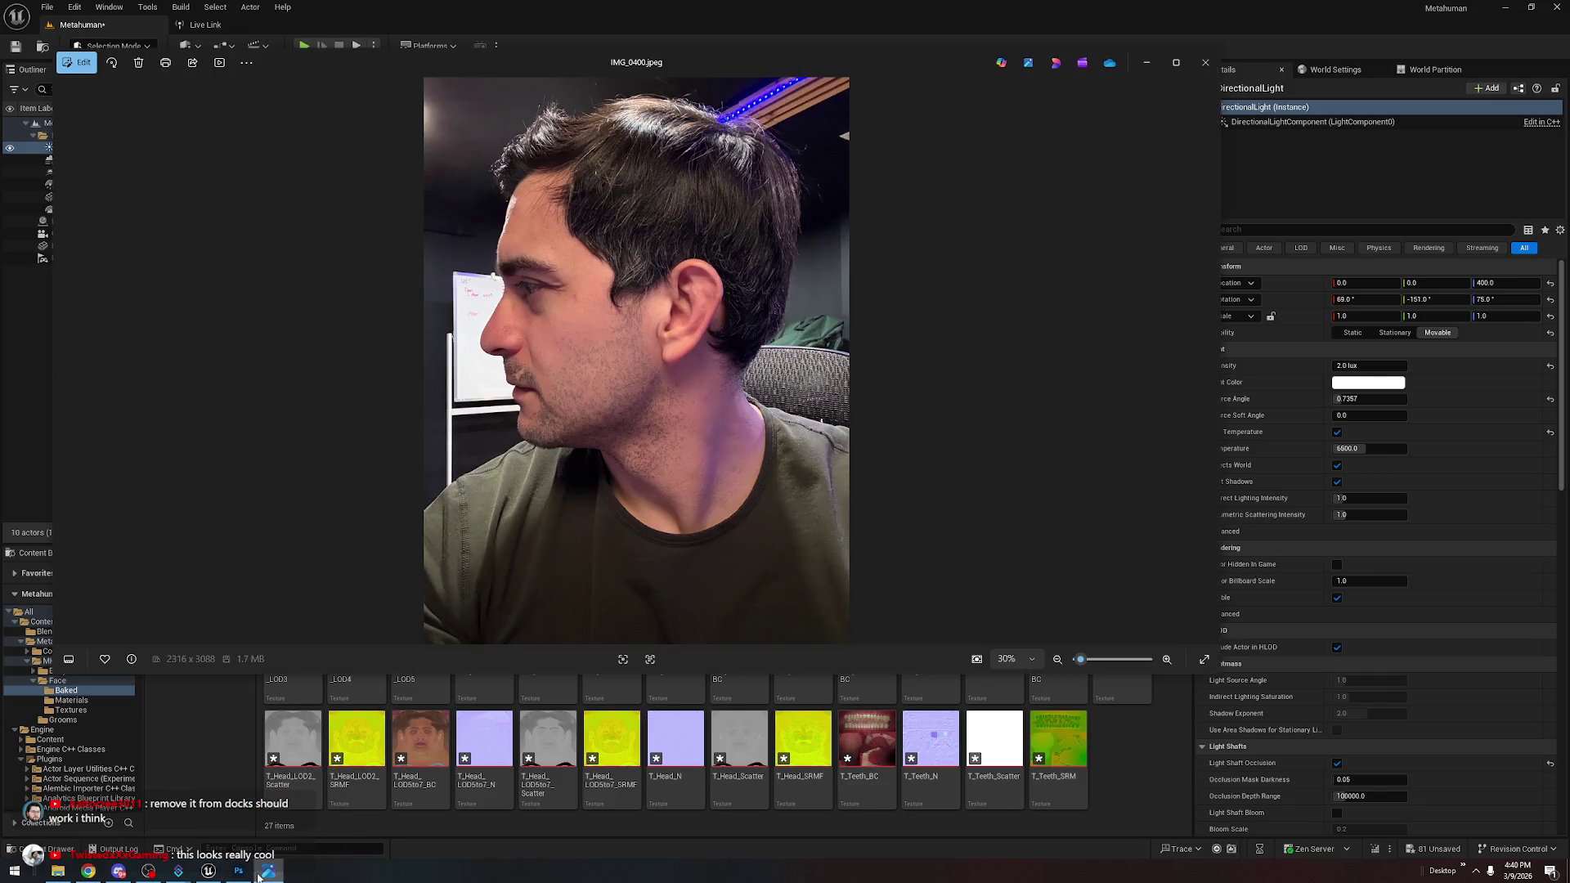
left_click(261, 875)
left_click(252, 873)
left_click(252, 874)
left_click(268, 873)
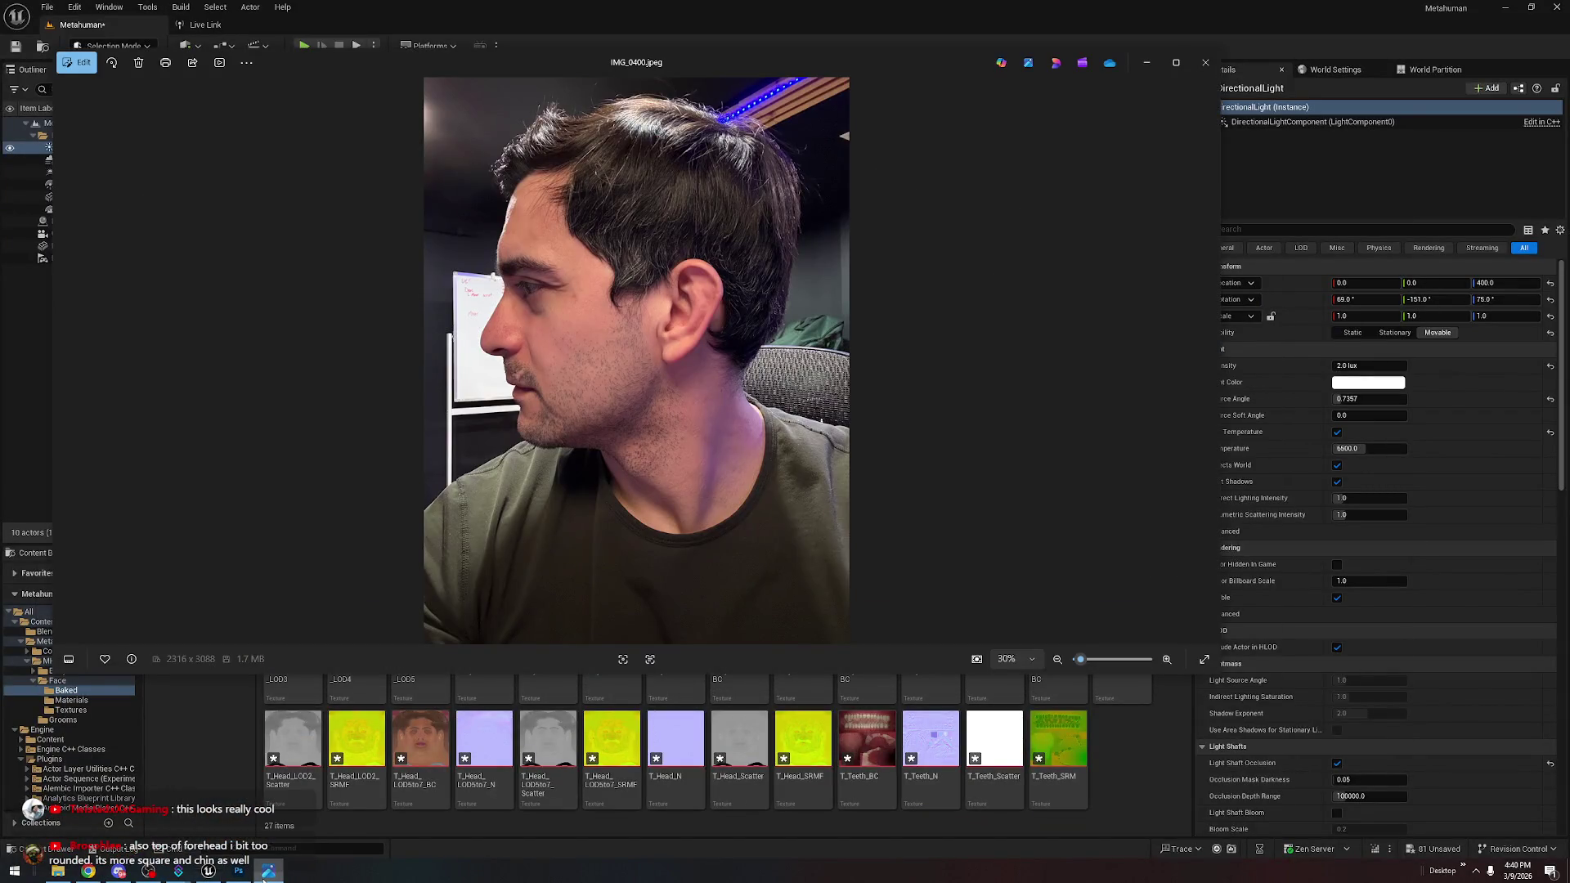
left_click(262, 879)
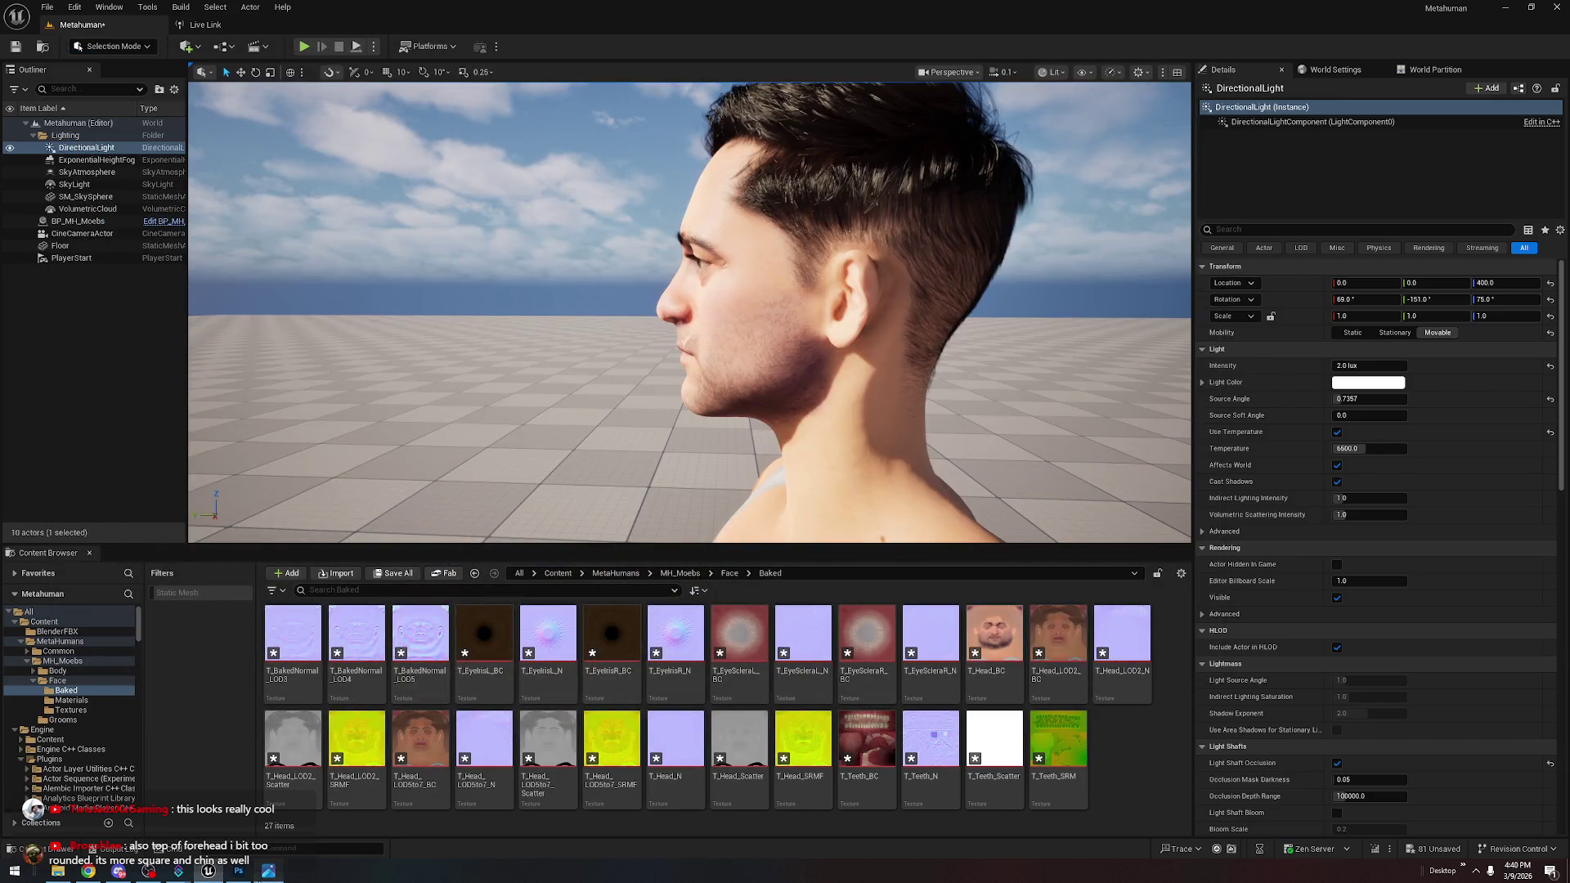
left_click(261, 875)
left_click(262, 875)
left_click(268, 872)
left_click(269, 872)
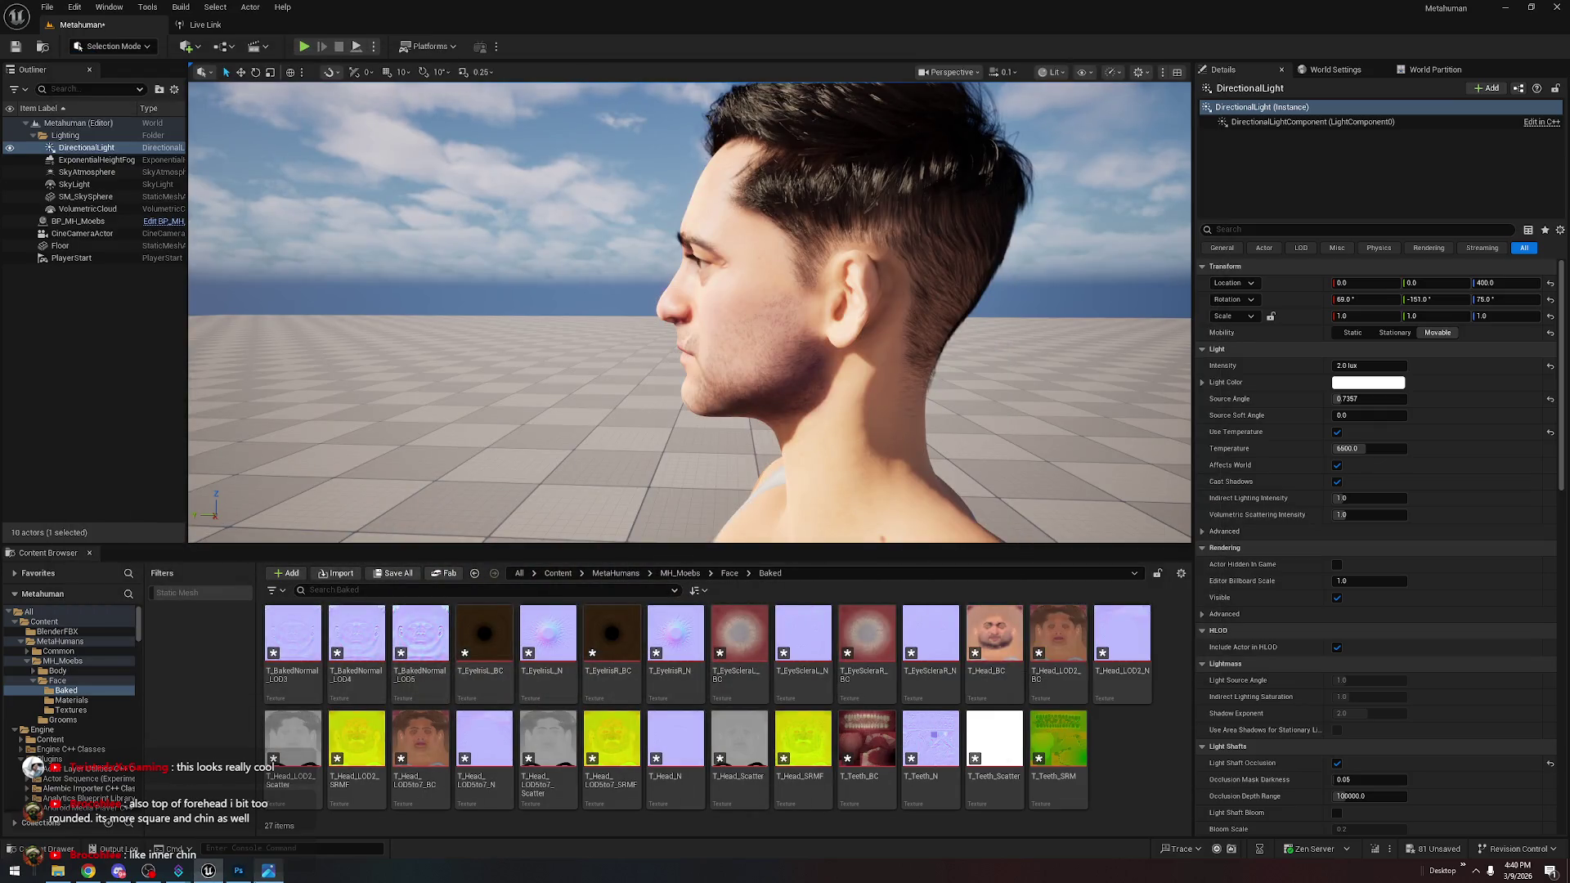
mouse_move(573, 368)
left_mouse_down()
mouse_move(552, 352)
mouse_move(257, 352)
mouse_move(356, 351)
left_mouse_up()
scroll(547, 401, "up", 5)
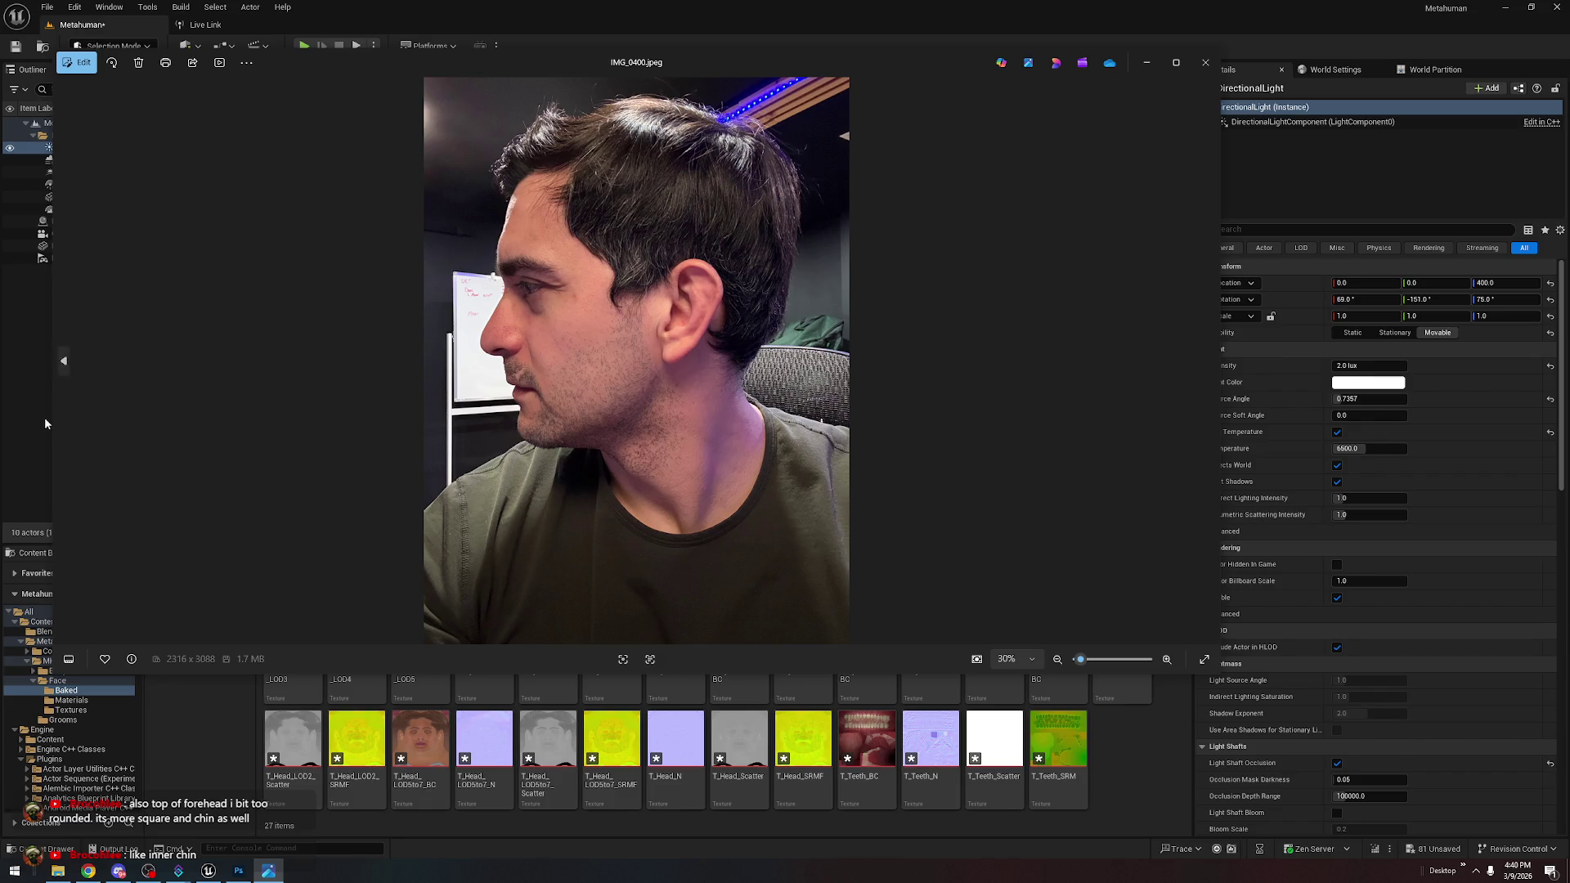
left_click(62, 364)
left_click(62, 365)
left_click(61, 366)
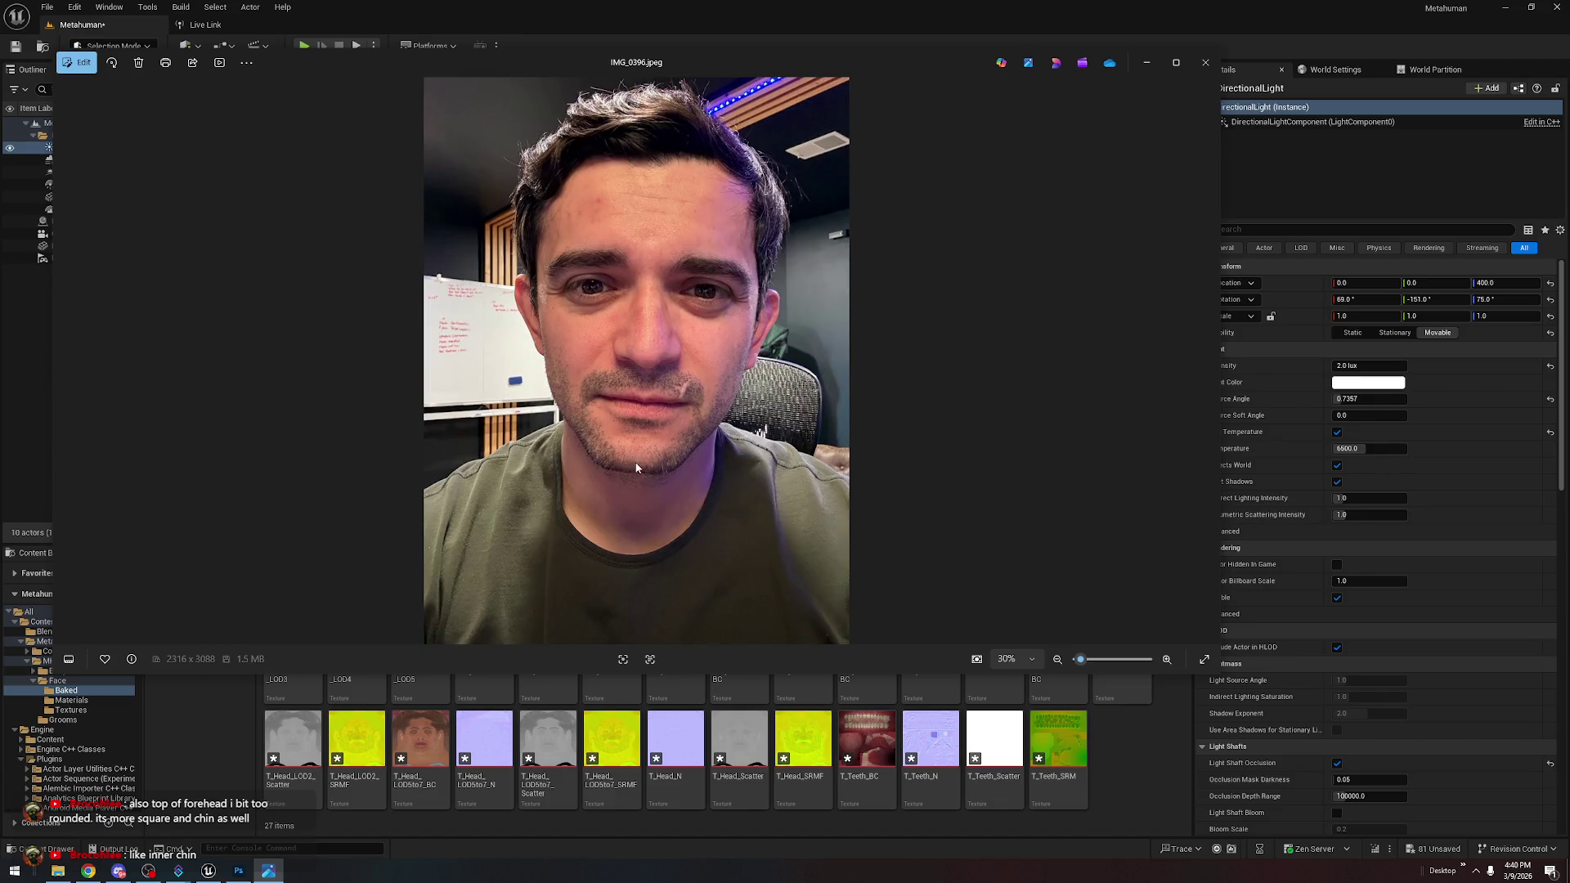
key("alt+Tab")
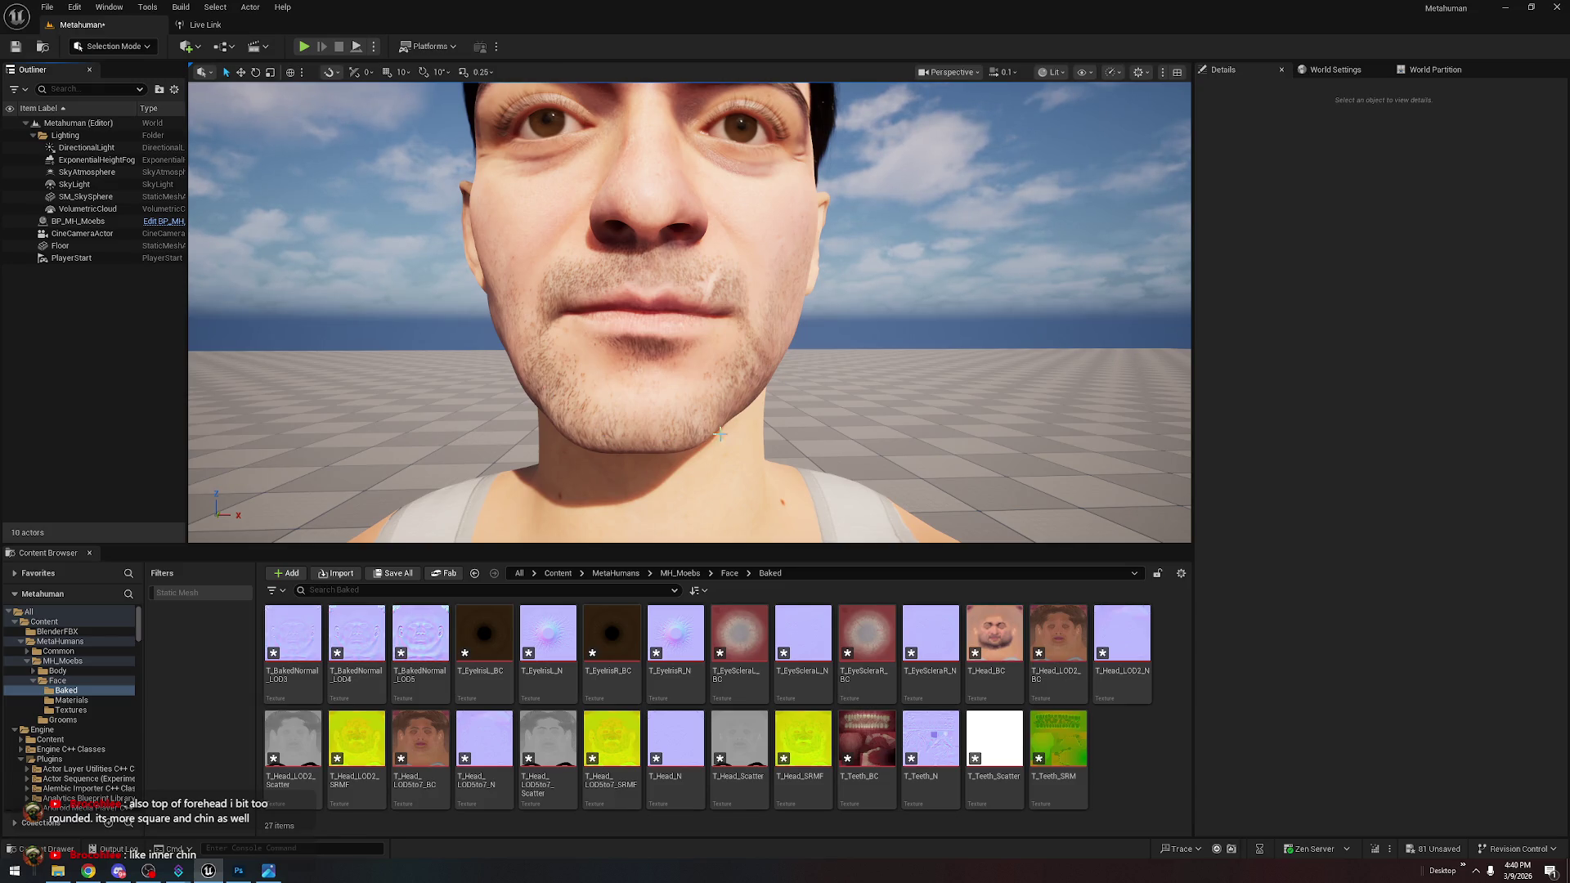
Flip repeatedly between the IMG_0396.jpeg front photo and the rendered head's eye area
mouse_move(701, 427)
left_mouse_down()
mouse_move(701, 311)
mouse_move(701, 405)
mouse_move(692, 375)
left_mouse_up()
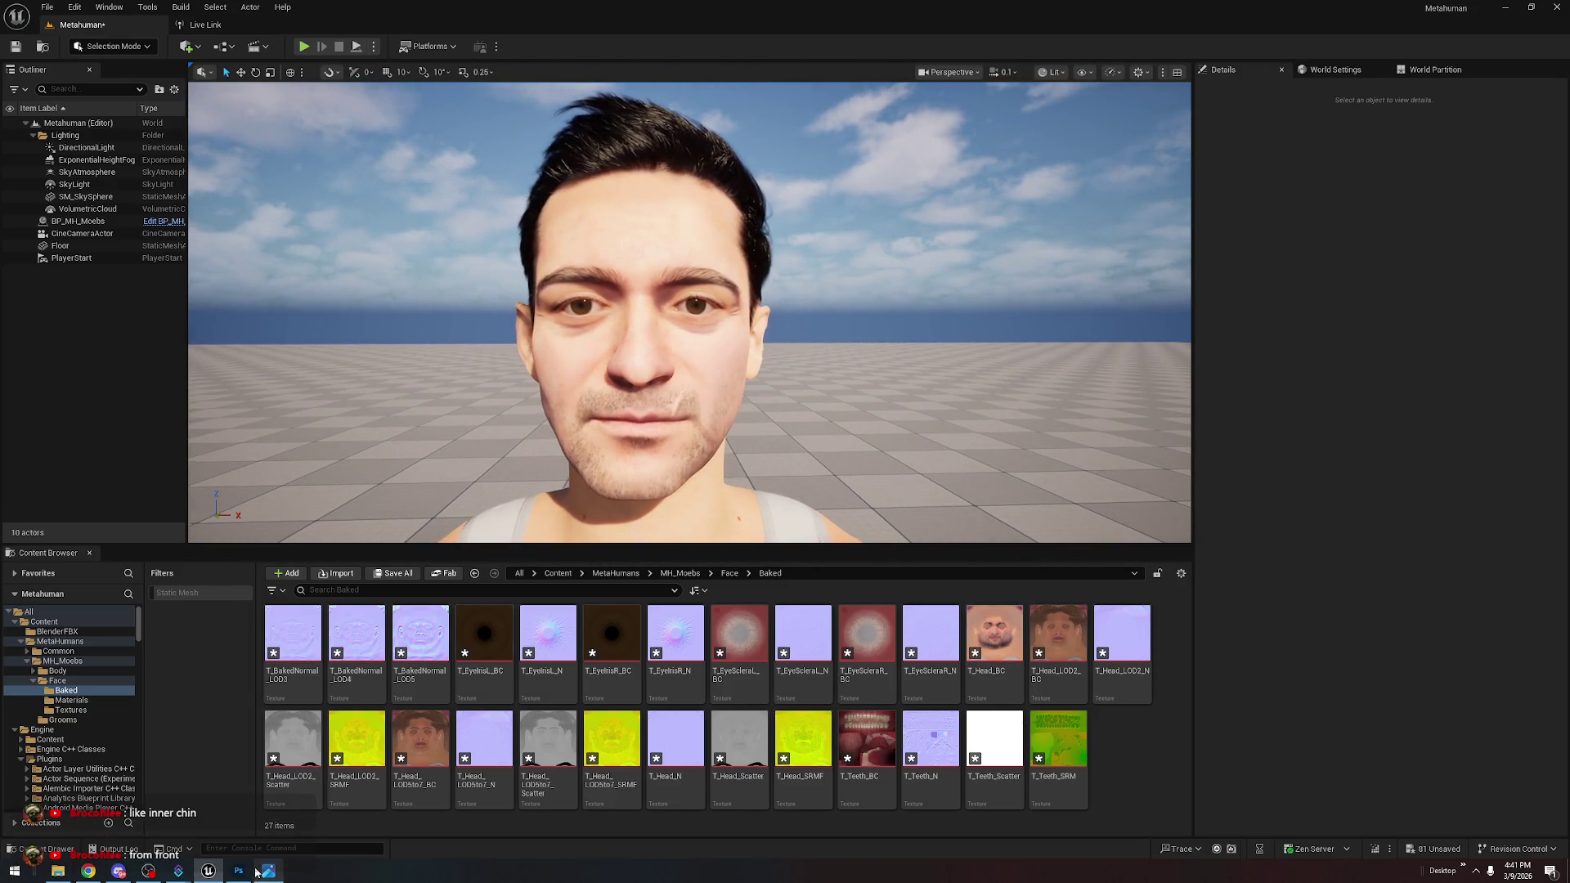
key("alt+Tab")
key("alt+Tab")
key("alt+Tab")
key("alt+Tab")
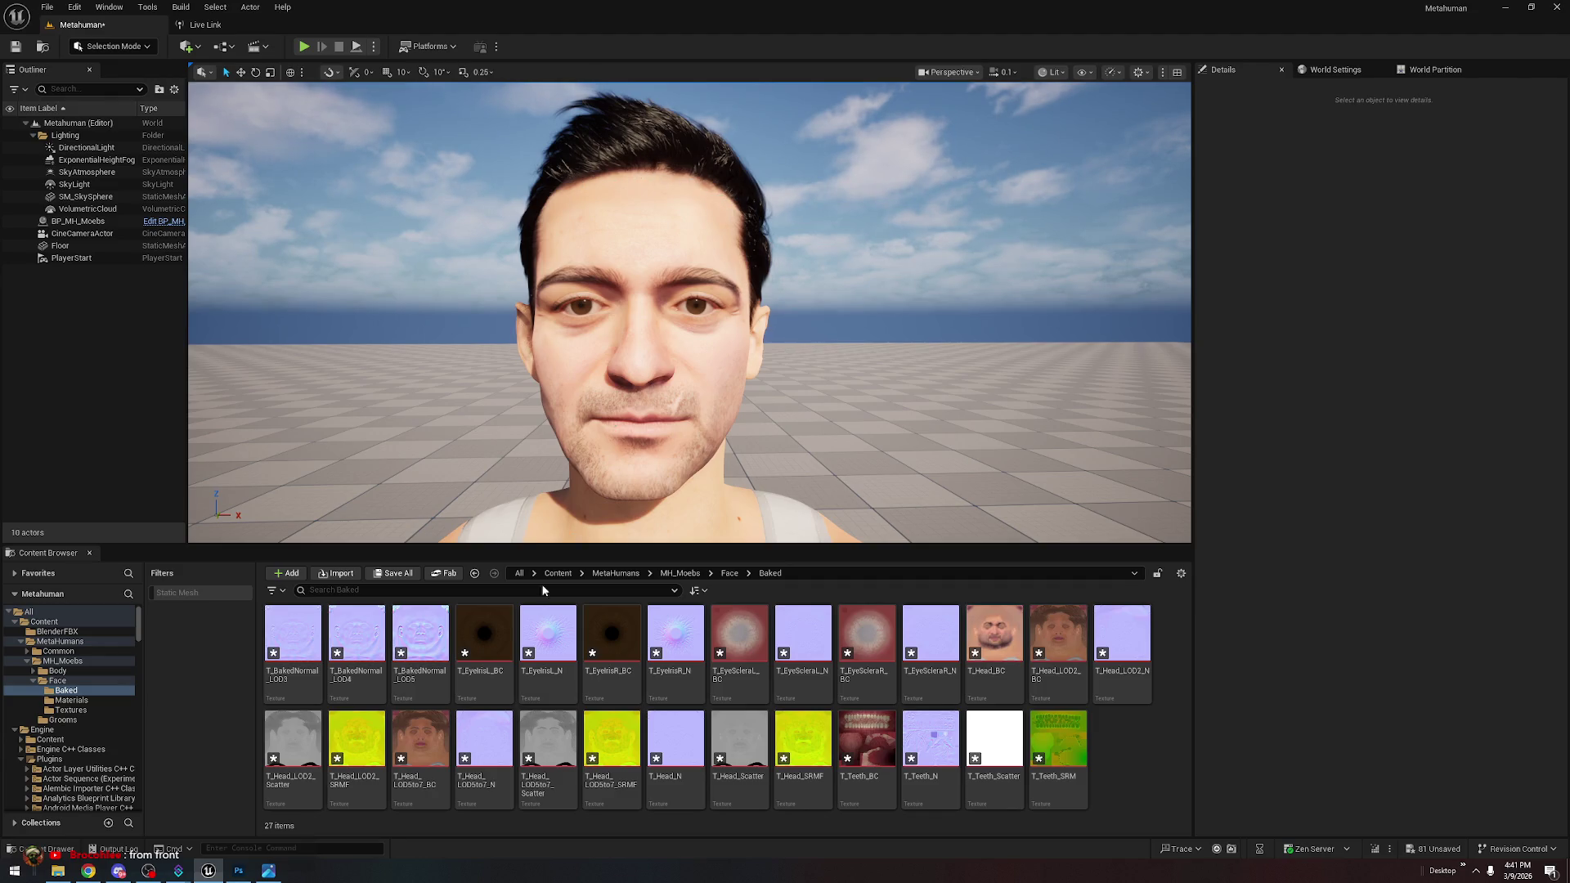
left_click(268, 872)
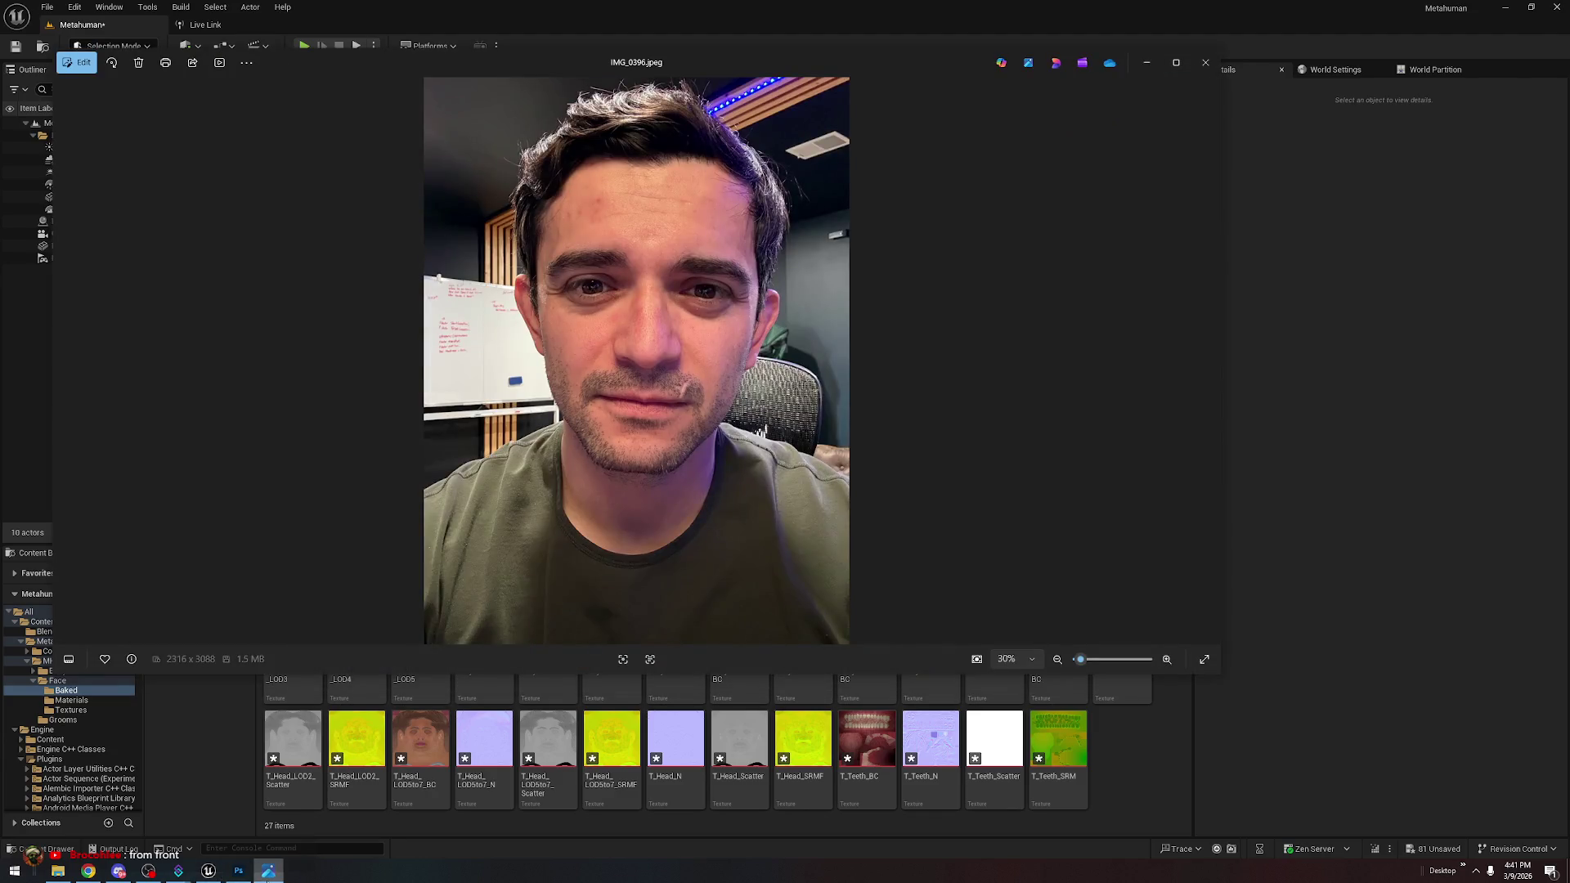
left_click(268, 872)
left_click(268, 872)
left_click(268, 872)
left_click(268, 872)
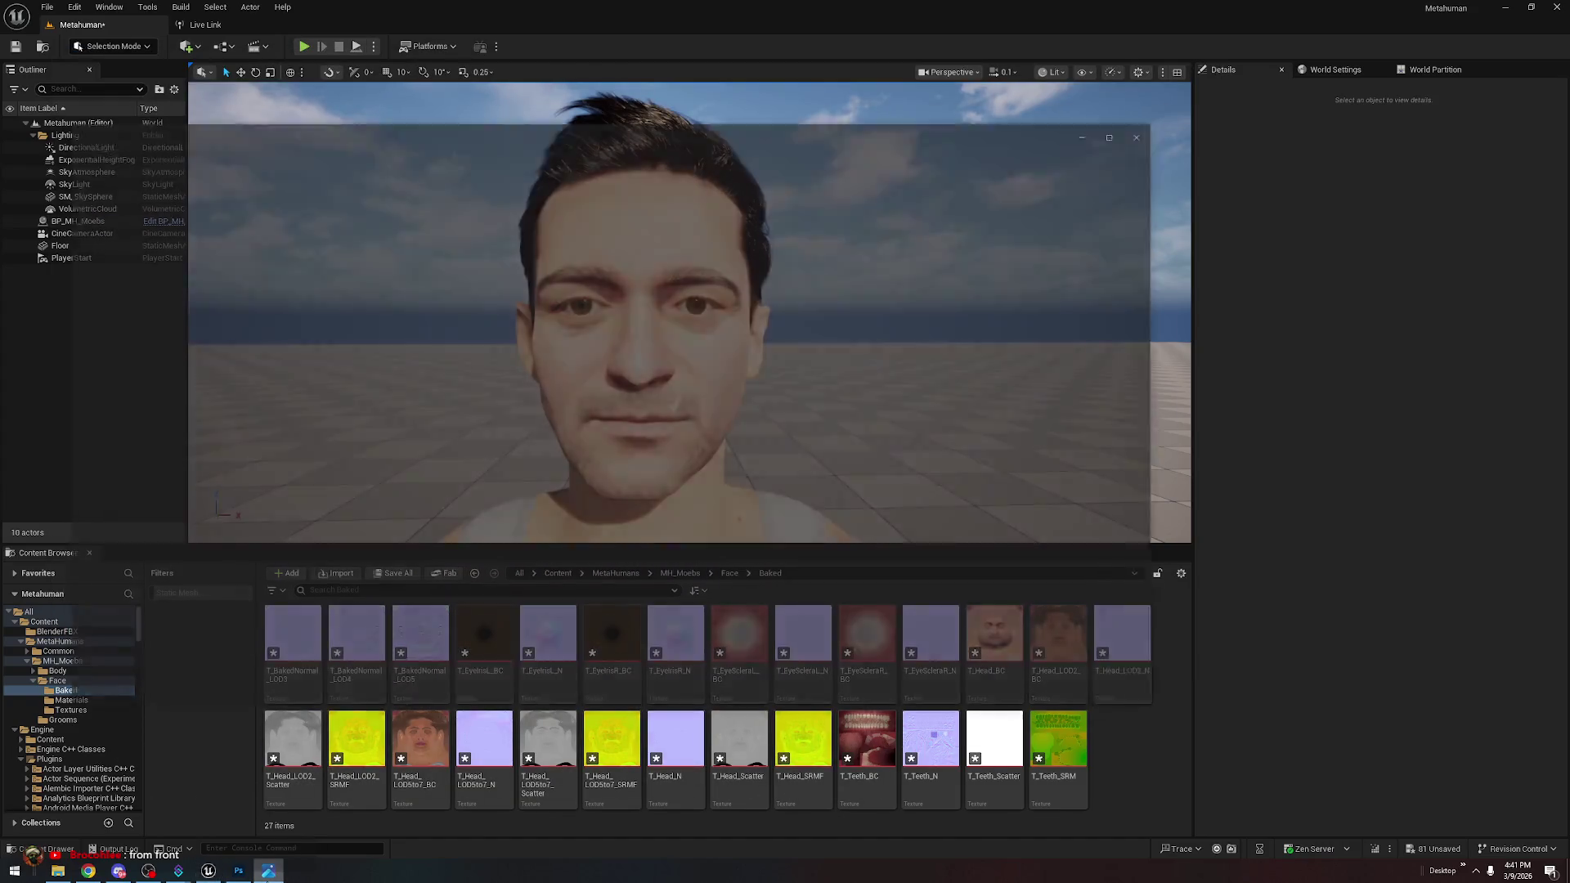
left_click(268, 872)
left_click(269, 871)
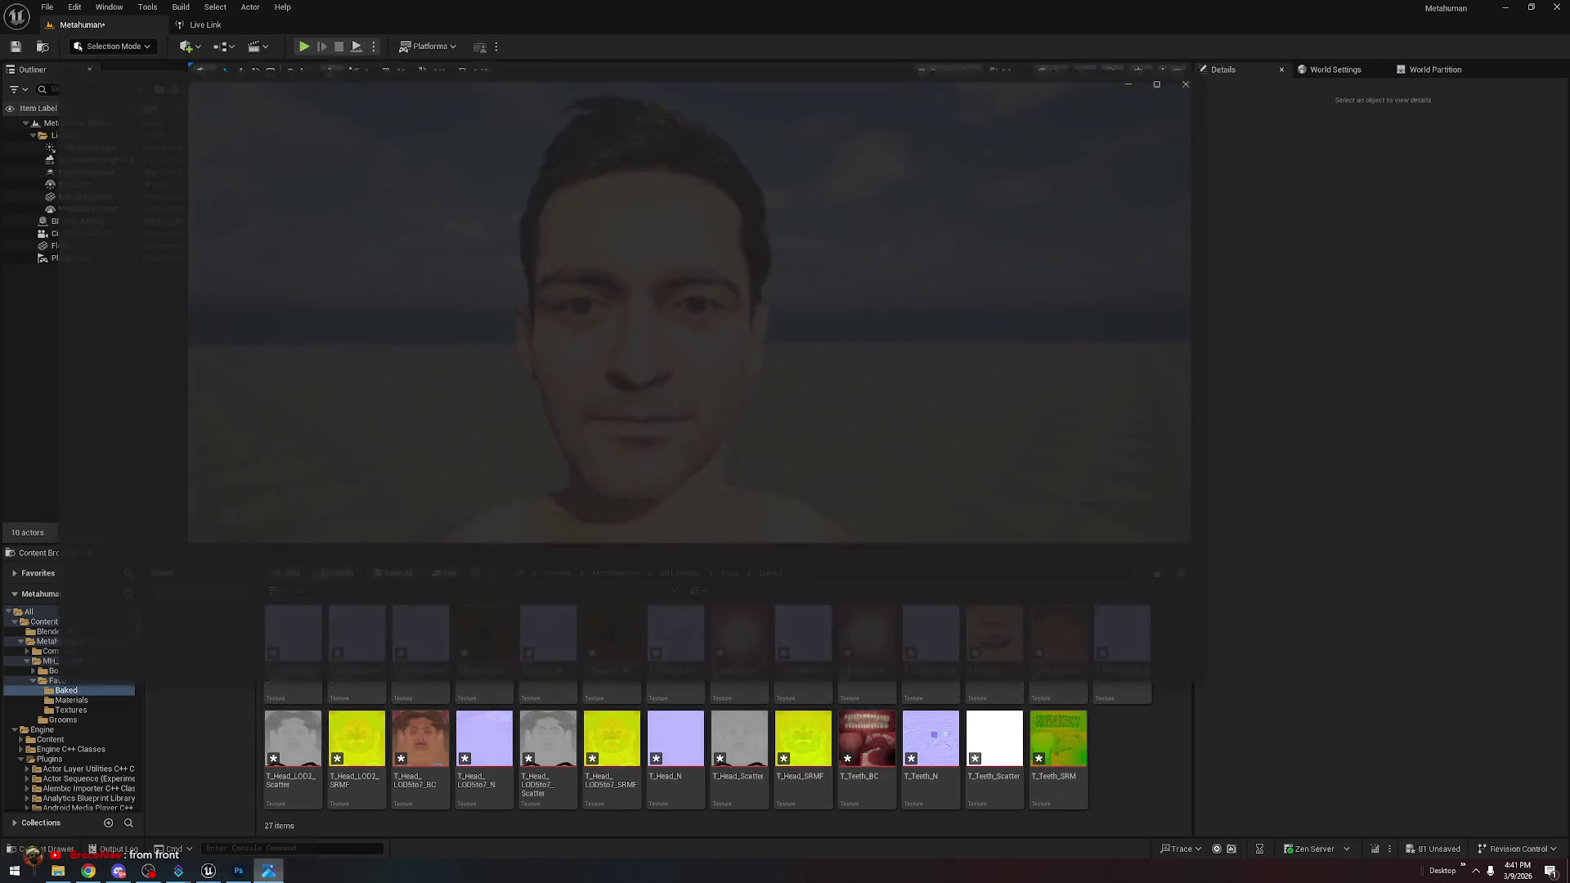
left_click(268, 872)
left_click(269, 872)
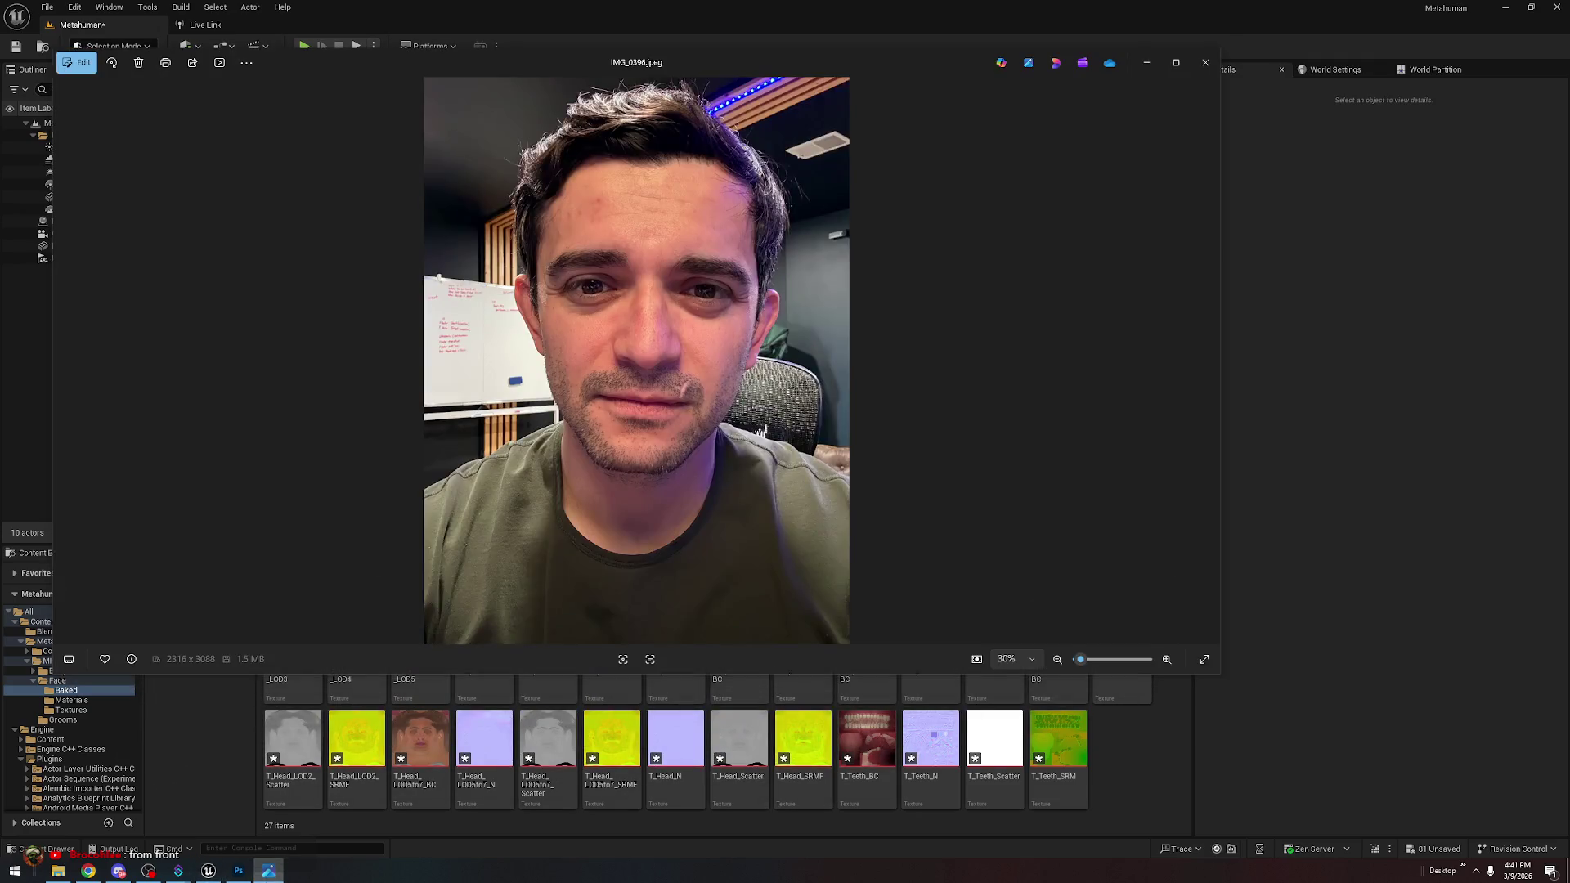
left_click(268, 872)
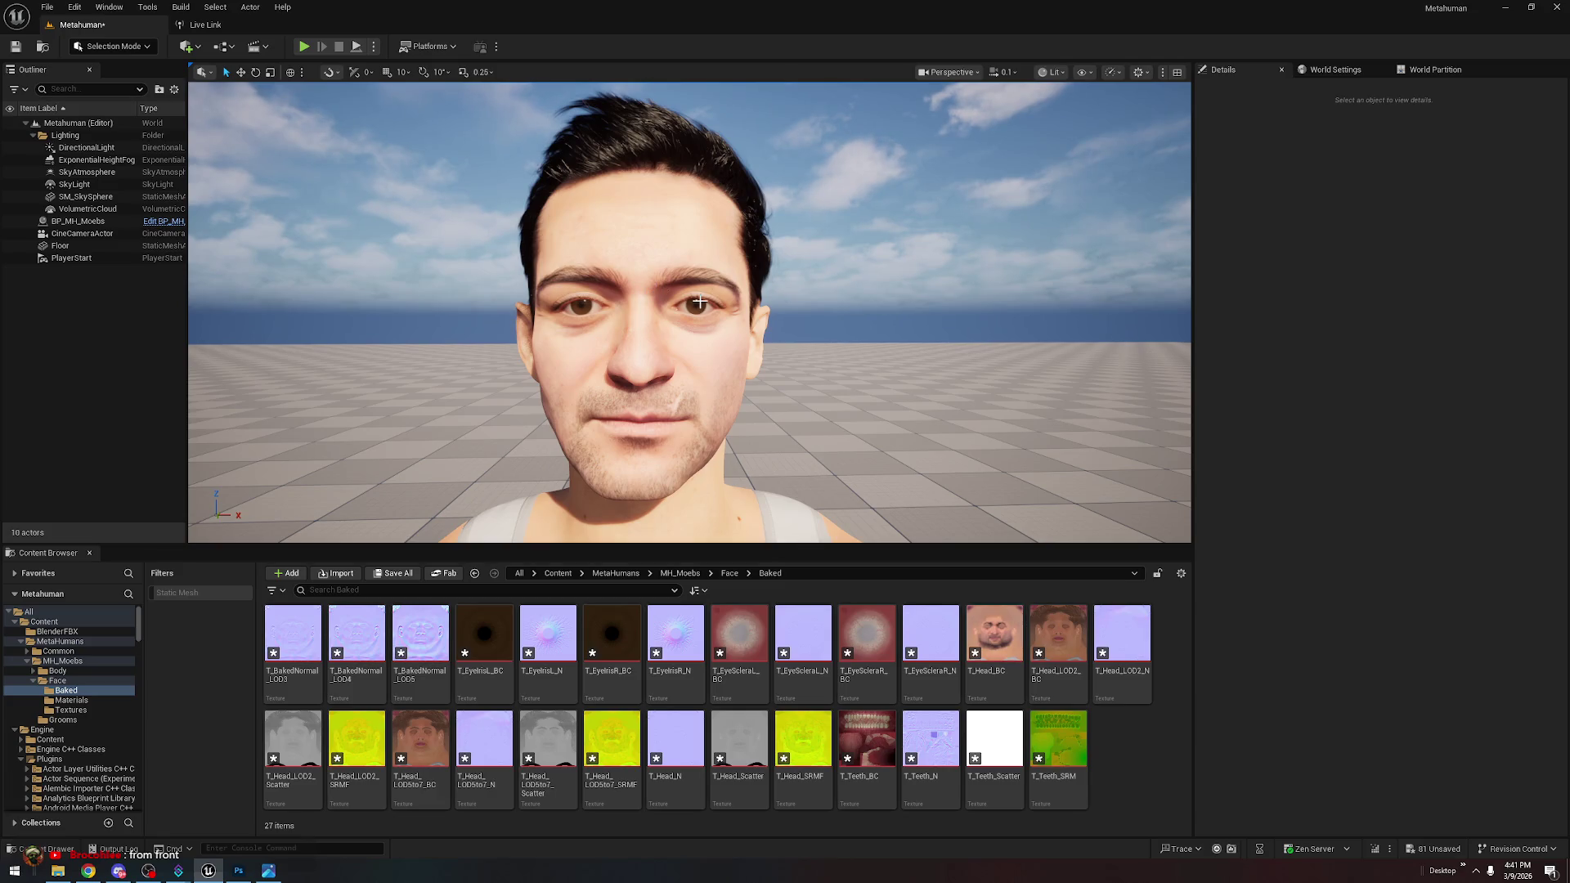
Reopen IMG_0396.jpeg briefly, then minimise it to reveal the Unreal scene
left_click(57, 871)
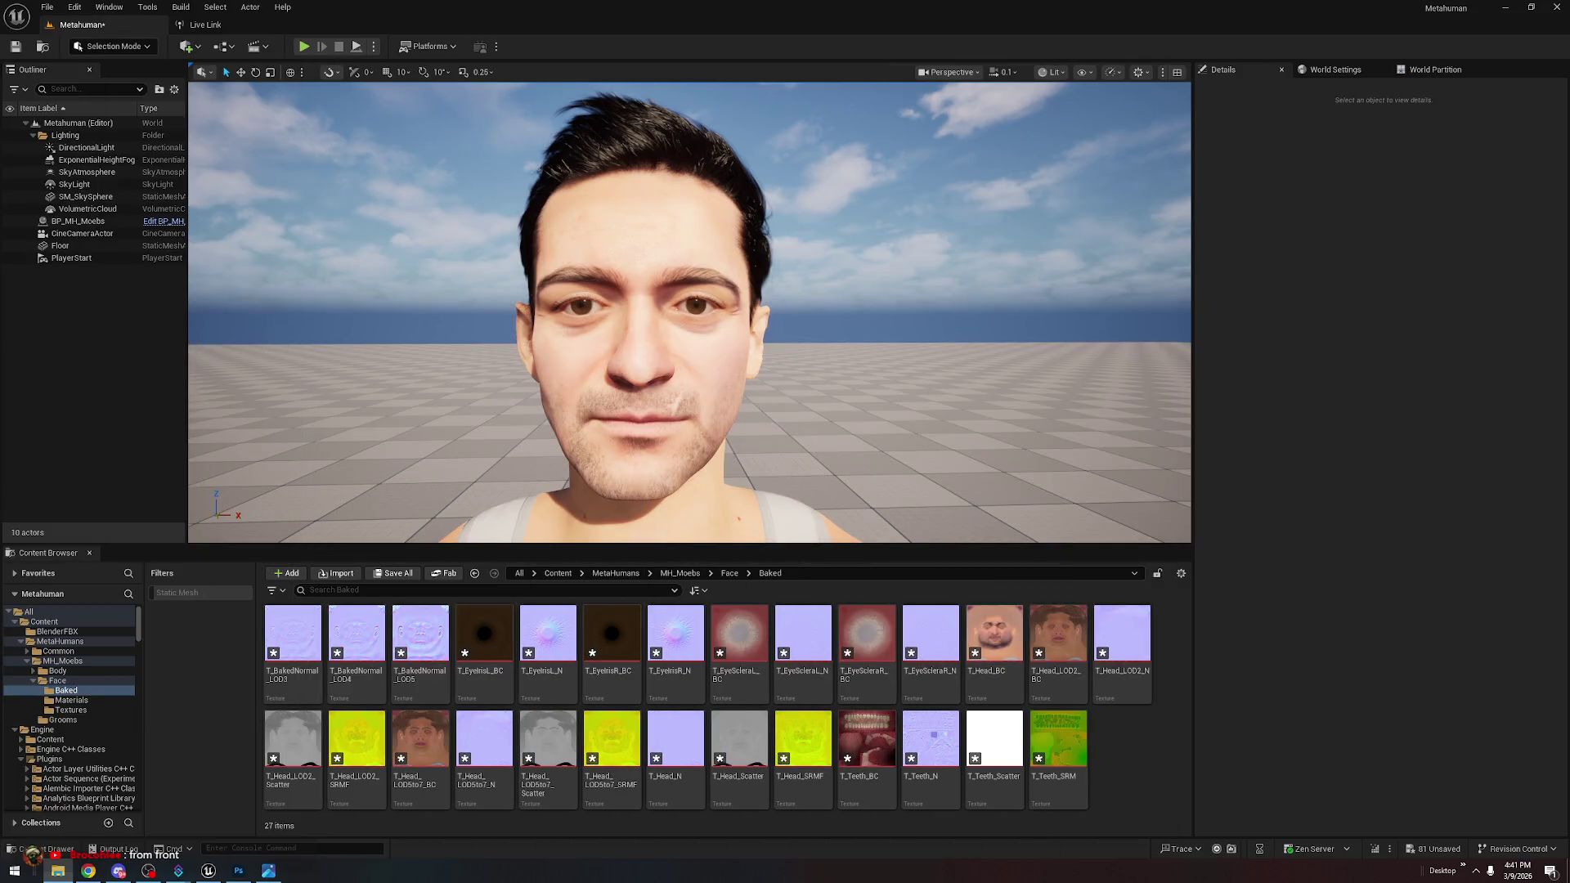
left_click(279, 875)
left_click(280, 877)
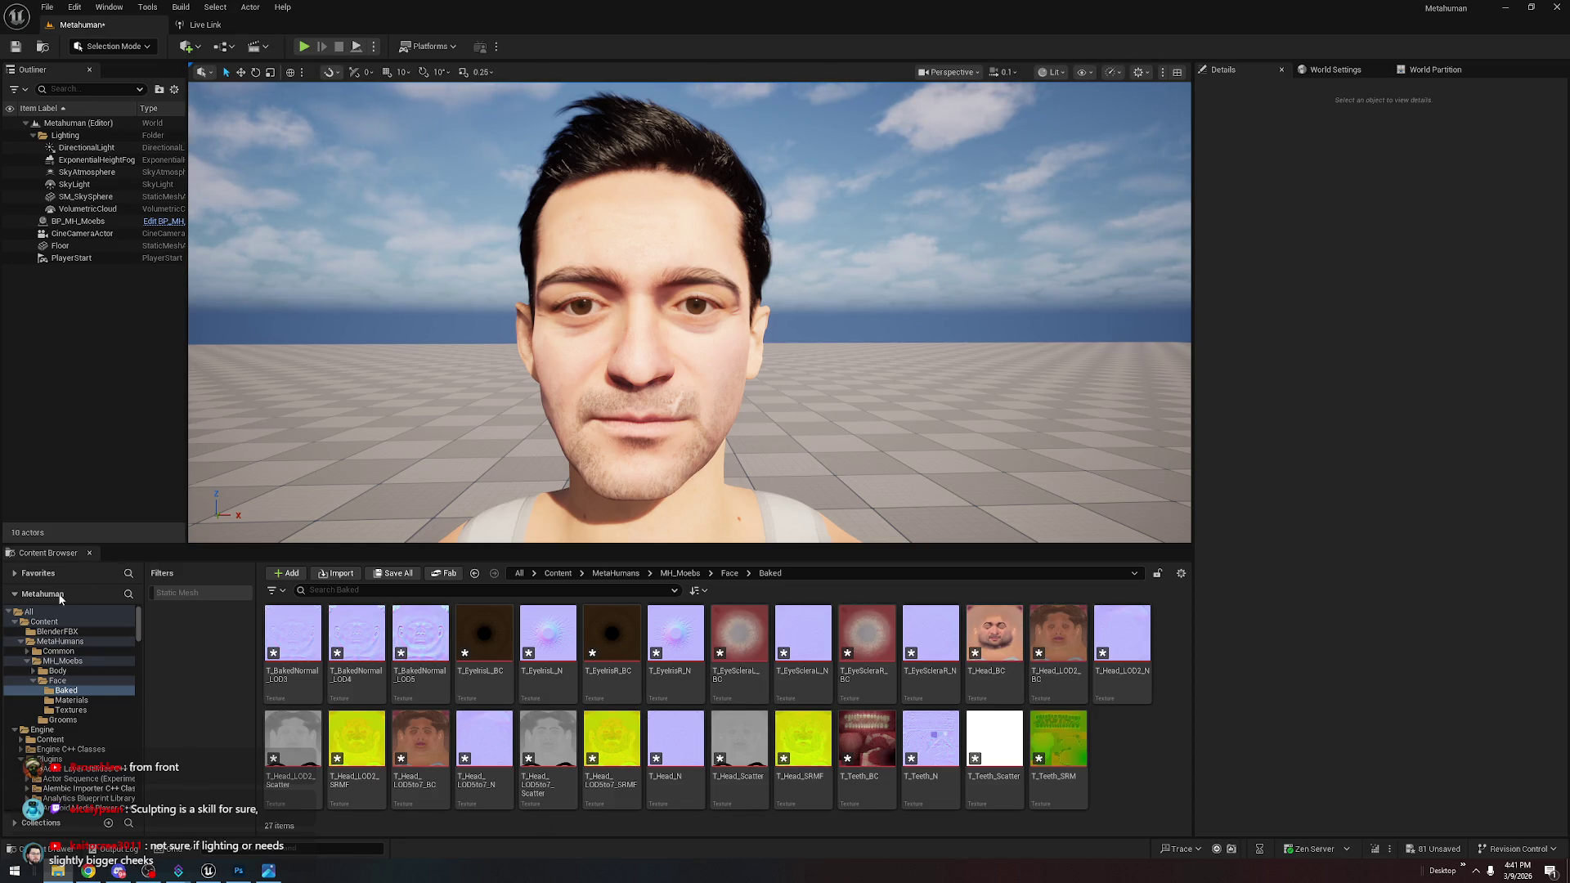
Select the MH_Moebs asset in the top-level Content folder and open it in the character editor
left_click(45, 622)
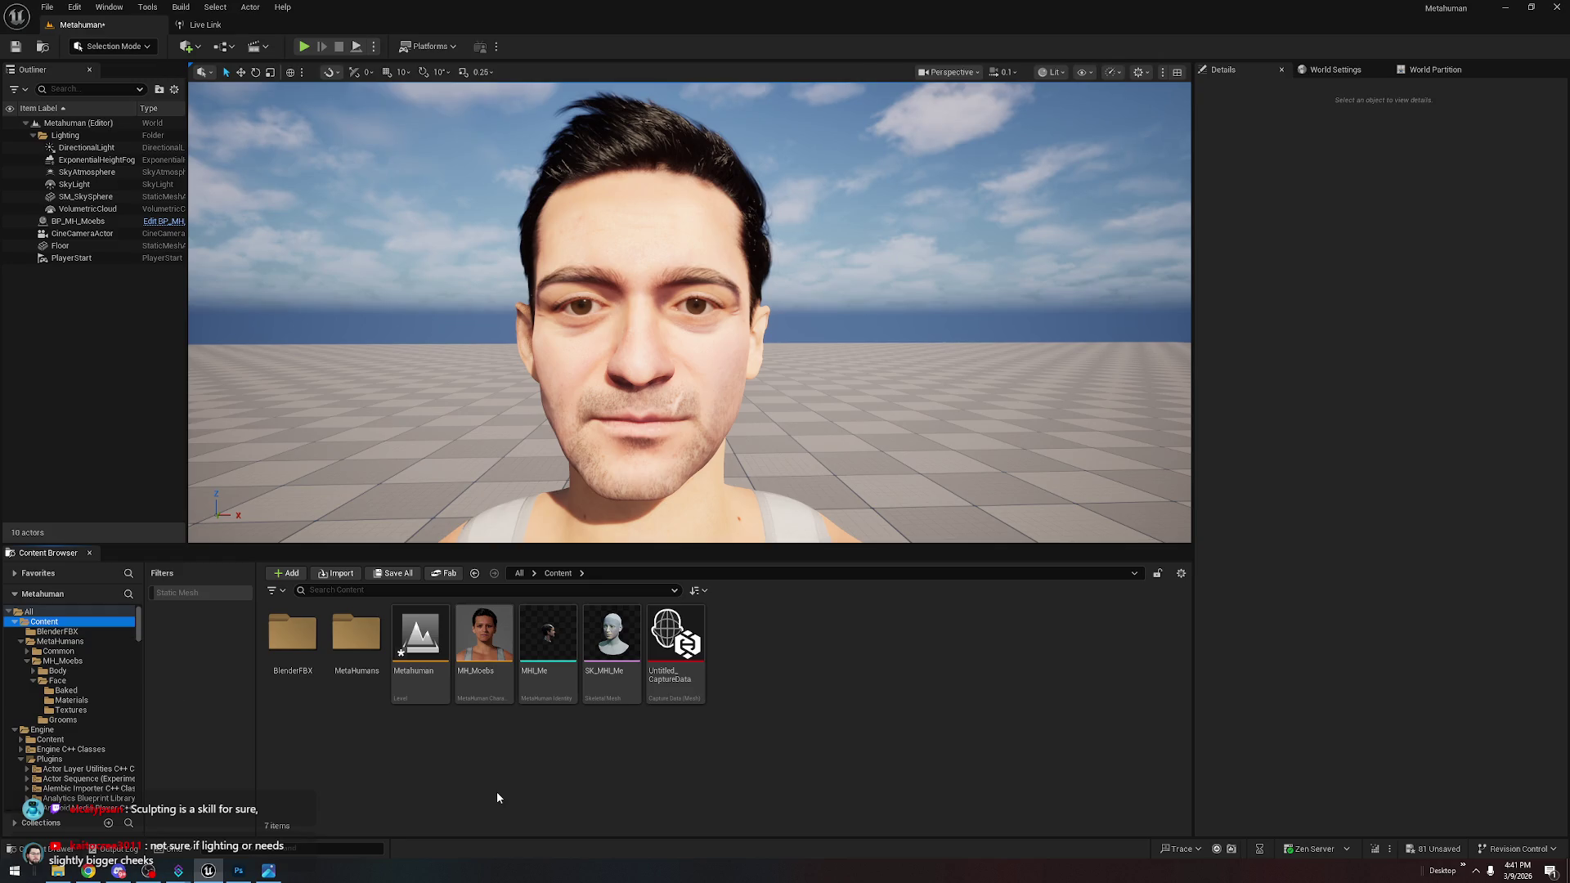
left_click(492, 663)
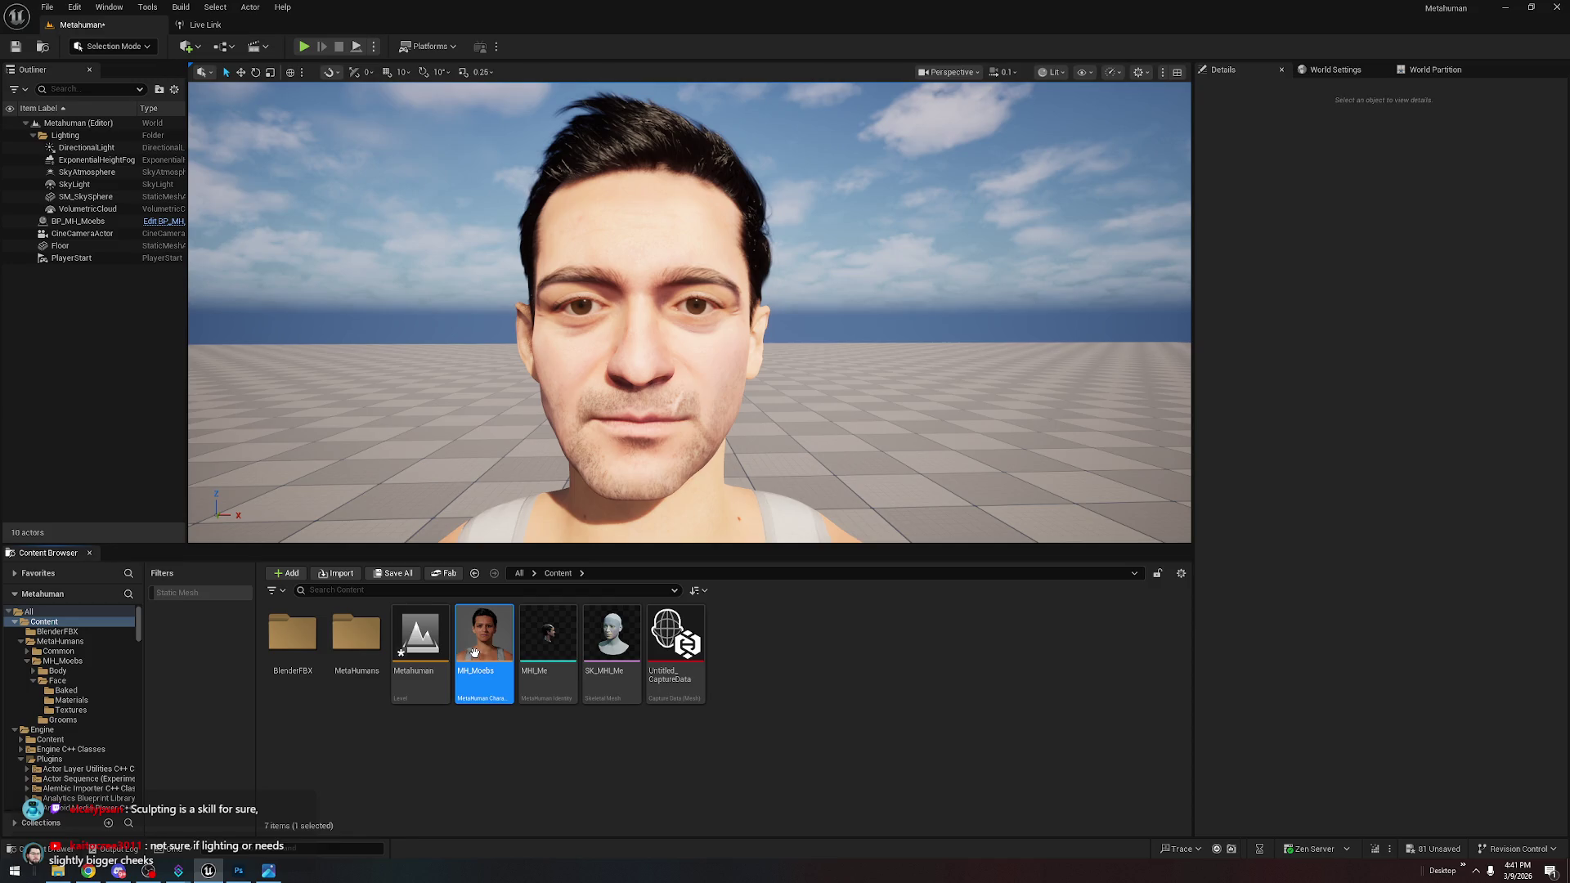
double_click(474, 653)
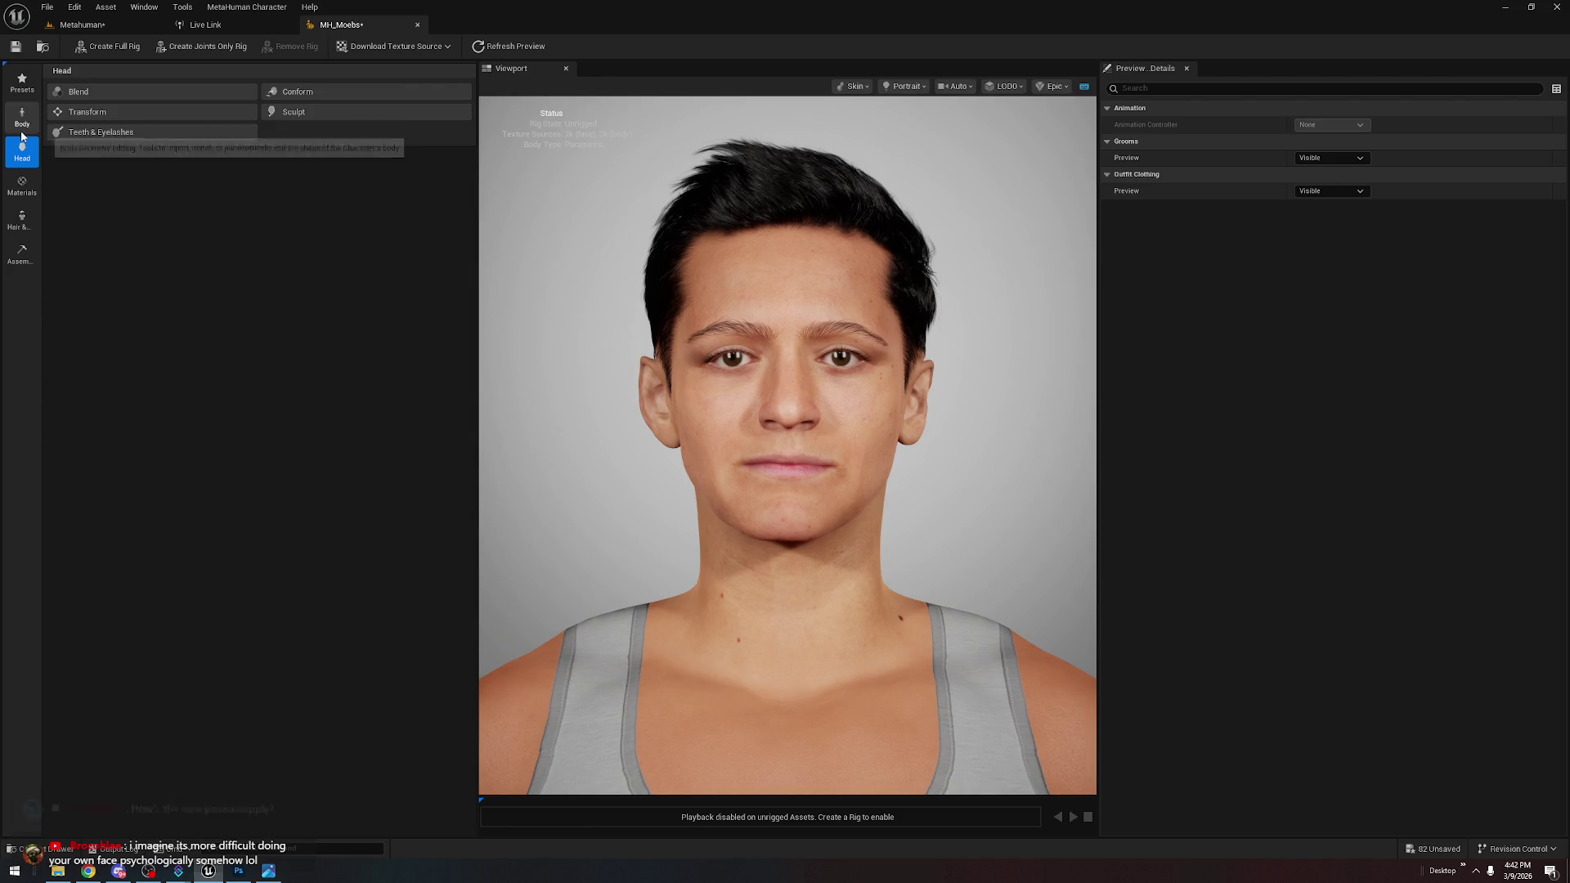
Flip between the level view and the MH_Moebs character editor to compare
left_click(152, 25)
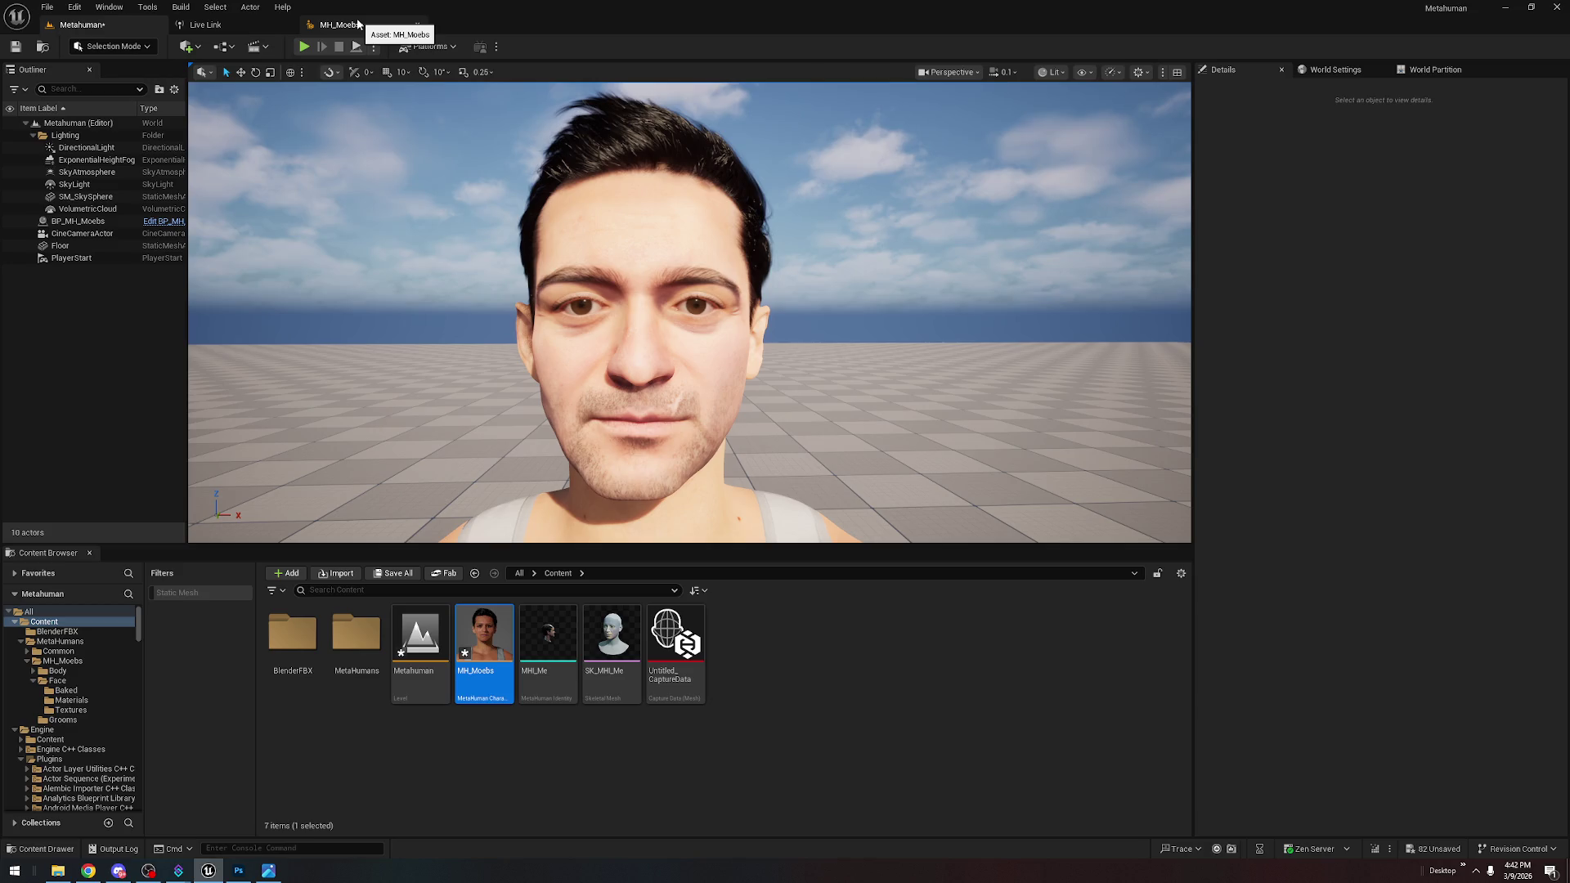
left_click(358, 24)
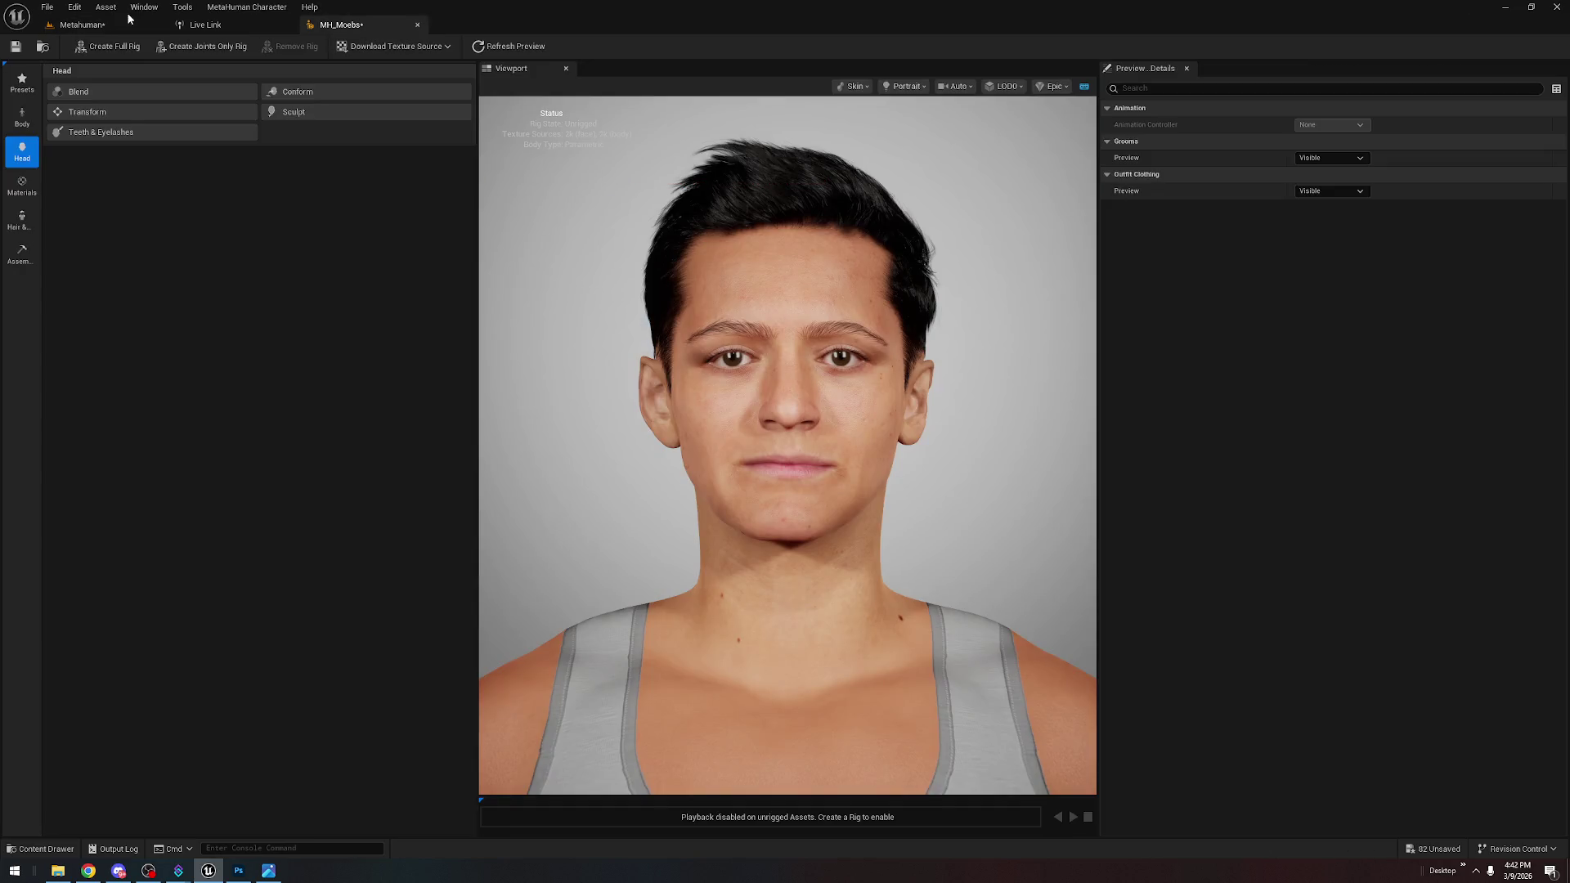
left_click(98, 24)
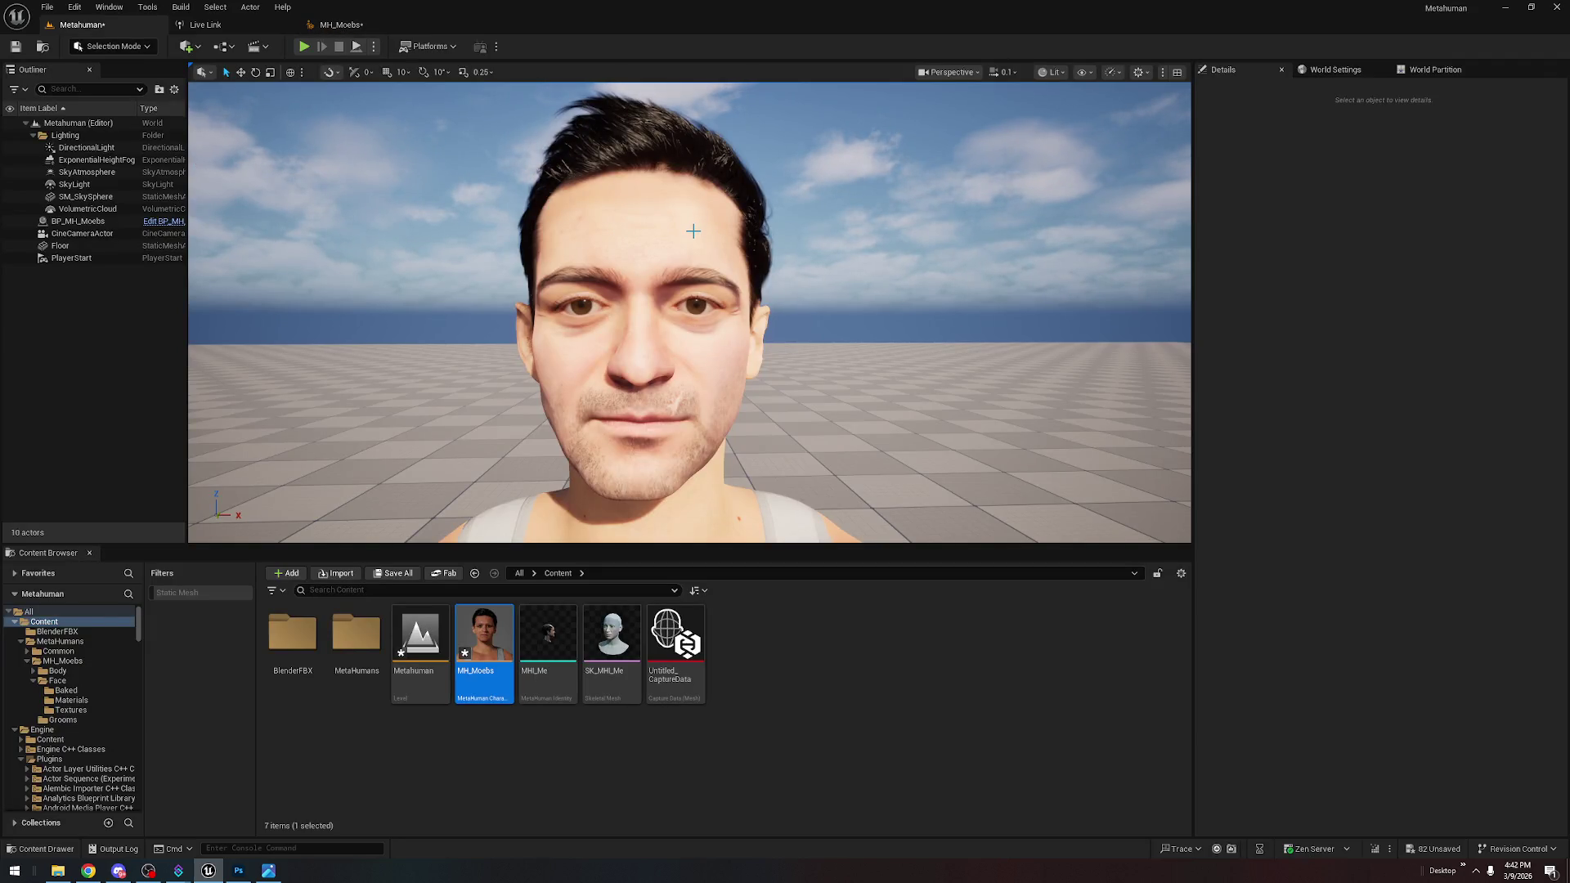
left_click(337, 24)
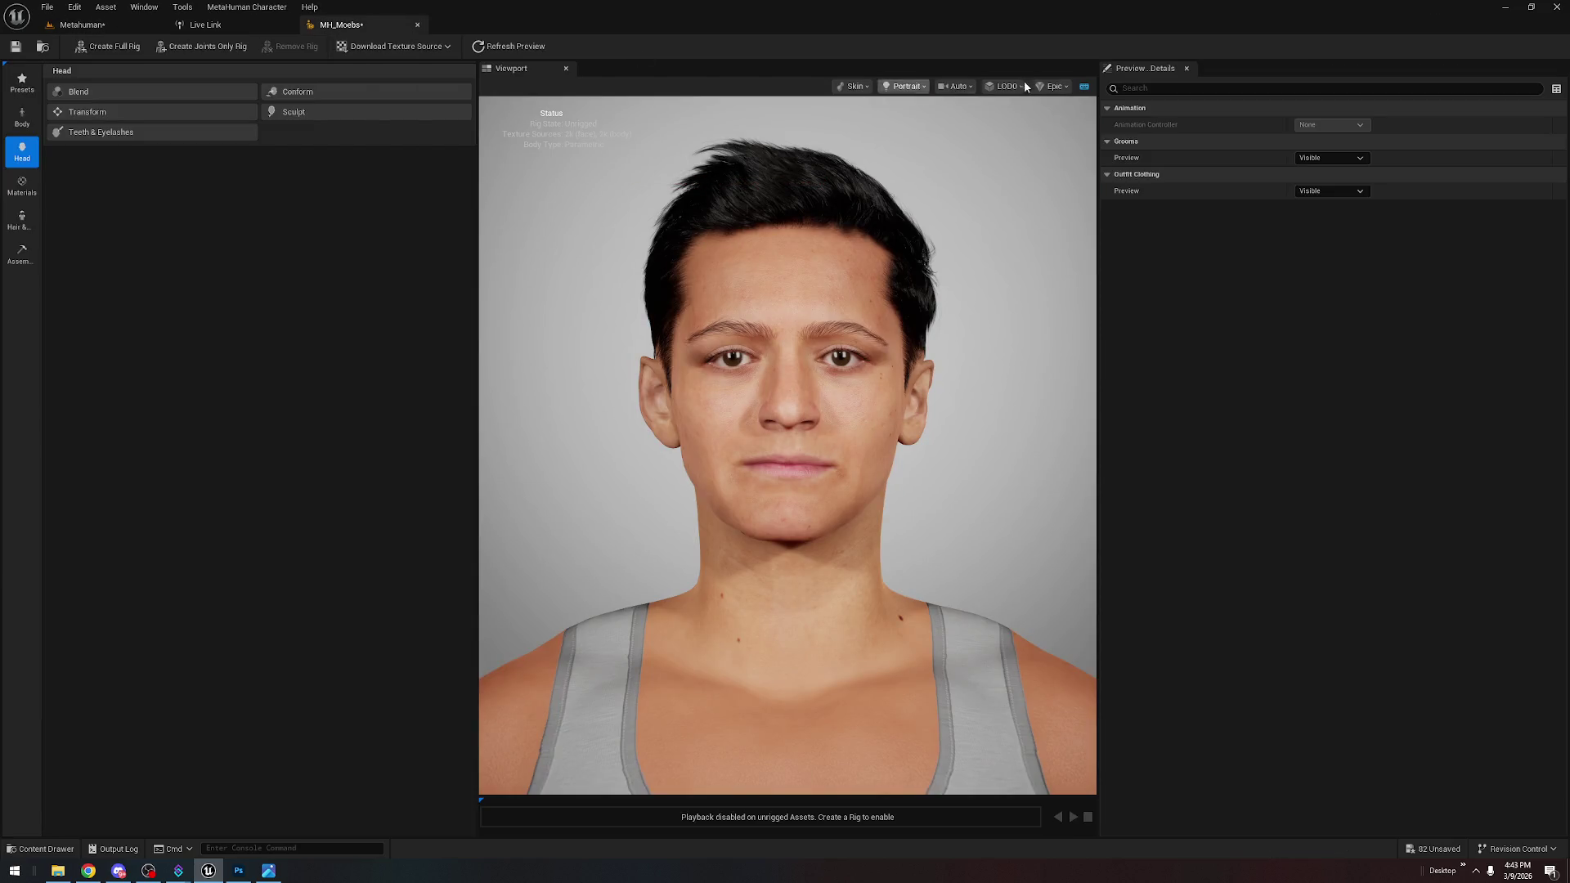
Preview the character at Medium, High and Epic rendering quality
left_click(1053, 86)
left_click(1058, 121)
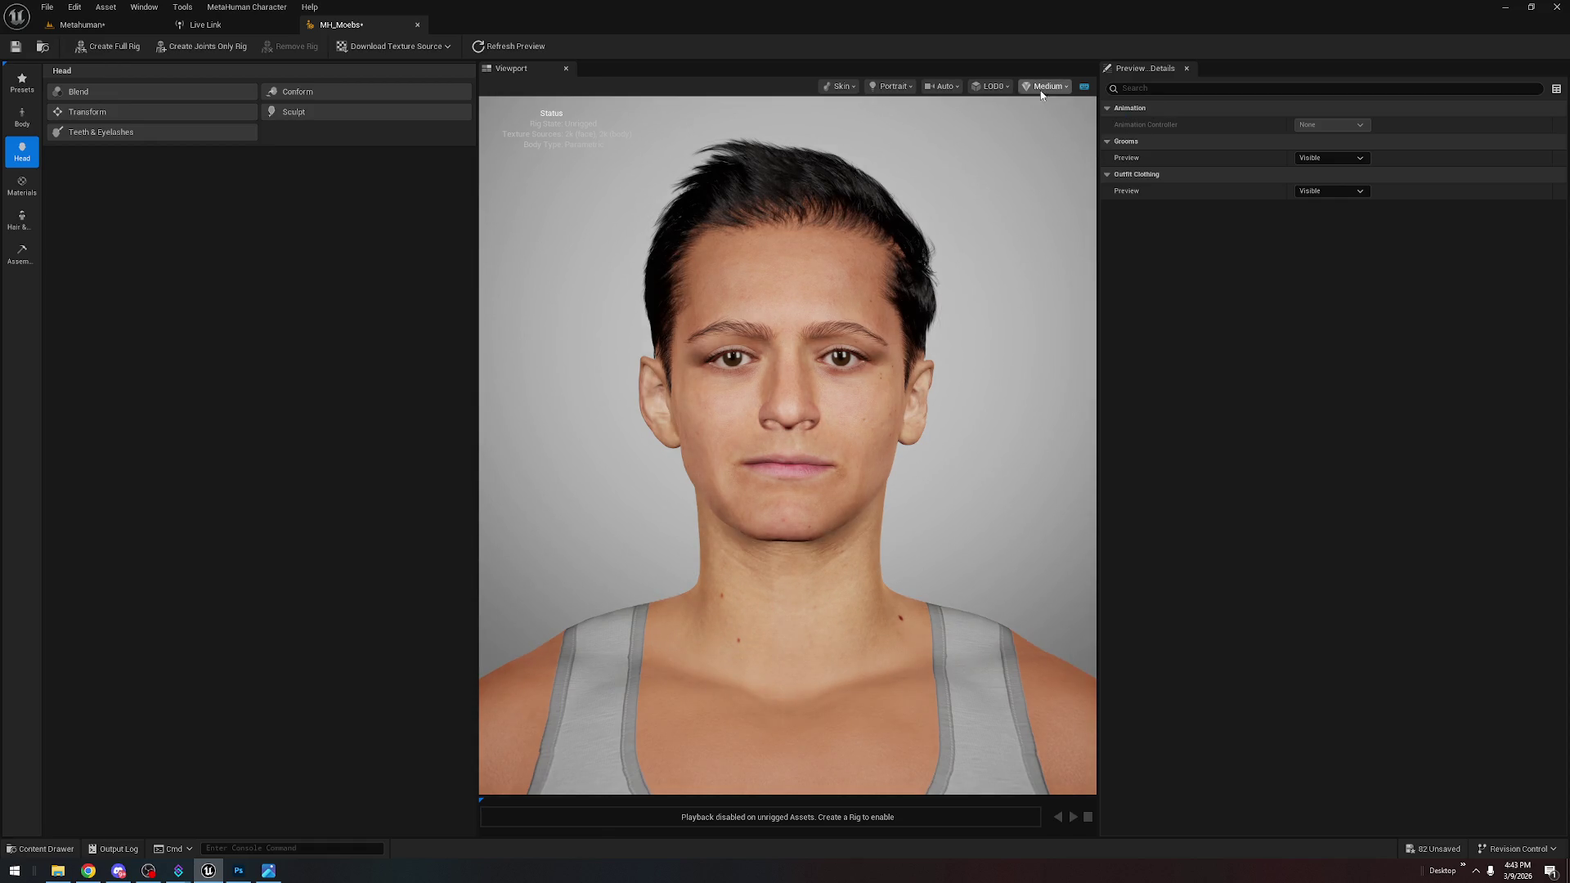
left_click(1048, 86)
left_click(1049, 123)
left_click(1048, 86)
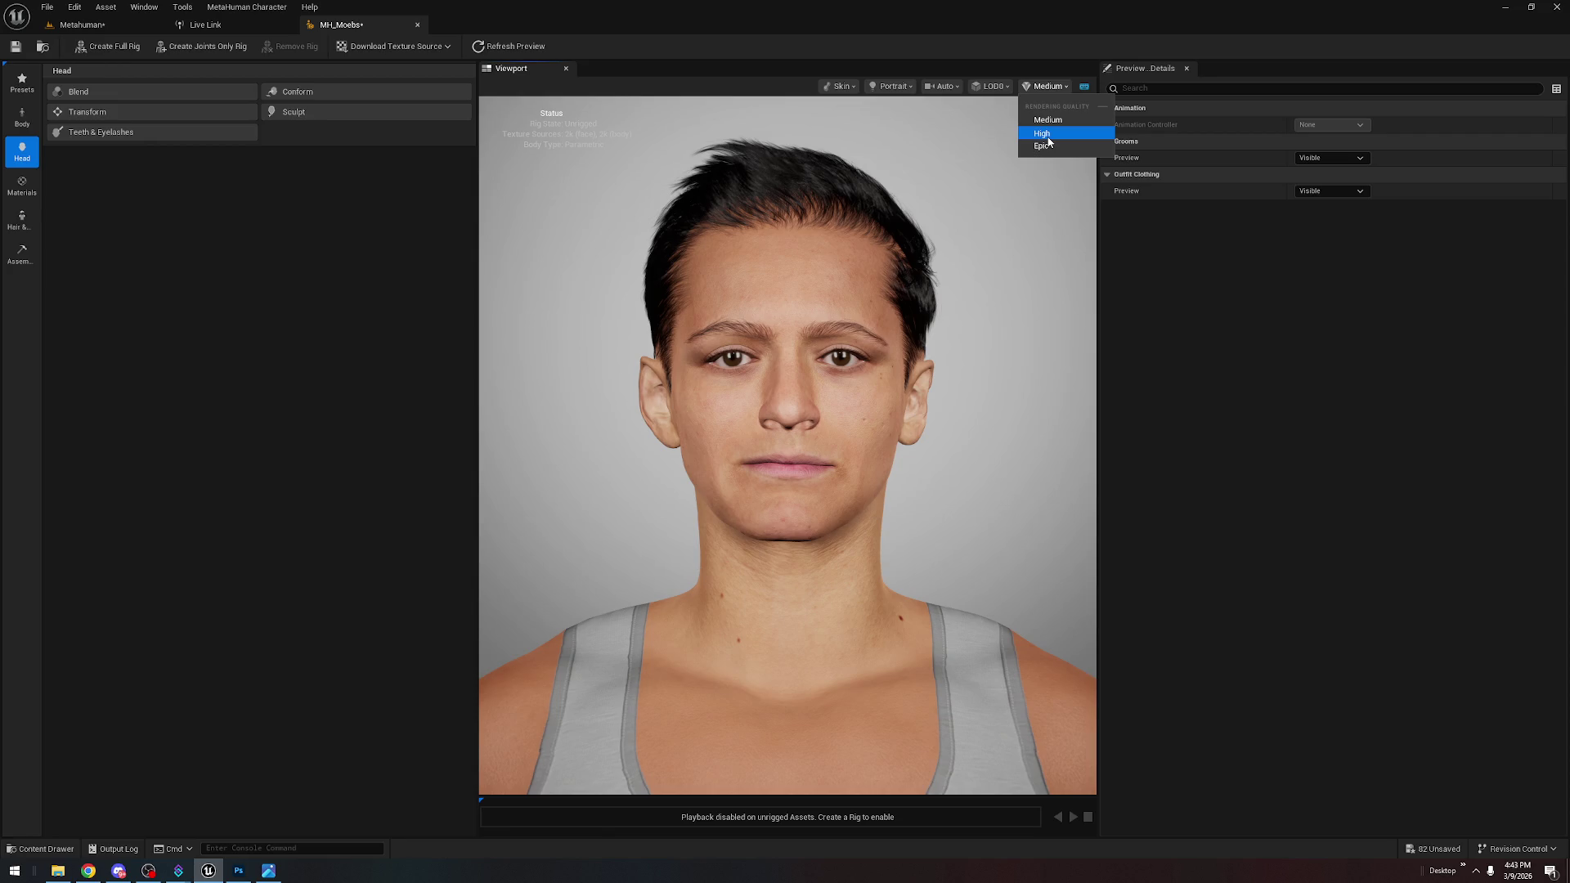
left_click(1044, 133)
left_click(1051, 86)
left_click(1055, 145)
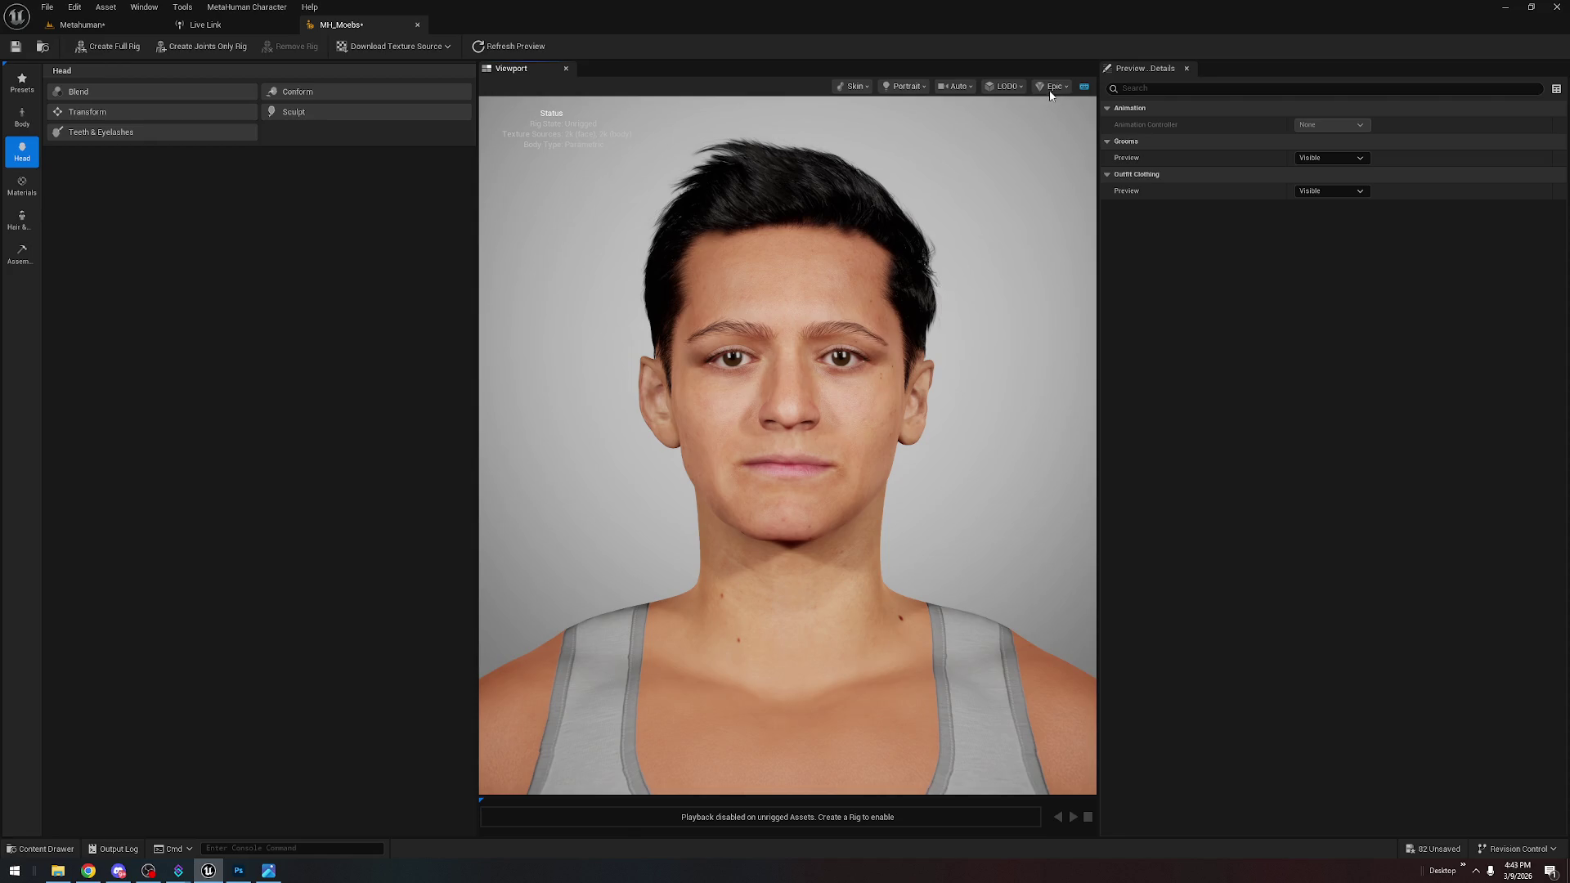
left_click(1051, 86)
left_click(1055, 146)
Switch the preview lighting from Portrait to Studio after checking the LOD and camera options
left_click(1004, 85)
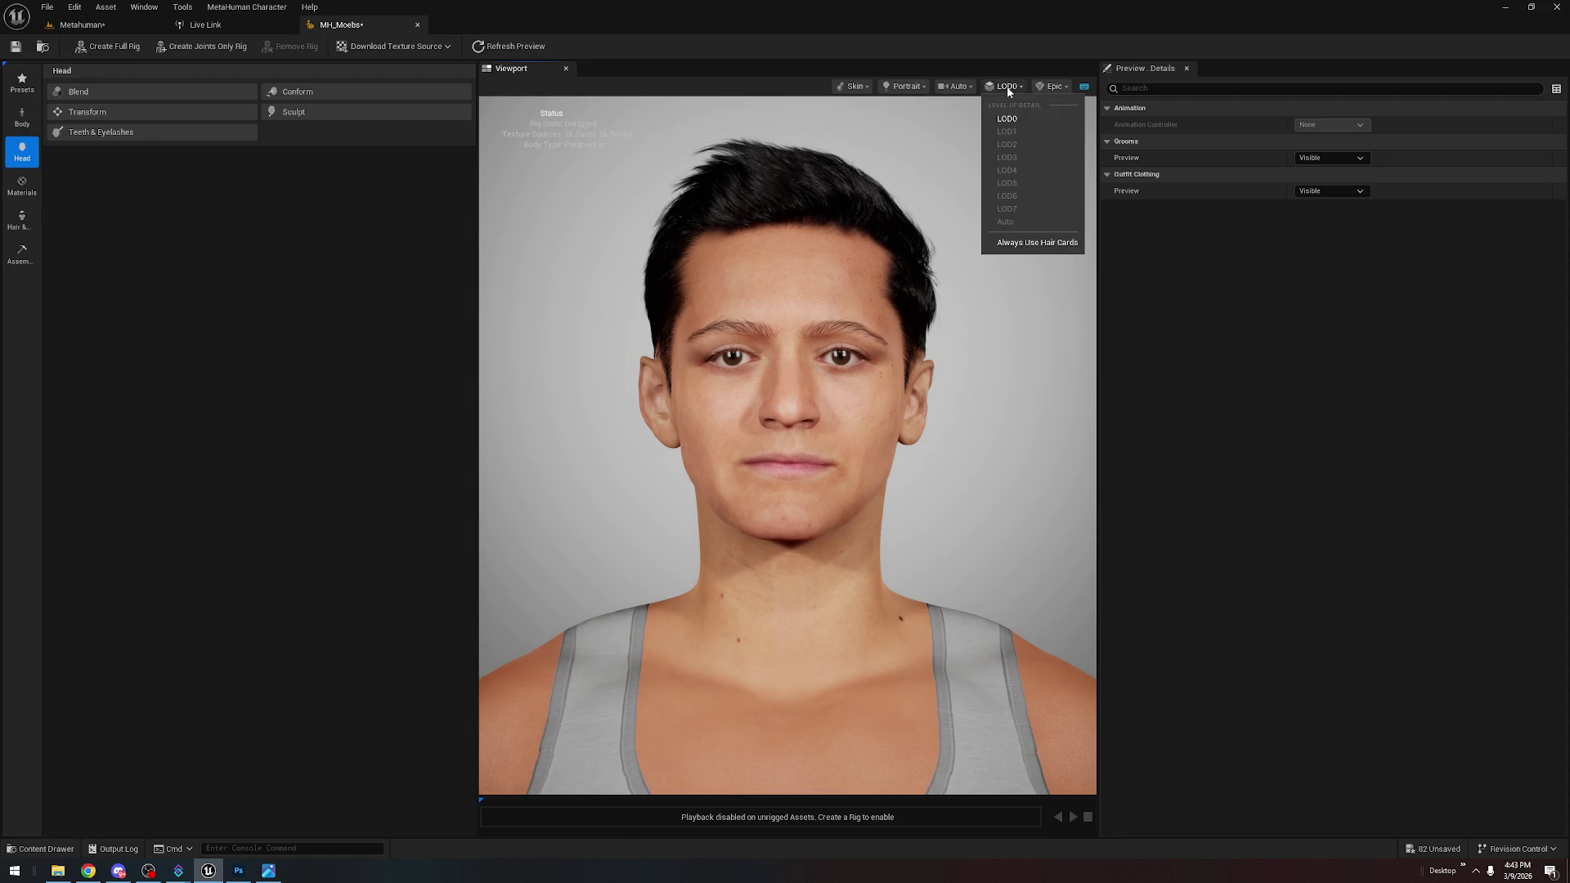
left_click(961, 91)
left_click(961, 92)
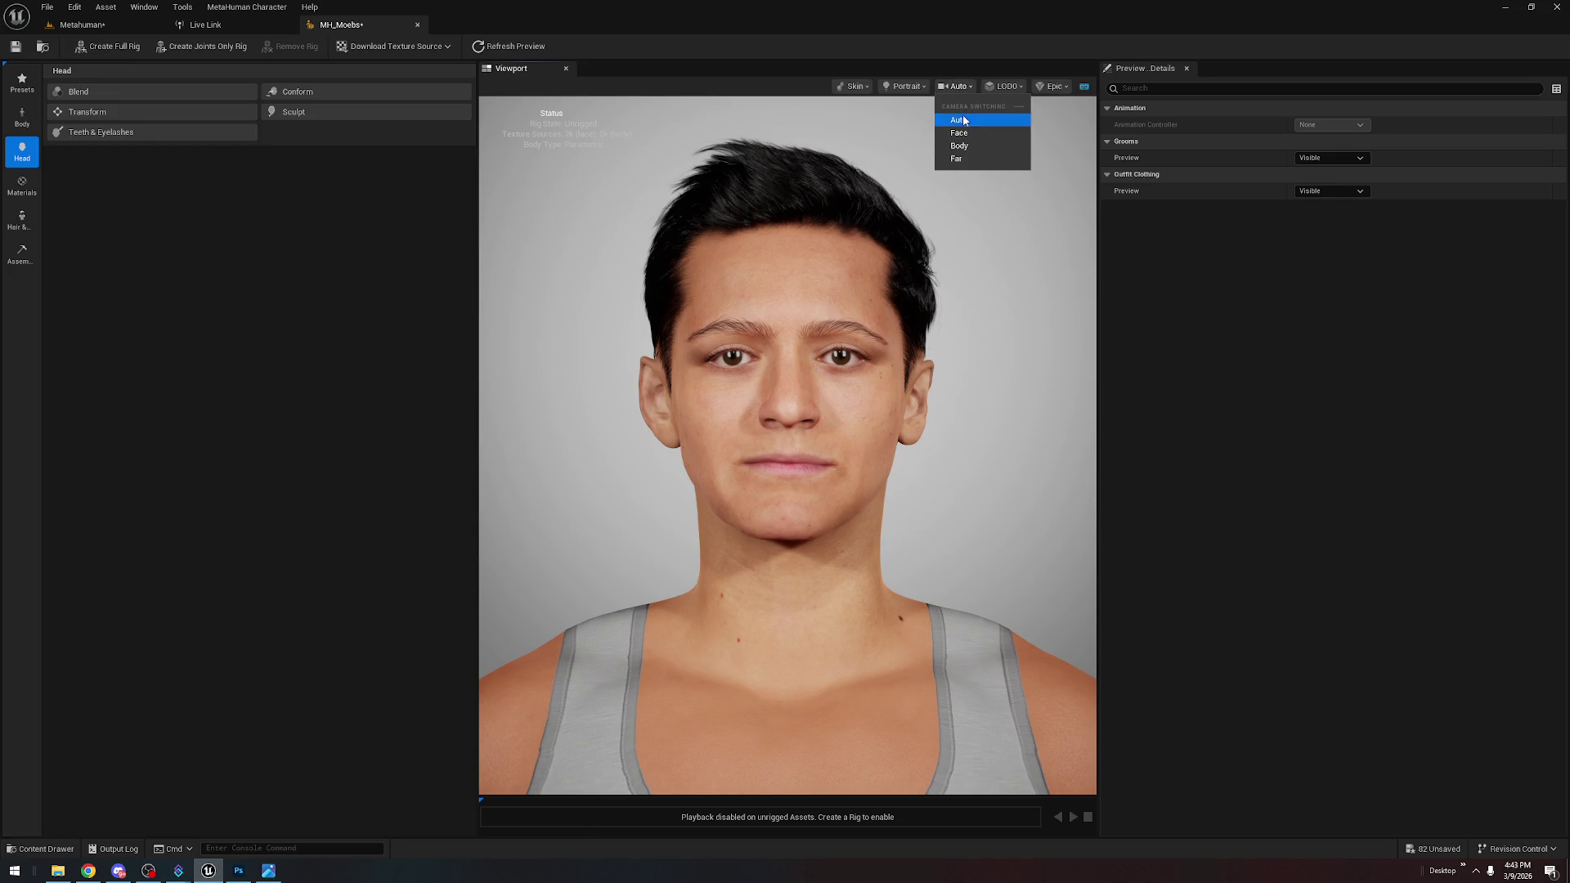
left_click(915, 87)
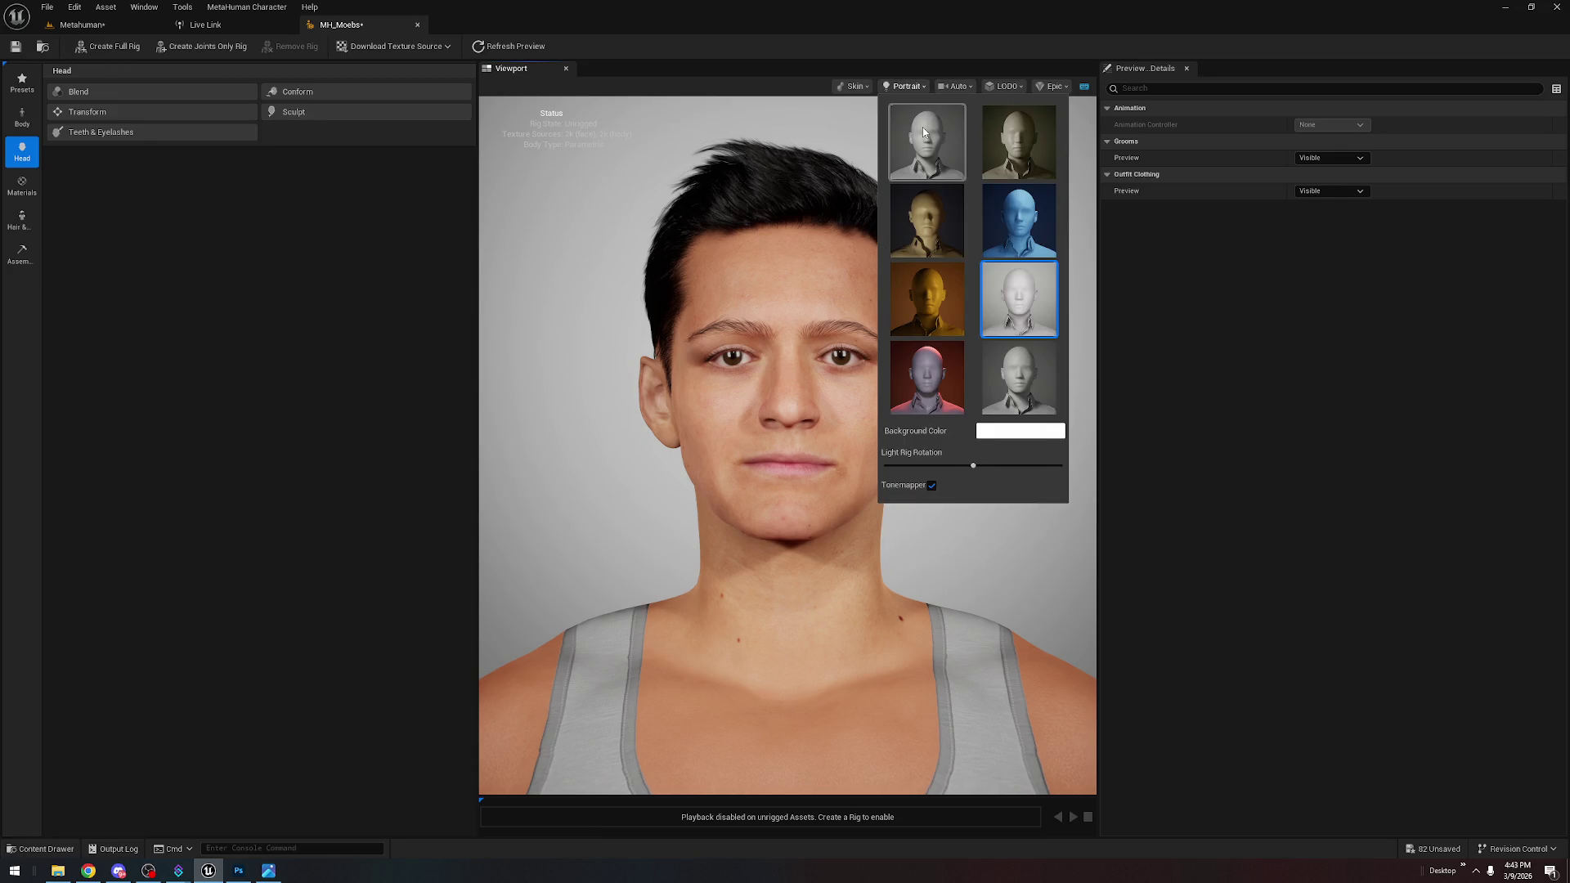
left_click(923, 126)
left_click(585, 375)
Compare with the level view again, then set preview rendering quality to High
left_click(141, 26)
left_click(335, 25)
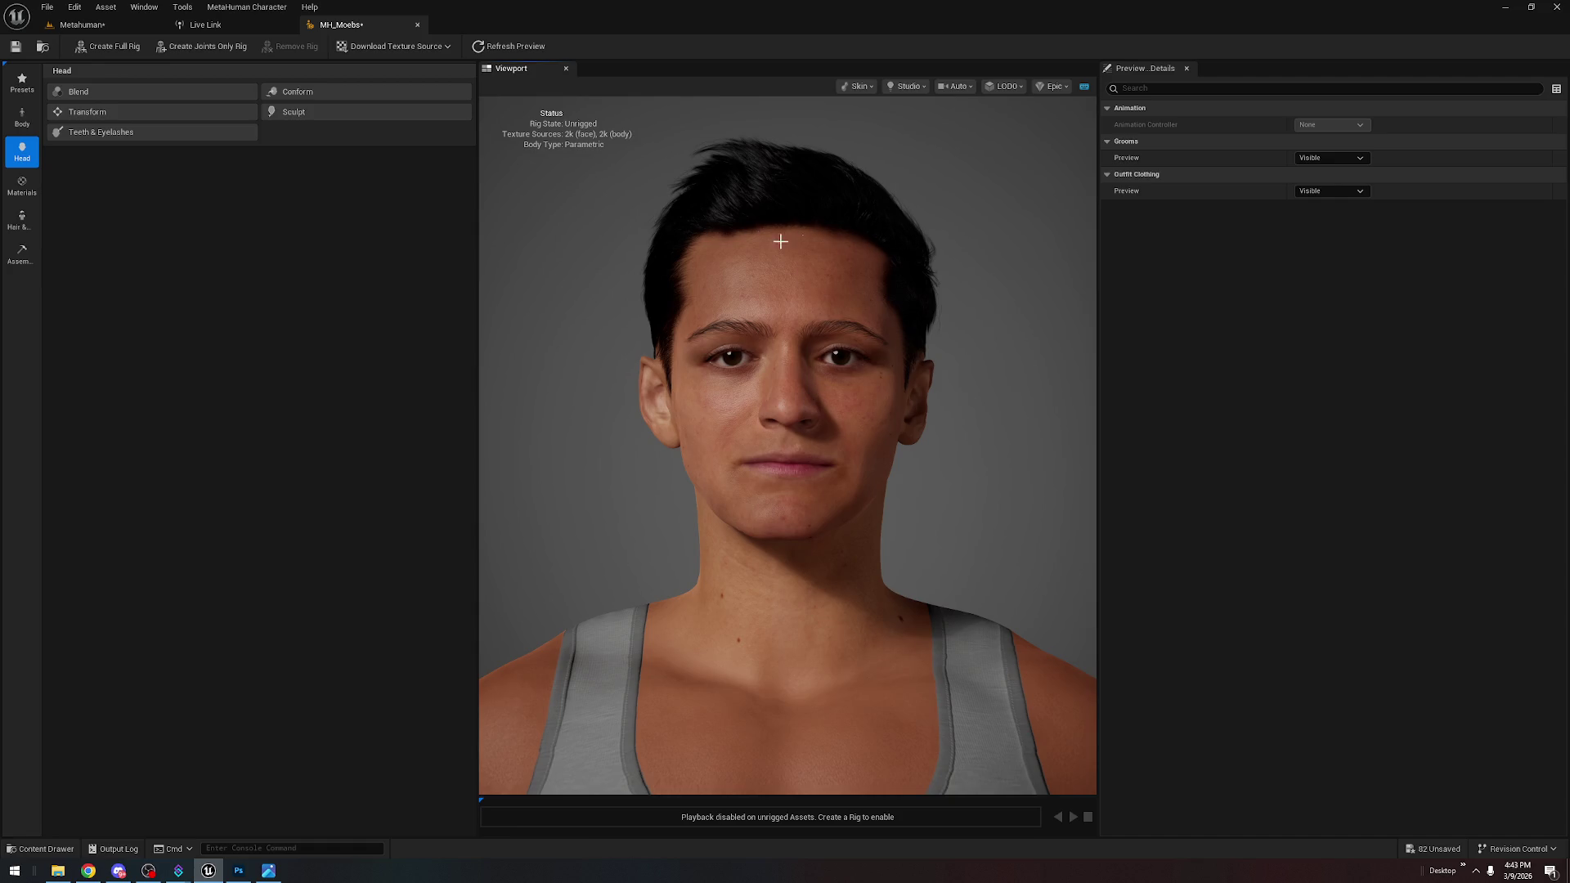
left_click(119, 25)
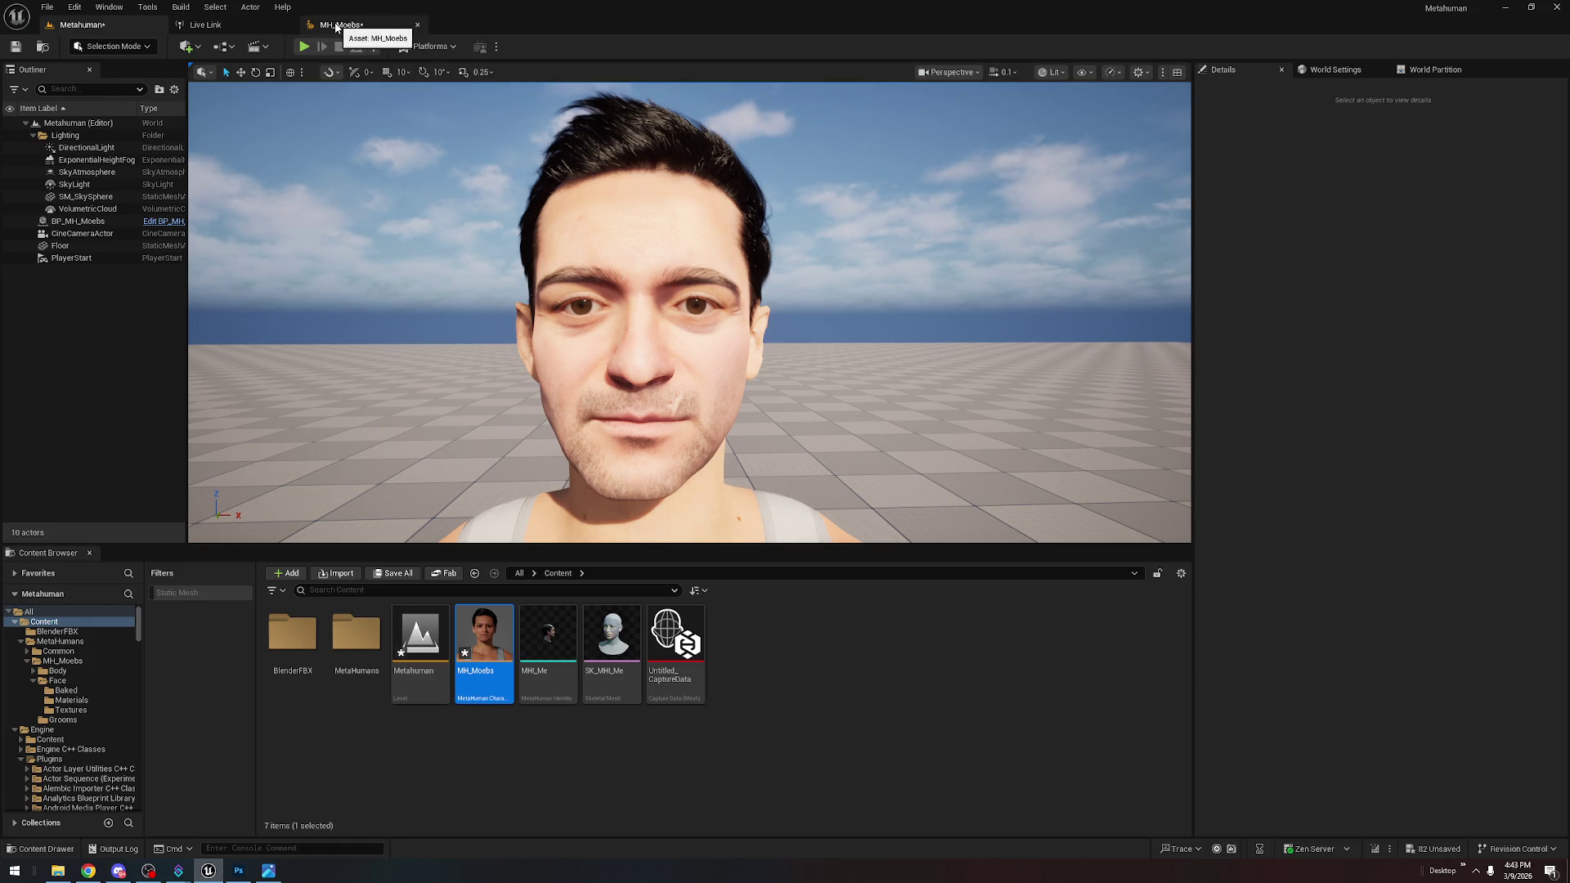
left_click(337, 25)
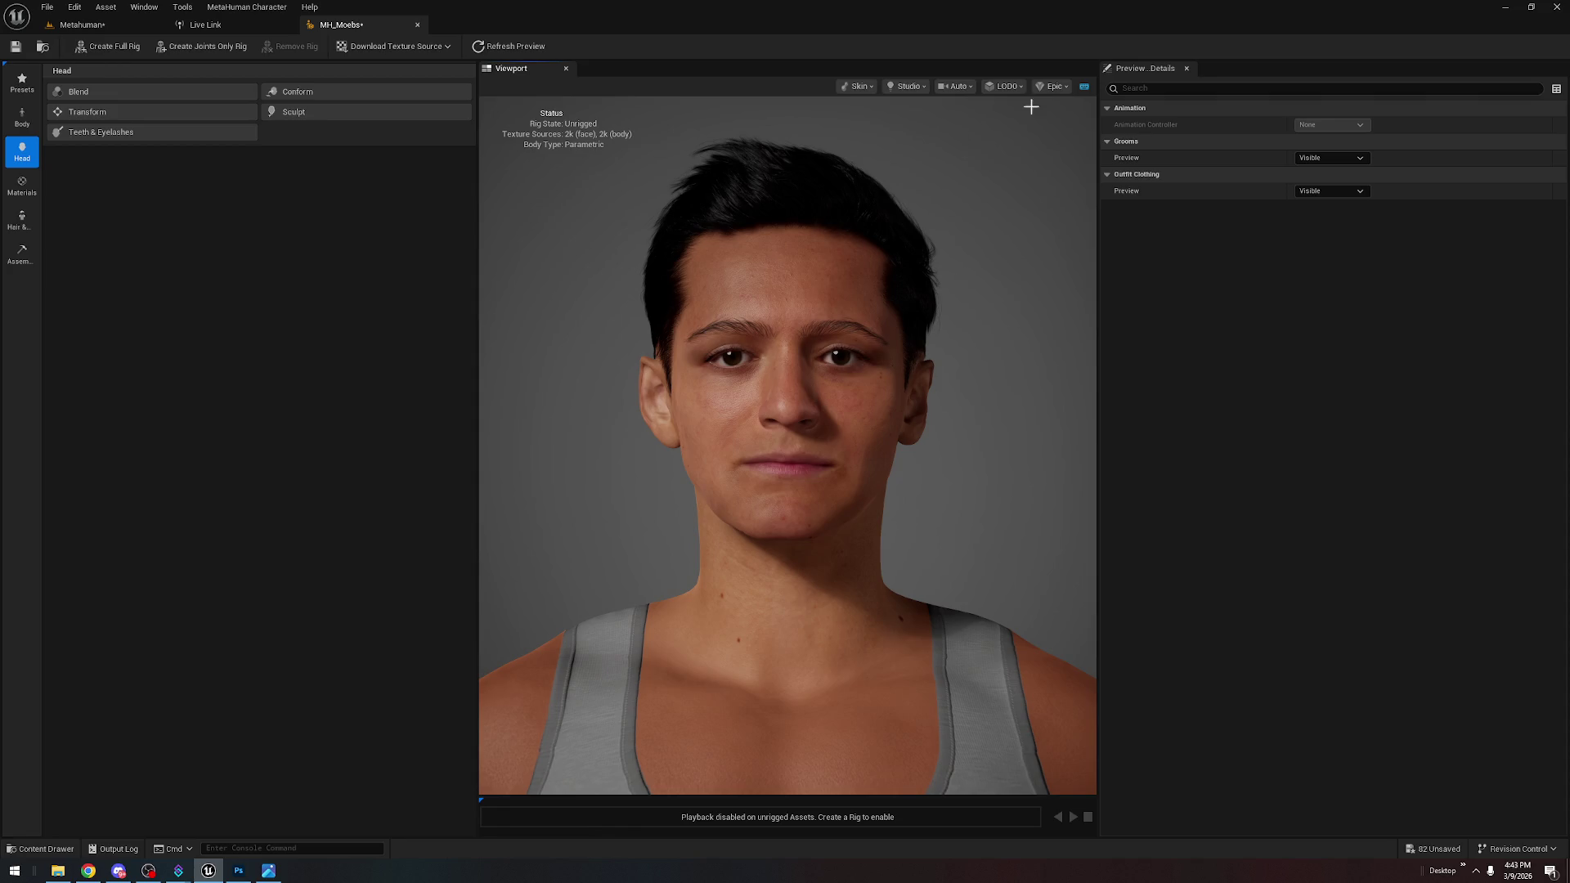
left_click(1053, 86)
left_click(1056, 134)
Try Conform from Identity and a chin reshape, undoing the sculpt and region edits
left_click(316, 94)
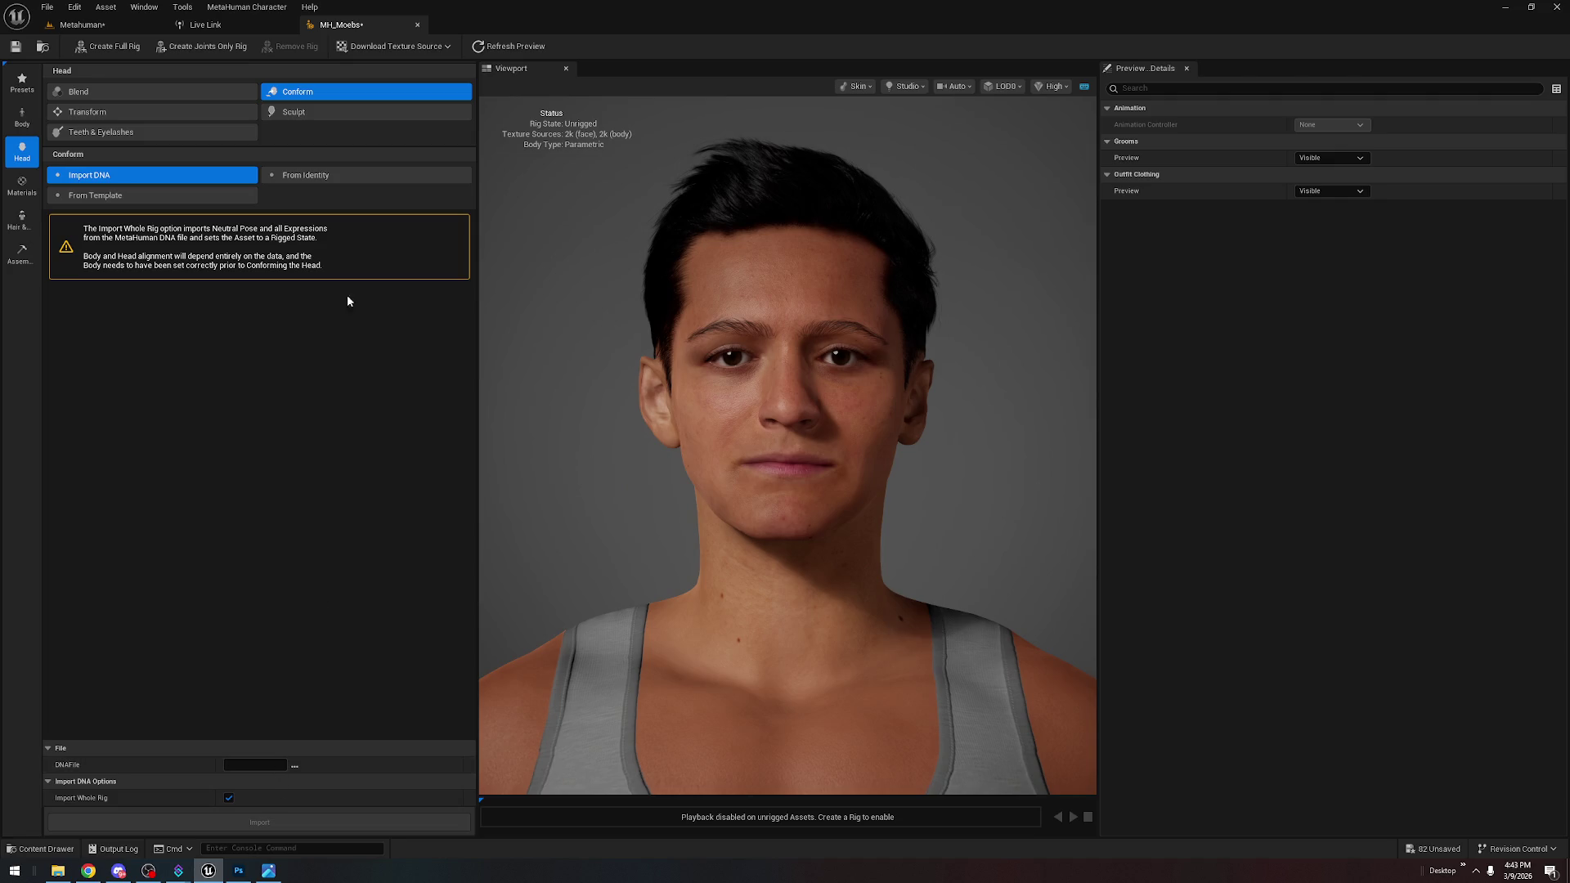
left_click(355, 179)
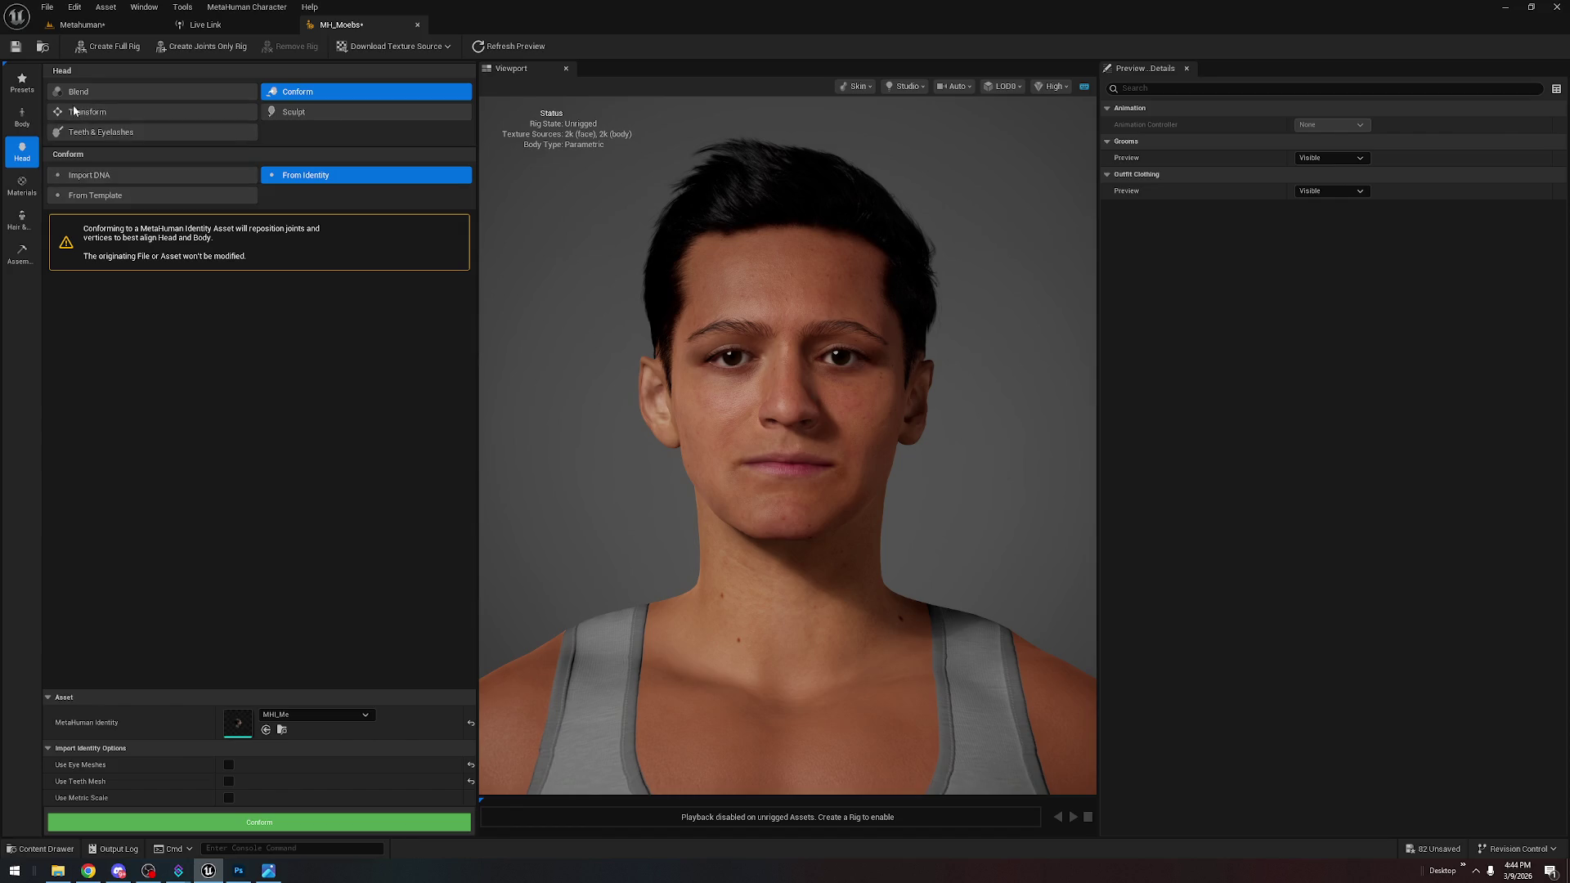
left_click(178, 109)
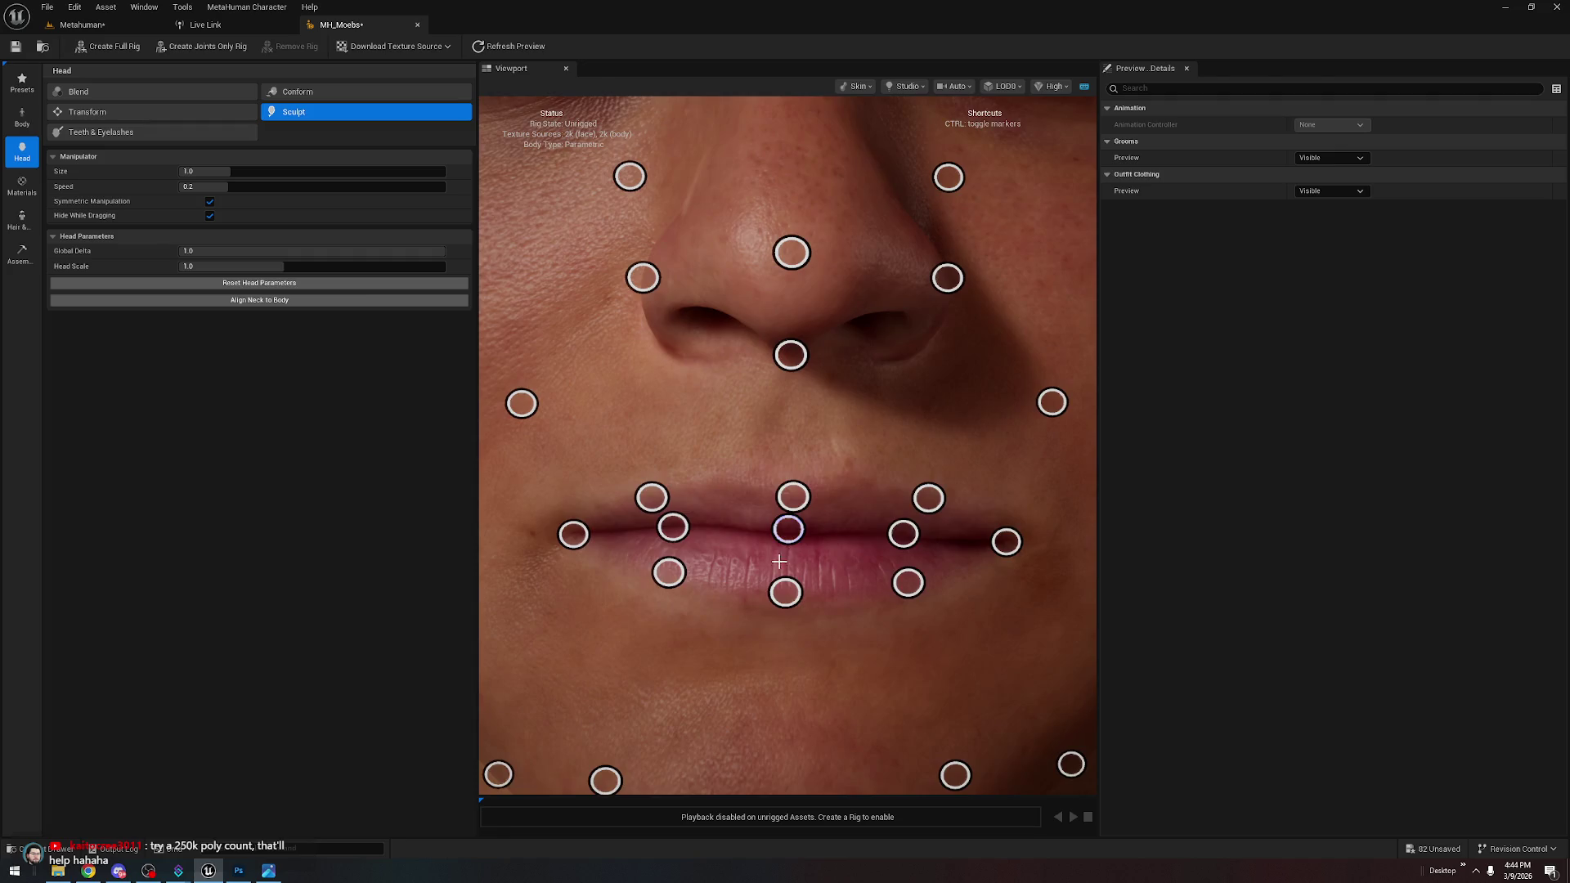
left_click_drag(734, 537, 788, 551)
key("ctrl+z")
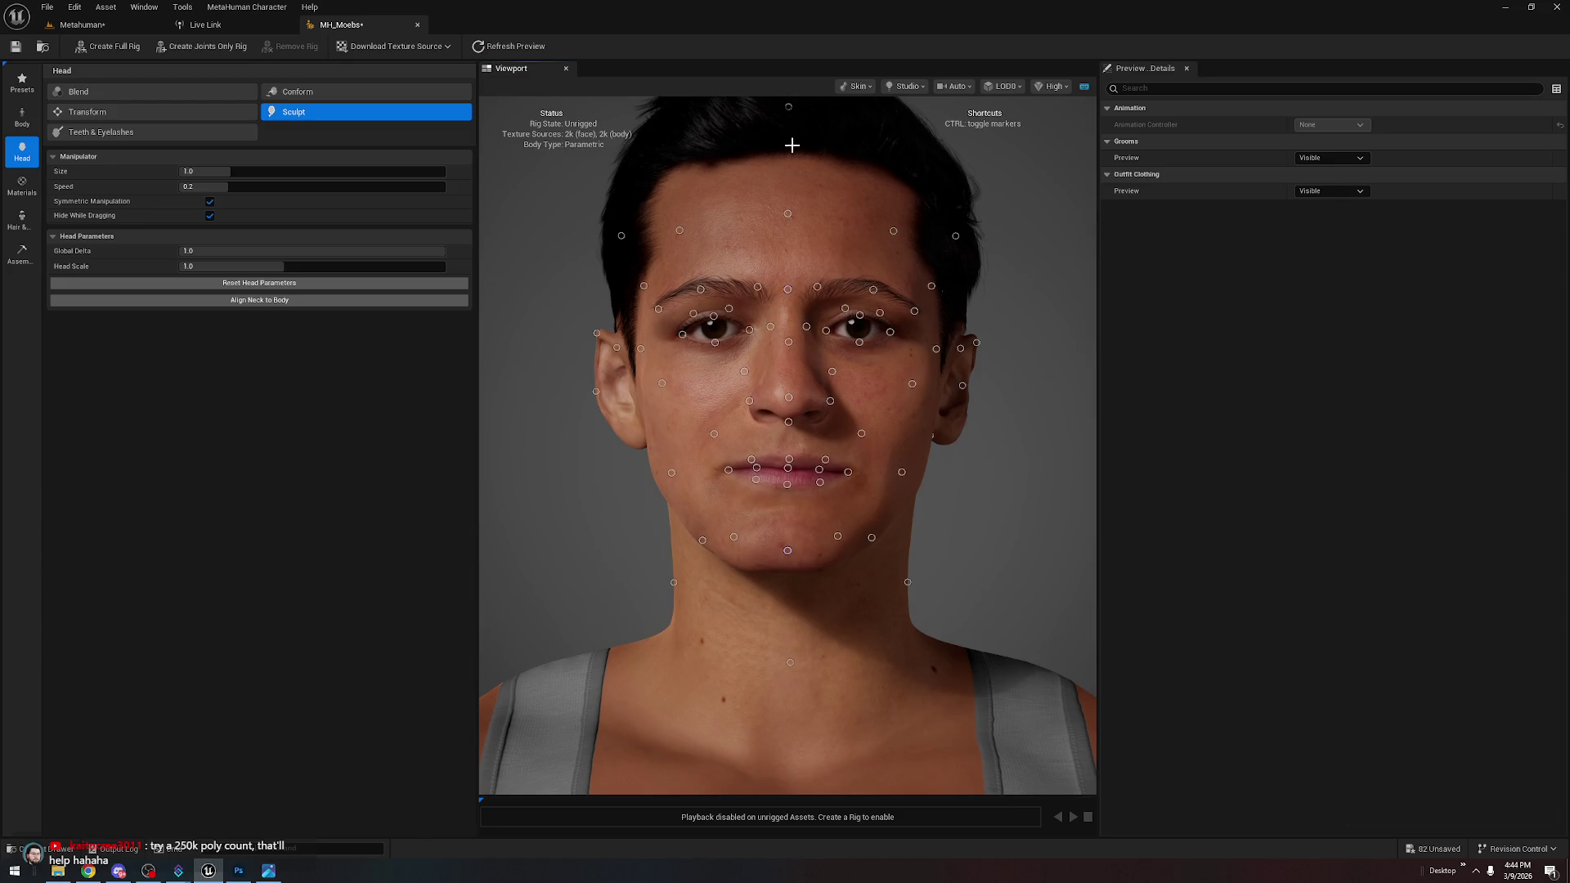
scroll(789, 135, "down", 2)
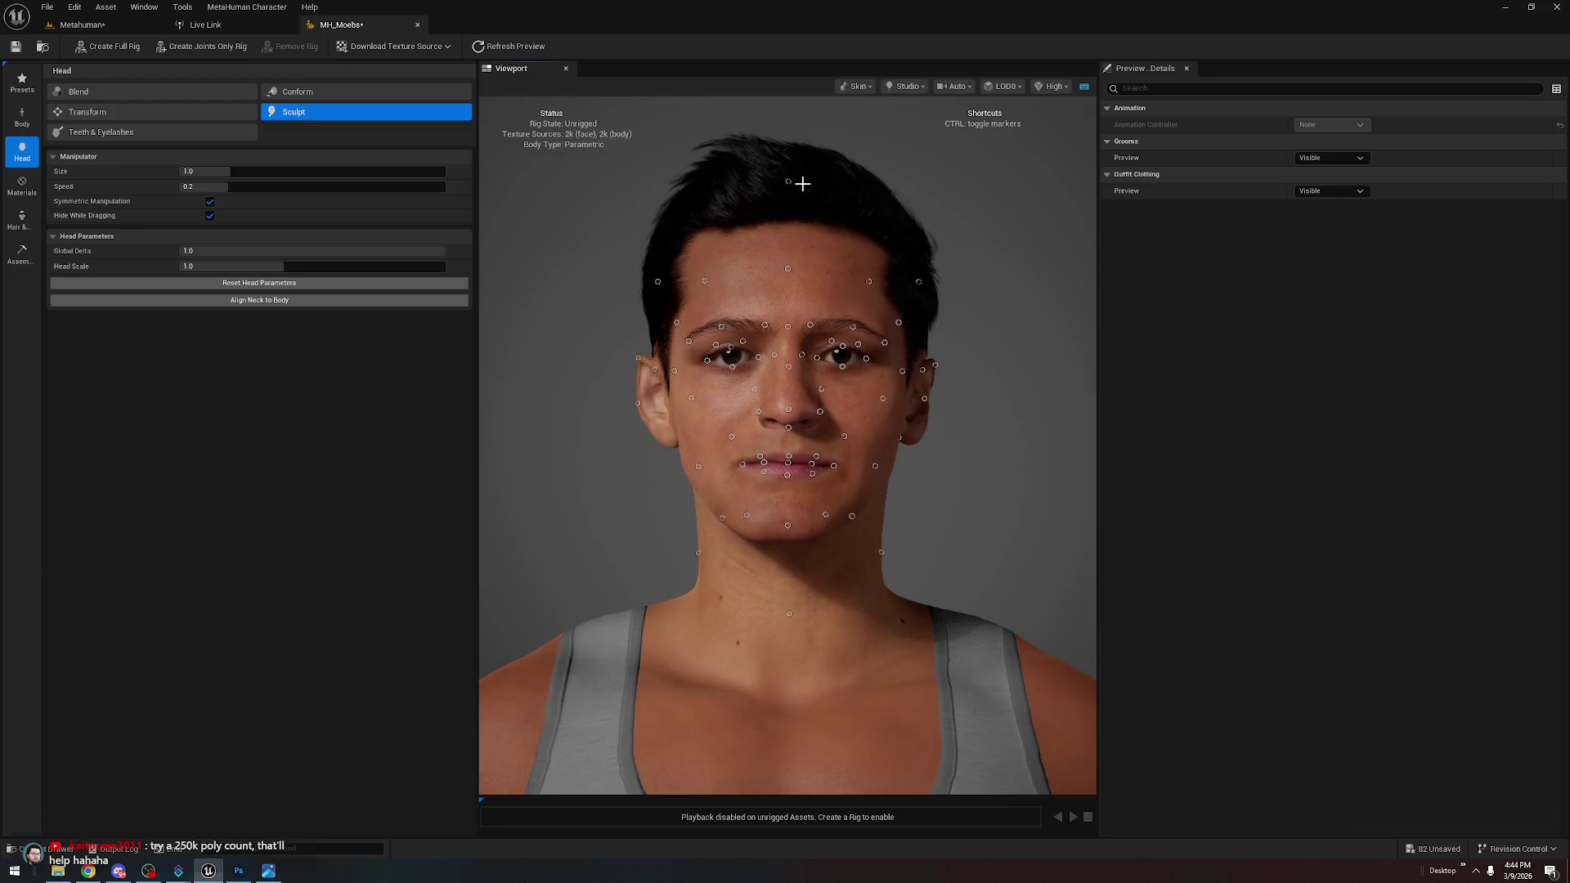
left_click(122, 112)
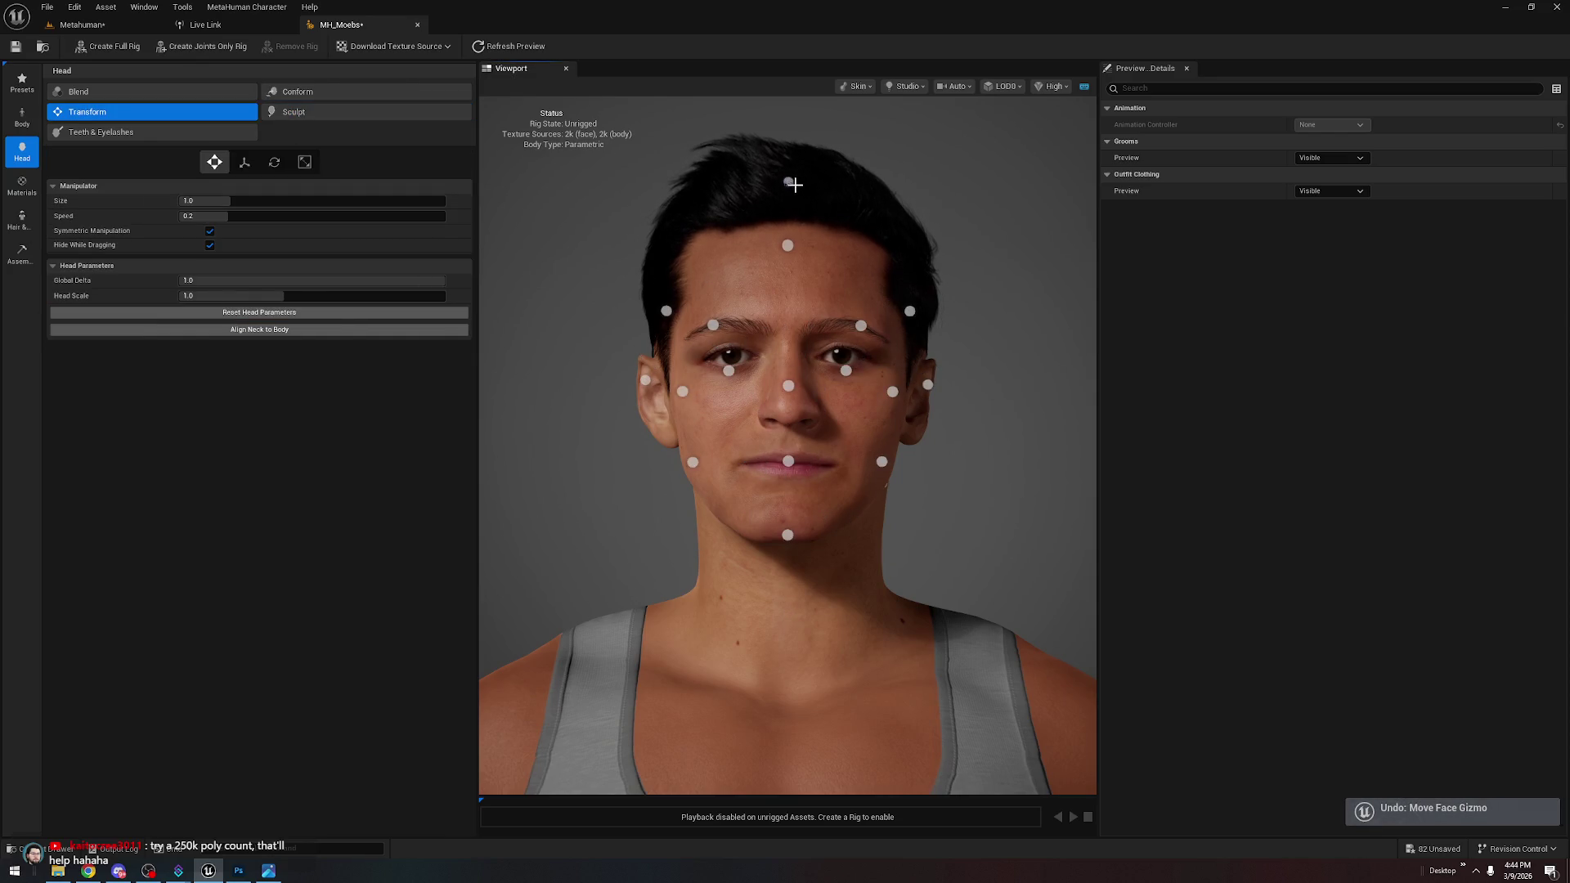
key("ctrl+z")
Reshape the left side of the forehead with the Sculpt markers
mouse_move(781, 246)
left_click_drag(780, 245, 781, 250)
key("ctrl+z")
left_click(327, 115)
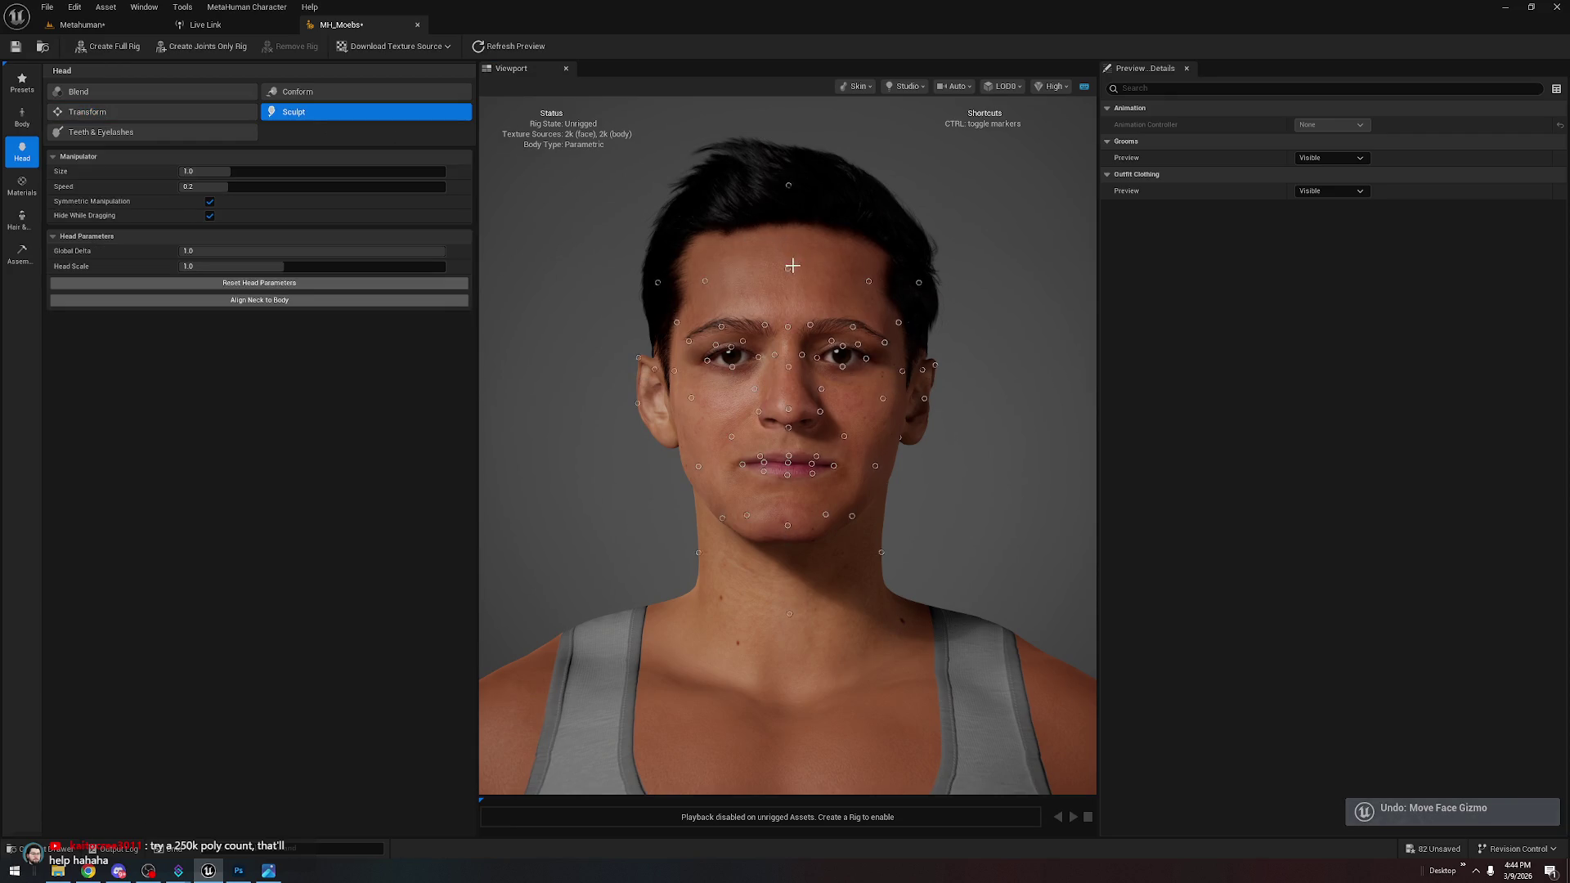
left_click_drag(705, 281, 698, 280)
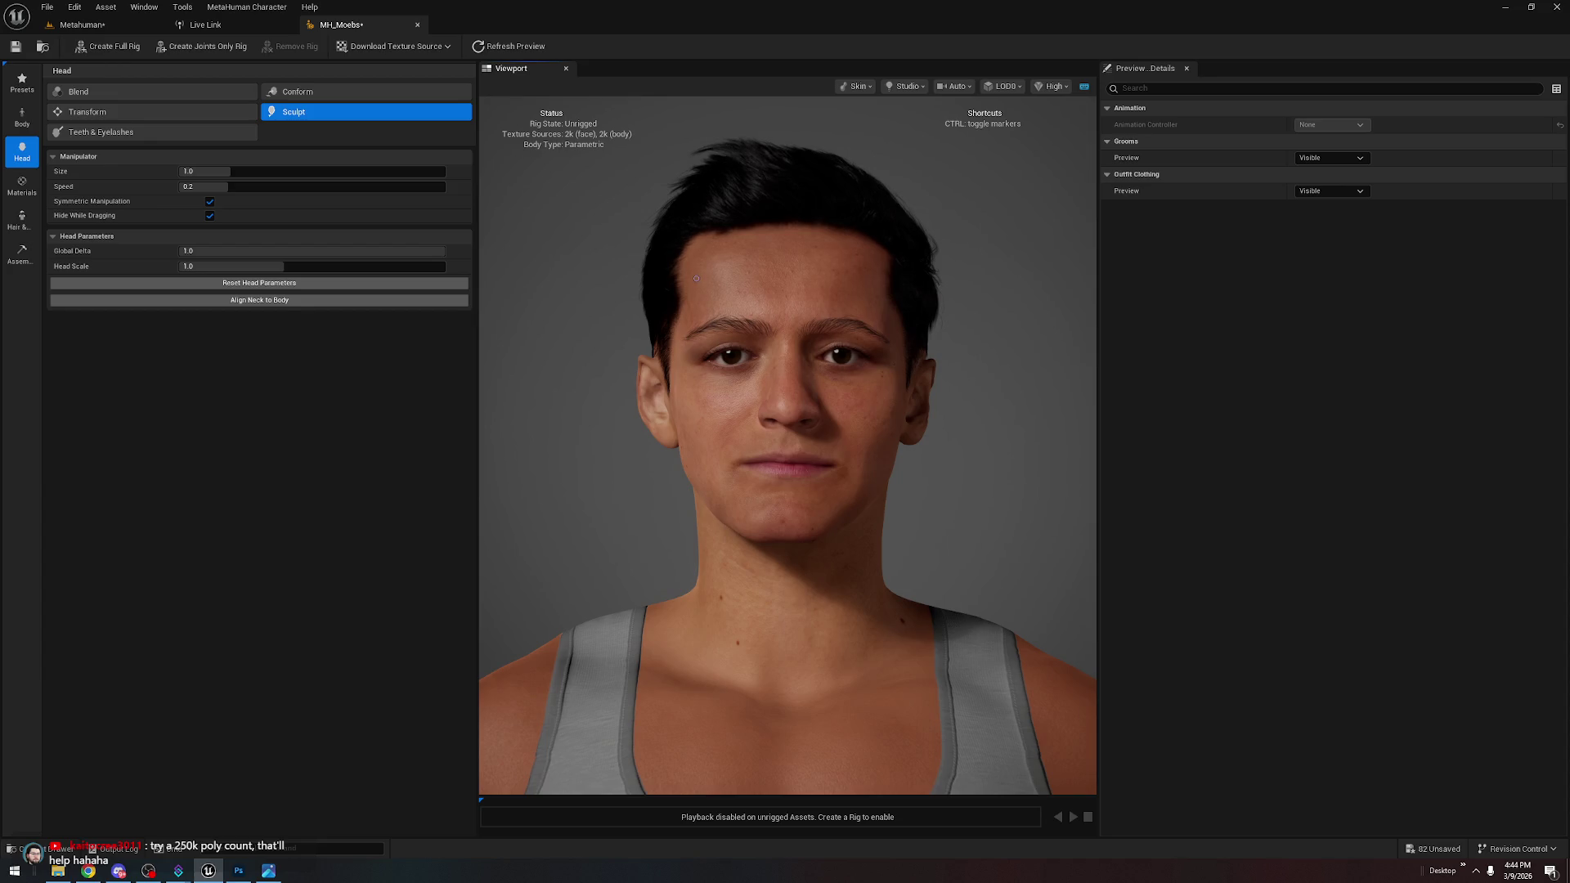
Compare the forehead against the front reference photo, then return to the editor
left_click(266, 872)
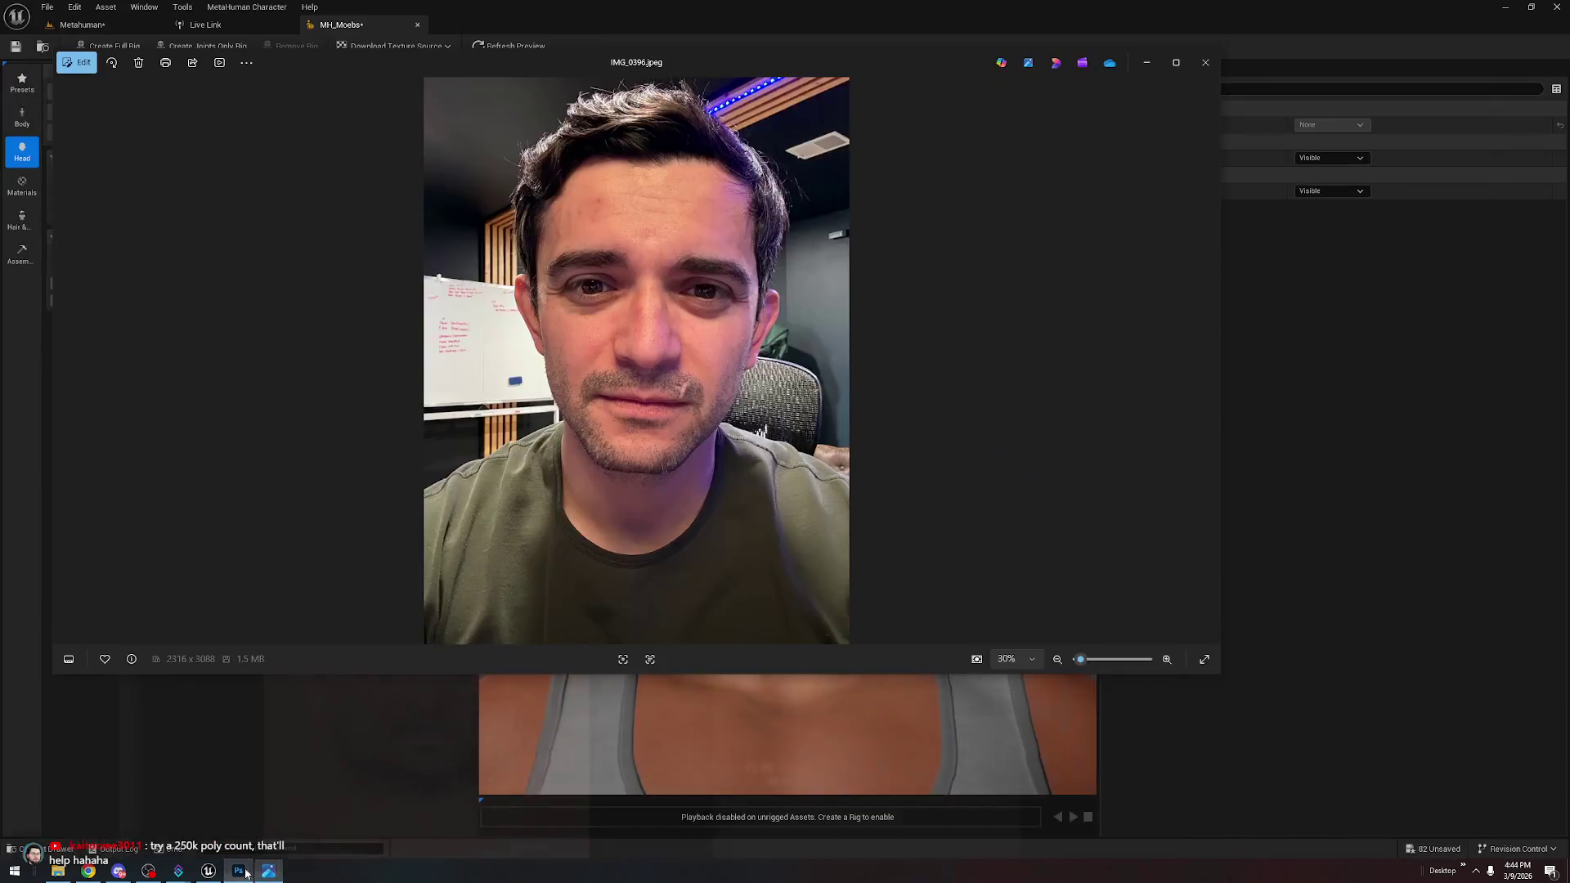
left_click(264, 871)
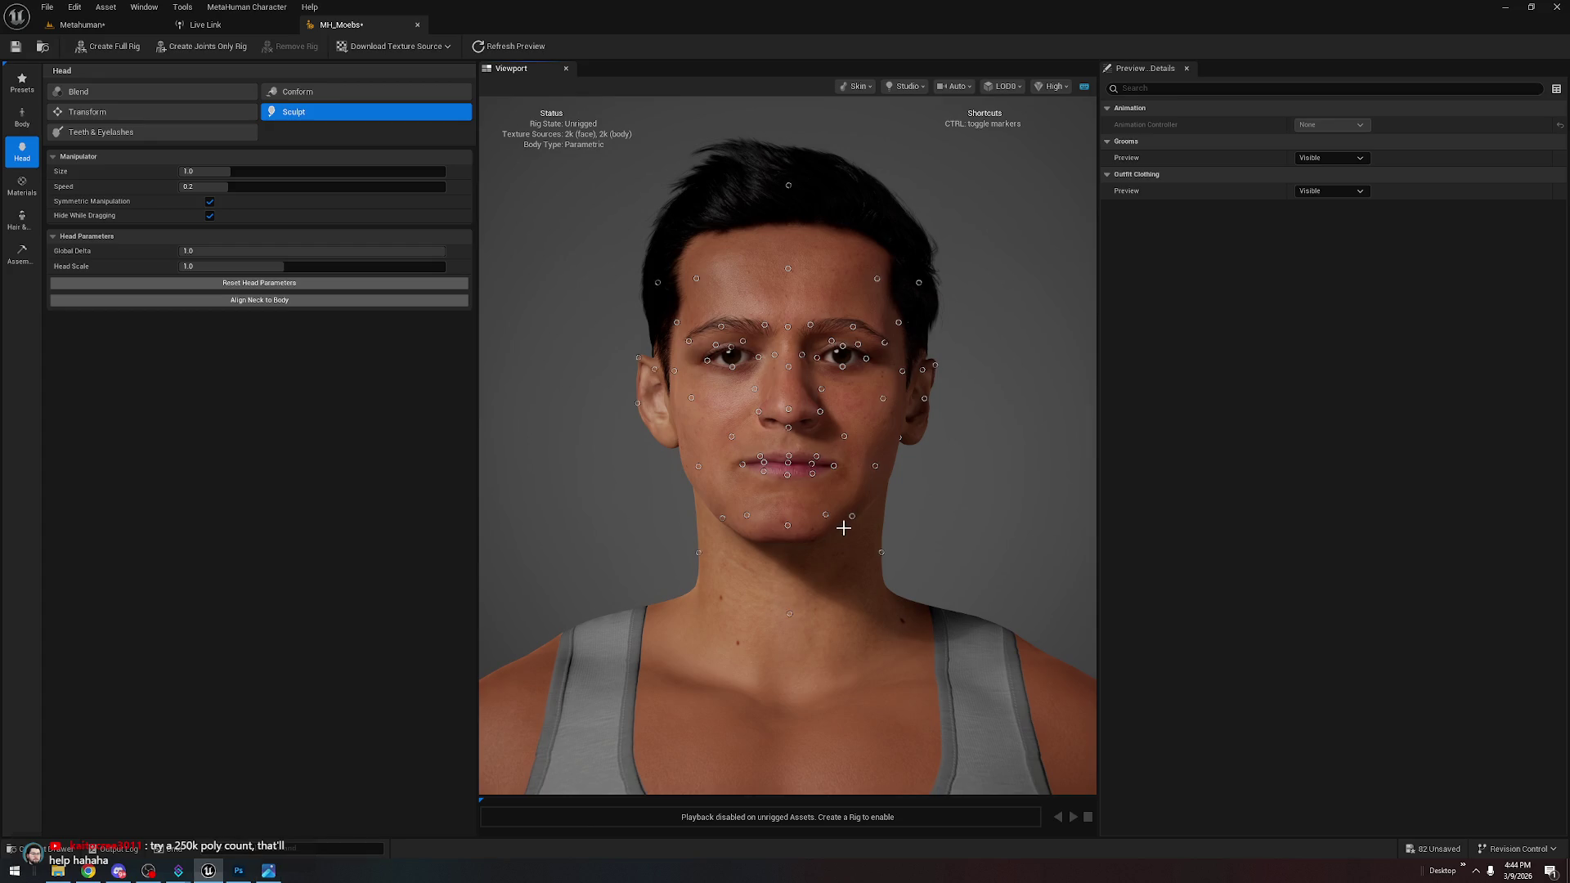
scroll(841, 526, "up", 5)
scroll(859, 631, "down", 8)
scroll(817, 554, "up", 3)
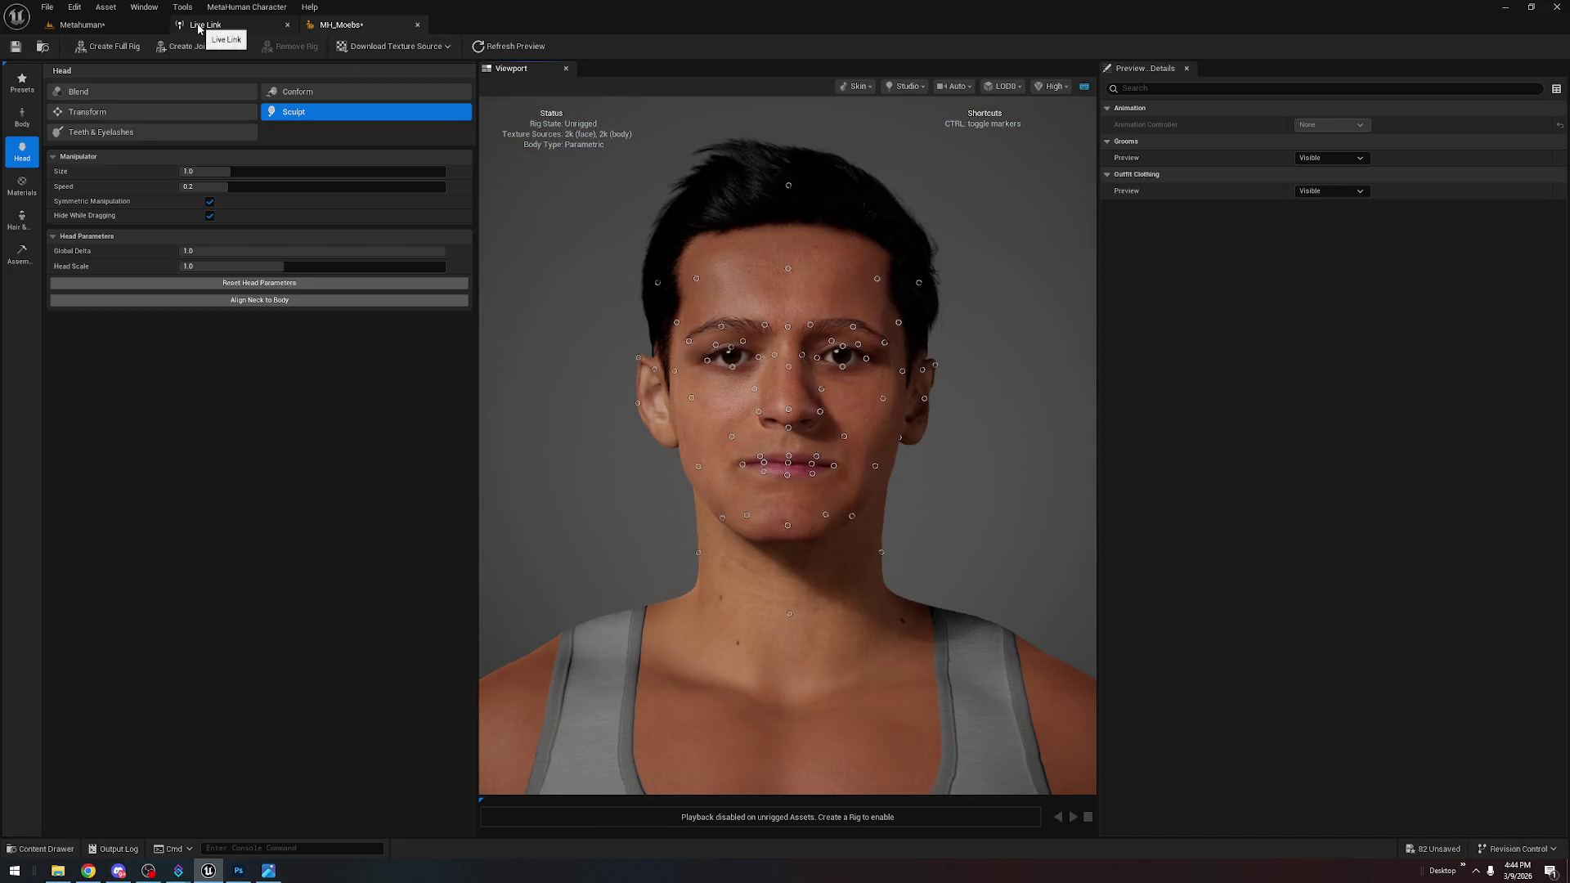
Apply the Shaded Thick Eyebrows groom from Hair & Clothing
left_click(23, 219)
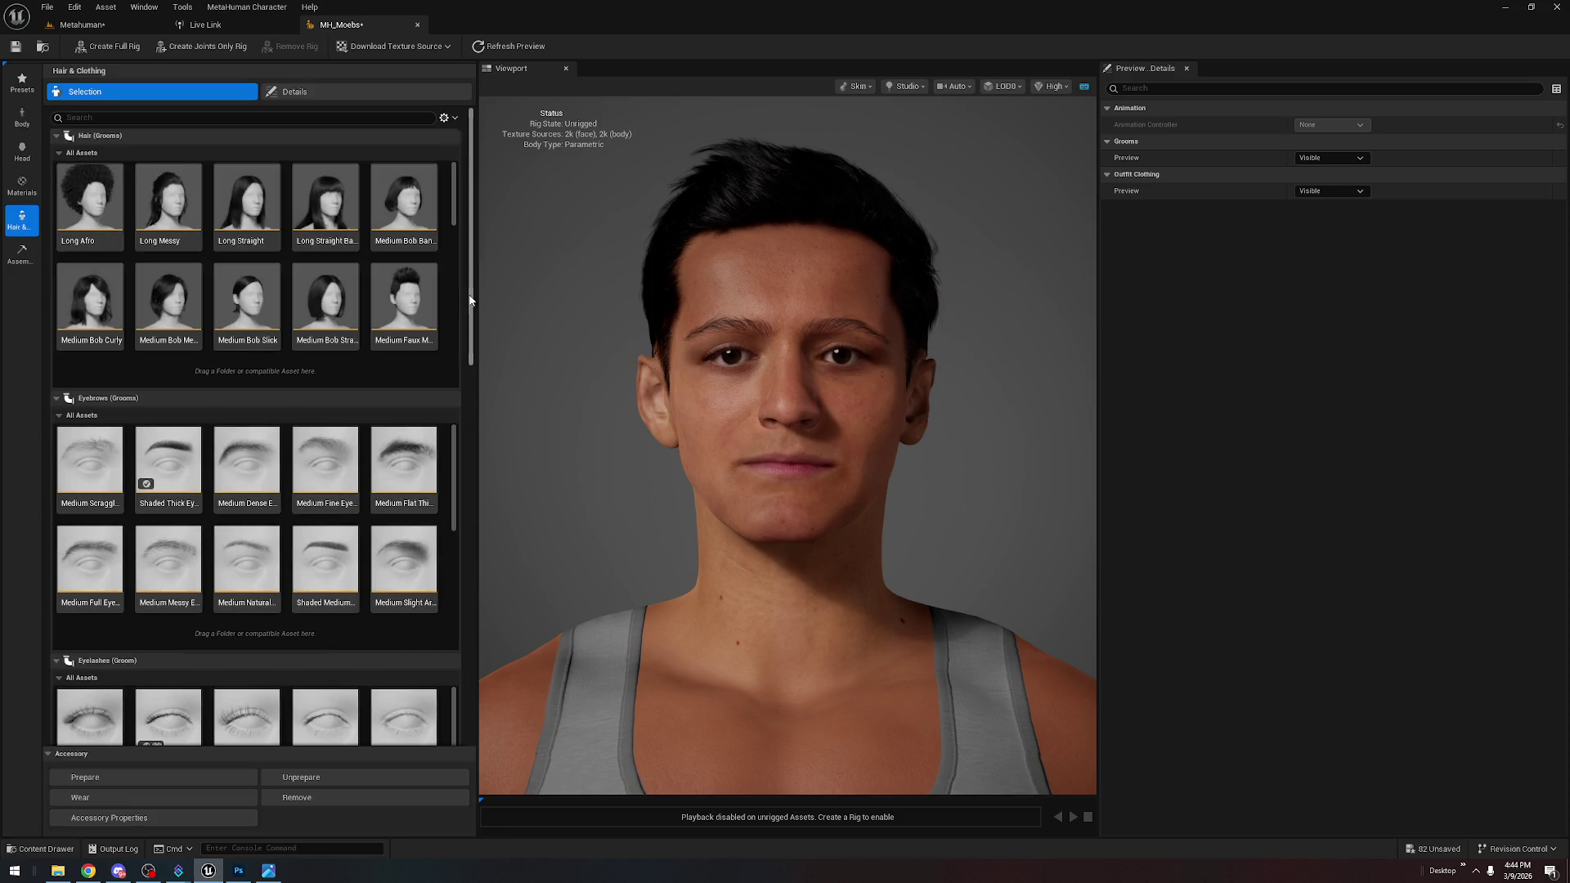
mouse_move(456, 453)
left_mouse_down()
mouse_move(450, 565)
mouse_move(471, 419)
left_mouse_up()
left_click(155, 452)
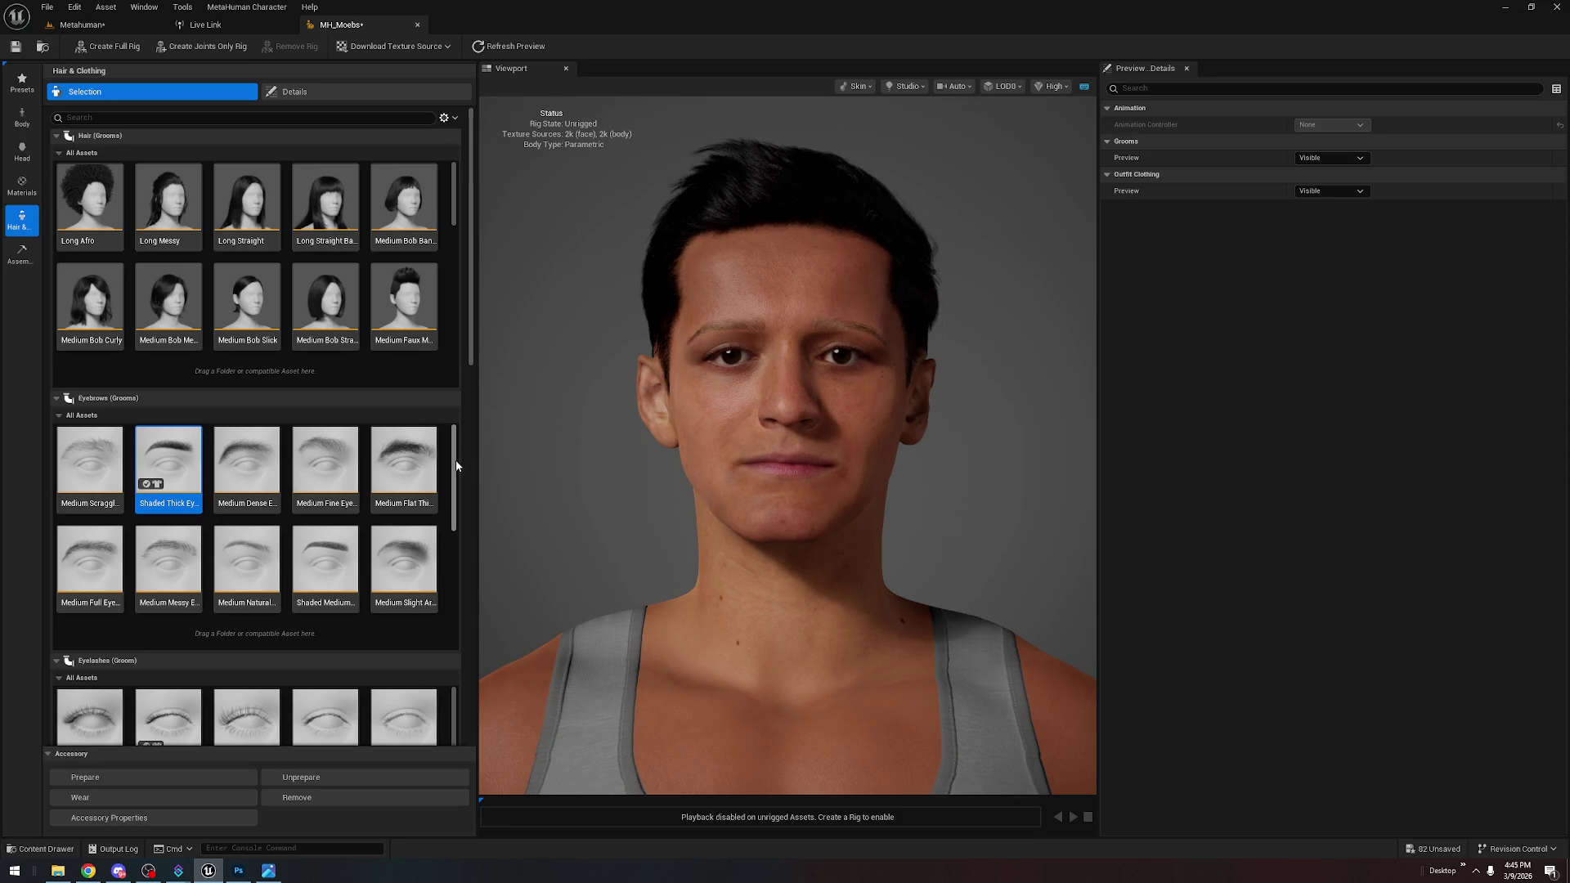
left_click_drag(455, 466, 427, 595)
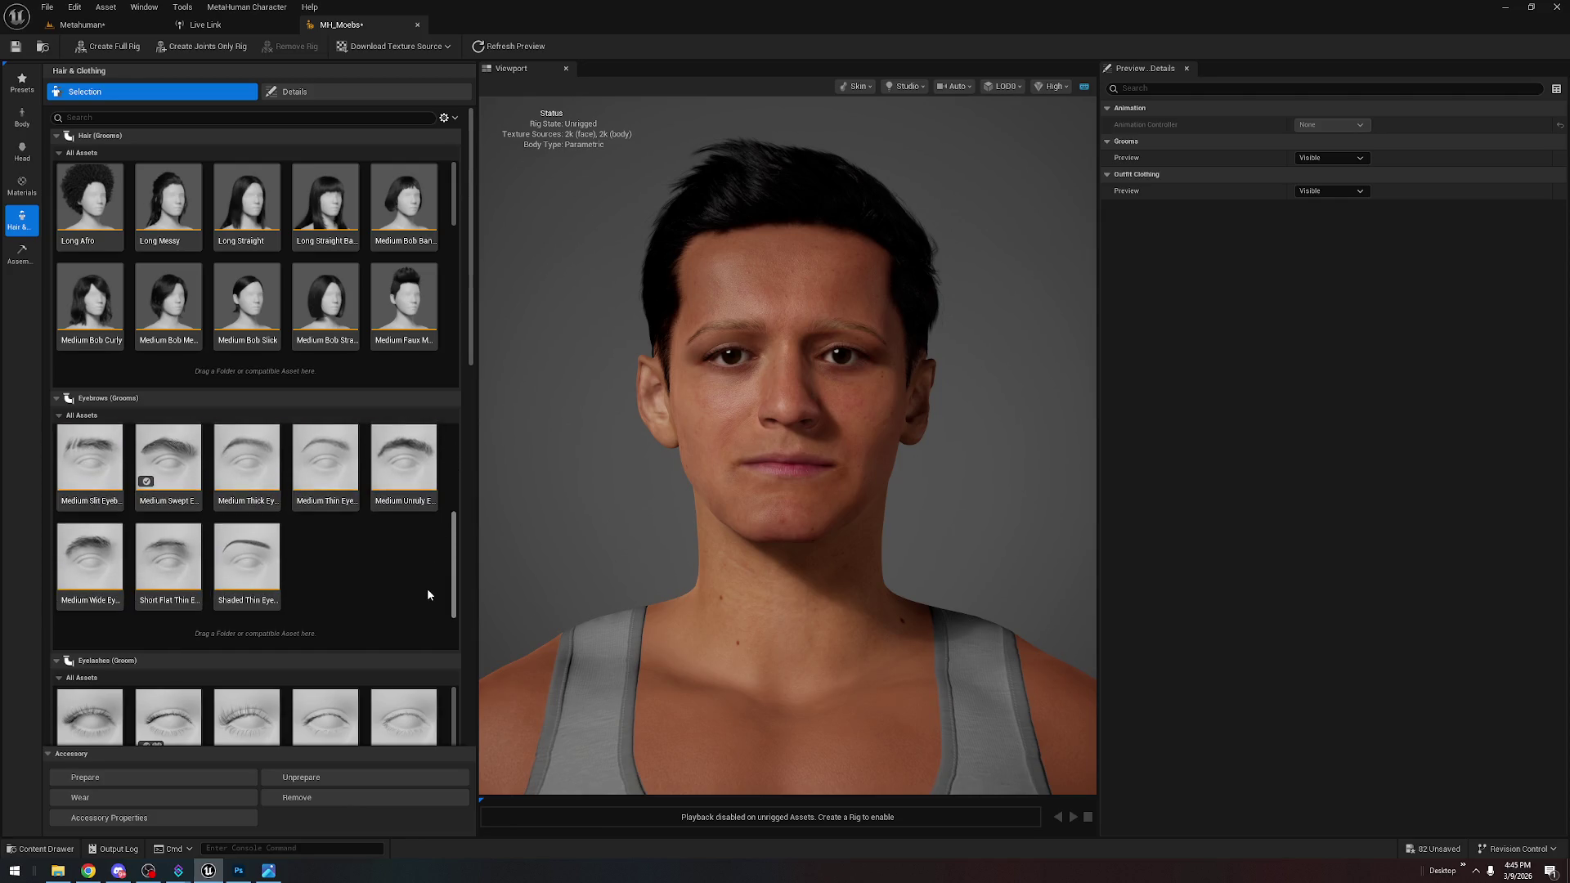
Glance at the front reference photo and the Photoshop head texture, then return
left_click(269, 870)
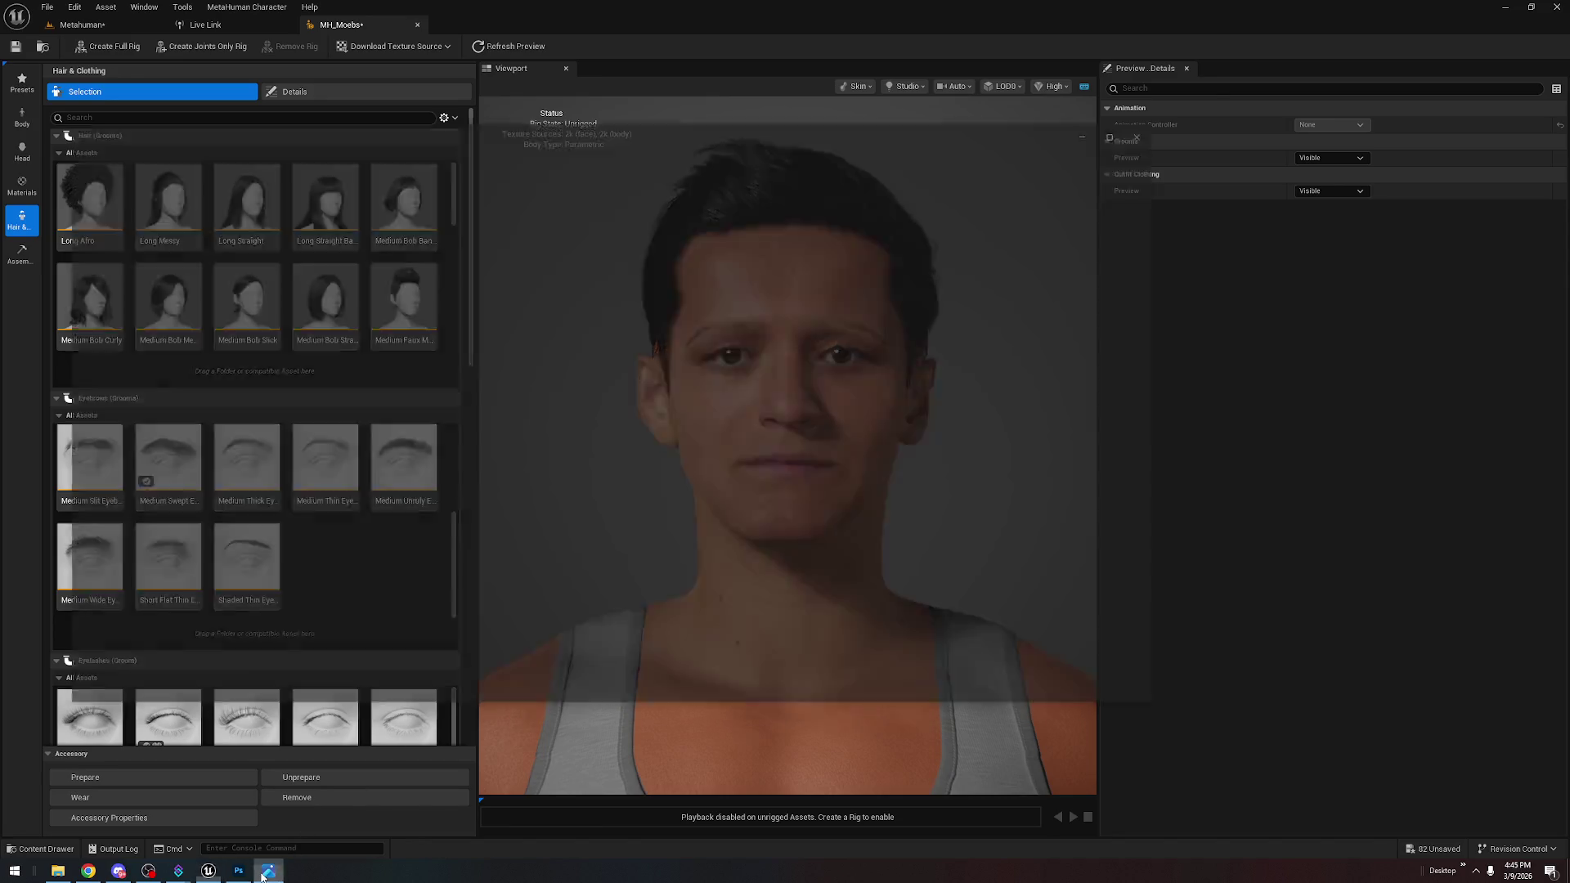
left_click(217, 873)
left_click(238, 873)
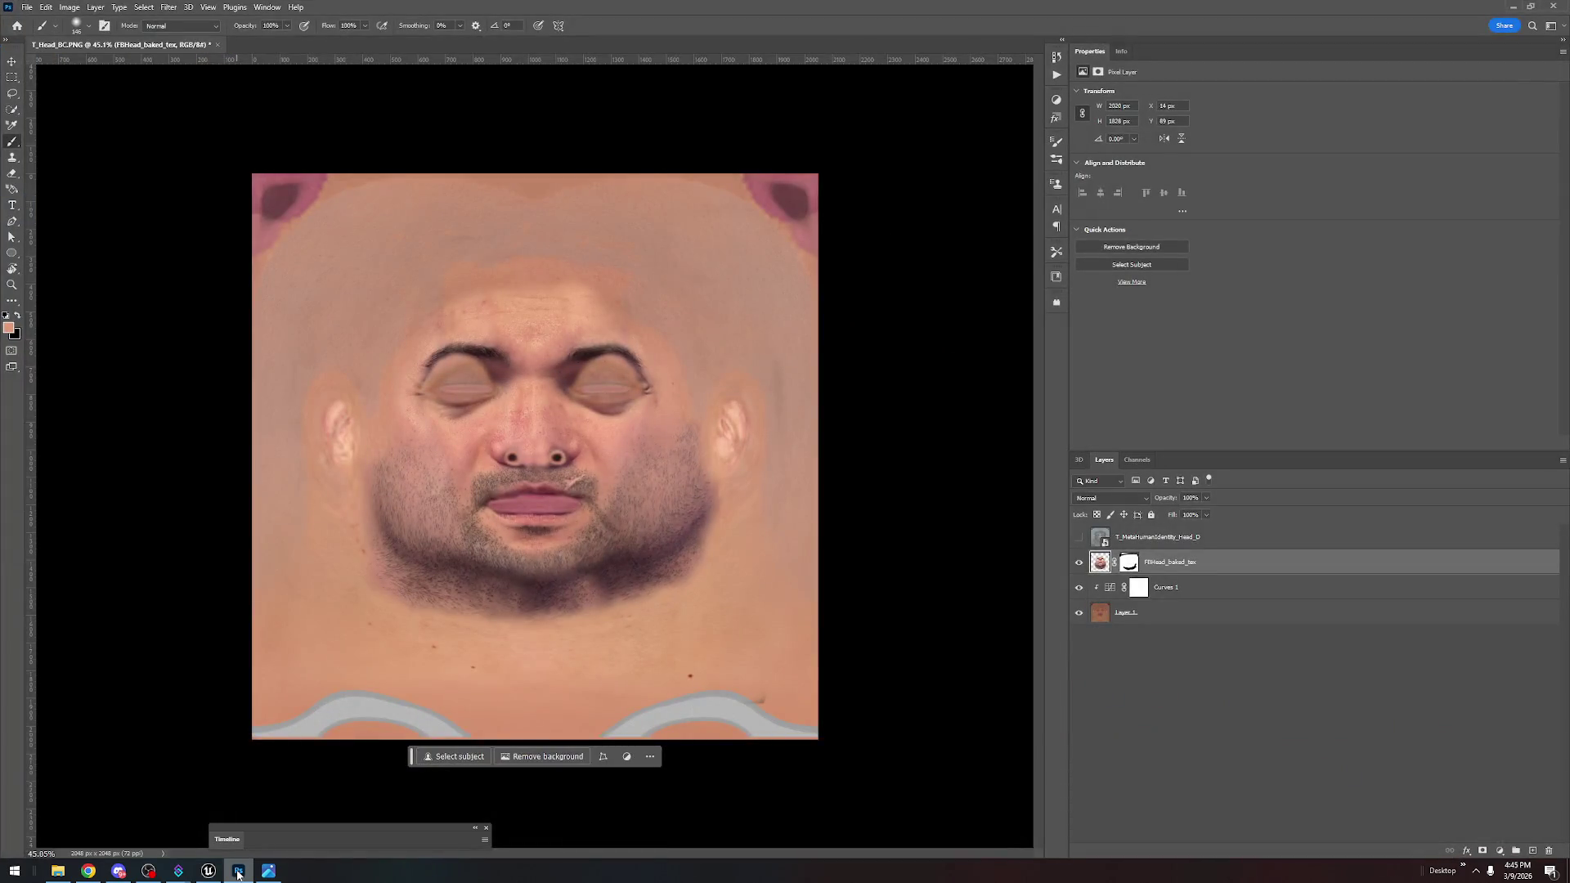
left_click(238, 872)
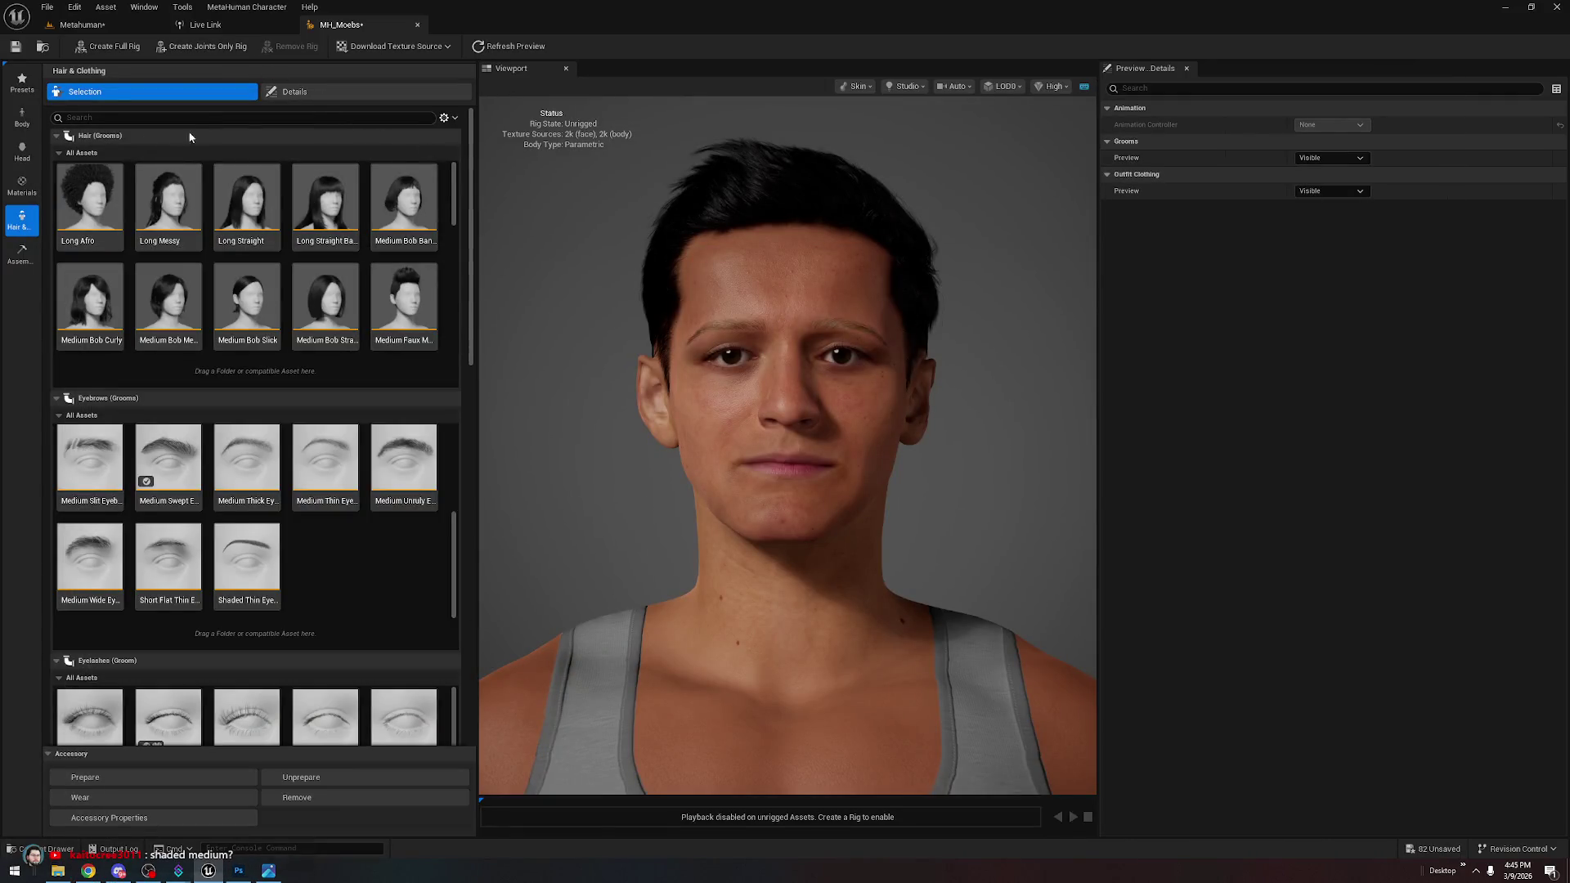
Set the eyebrow Dye Color to black
left_click(305, 92)
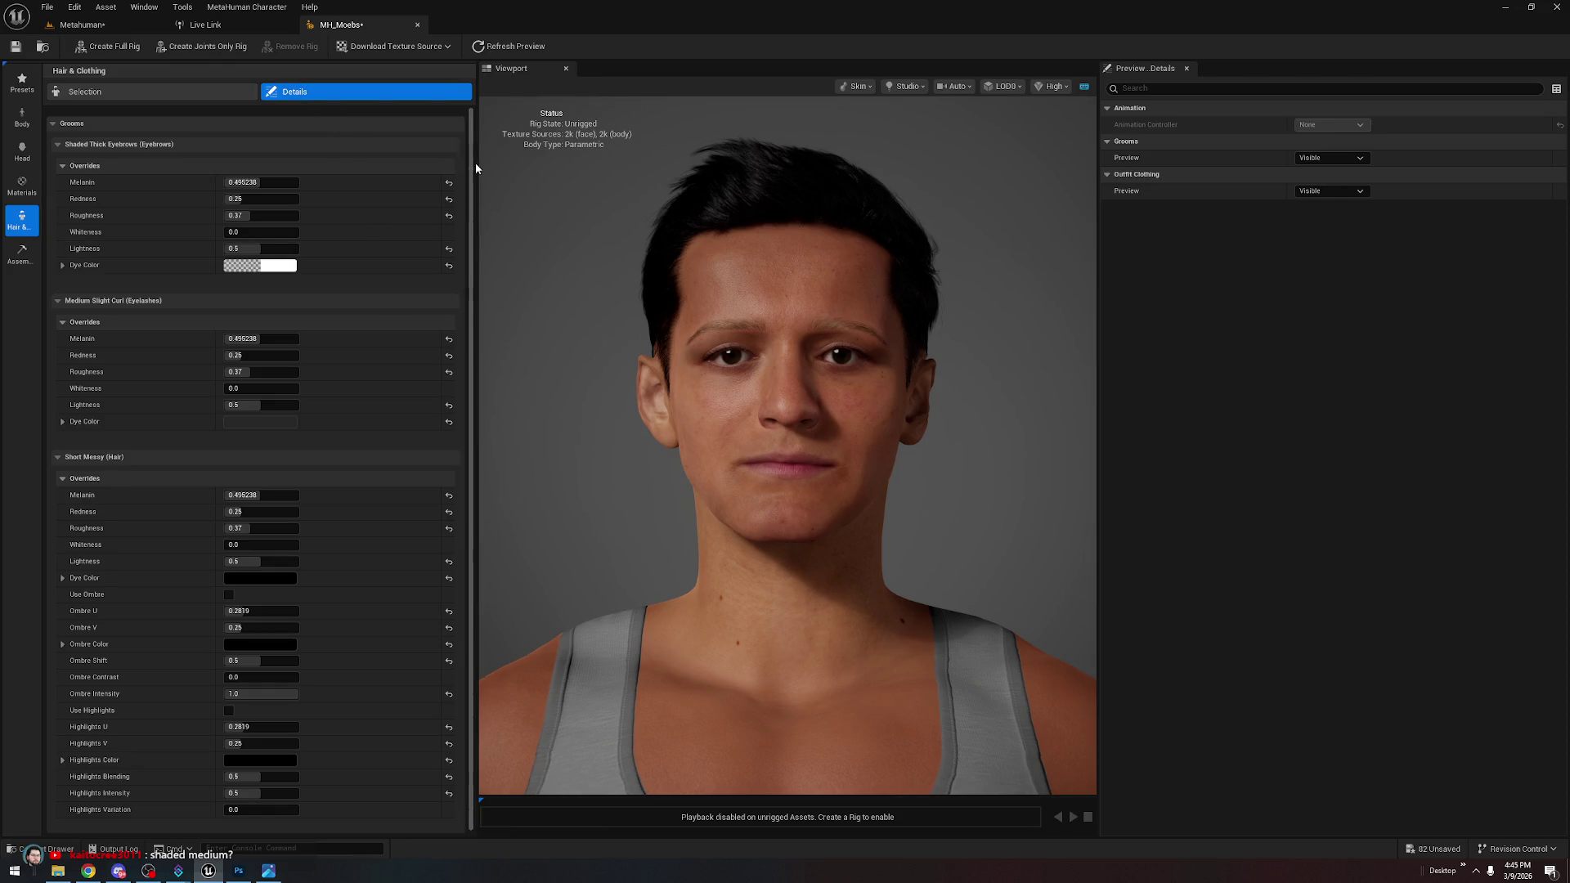
left_click(262, 265)
left_click(464, 410)
left_click(501, 602)
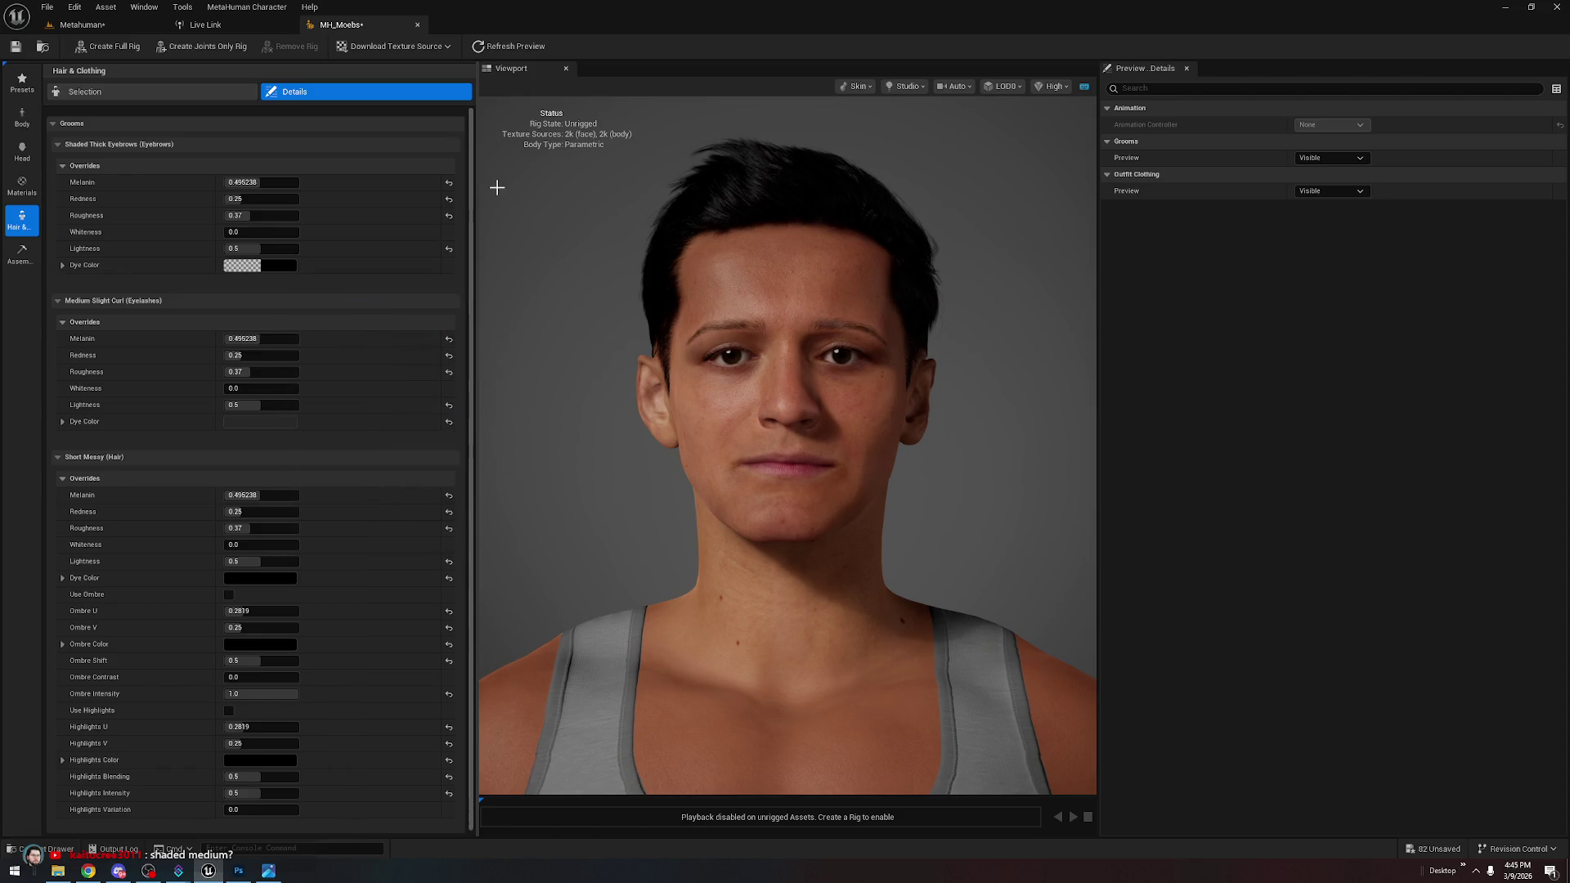
Add the Short Stubble Mustache and Stubble Beard grooms
left_click(85, 92)
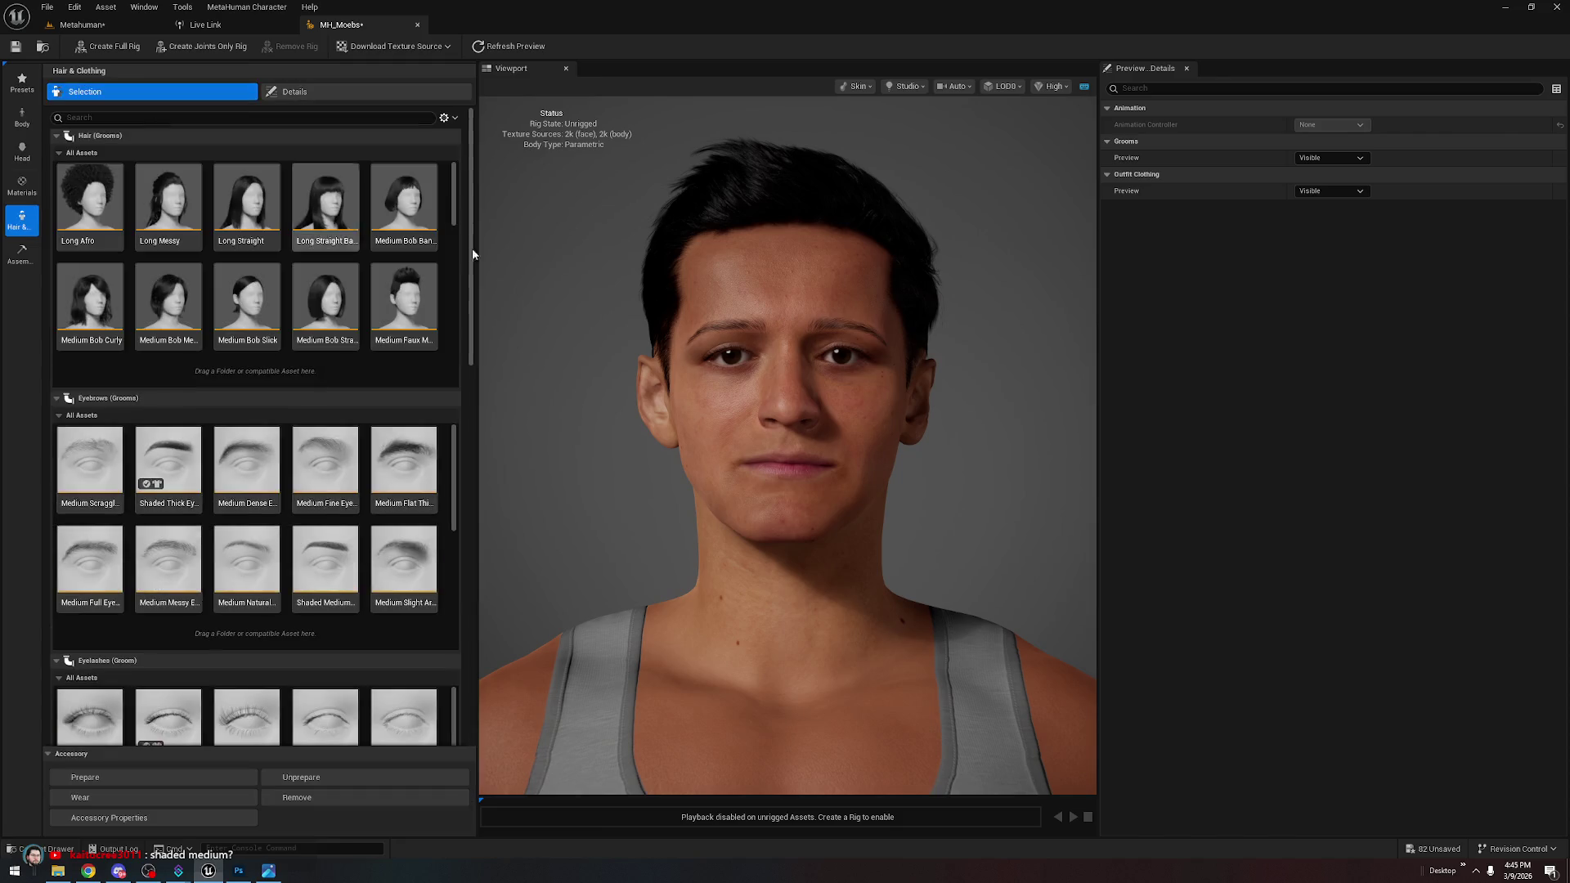
scroll(442, 270, "down", 10)
left_click(409, 277)
scroll(413, 409, "down", 3)
left_click(415, 417)
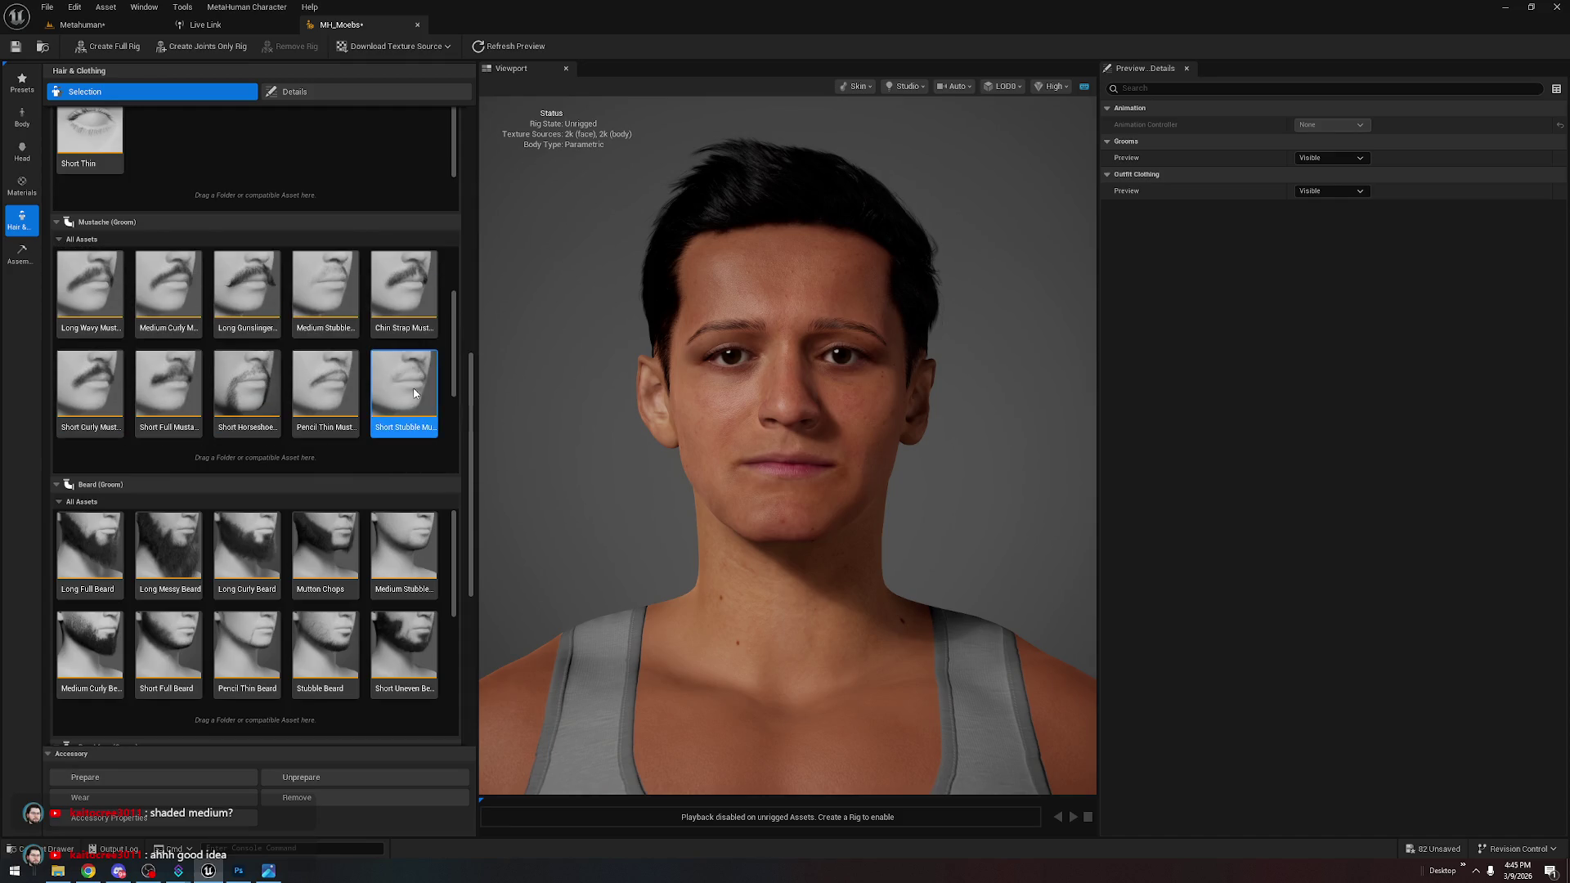
scroll(448, 399, "down", 8)
scroll(473, 458, "down", 2)
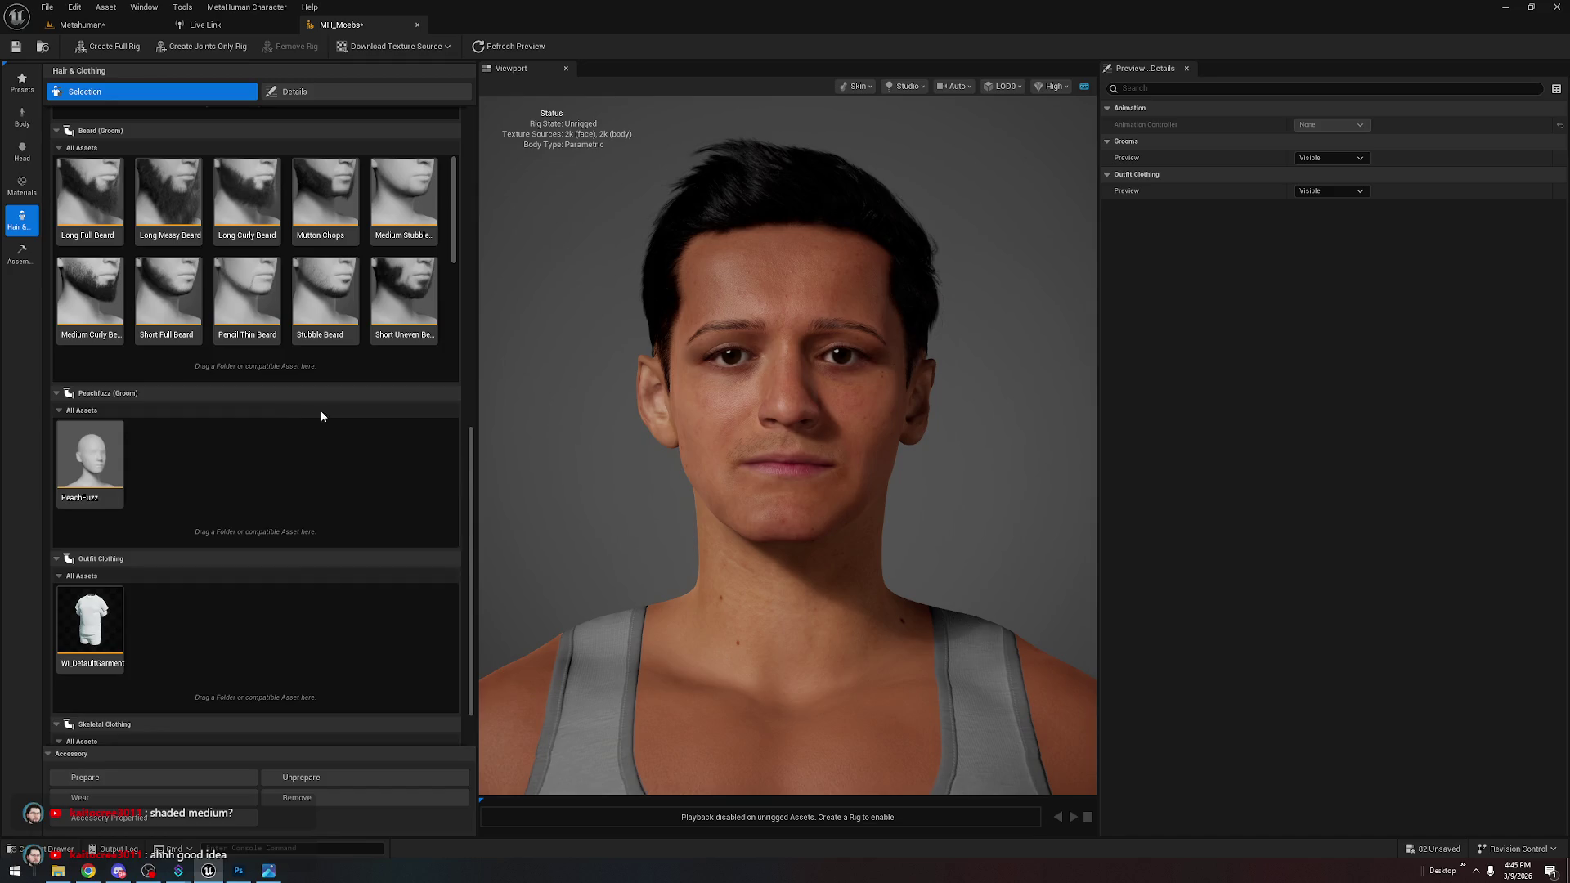
left_click(328, 307)
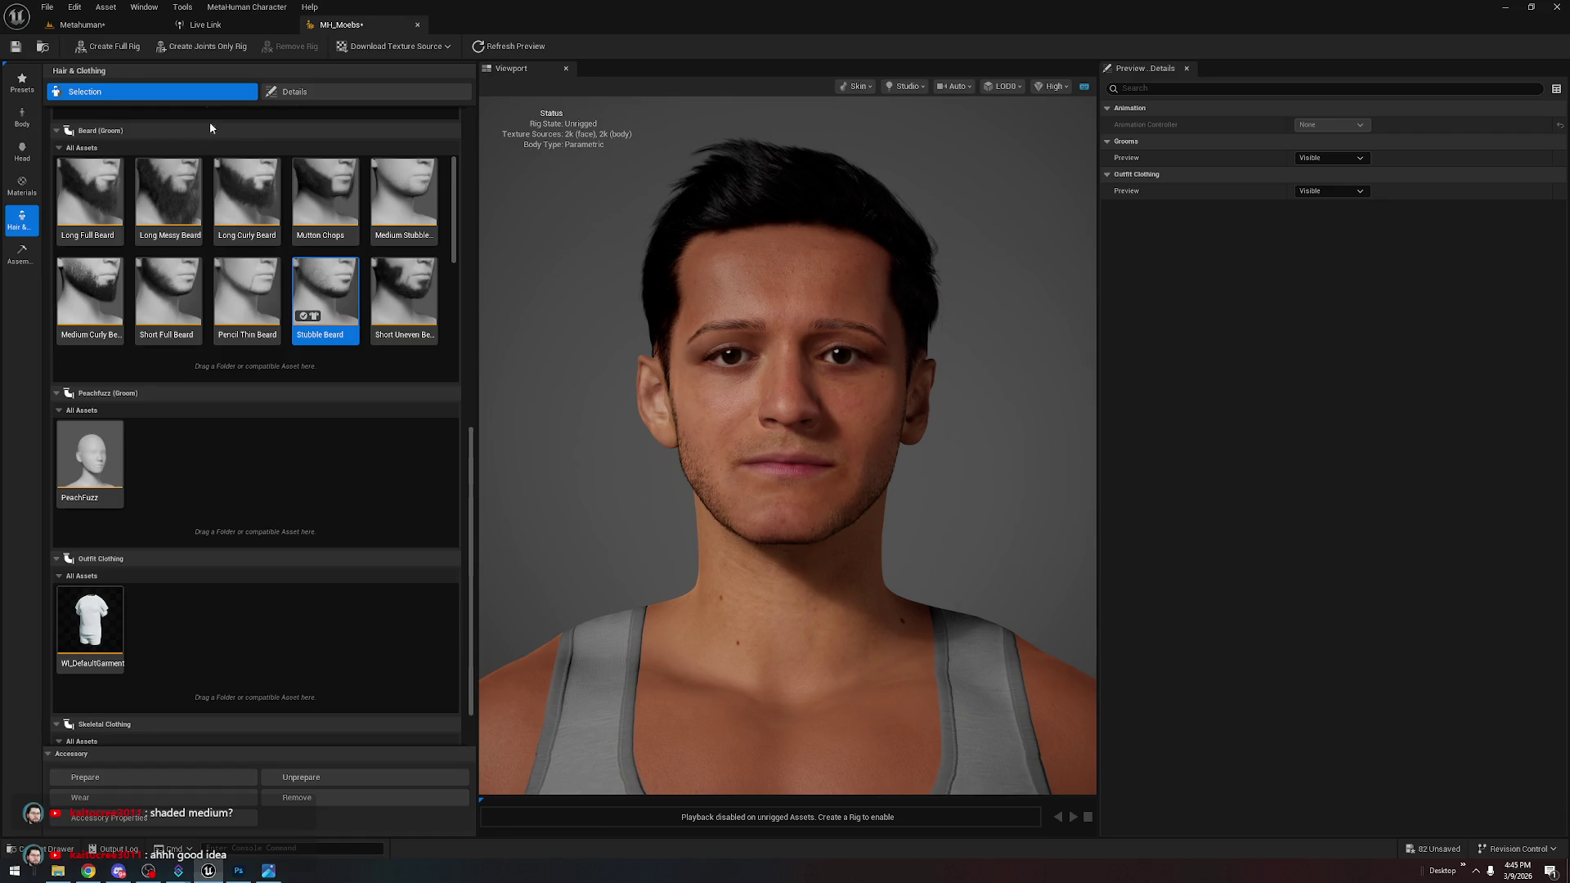
Set the beard and mustache Dye Colors to black
left_click(351, 91)
scroll(316, 537, "down", 2)
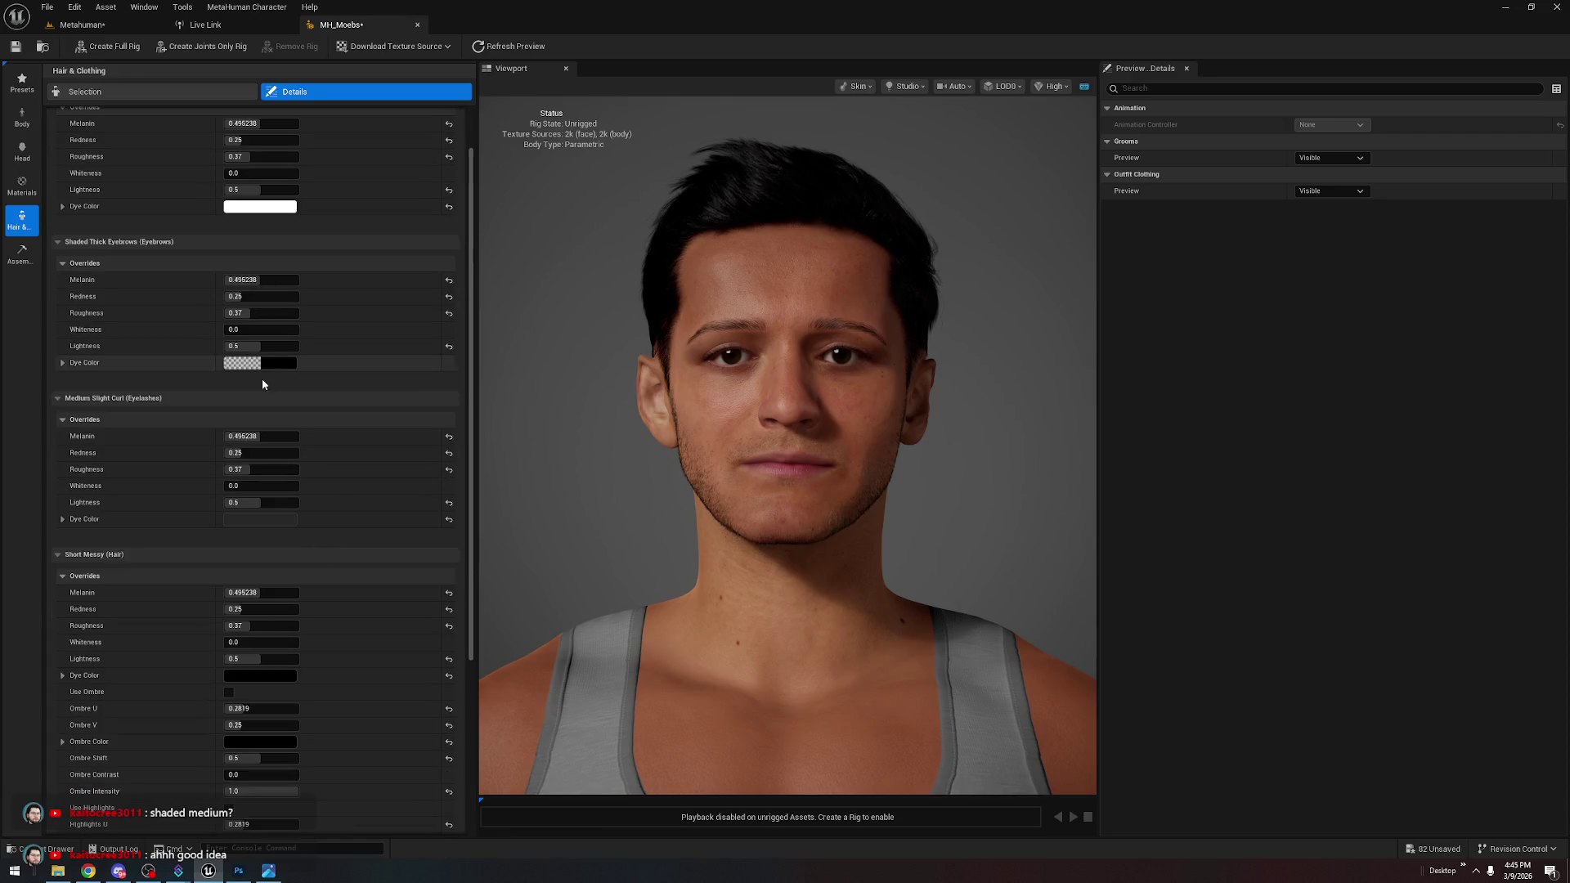
left_click(260, 206)
left_click_drag(467, 245, 466, 360)
left_click(465, 487)
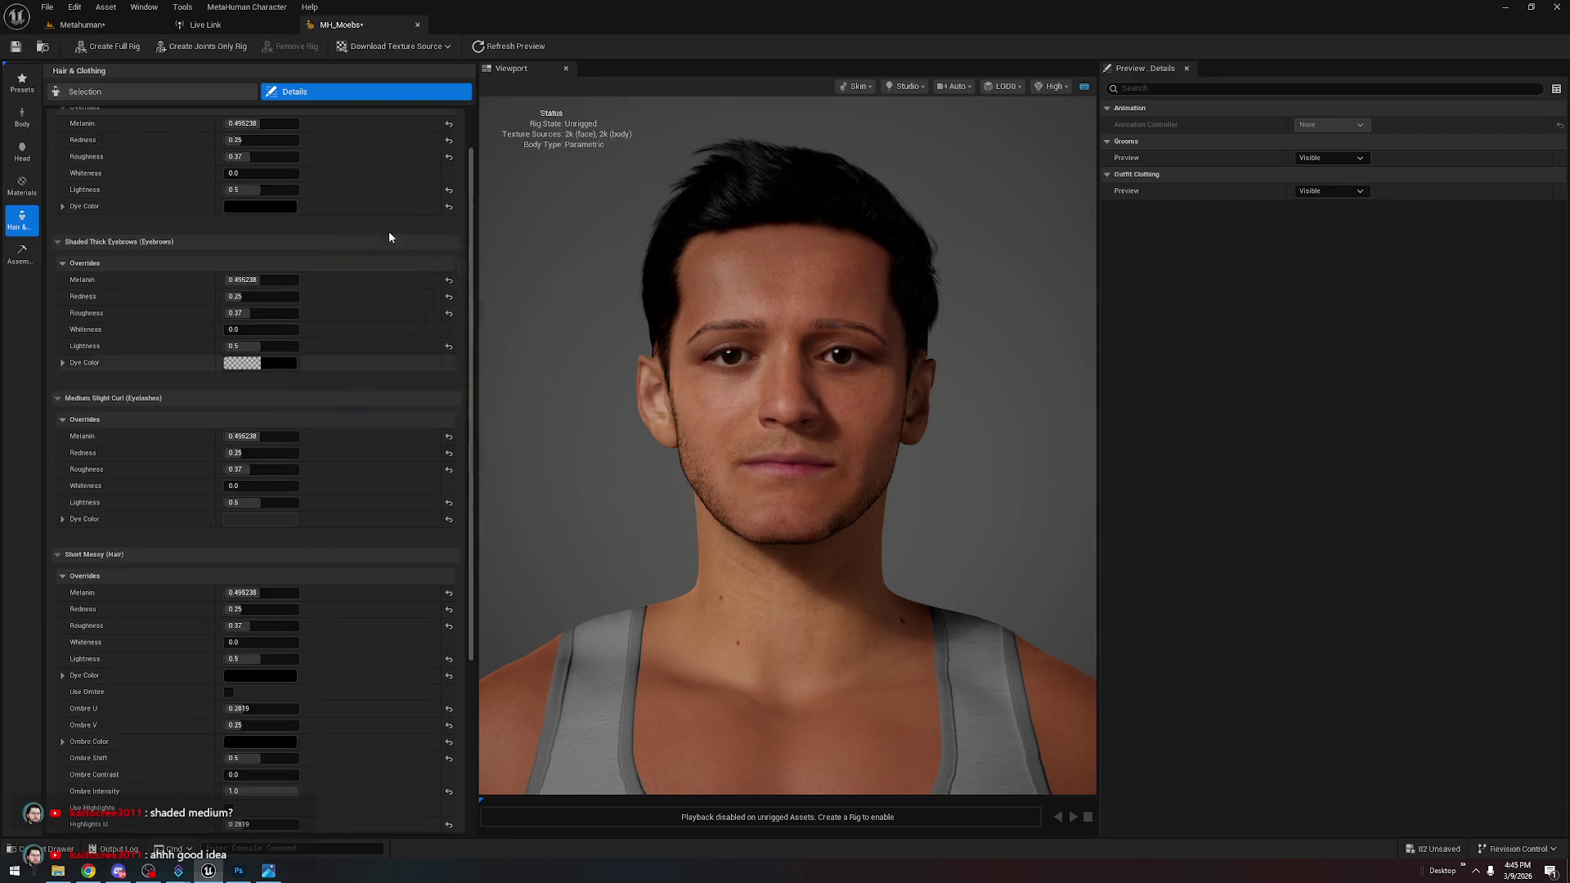
scroll(384, 254, "up", 1)
scroll(377, 507, "down", 4)
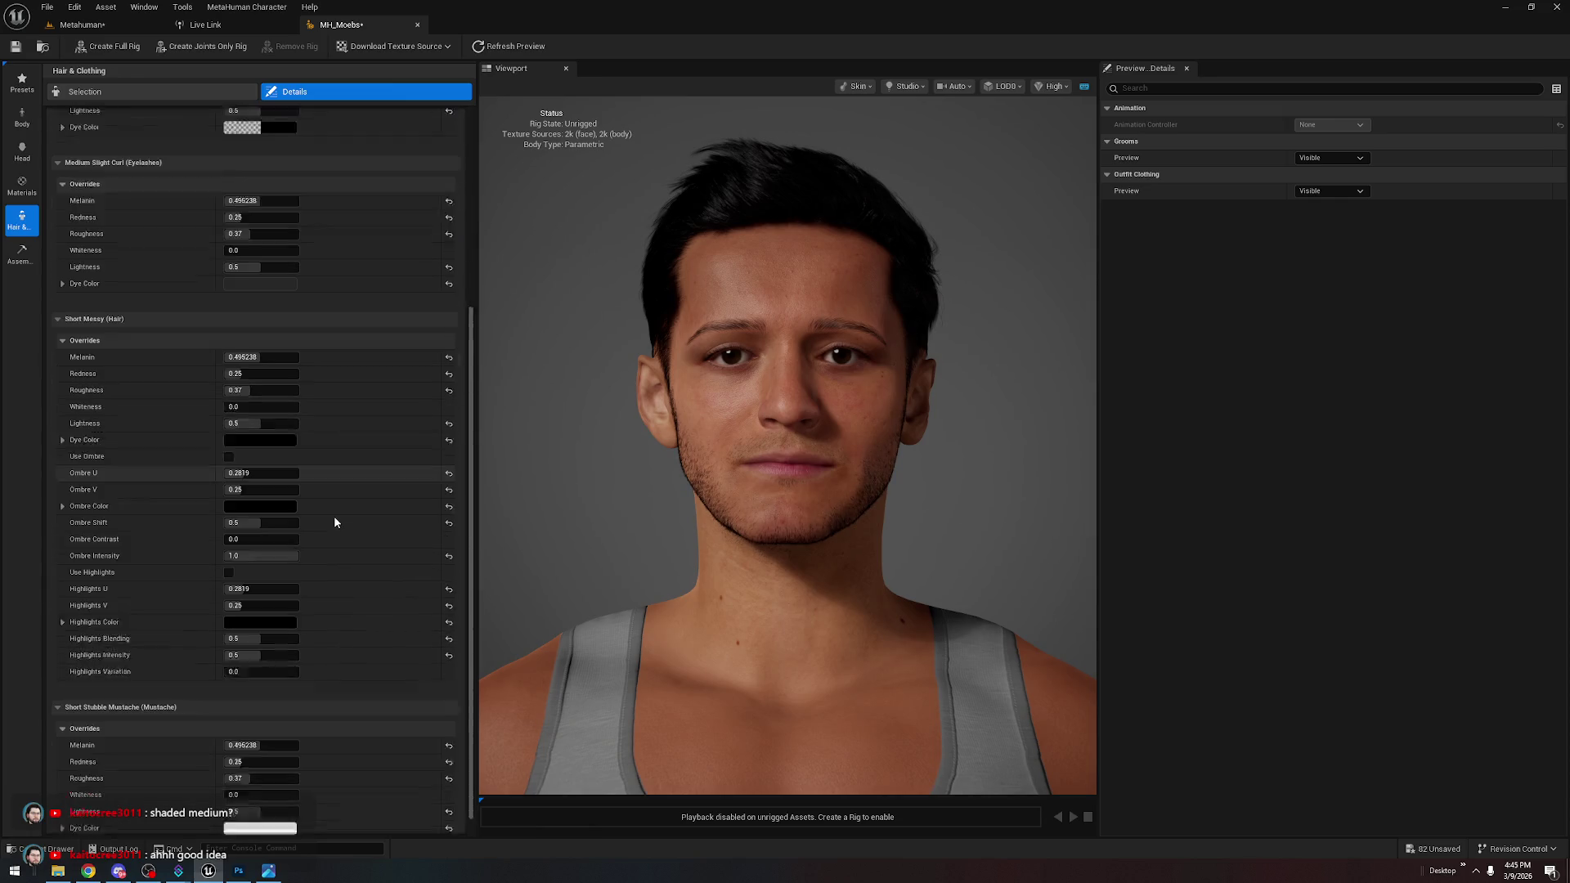
left_click(258, 808)
left_click_drag(449, 639, 449, 662)
left_click(444, 784)
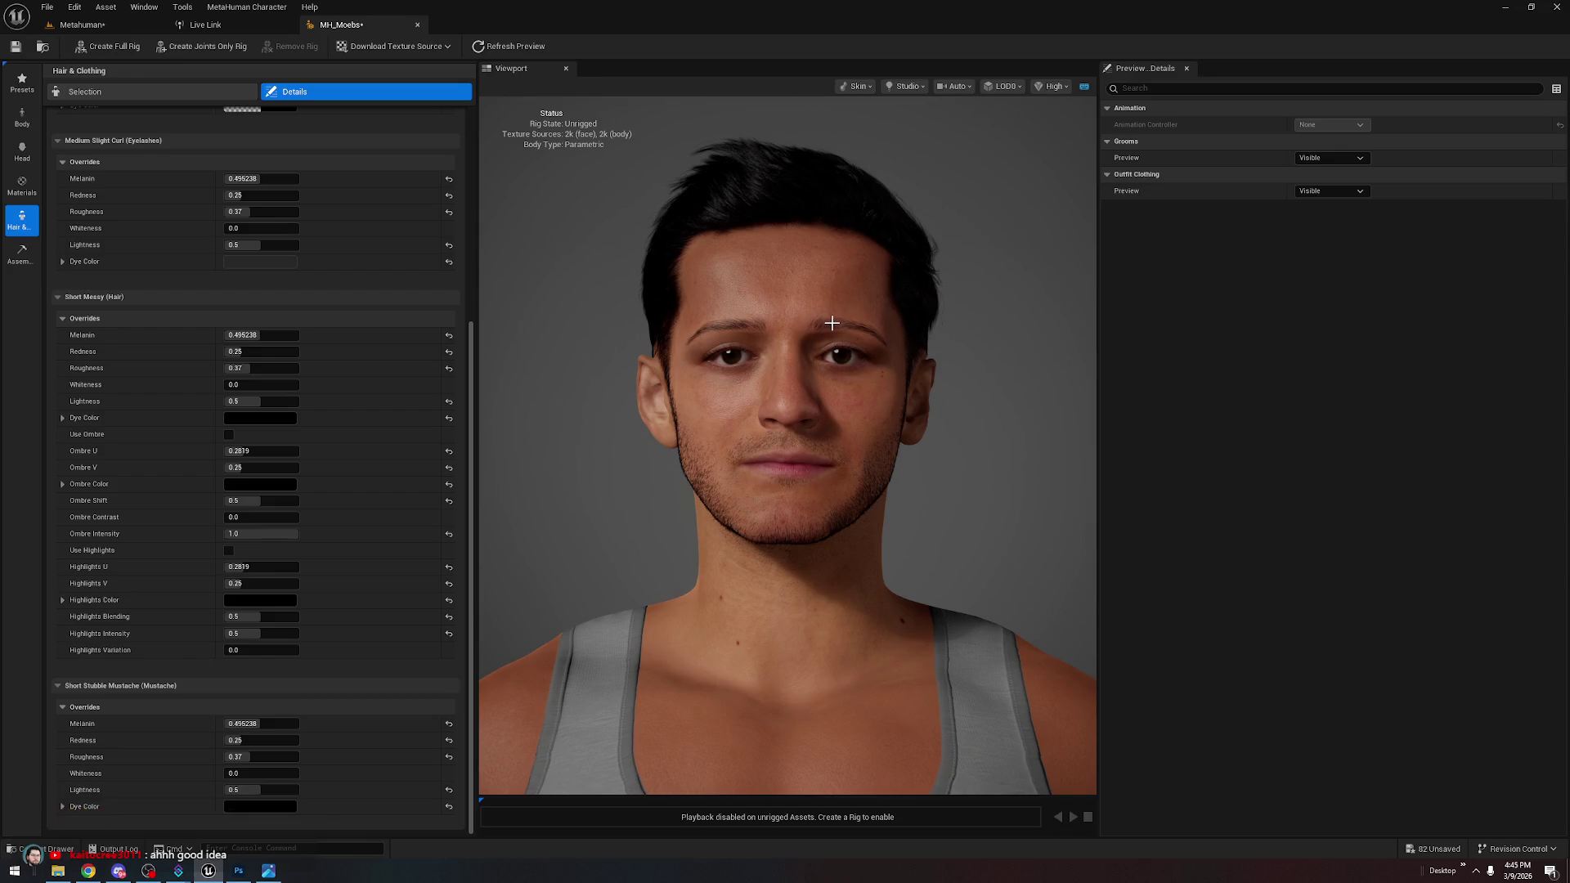
Orbit the head to a three-quarter view to inspect the grooms
mouse_move(929, 456)
left_mouse_down()
mouse_move(785, 458)
mouse_move(925, 458)
mouse_move(802, 458)
left_mouse_up()
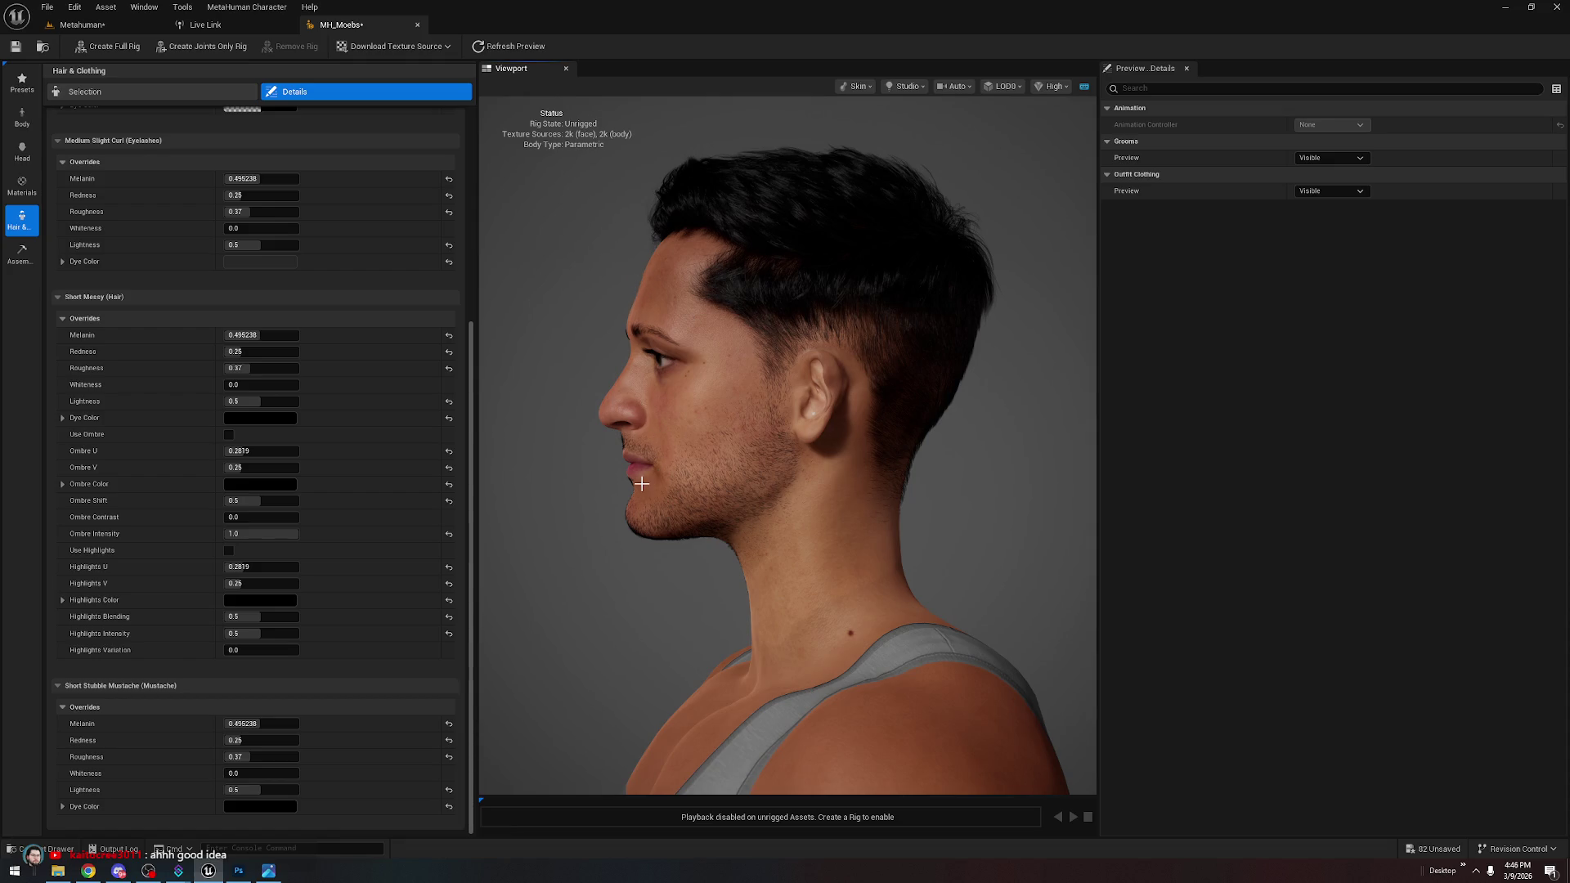
scroll(722, 498, "up", 5)
scroll(638, 532, "down", 4)
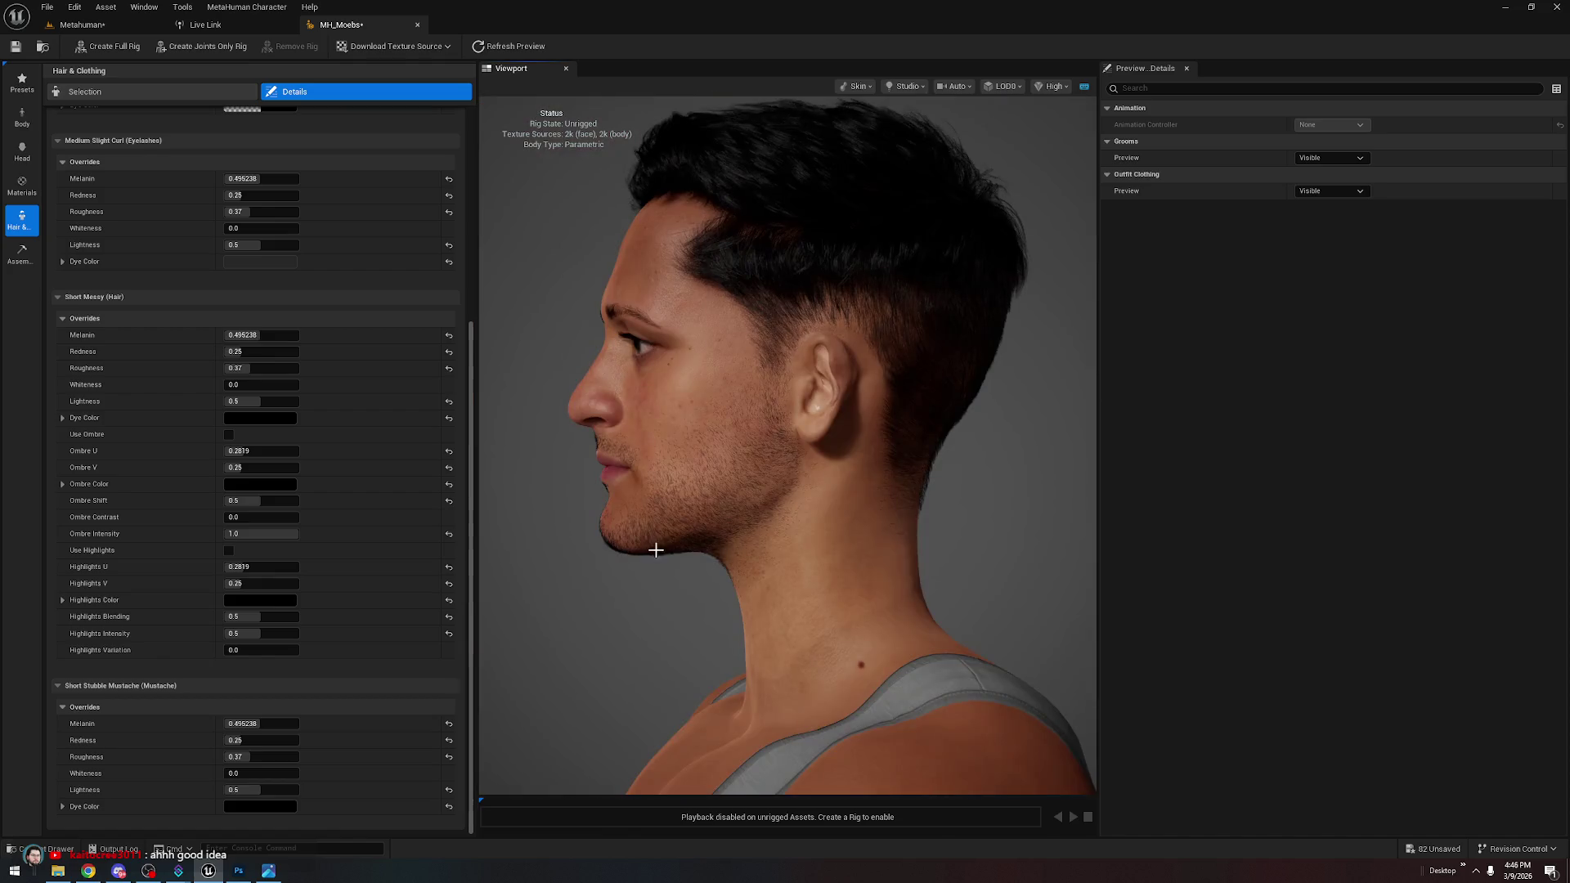
left_click(11, 158)
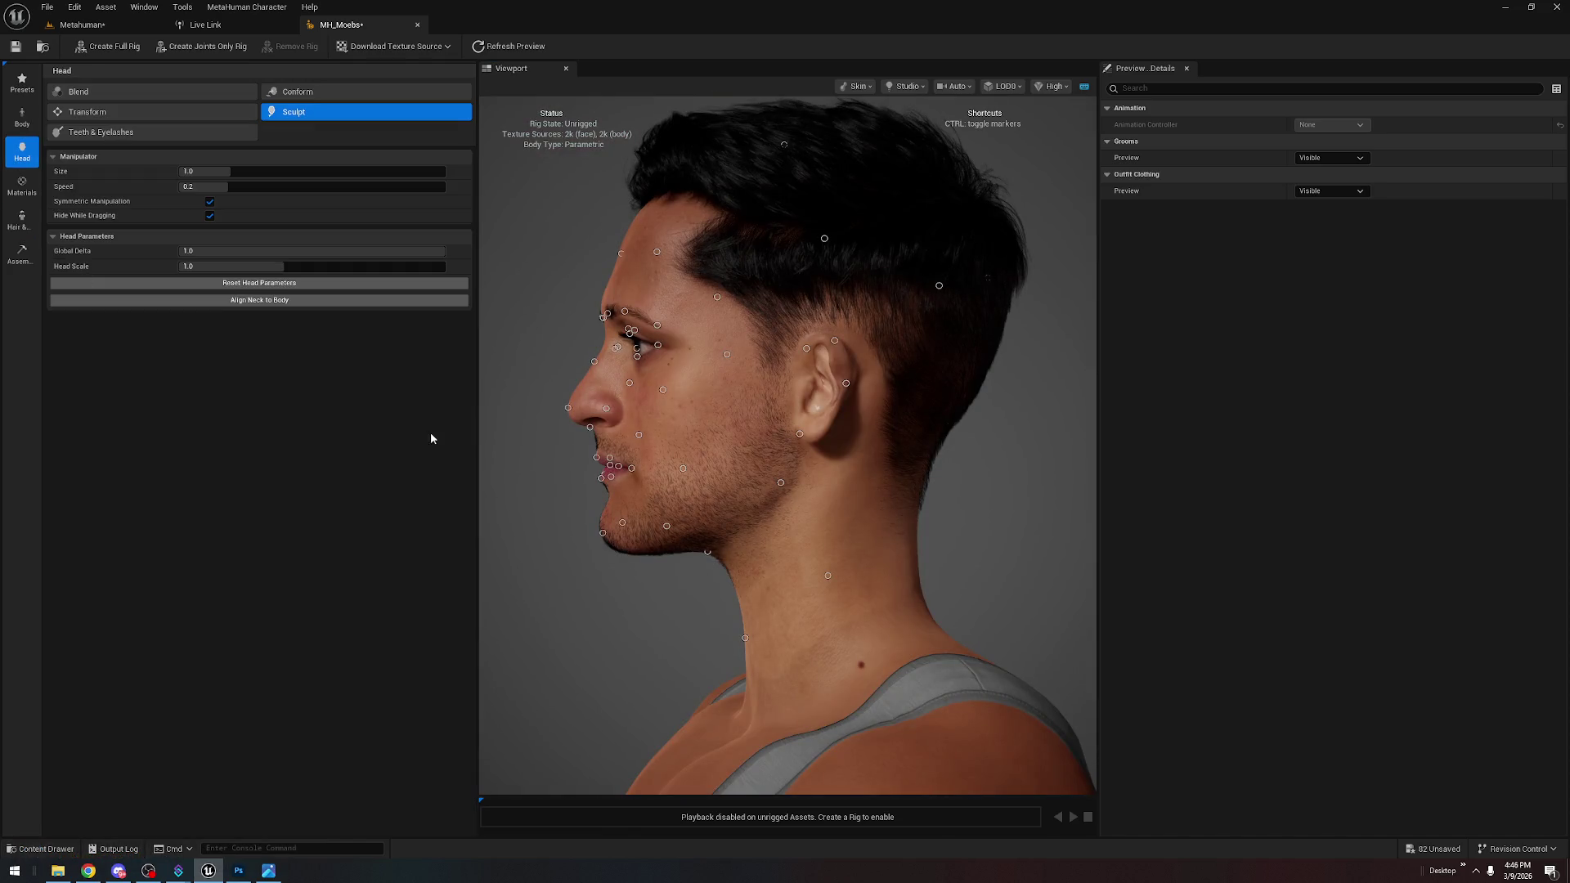
left_click(176, 110)
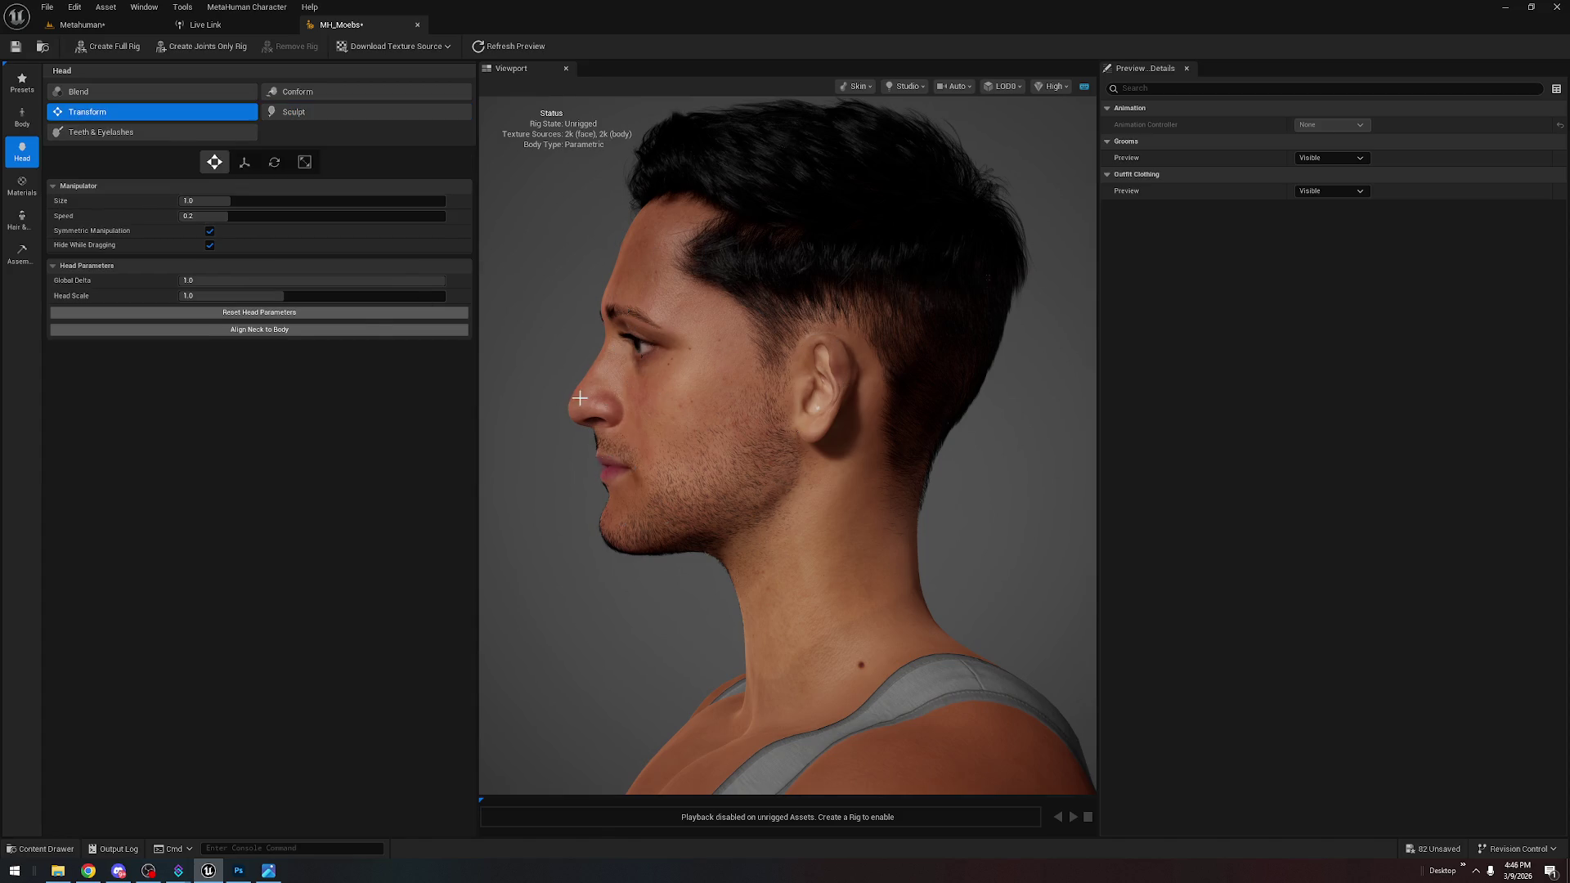
left_click_drag(611, 542, 859, 543)
mouse_move(788, 148)
left_mouse_down()
mouse_move(800, 144)
mouse_move(784, 144)
left_mouse_up()
key("ctrl+z")
left_click_drag(928, 586, 963, 585)
left_click(268, 870)
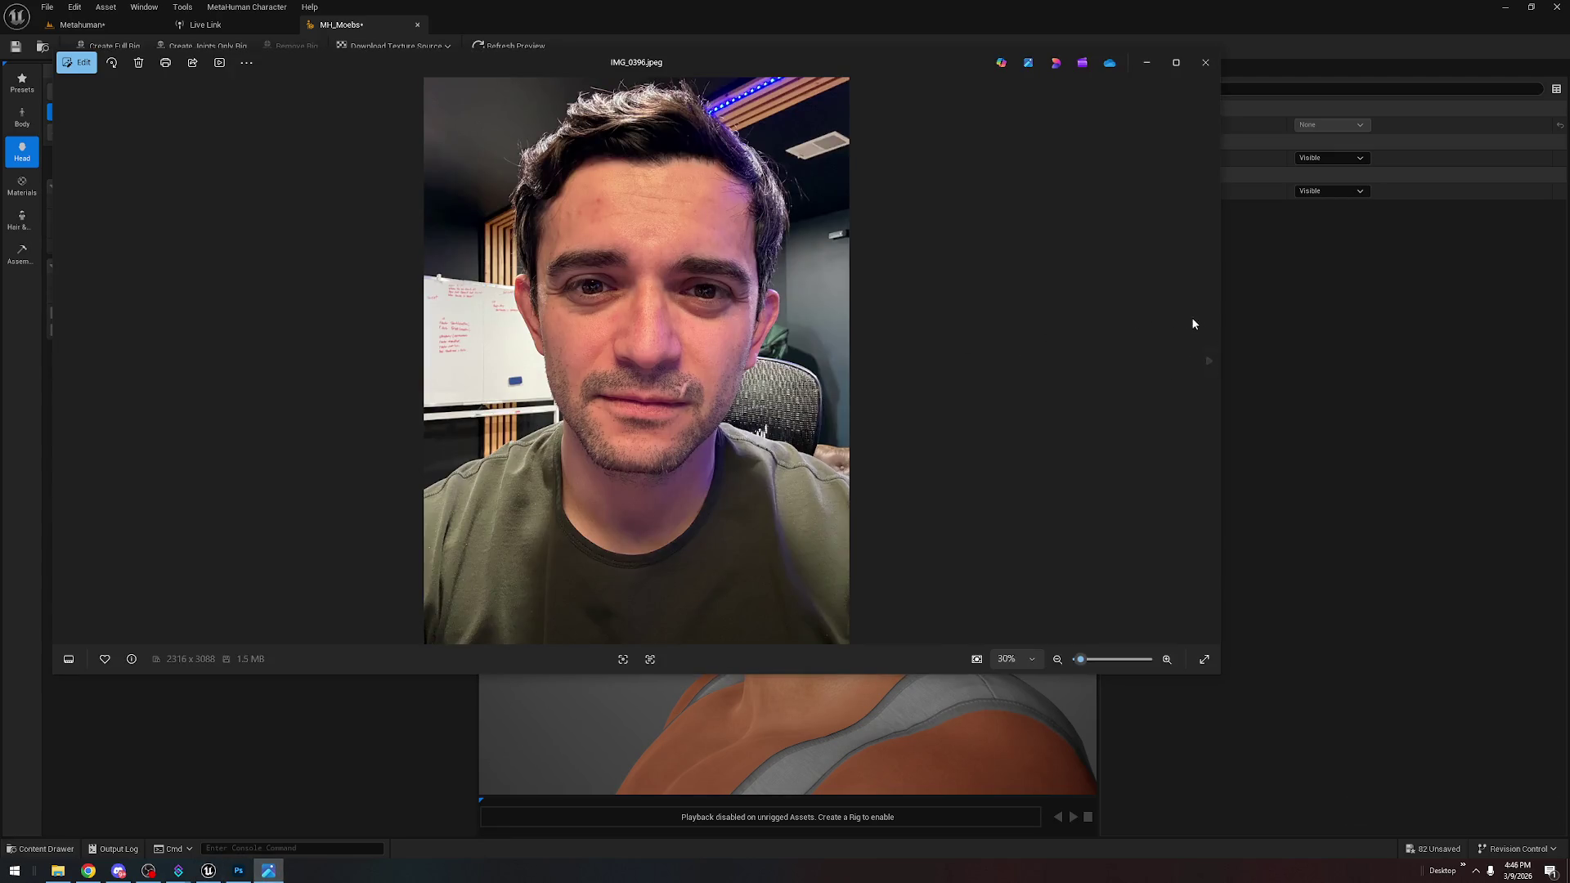
left_click(1211, 365)
left_click(1210, 363)
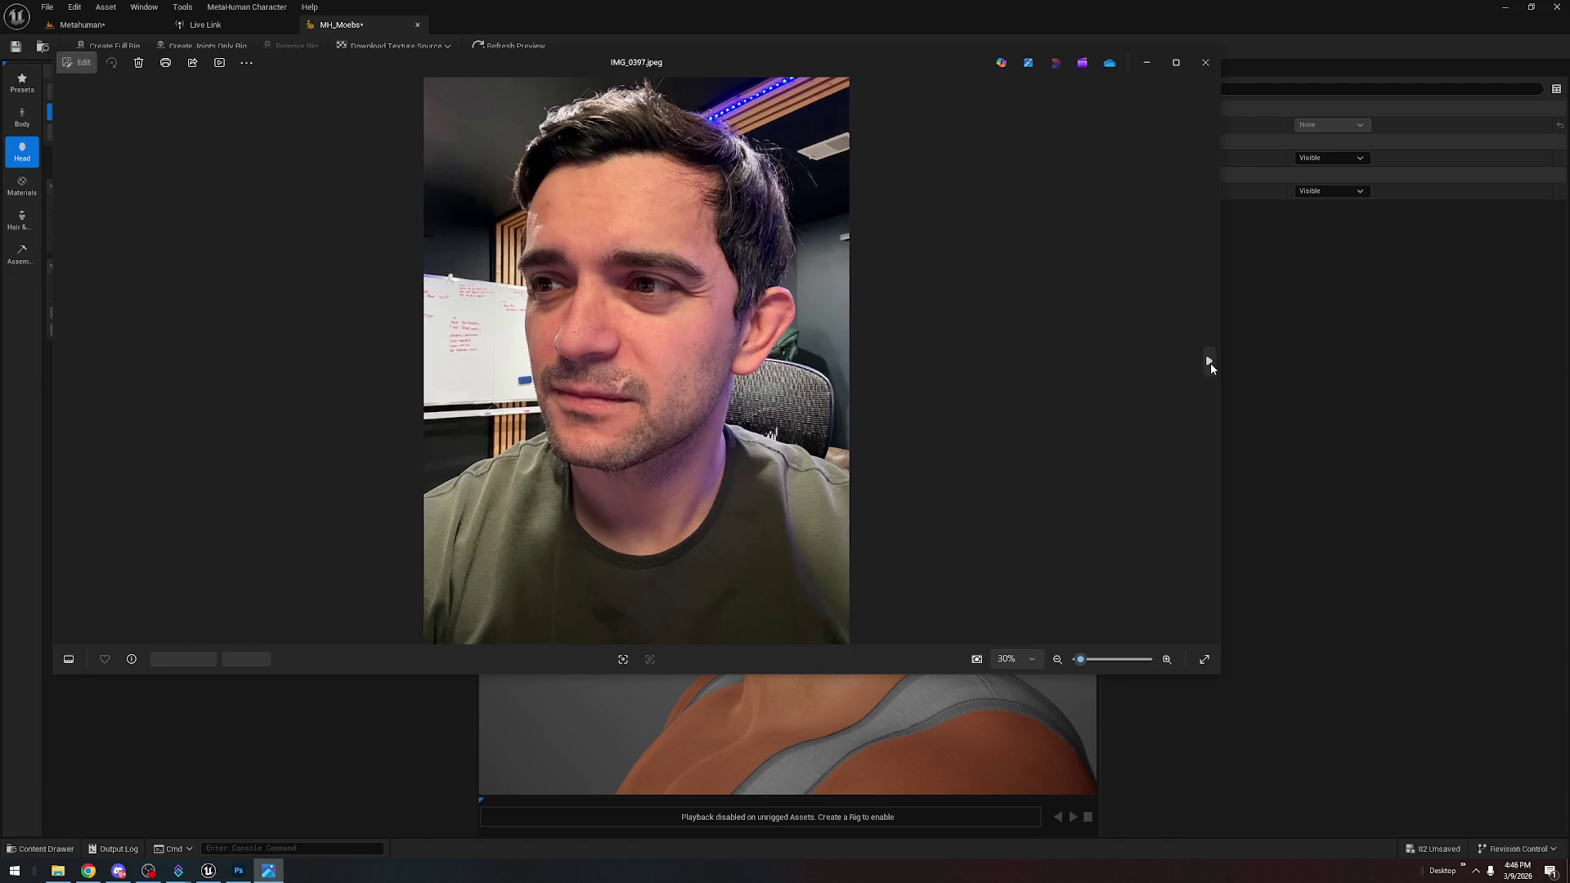
left_click(1211, 363)
key("alt+Tab")
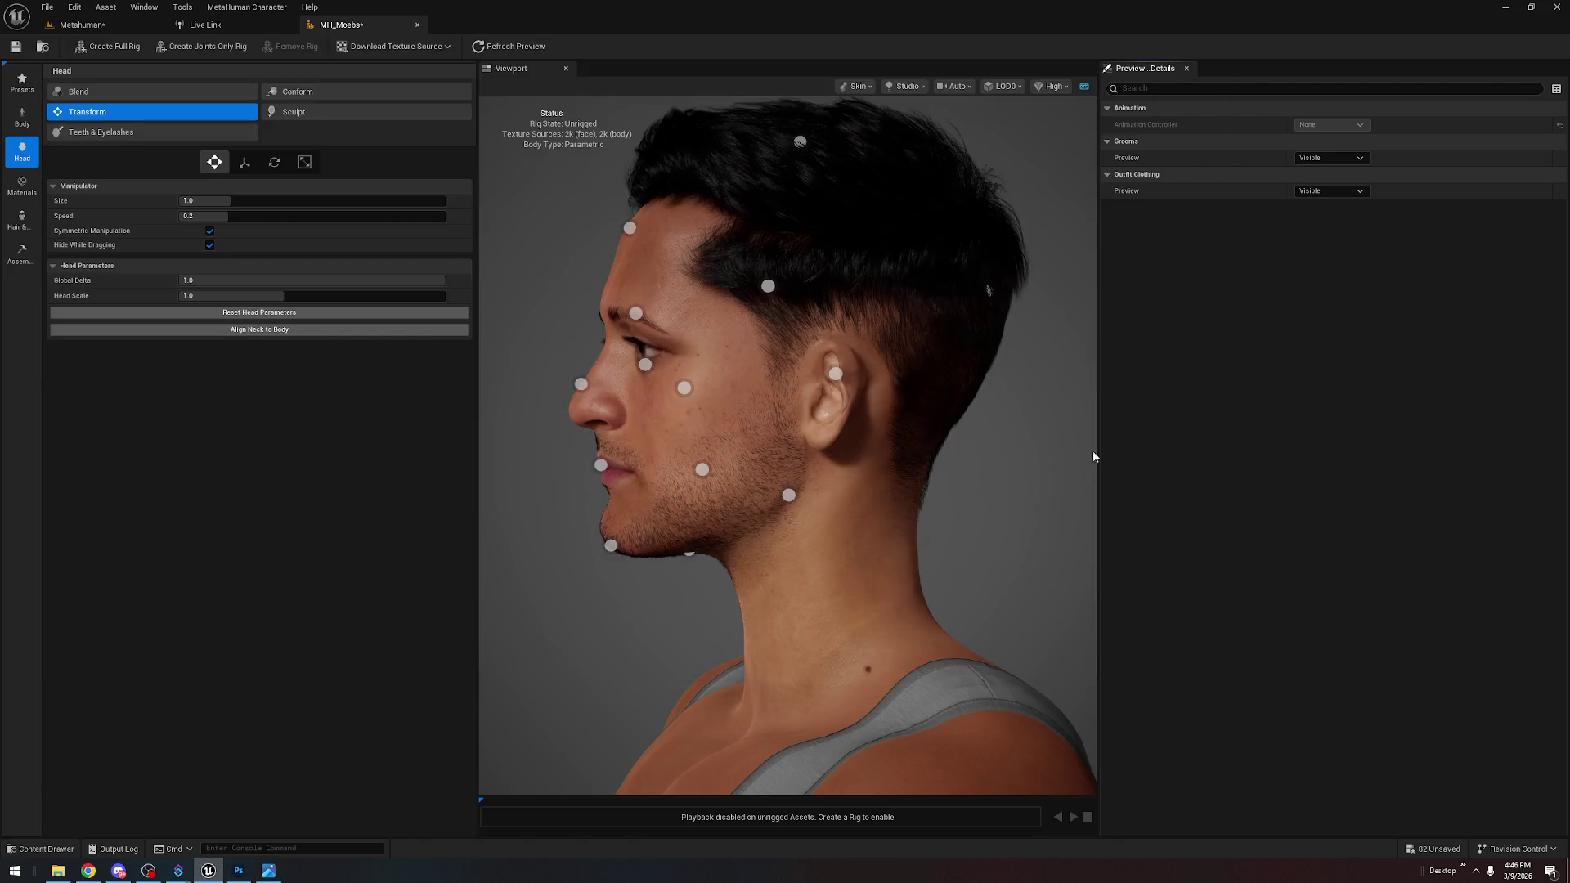
left_click_drag(611, 545, 617, 545)
left_click(273, 874)
left_click(273, 874)
left_click_drag(621, 542, 612, 545)
key("ctrl+z")
key("ctrl+z")
mouse_move(589, 602)
left_mouse_down()
mouse_move(550, 270)
mouse_move(948, 315)
mouse_move(781, 165)
left_mouse_up()
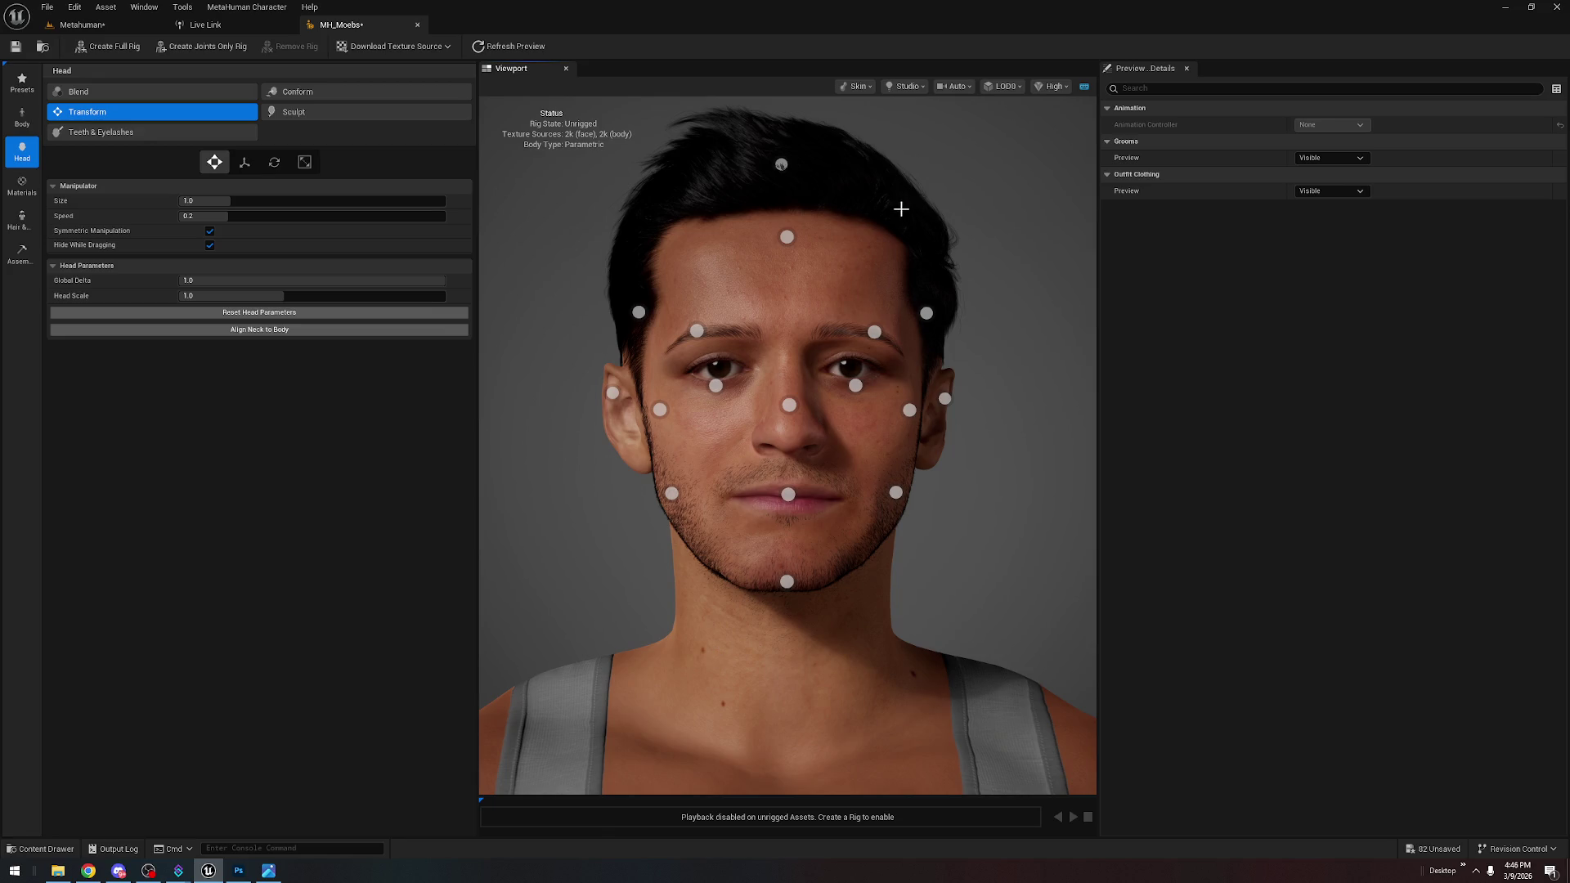
left_click_drag(786, 237, 949, 238)
key("ctrl+z")
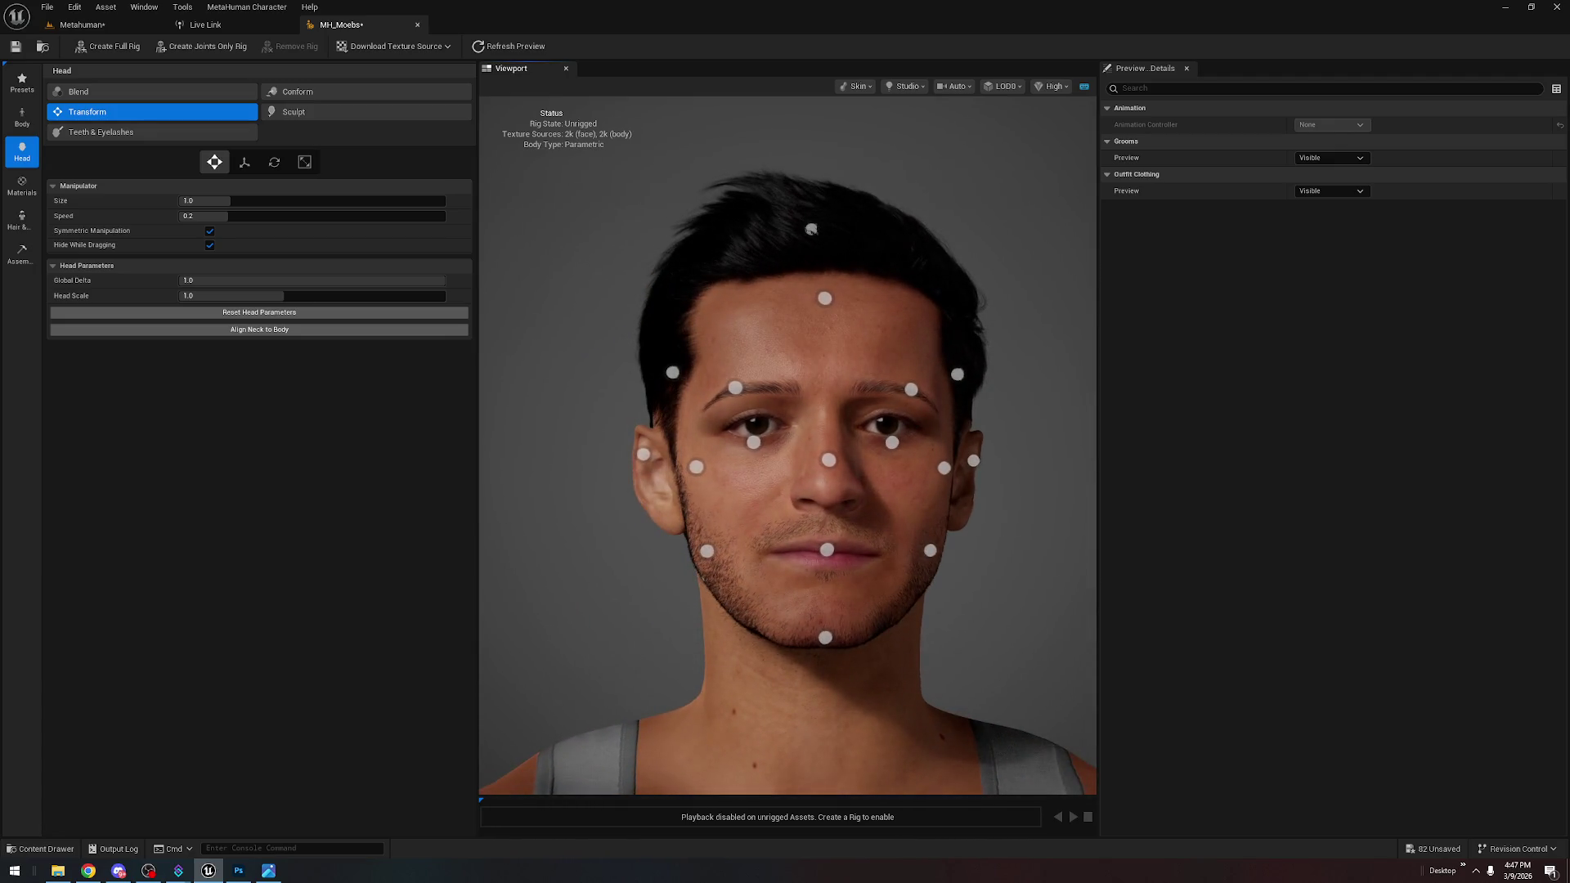
left_click(22, 254)
left_click(100, 46)
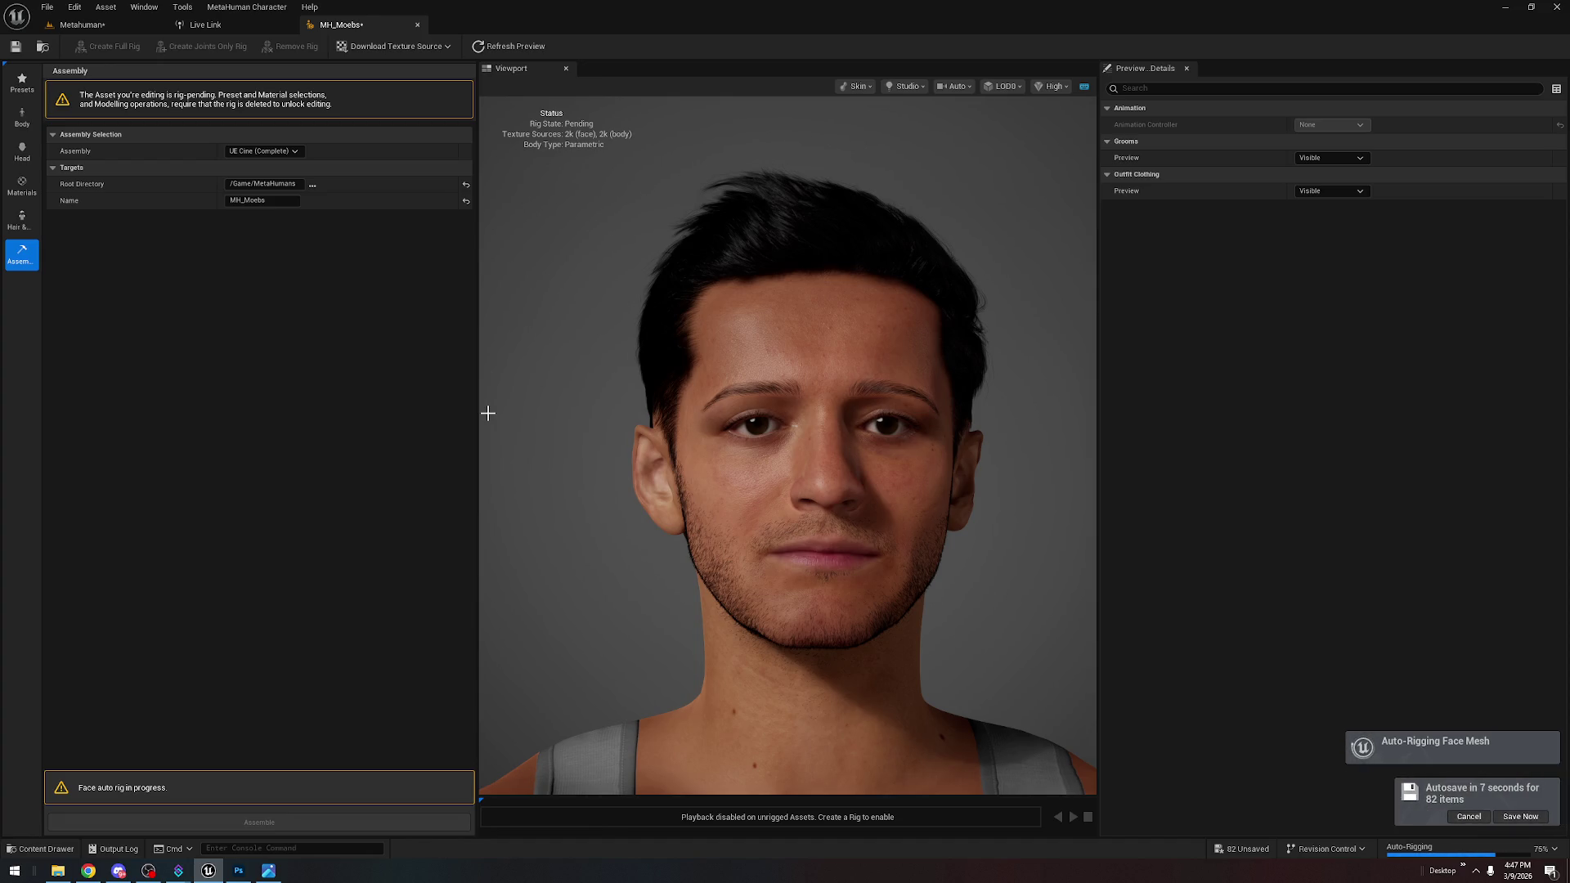
Choose Save Now on the autosave prompt while face auto-rigging runs
left_click(1529, 817)
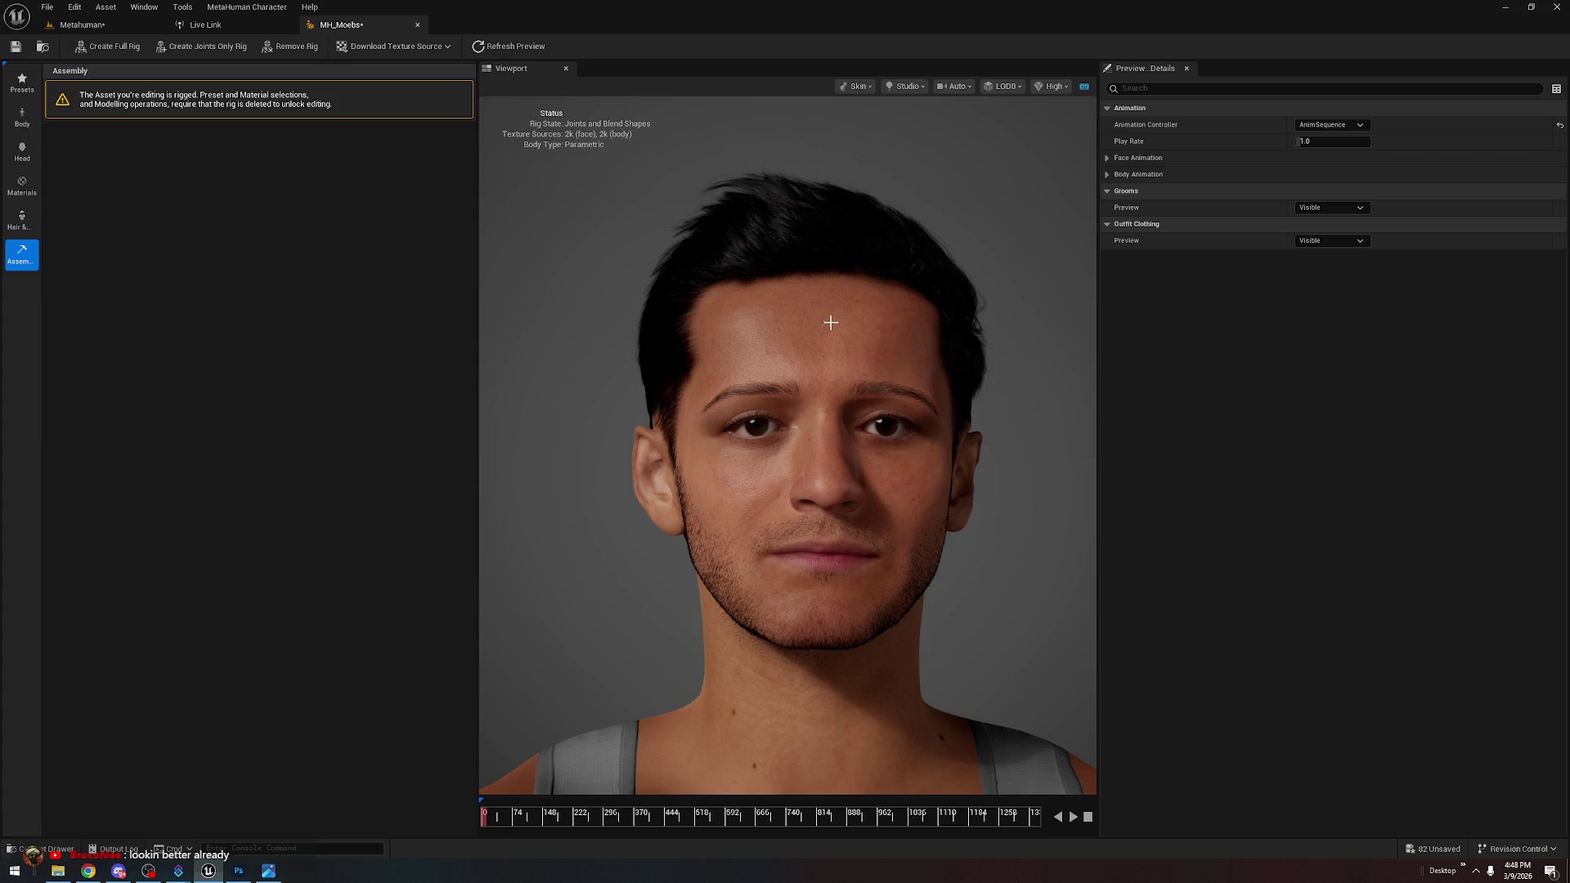
Assemble the rigged MH_Moebs as UE Core (Complete) and view it in the Metahuman level
left_click(18, 219)
left_click(21, 252)
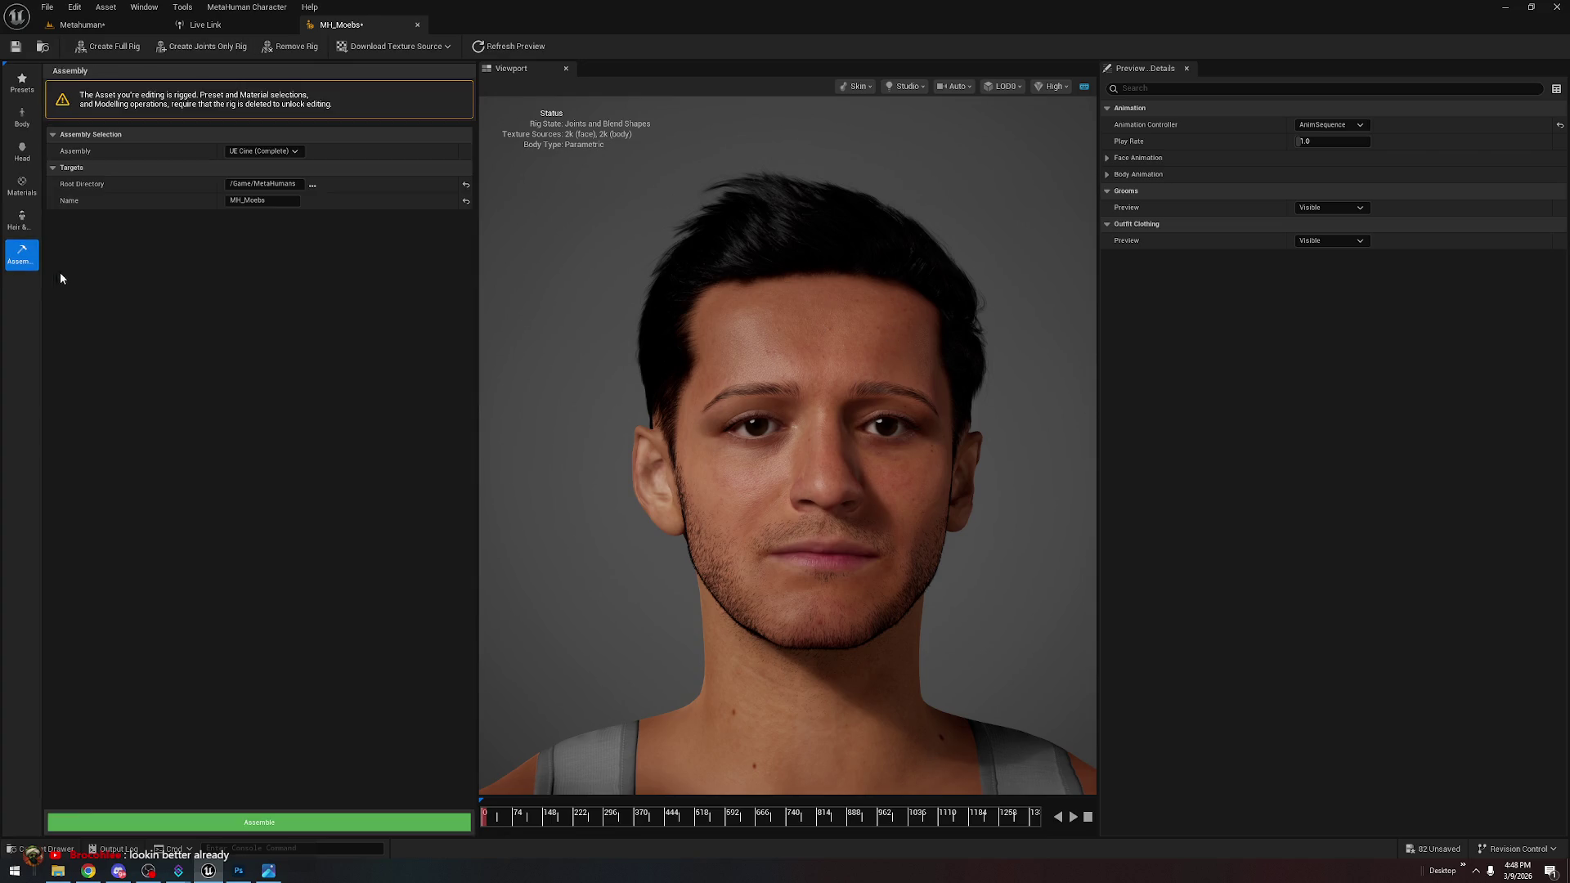
left_click(339, 822)
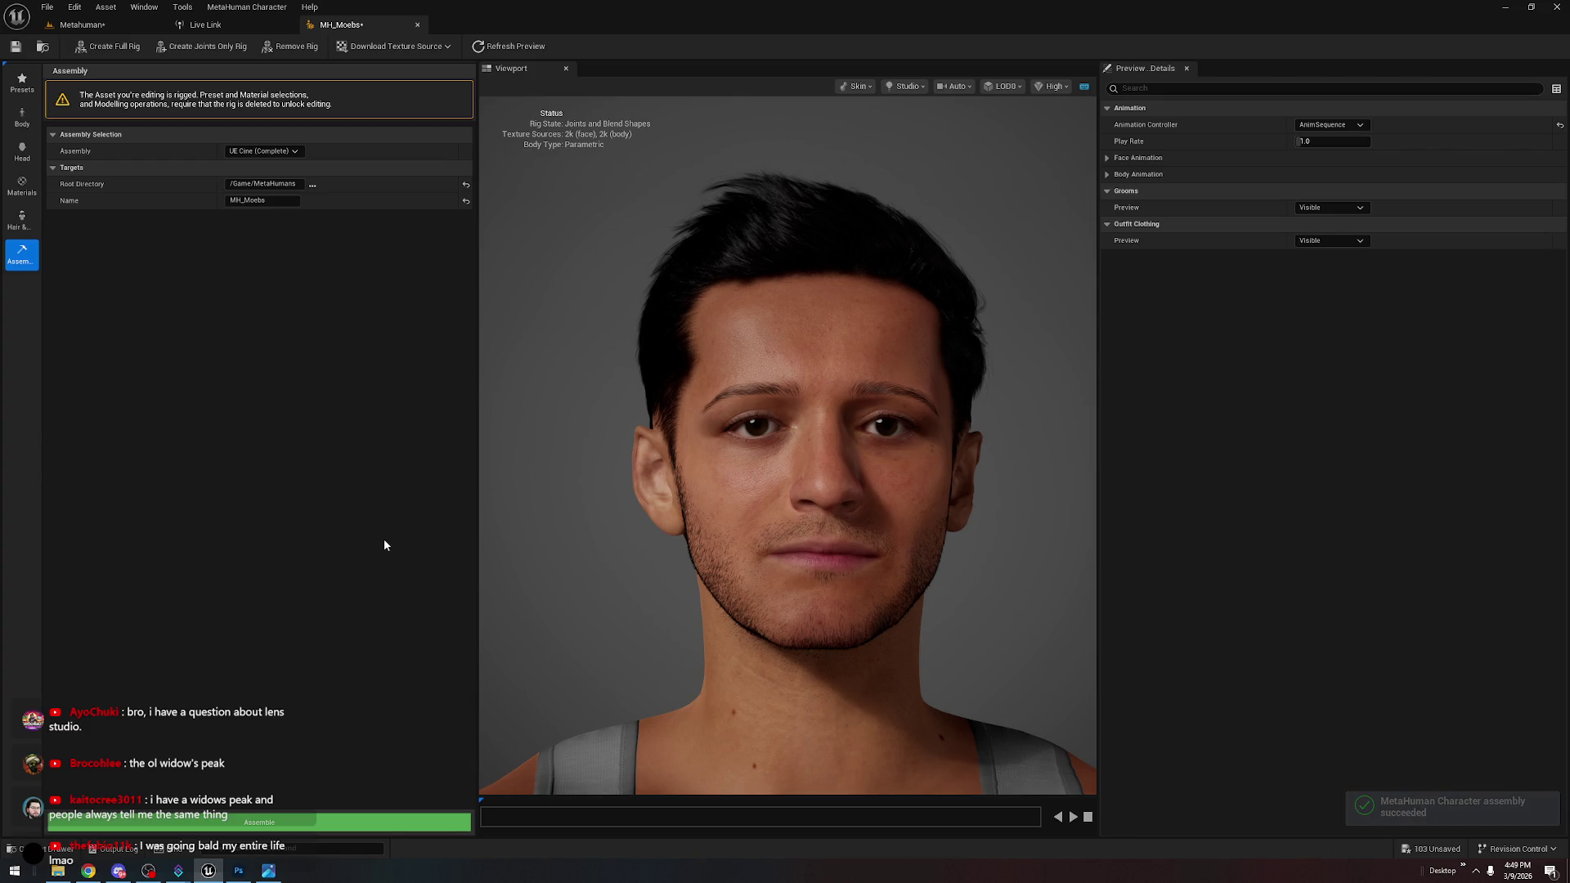
left_click(104, 25)
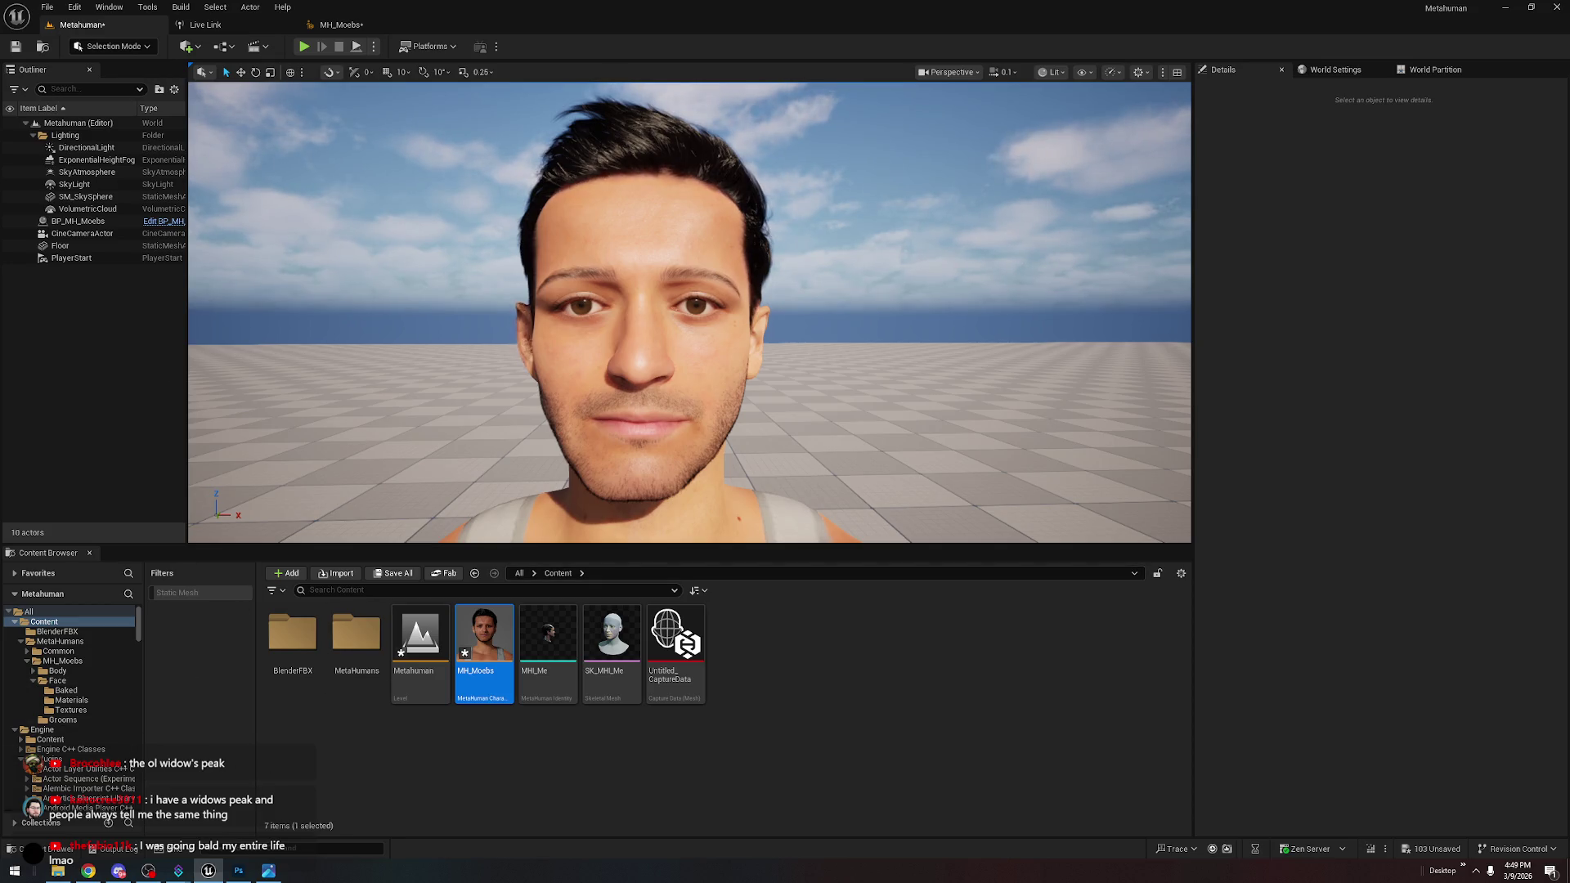
Open MetaHumans > MH_Moebs > Face > Baked to list the 27 baked face textures
double_click(360, 647)
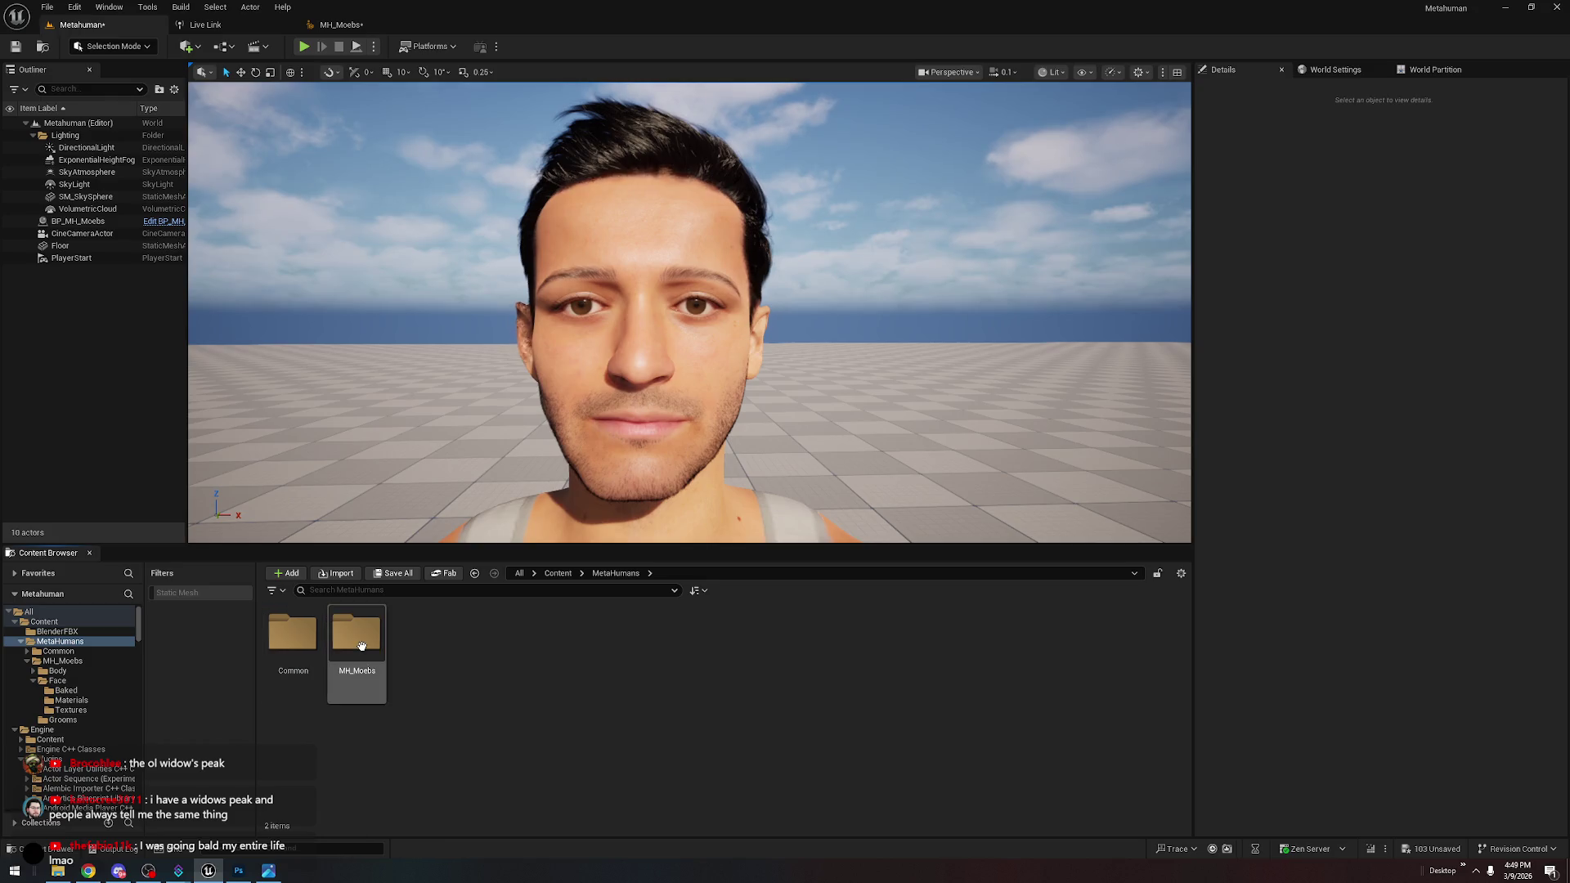
double_click(360, 646)
double_click(360, 650)
double_click(293, 634)
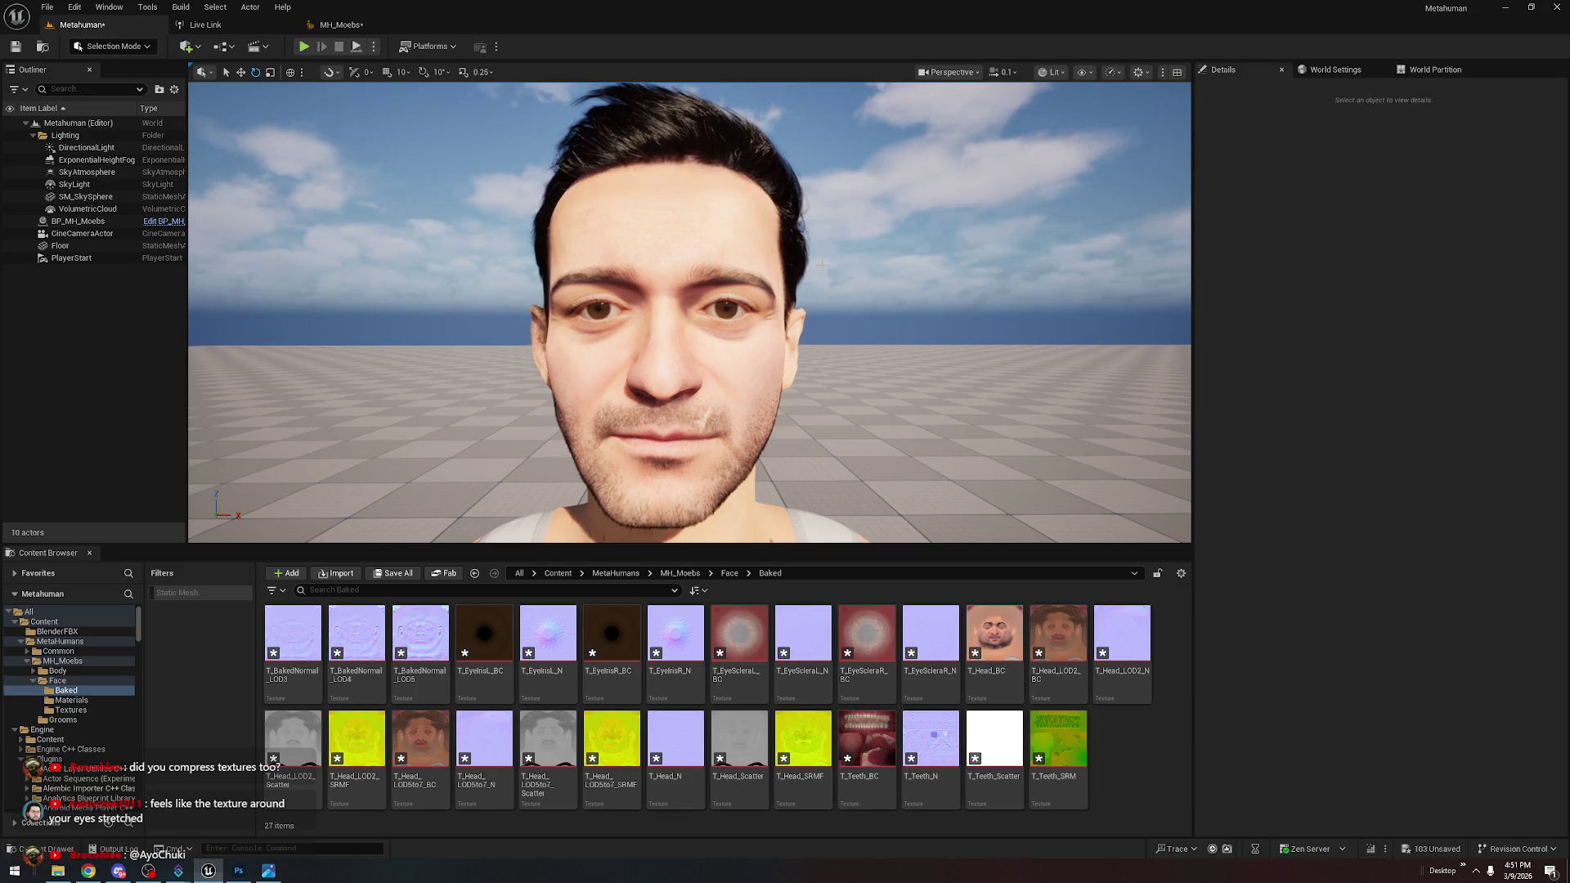
Zoom into the eyes and overlay the T_MetaHumanIdentity_Head_D UV wireframe on the face texture
left_click(238, 871)
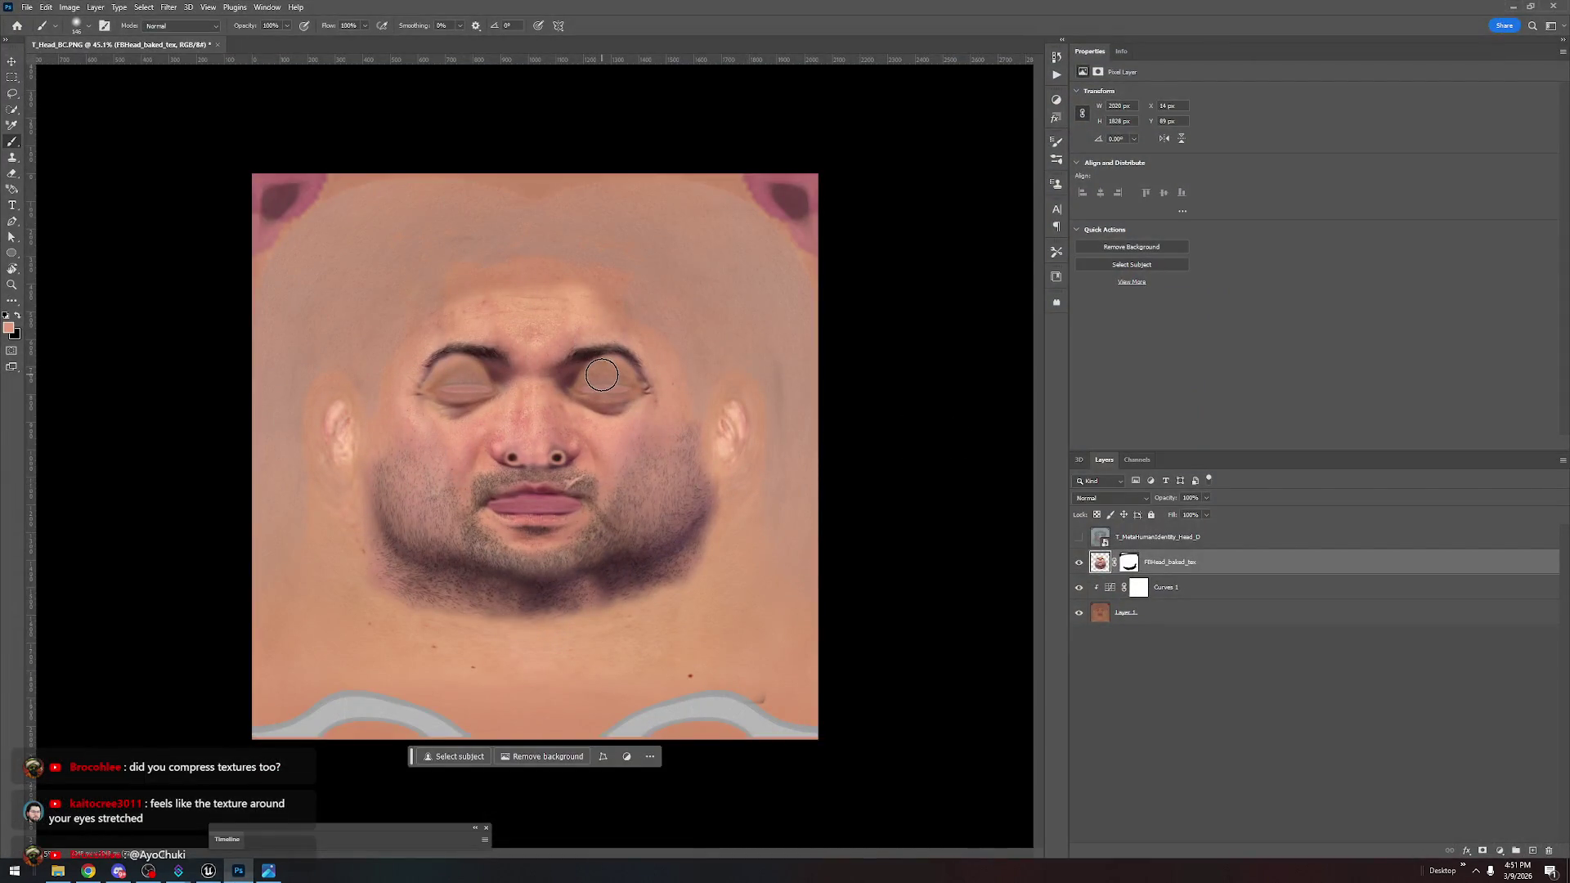
scroll(503, 385, "up", 4)
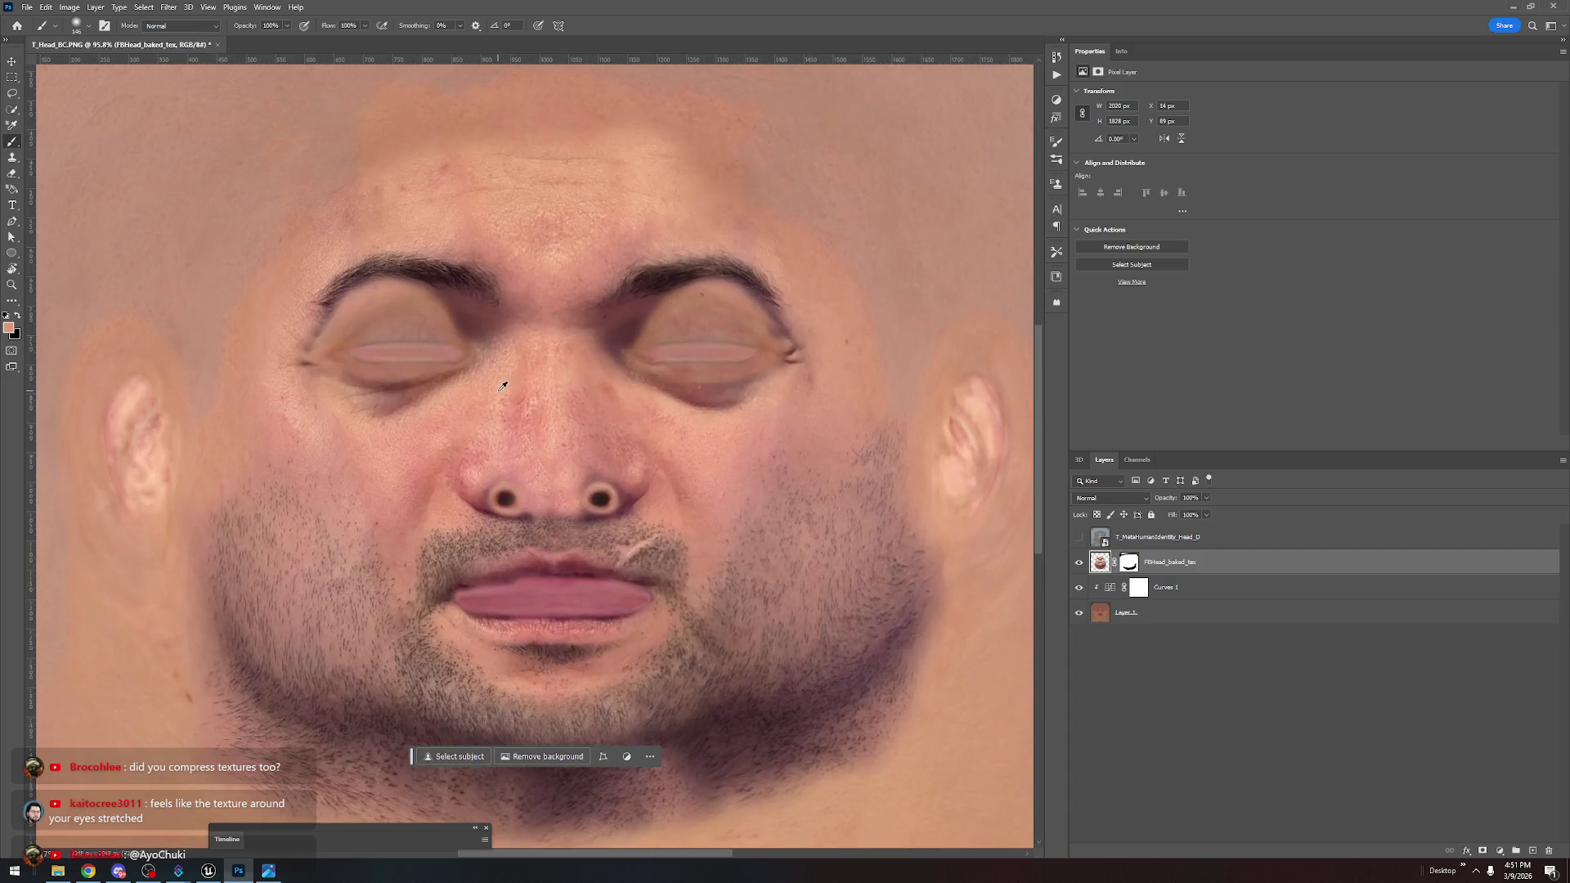
scroll(396, 371, "up", 1)
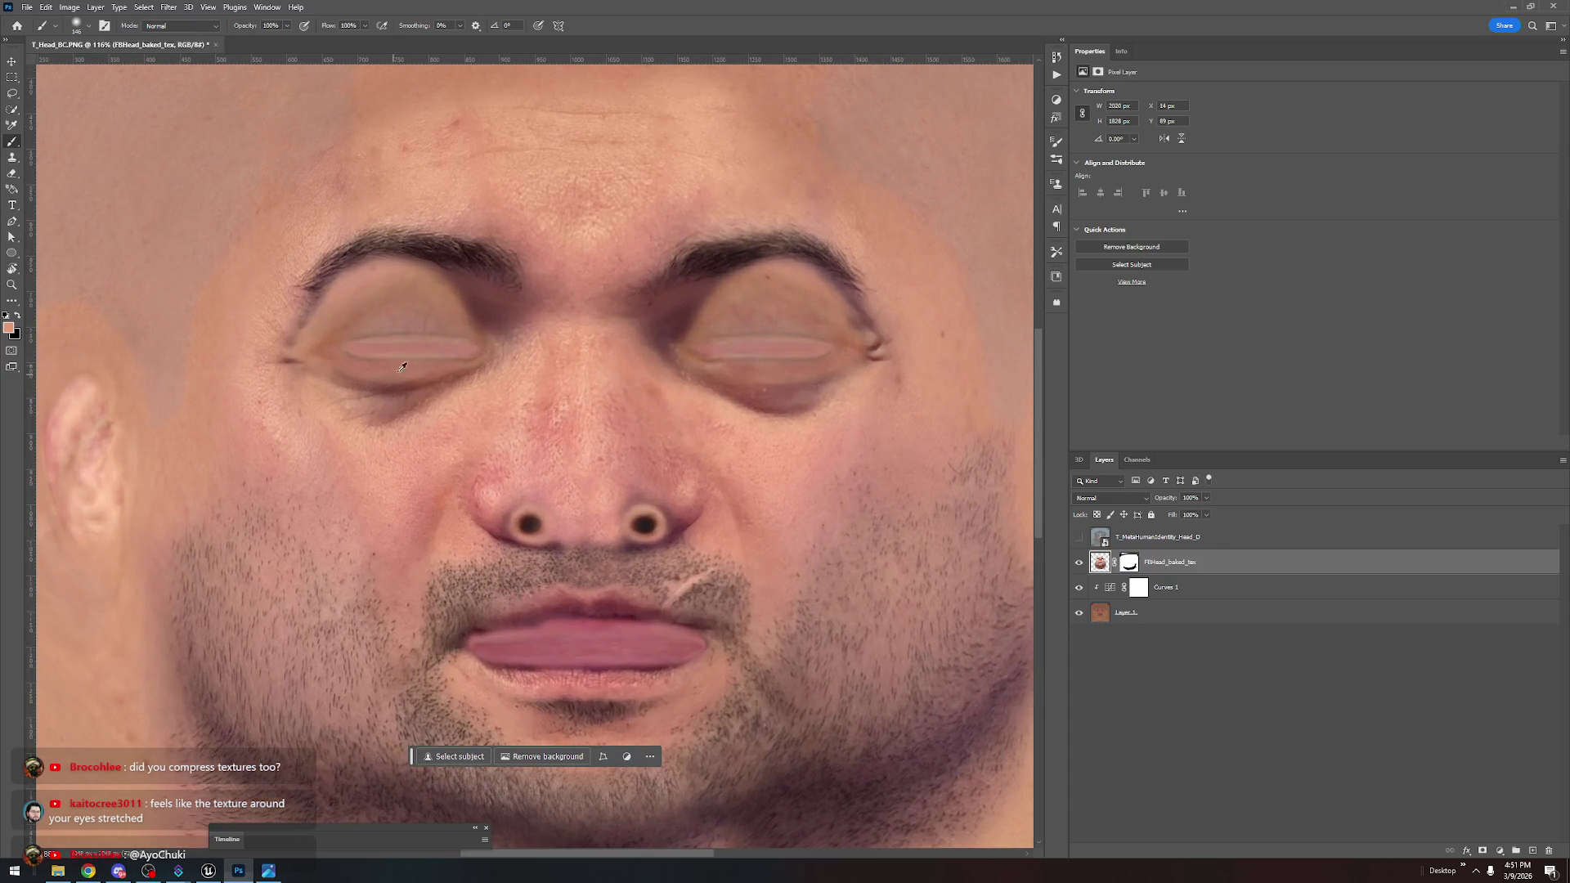
scroll(503, 324, "up", 2)
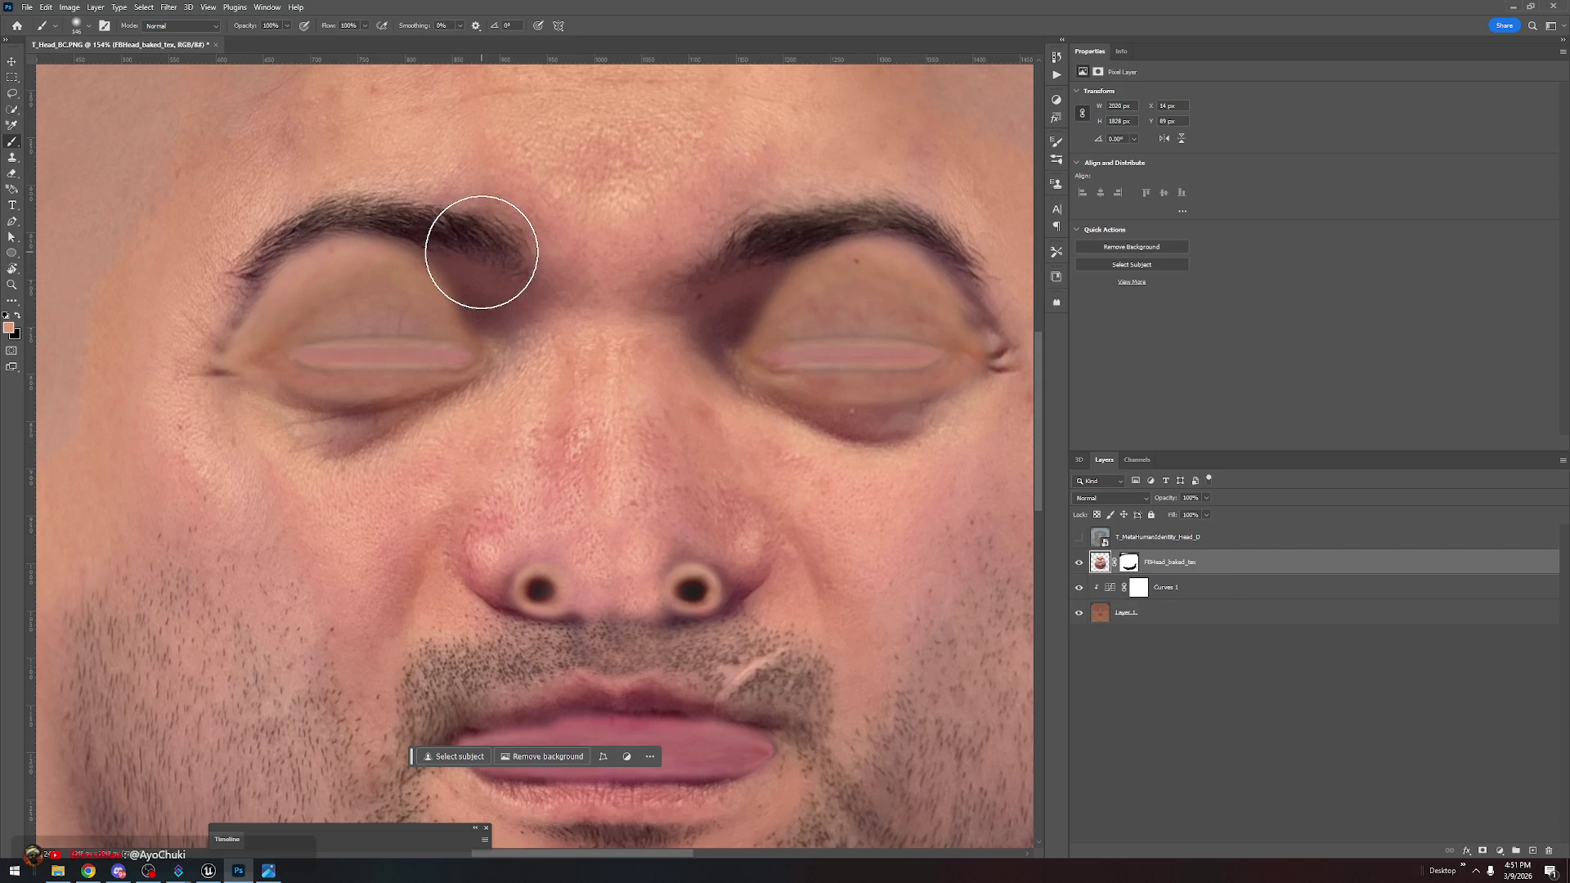
left_click(1079, 538)
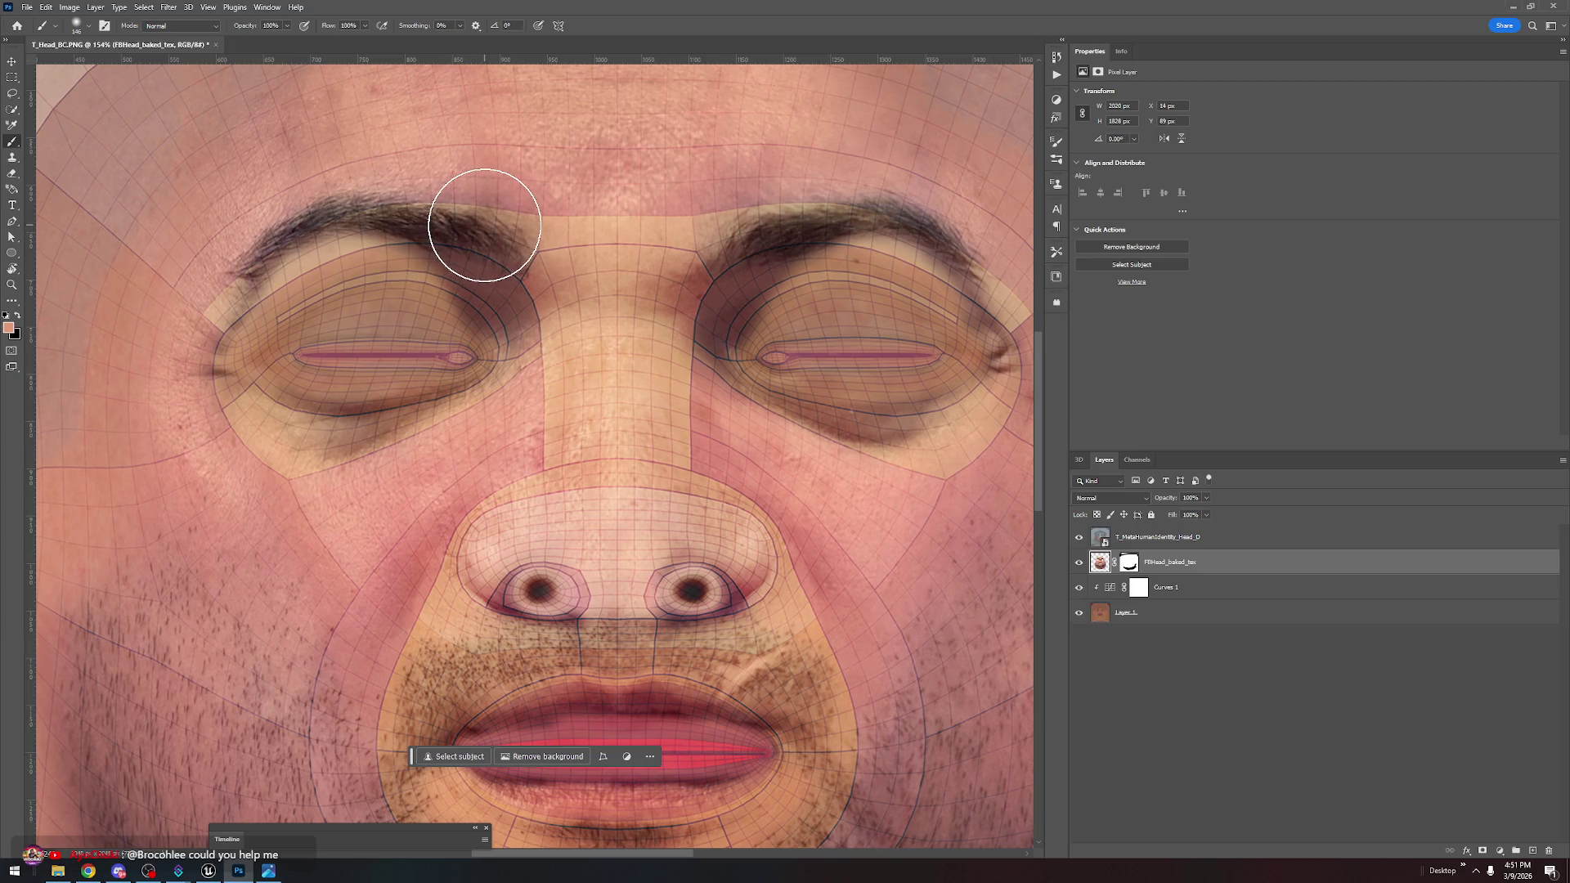
left_click(208, 871)
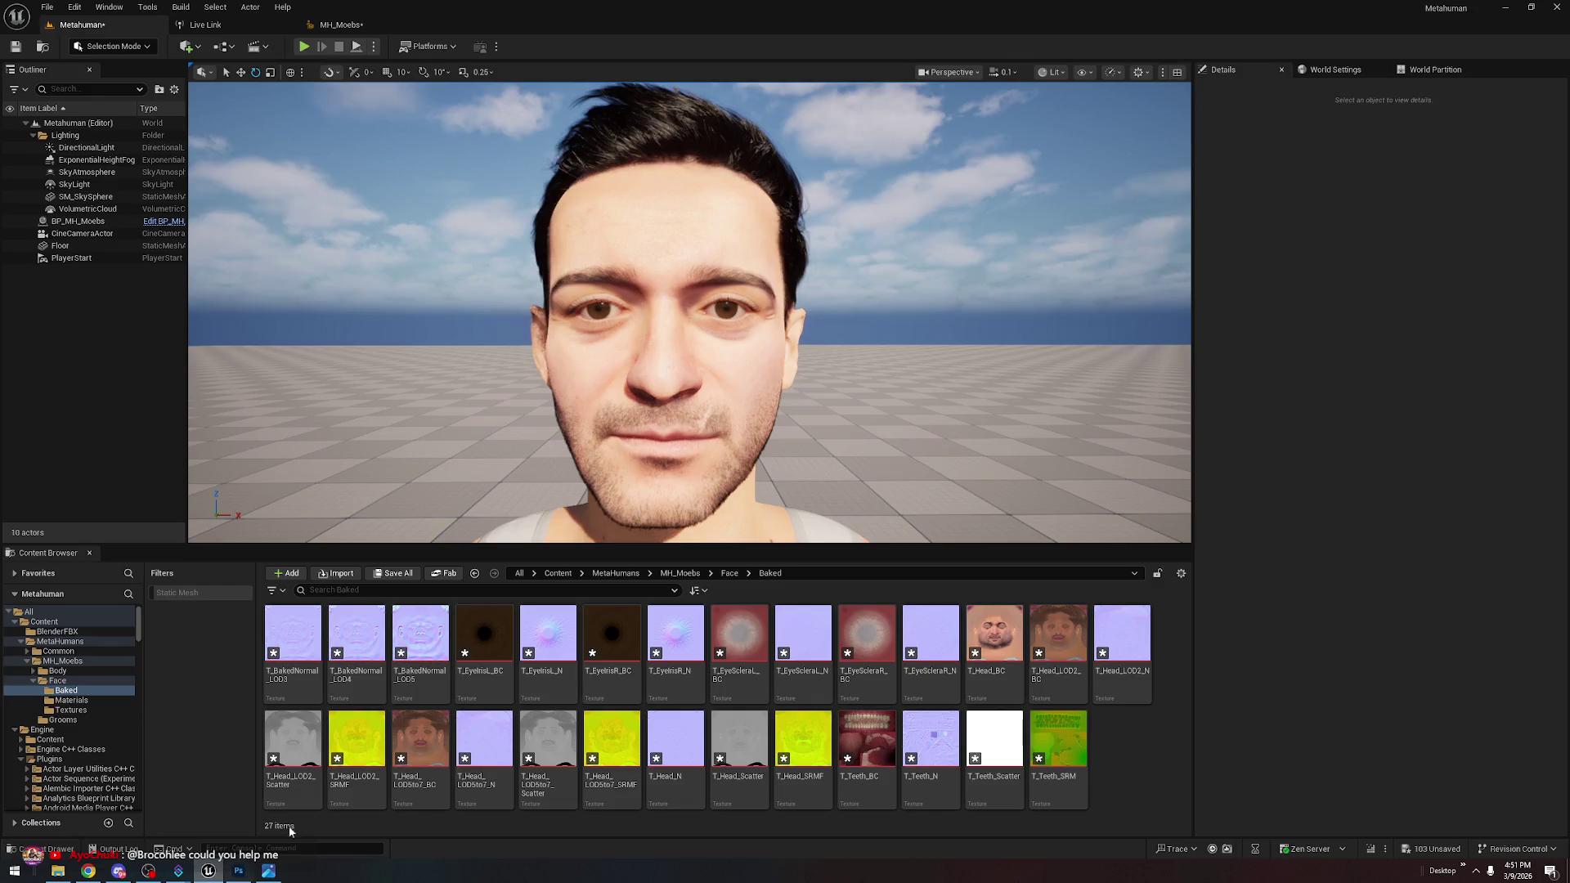
left_click(539, 326)
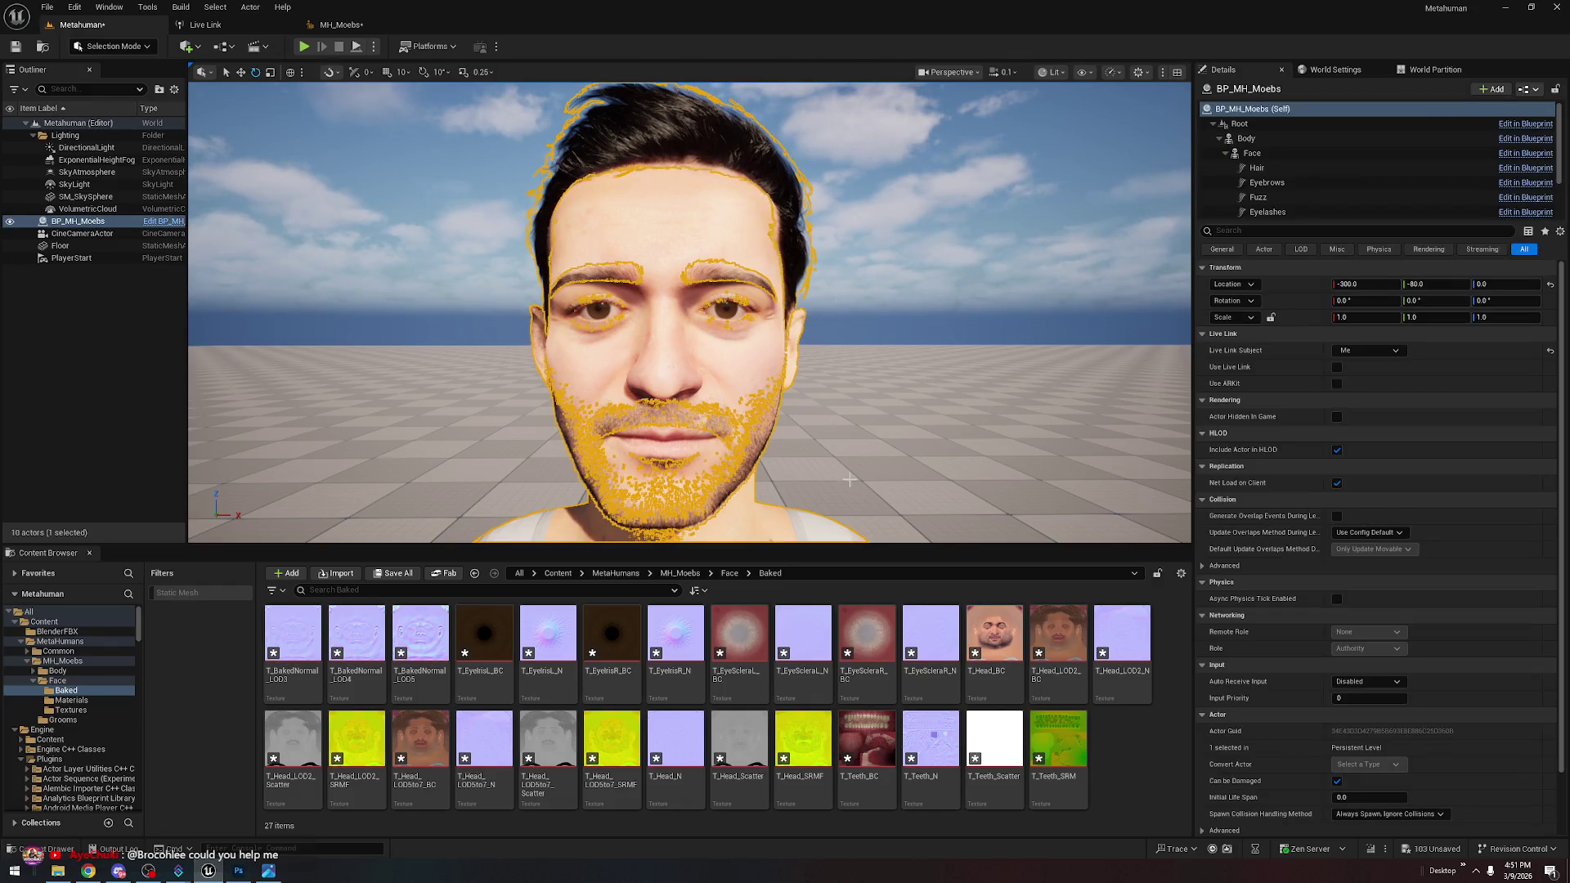
key("ctrl+z")
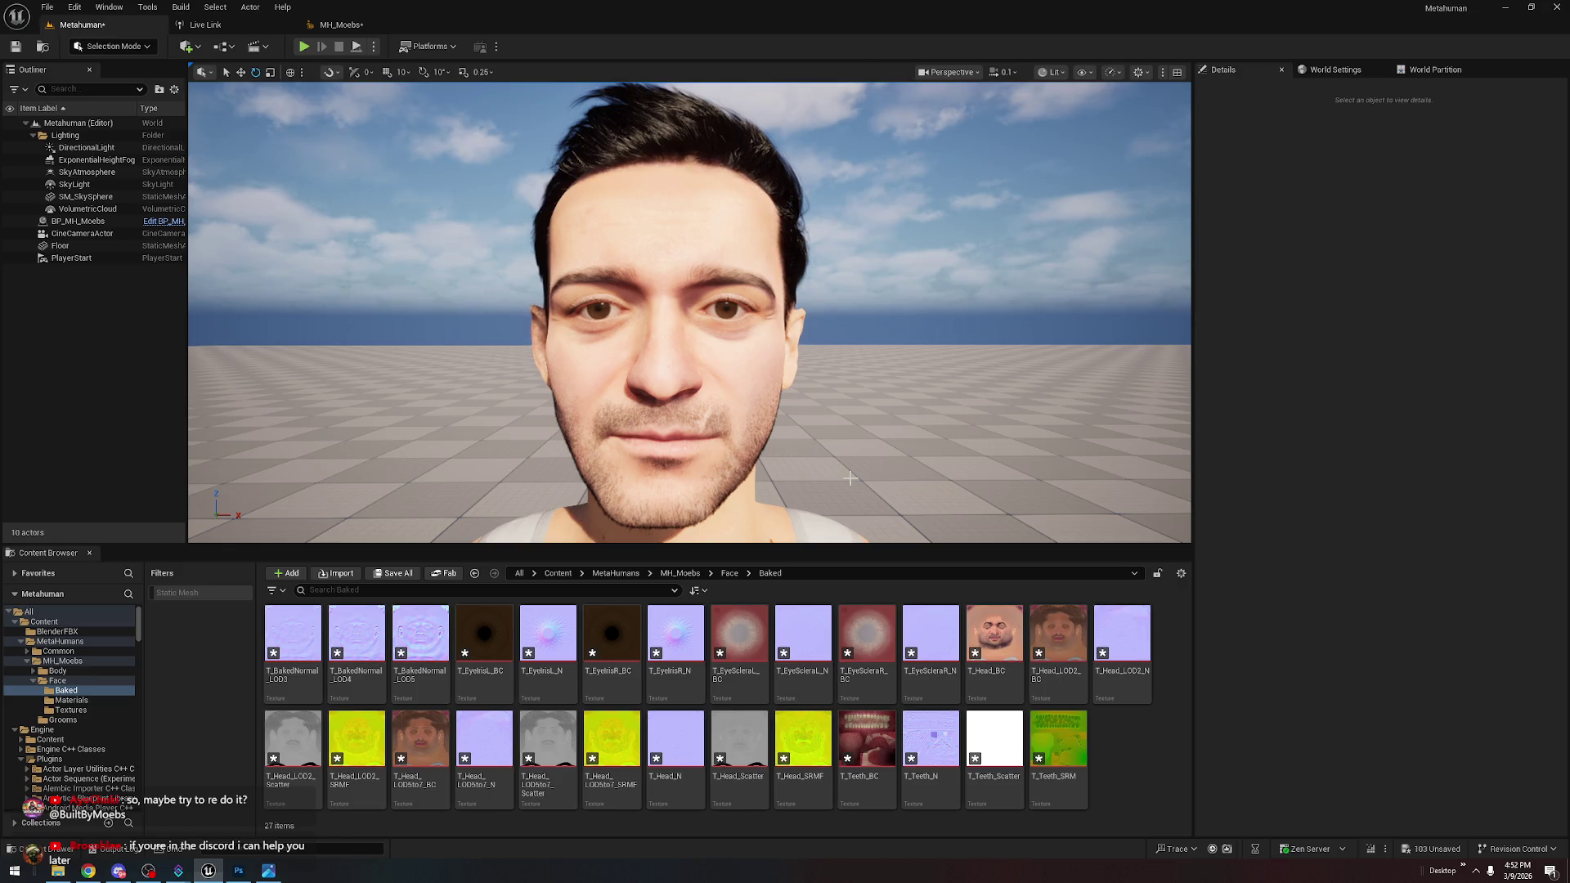
left_click(238, 871)
Hide the UV wireframe overlay while comparing the face texture layers
scroll(836, 597, "down", 3)
scroll(836, 597, "down", 1)
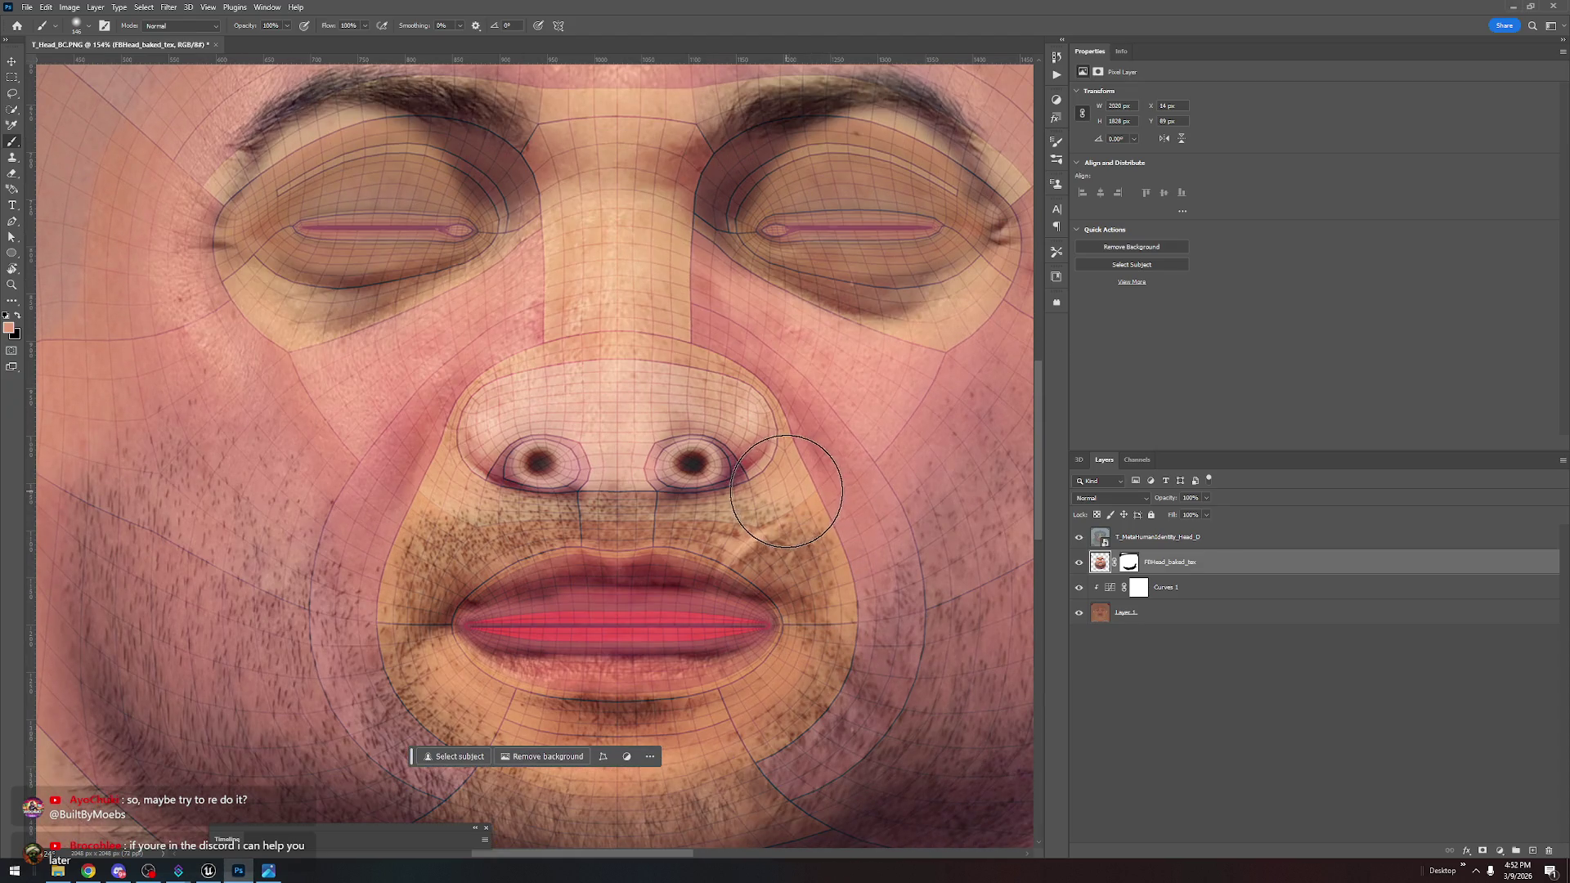
scroll(775, 488, "down", 2)
scroll(806, 491, "down", 1)
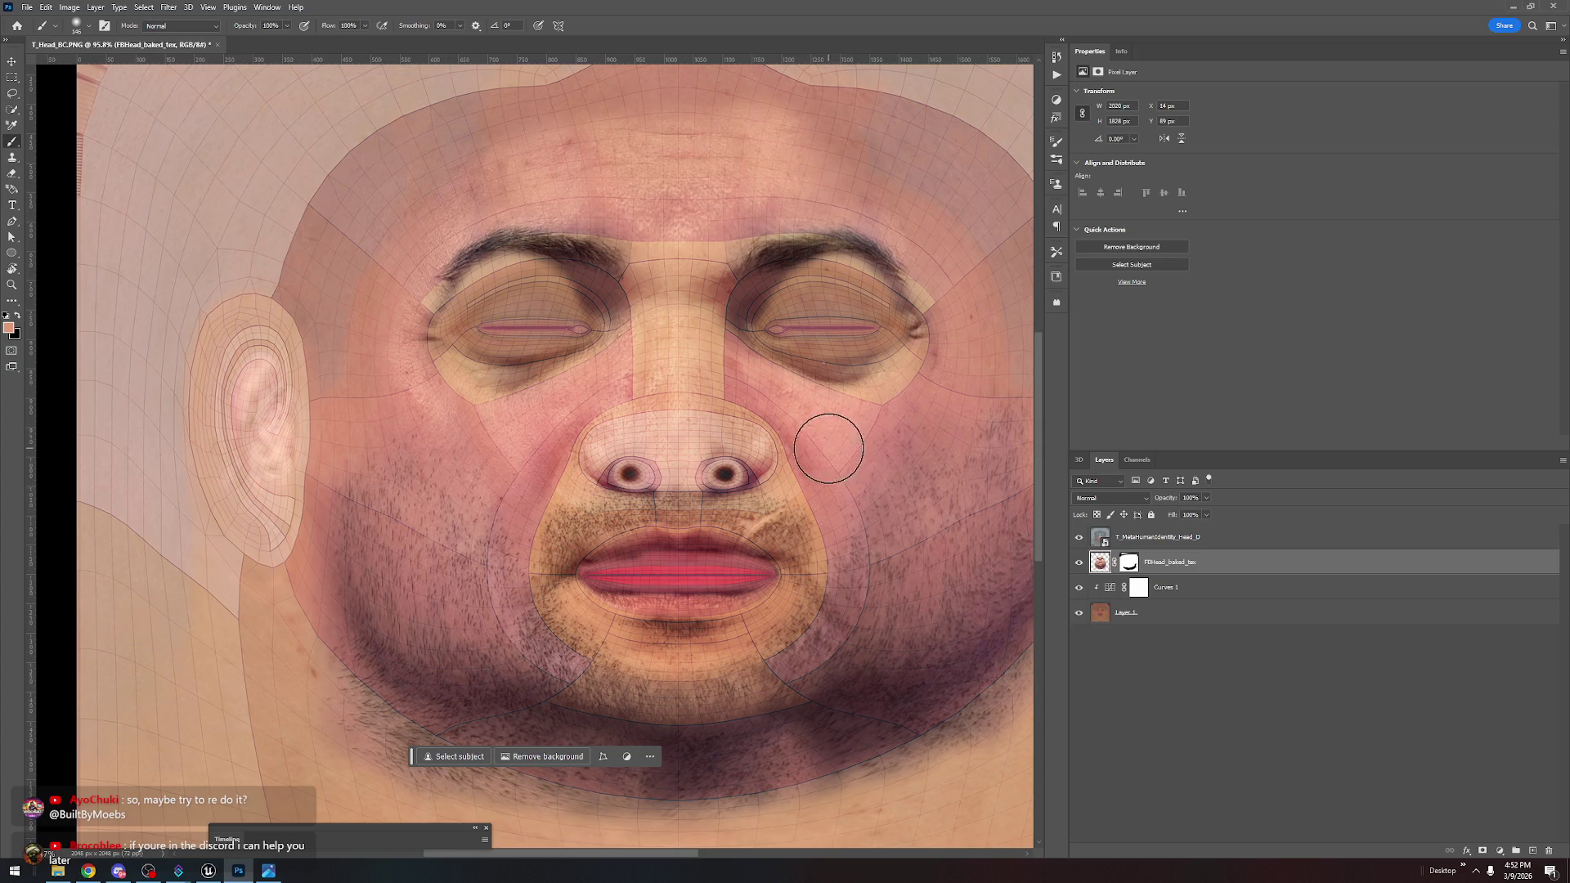
scroll(720, 475, "down", 3)
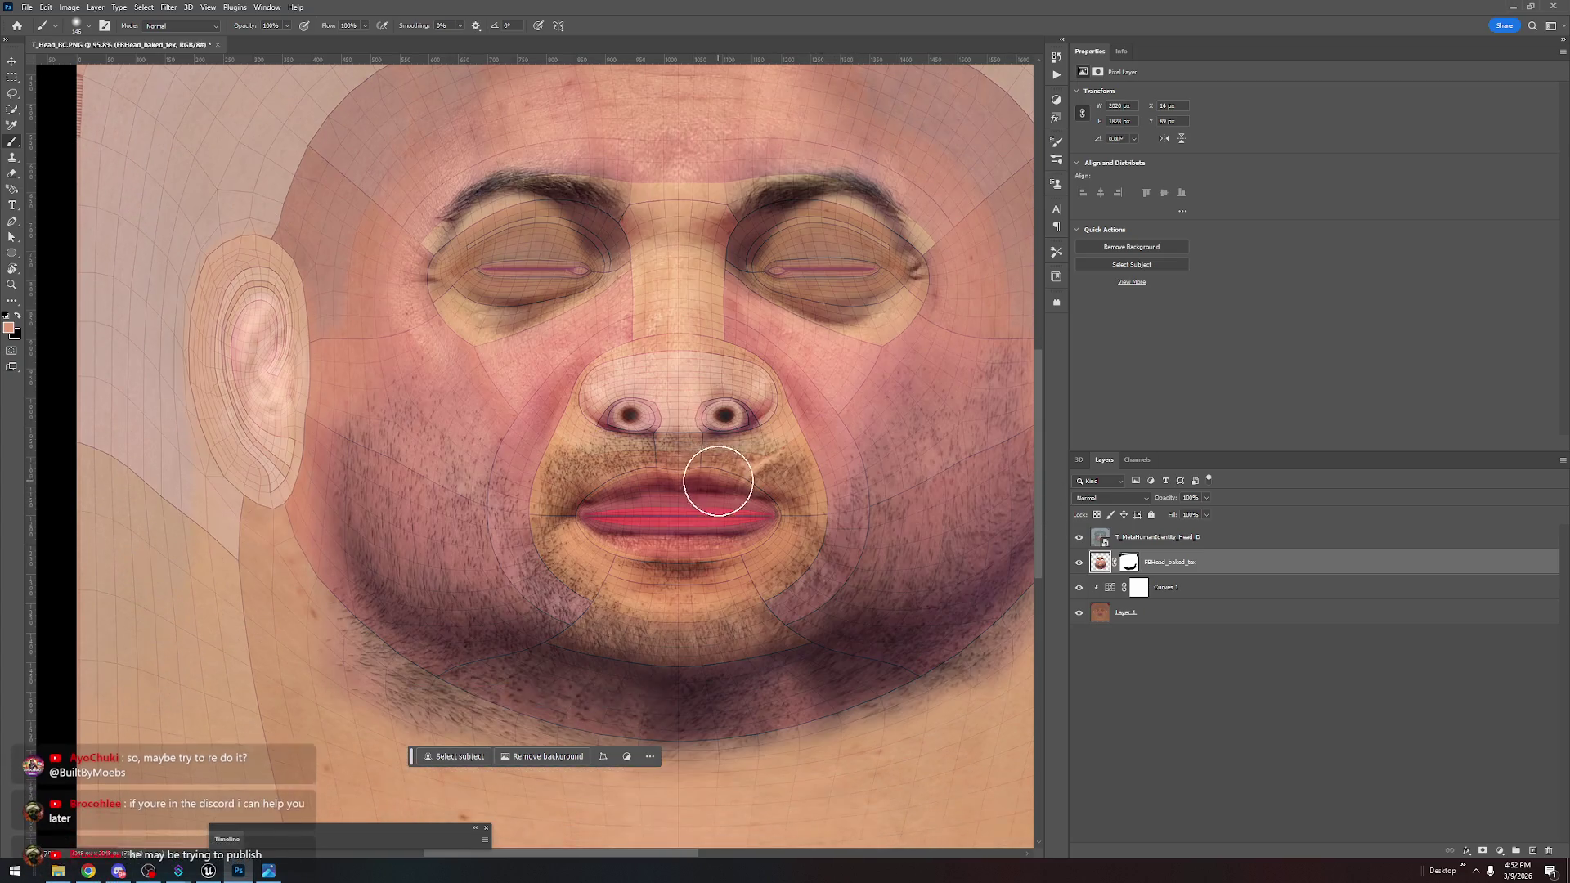
scroll(723, 476, "up", 3)
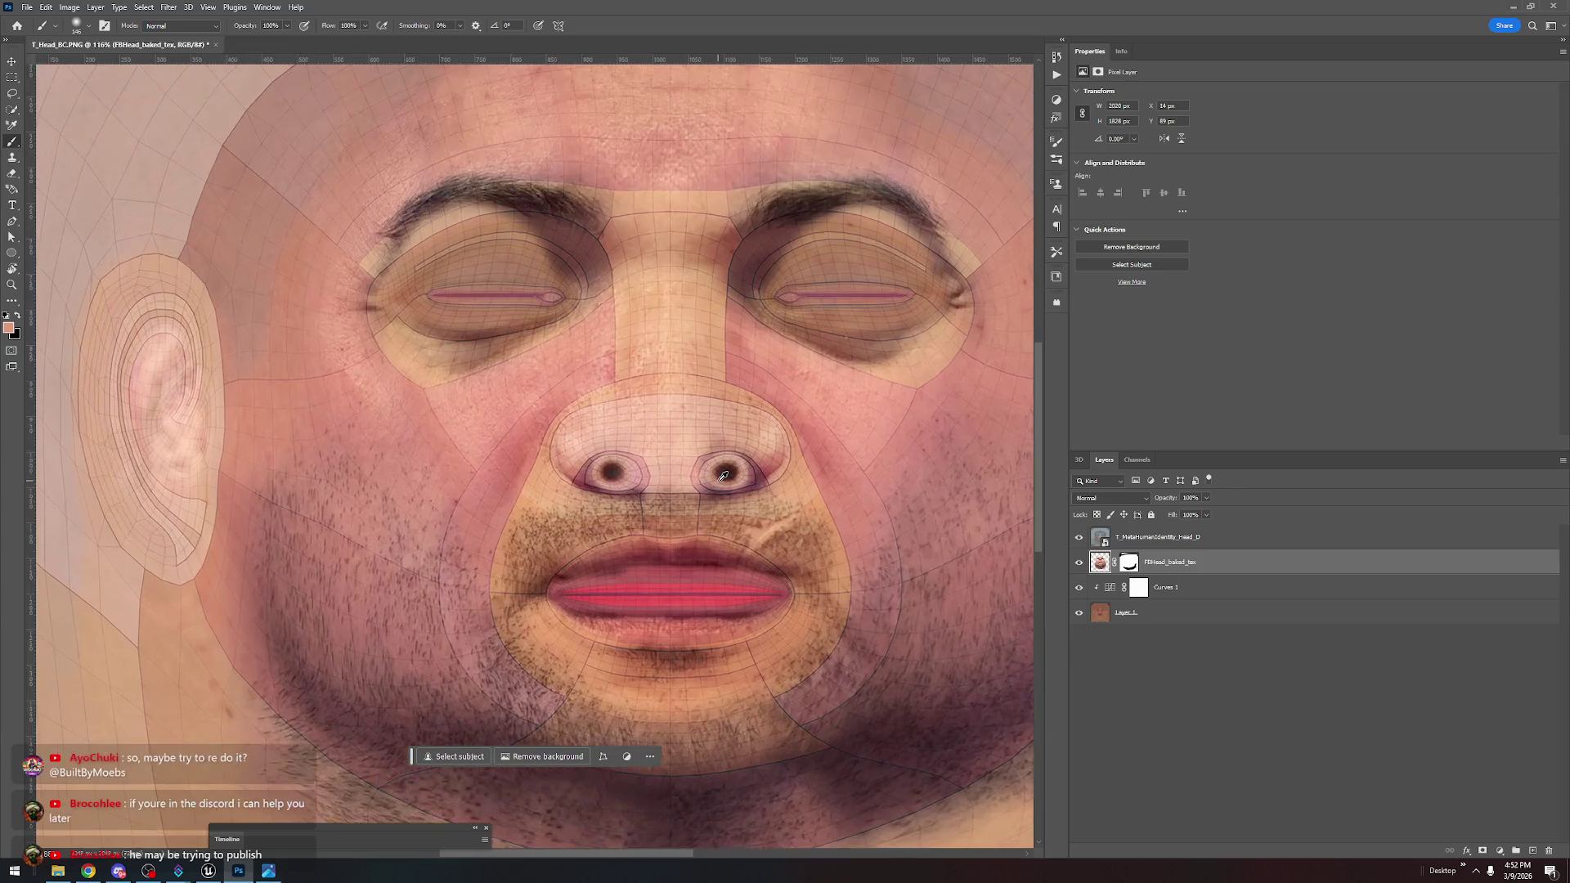
scroll(723, 476, "up", 2)
scroll(723, 476, "down", 2)
left_click(1080, 563)
left_click(1079, 537)
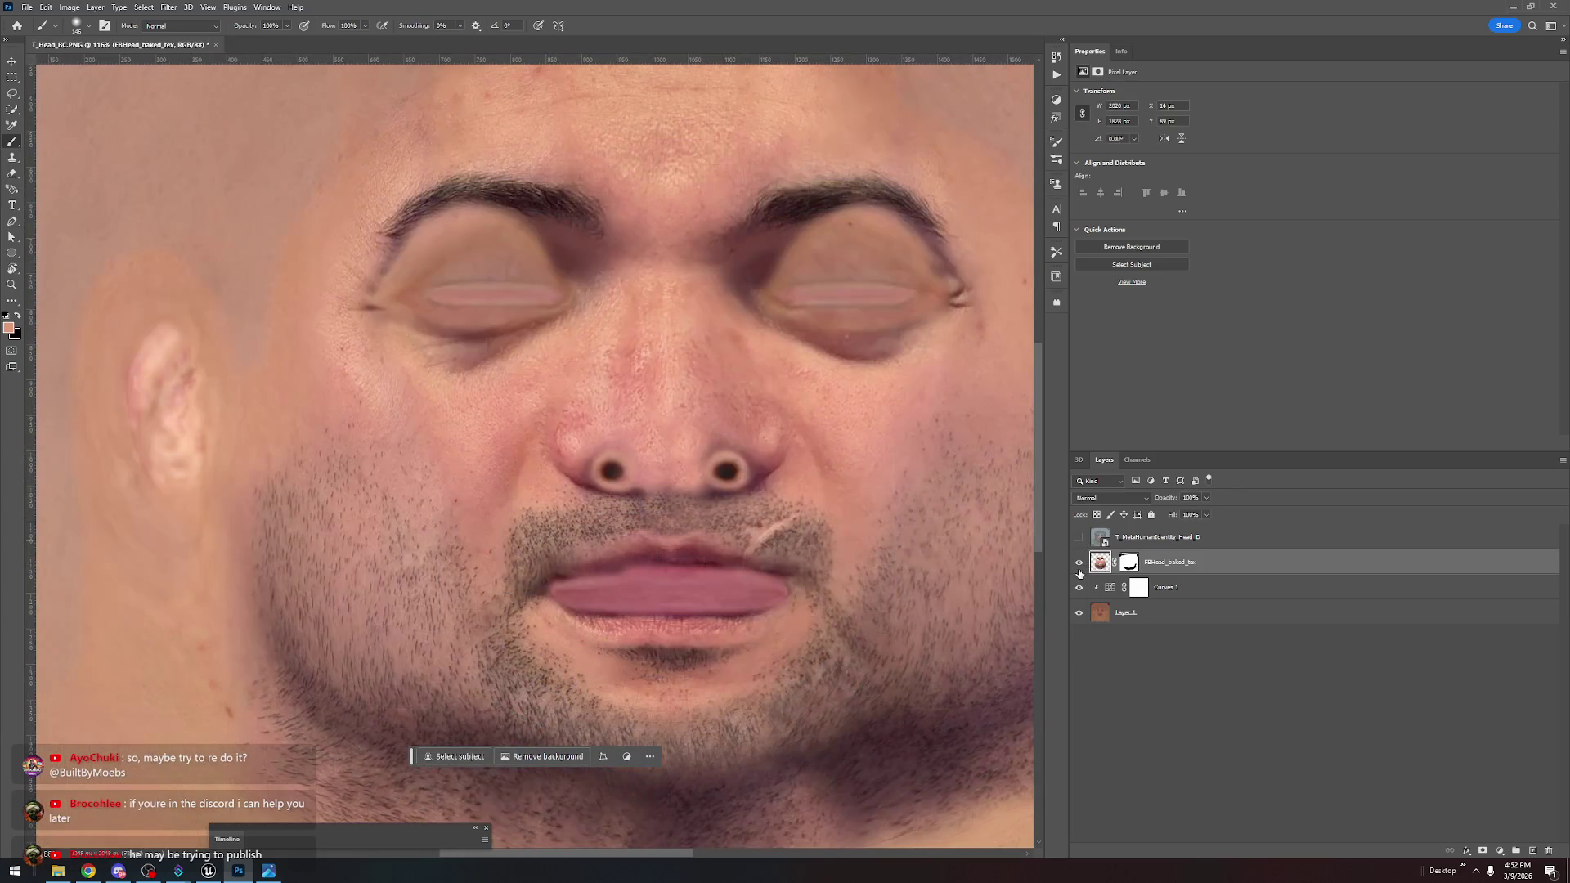
Toggle the edited face layer to compare, leaving FBHead_baked_tex visible
left_click(1081, 568)
left_click(1081, 567)
left_click(1081, 568)
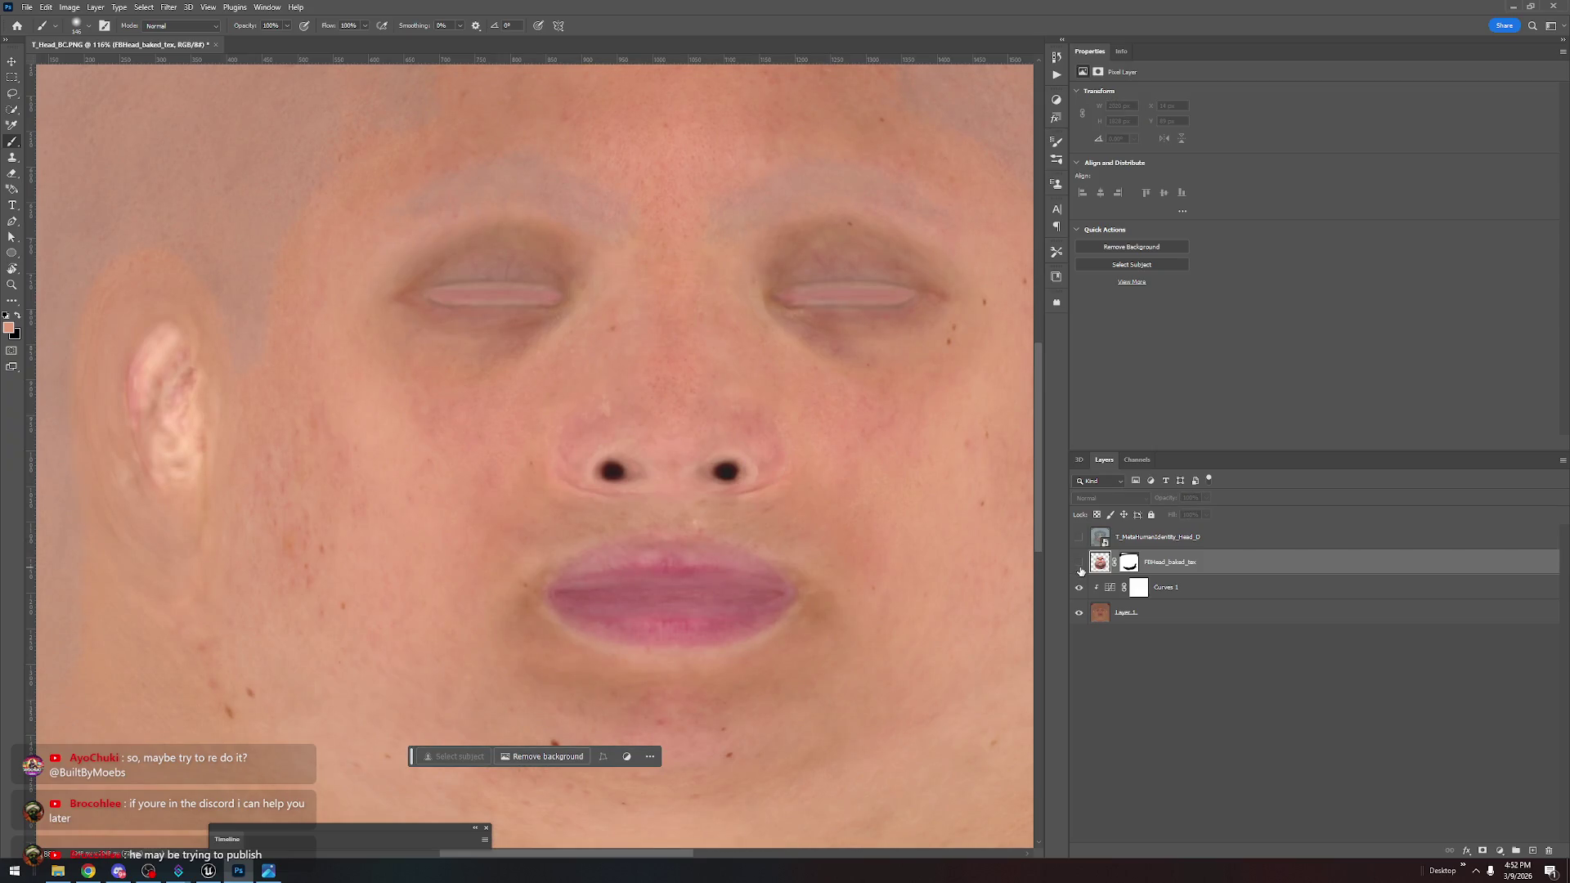
scroll(788, 480, "down", 3)
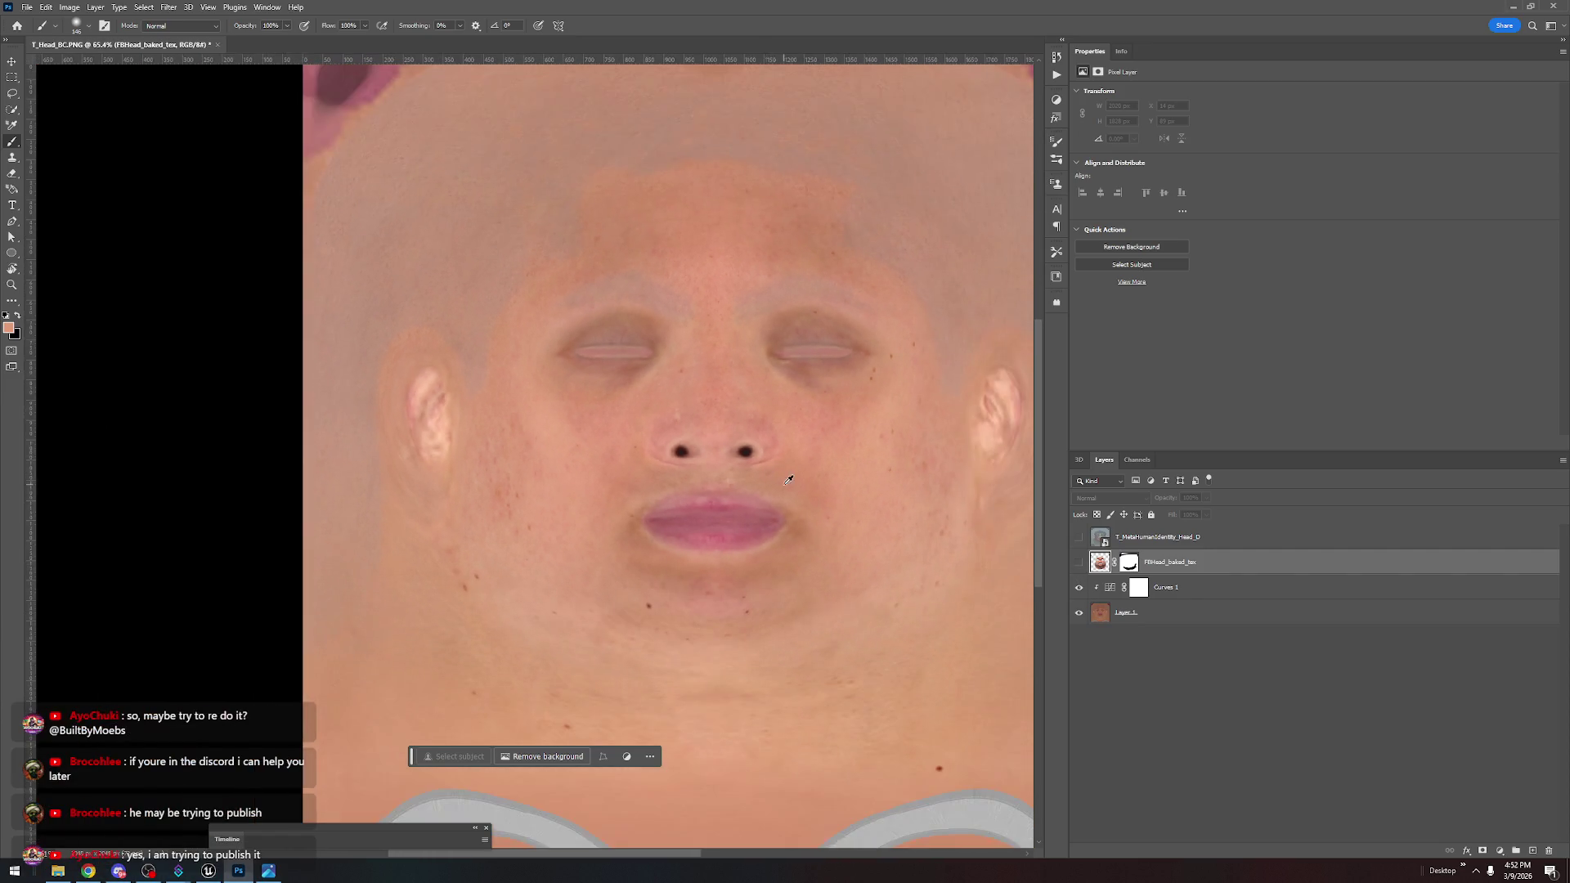
scroll(787, 480, "down", 1)
left_click(1079, 562)
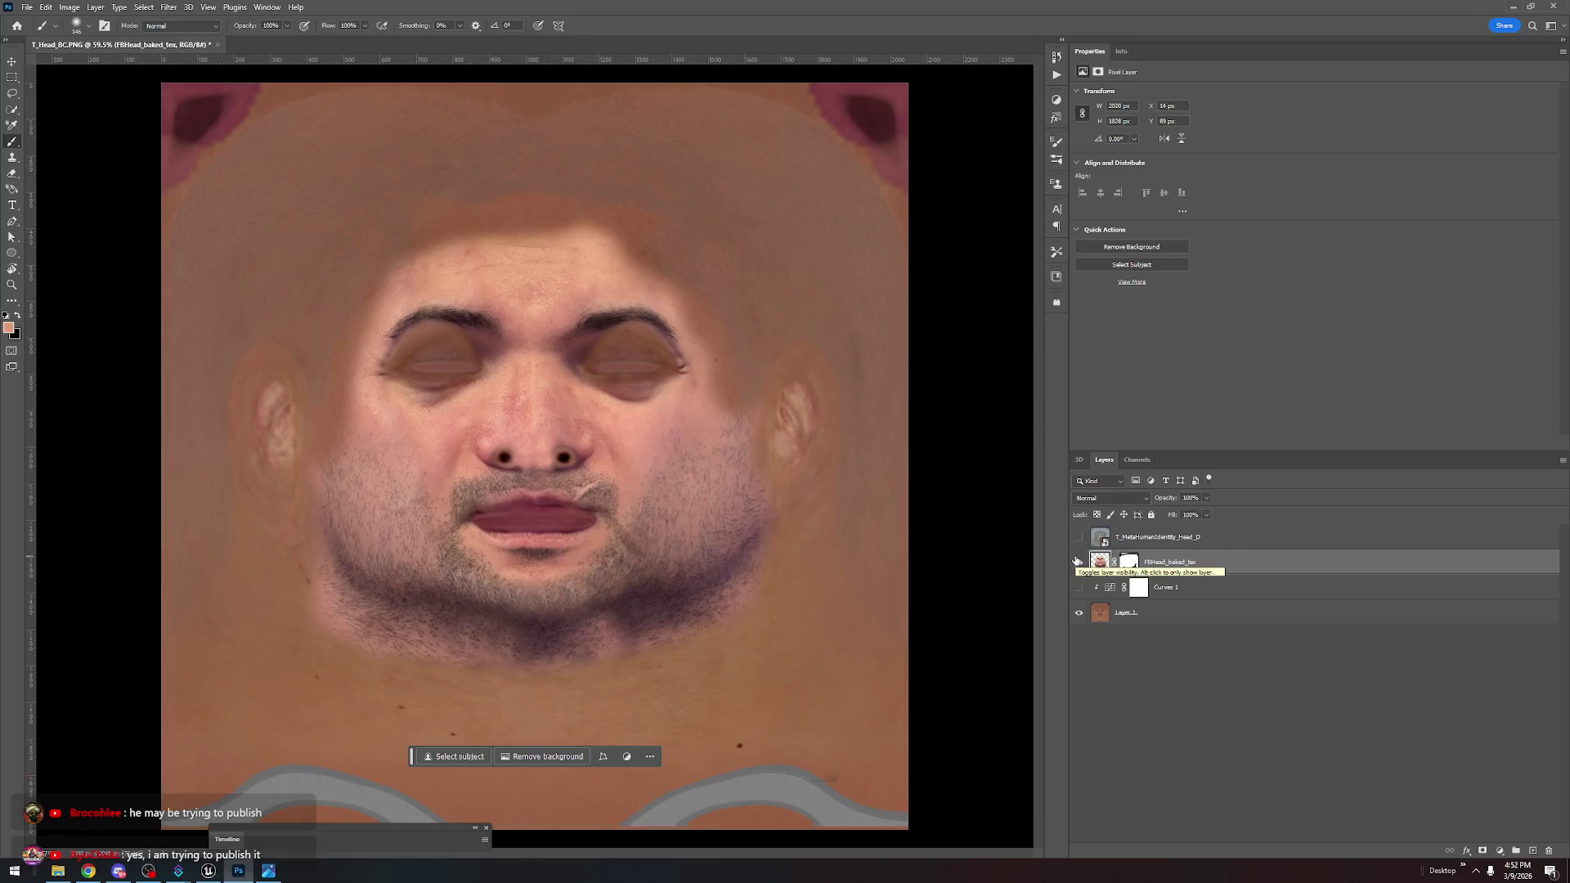
scroll(540, 294, "up", 3)
scroll(508, 308, "up", 2)
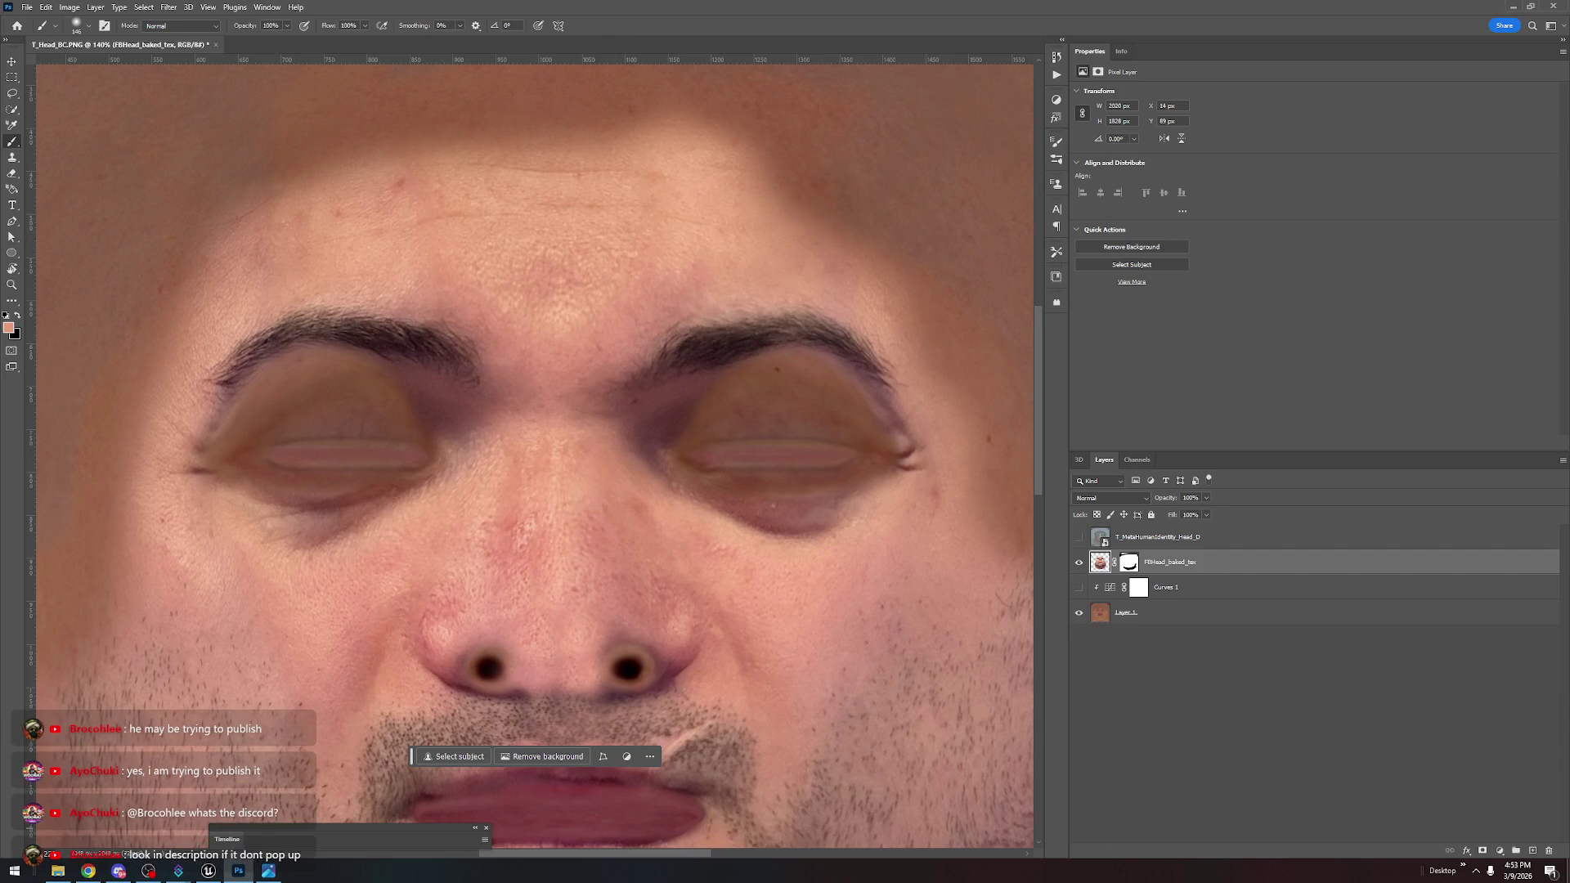
Start a Warp transform on FBHead_baked_tex and add a split line to its grid
left_click(178, 871)
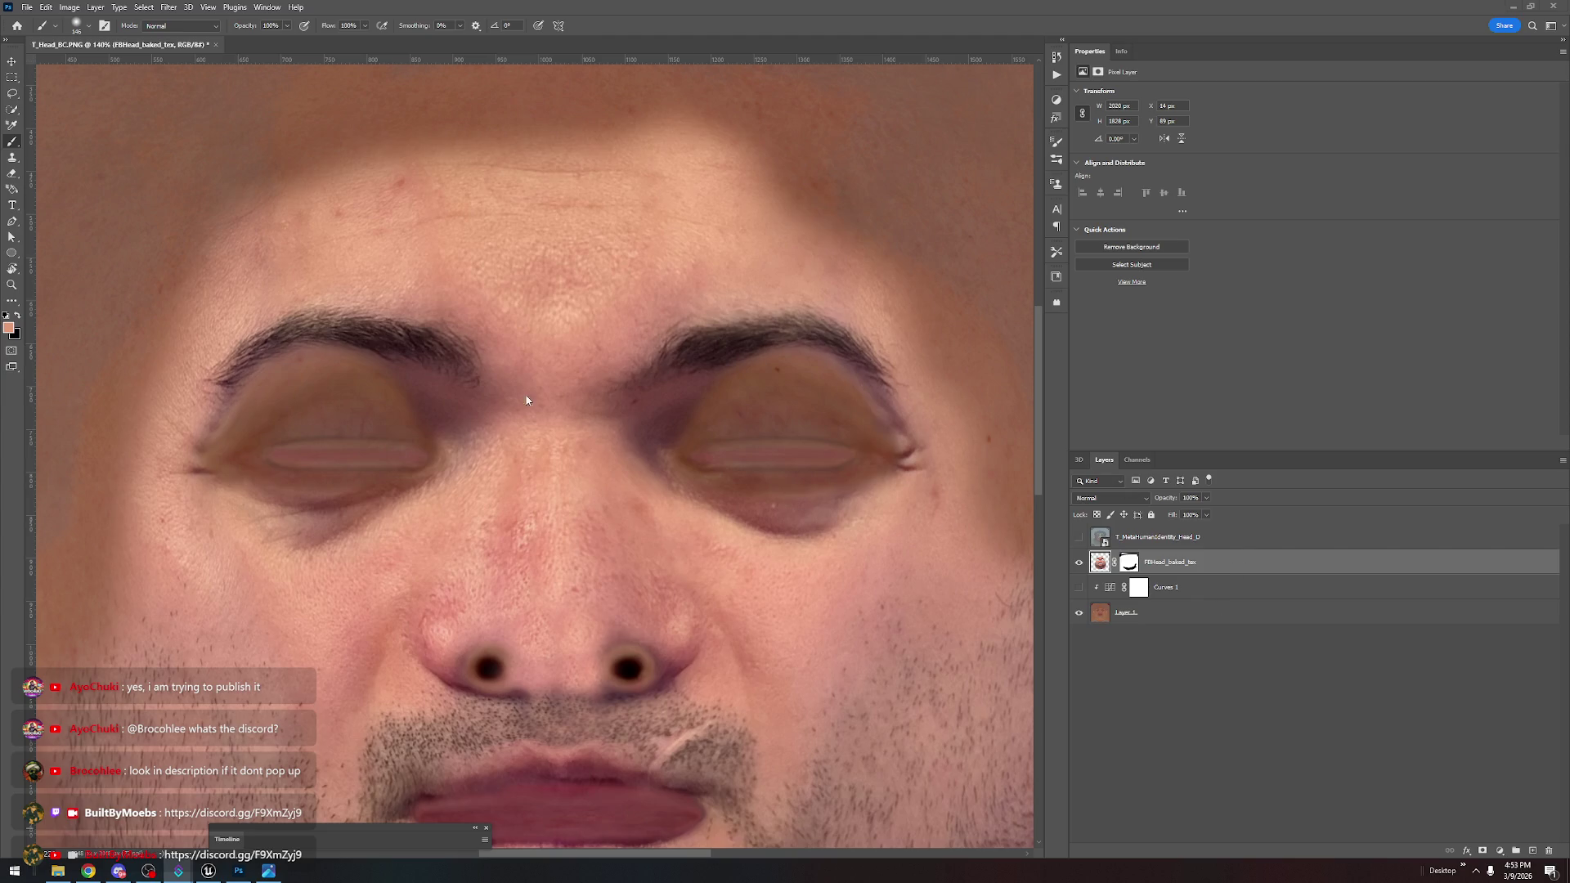
left_click(595, 391)
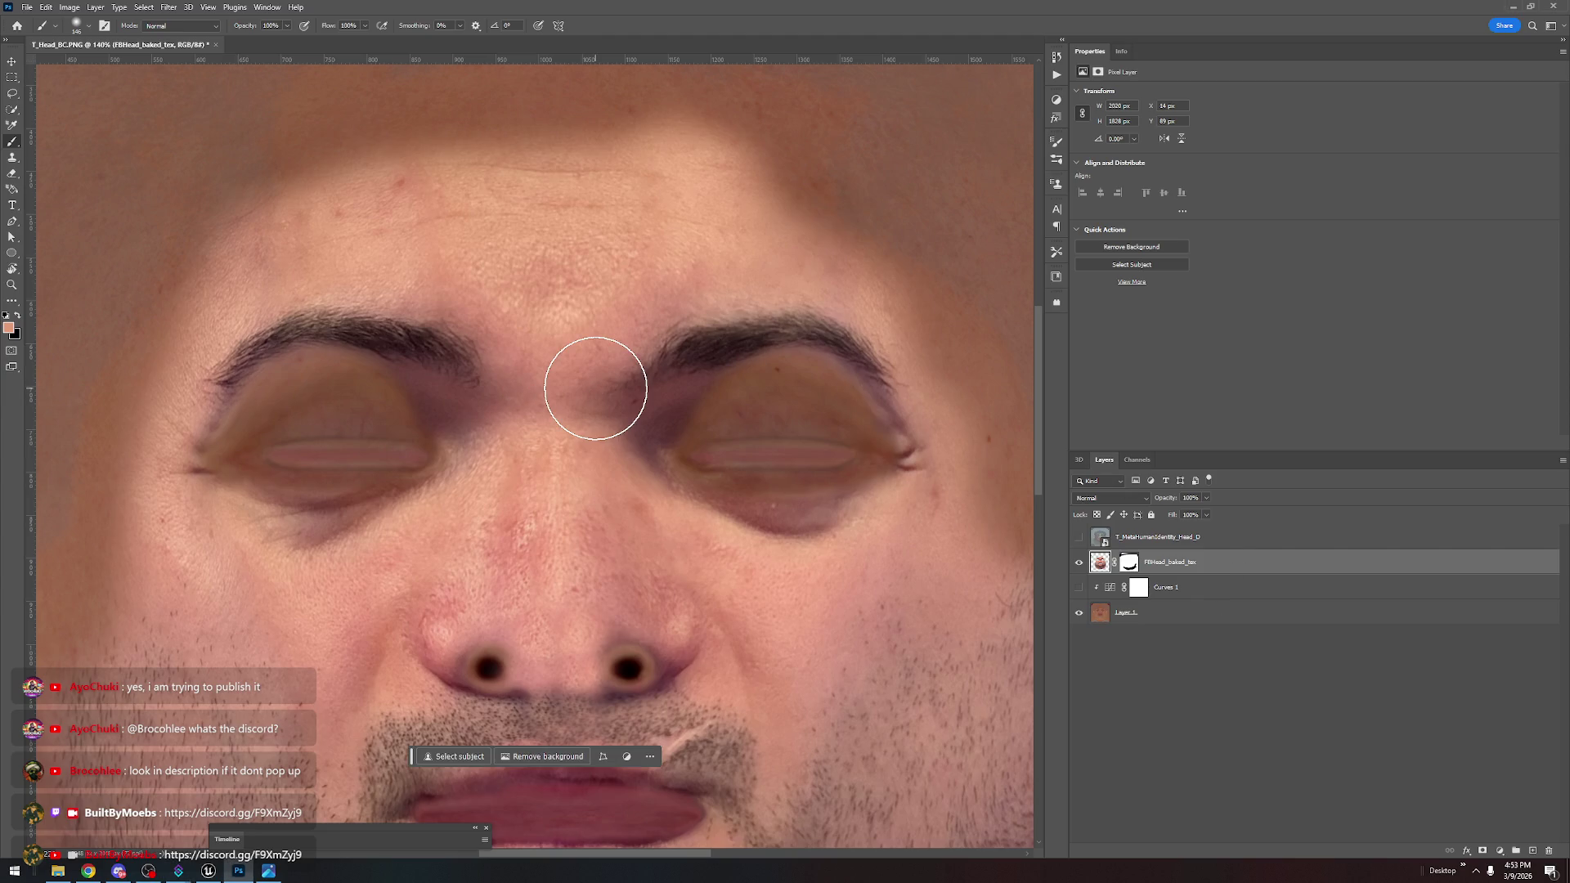
key("w")
left_click(1533, 25)
left_click(1225, 282)
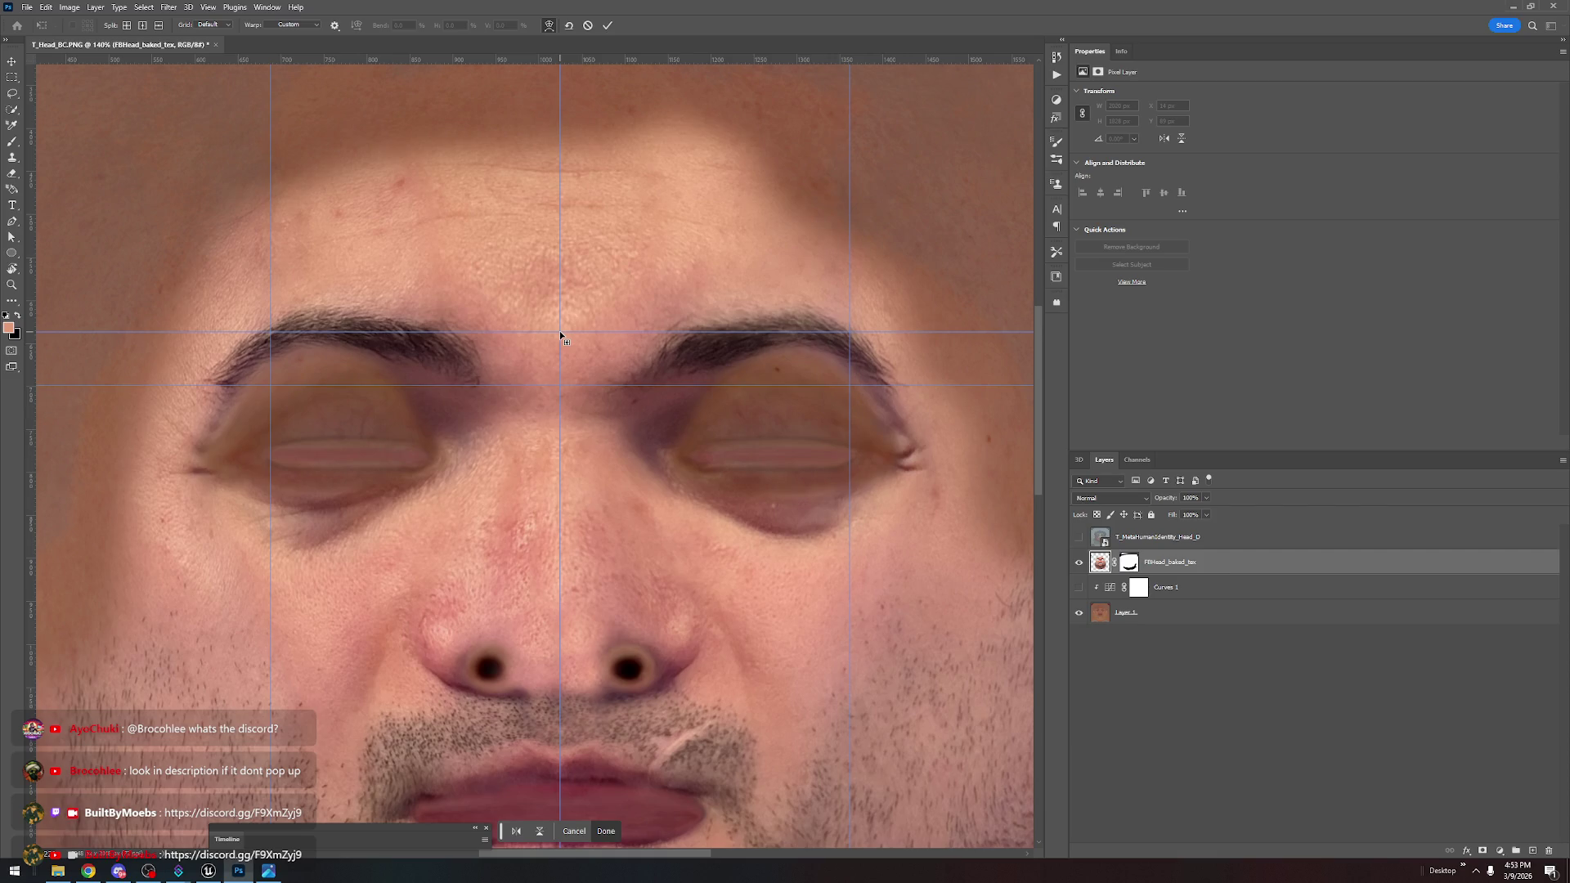
left_click(561, 332)
Commit the eye-area warp, show the UV wireframe, and start a new Warp found by searching 'war'
key("Return")
key("w")
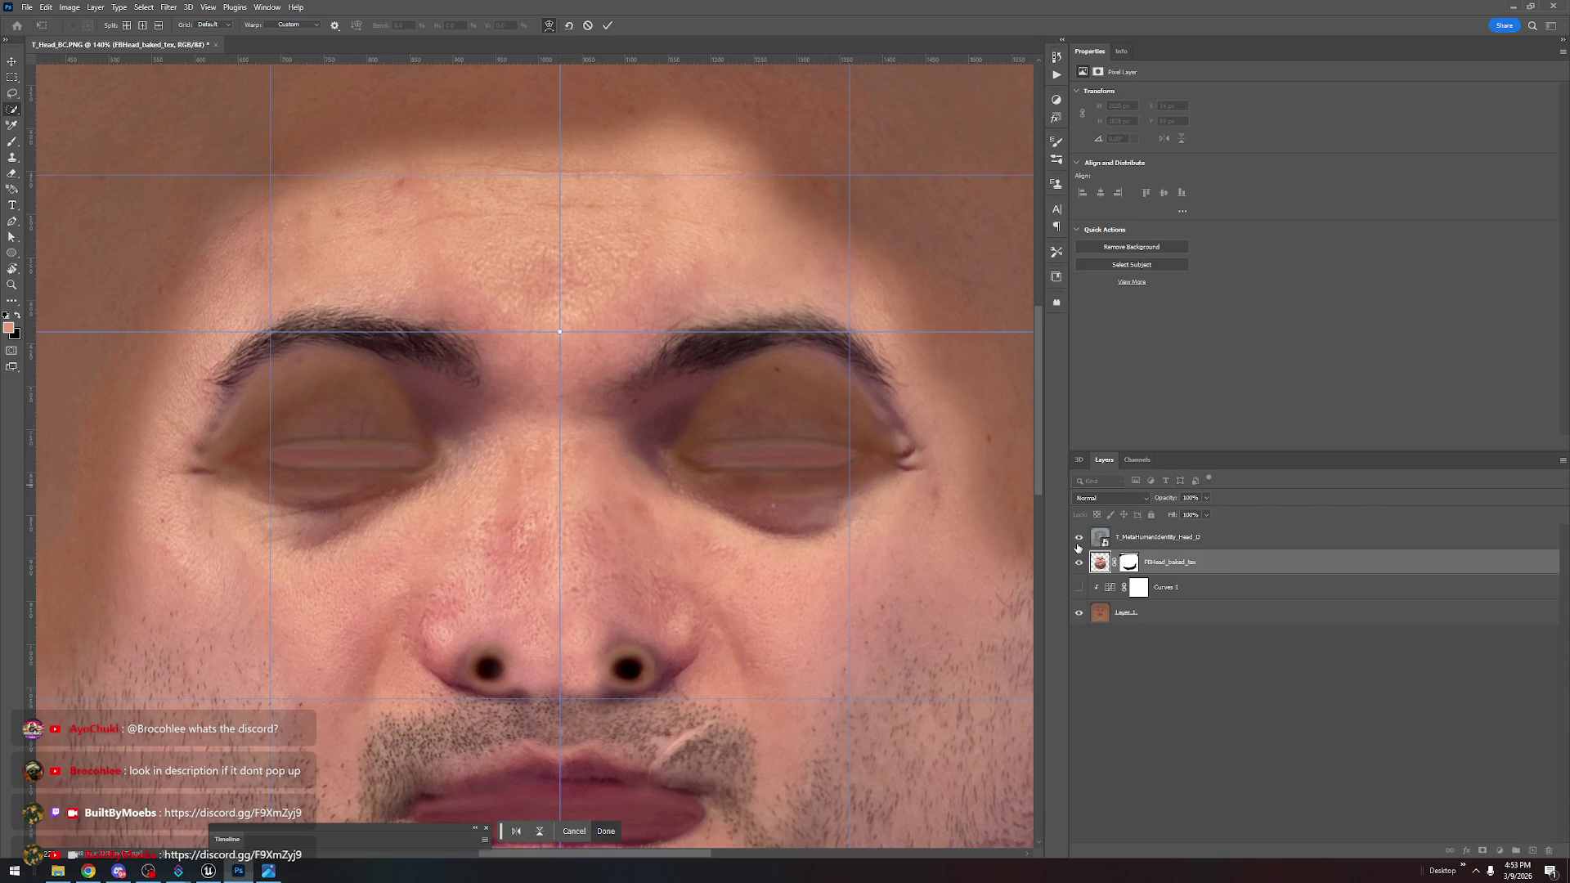
left_click(1079, 537)
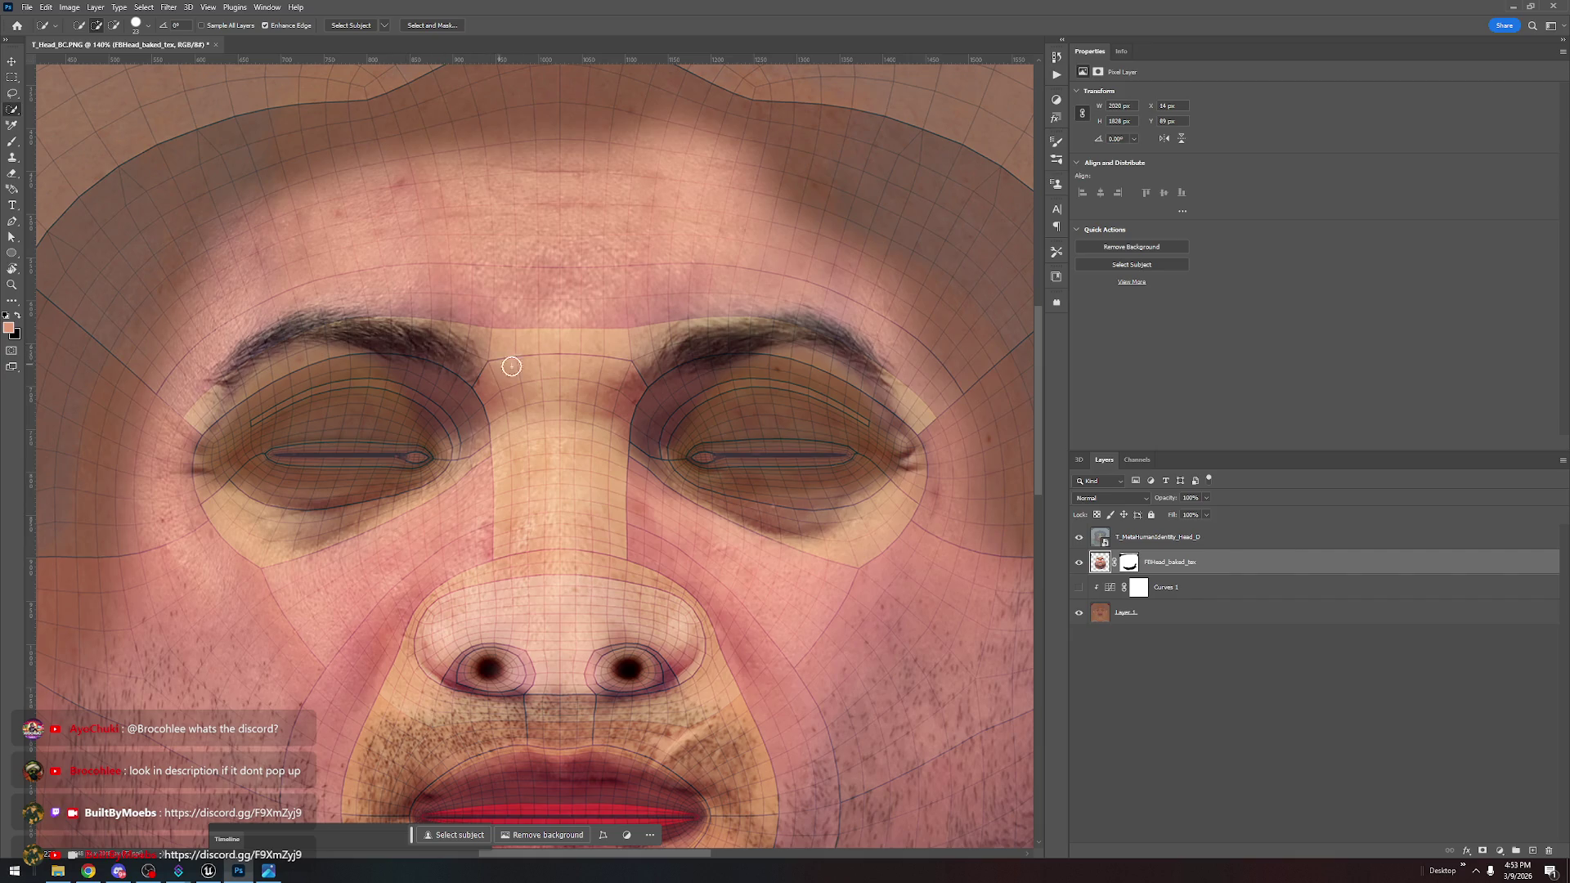
left_click(1533, 26)
type("war")
left_click(1232, 279)
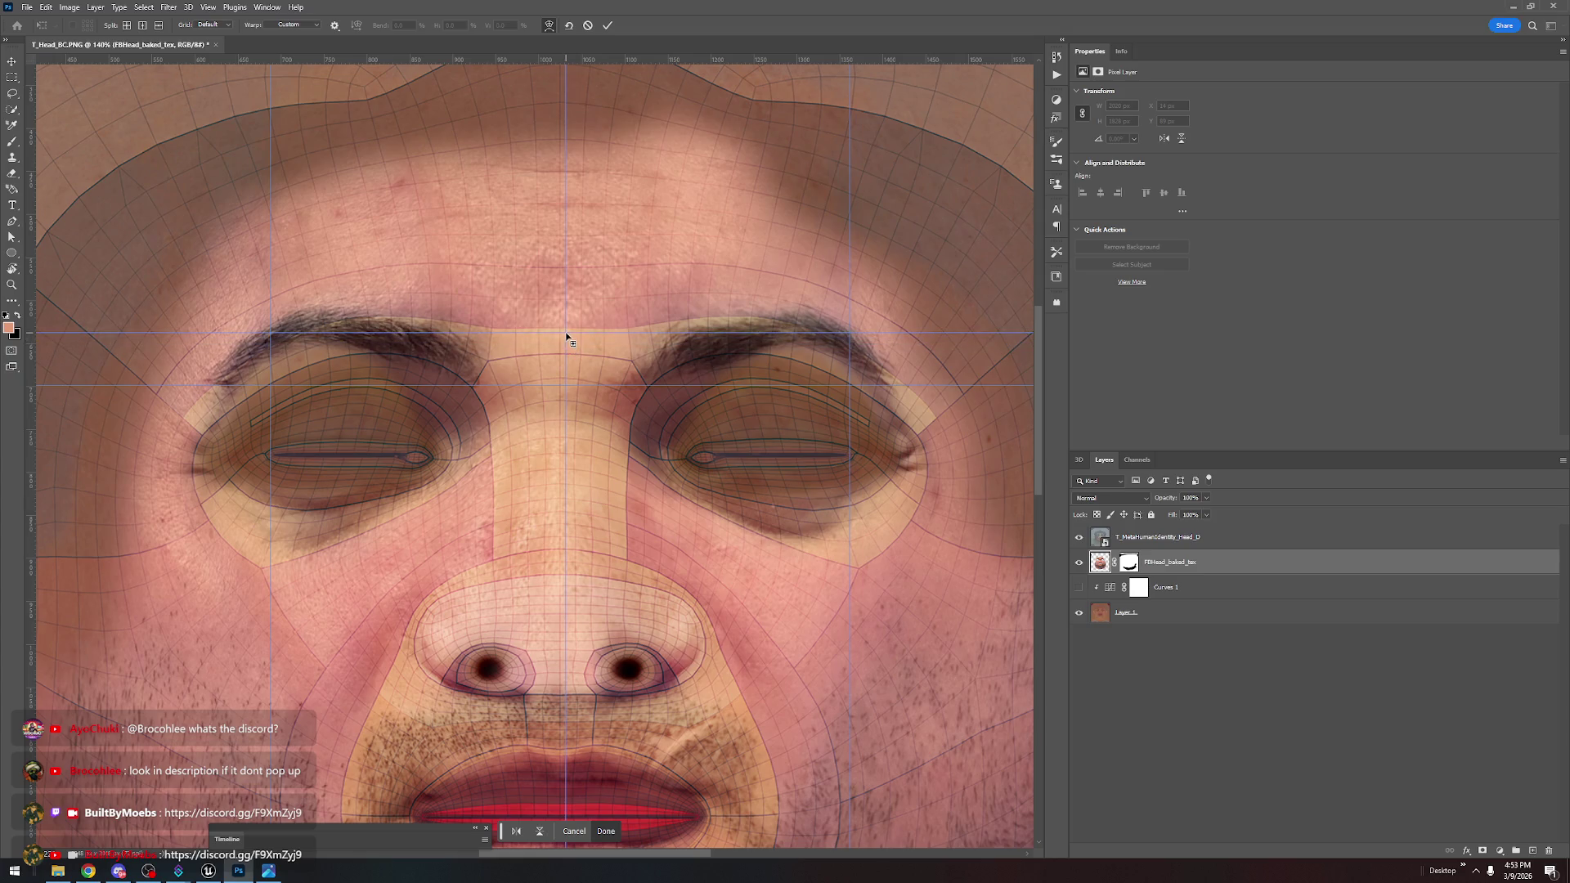
Add warp splits at the eyebrows and forehead, then lift the brows and eye area to the wireframe
left_click(561, 333)
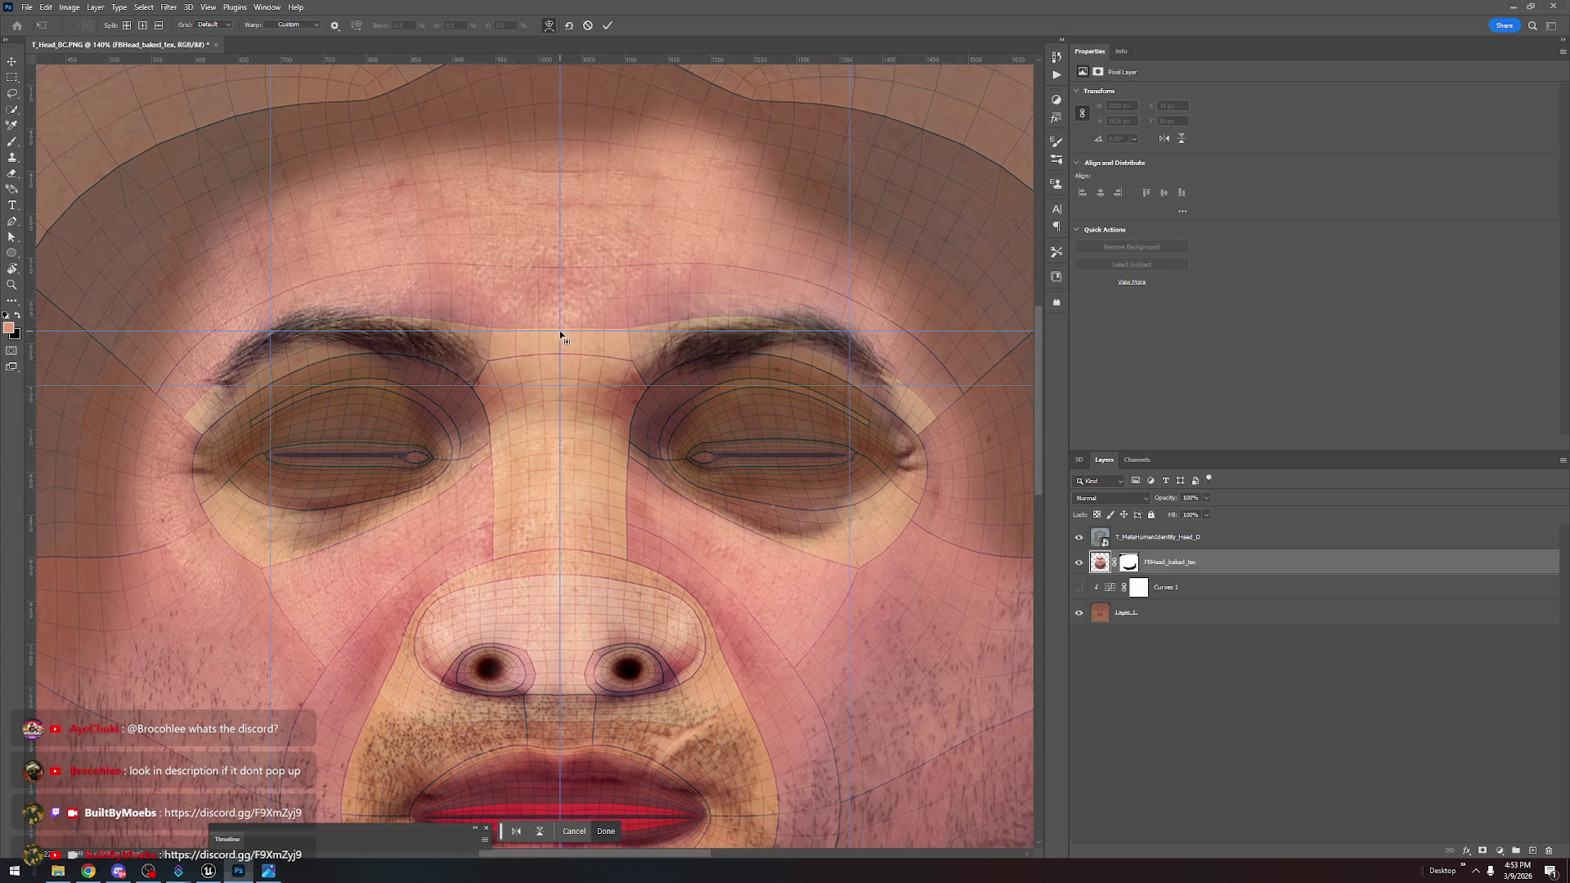
left_click(557, 249)
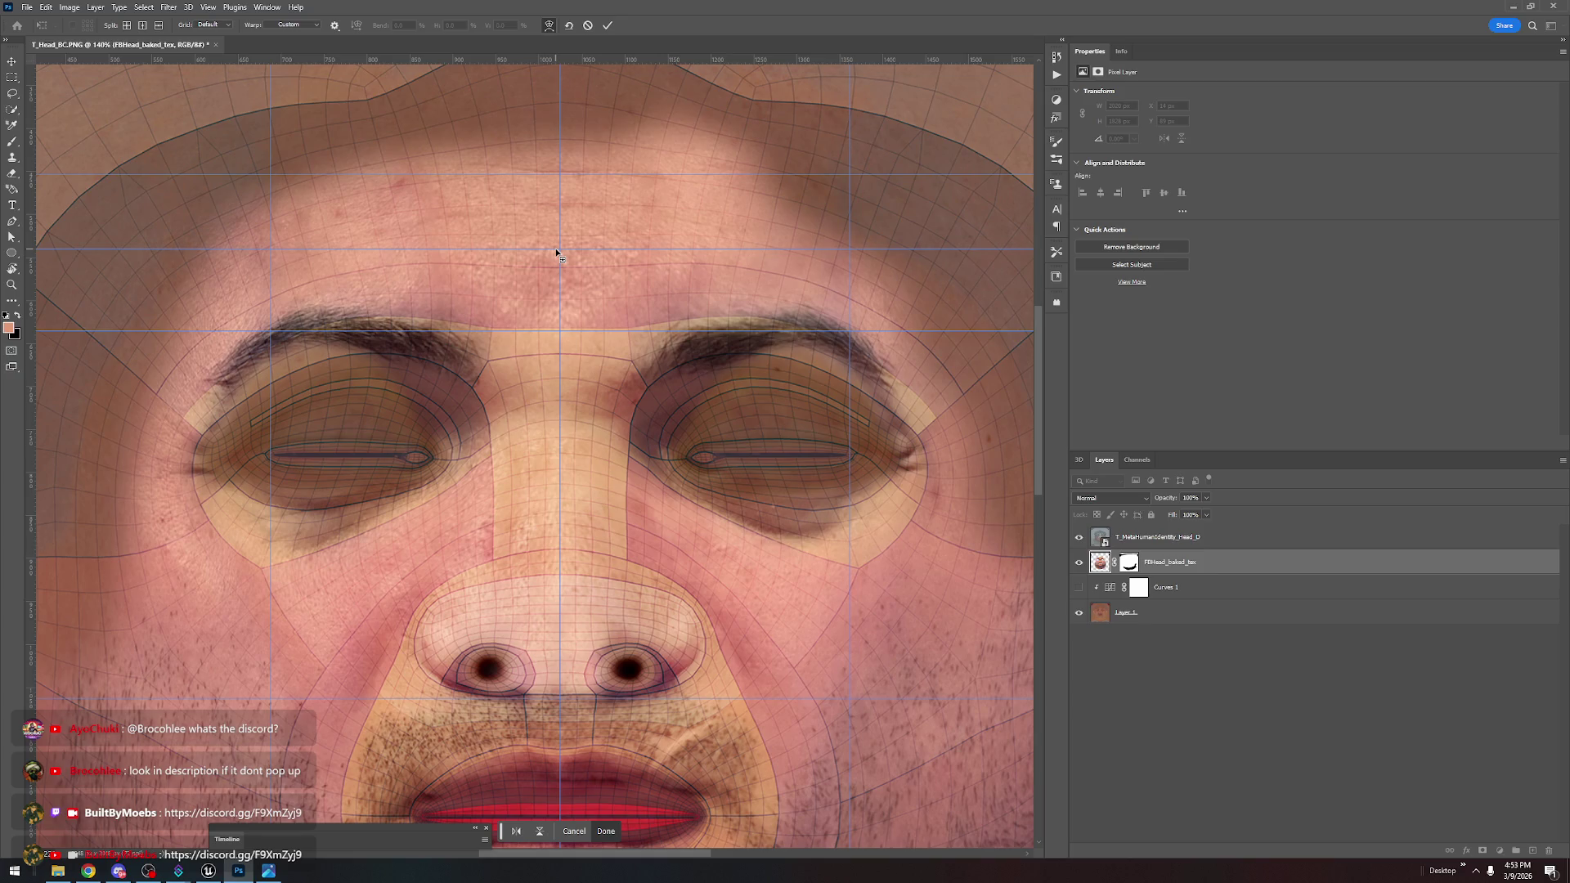
left_click_drag(561, 333, 560, 332)
left_click_drag(547, 488, 561, 457)
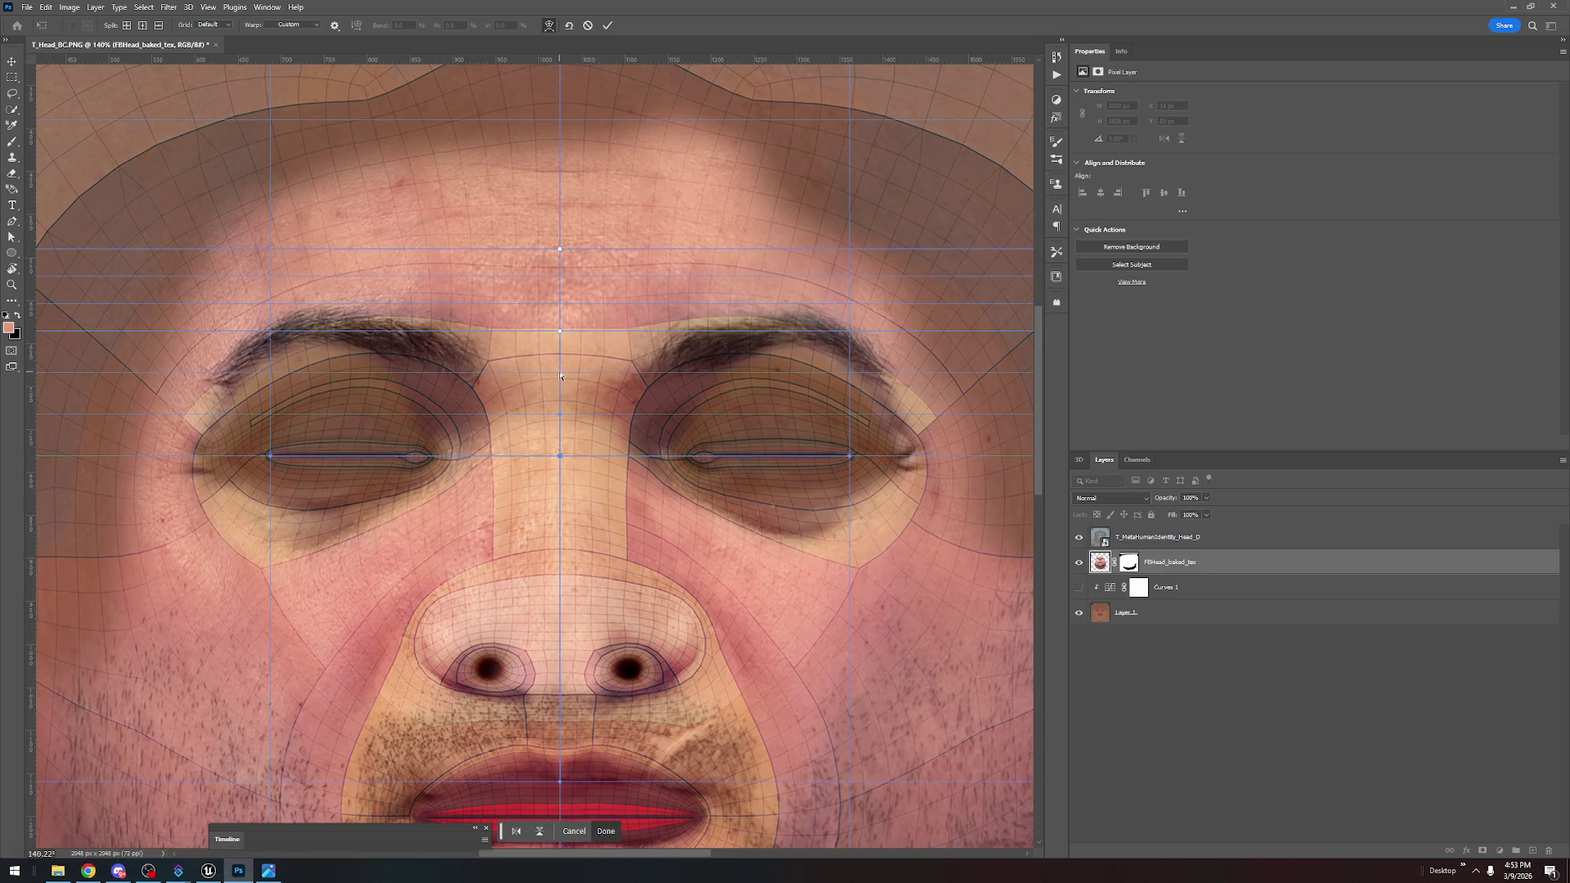
left_click_drag(561, 333, 560, 325)
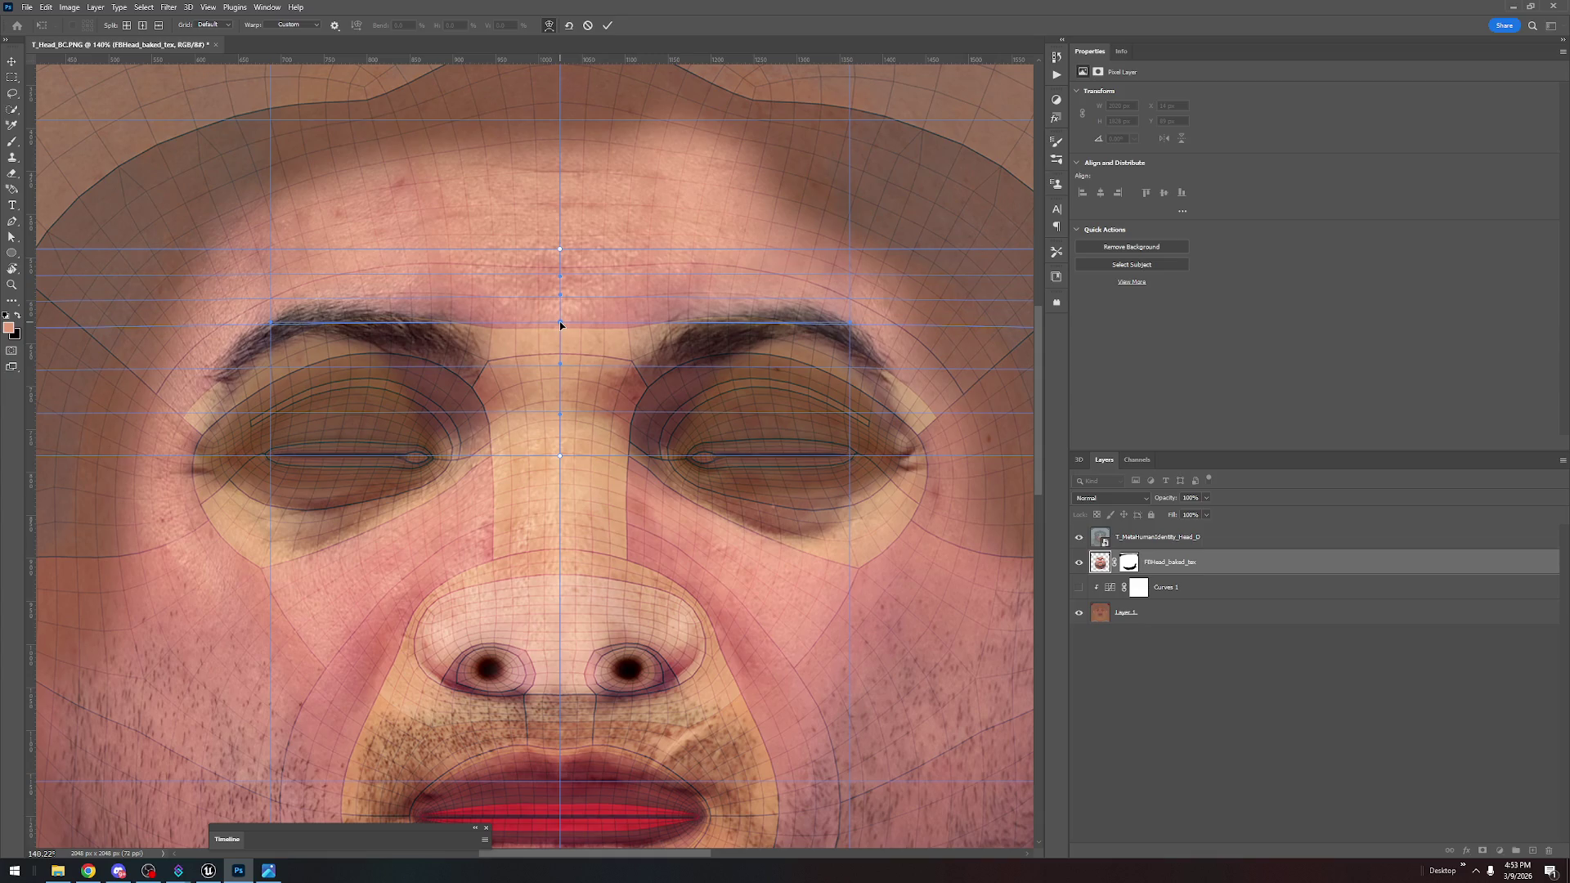
left_click(608, 25)
Turn Curves 1 back on, check Layer 1, and fit the whole texture on screen
scroll(572, 512, "down", 4)
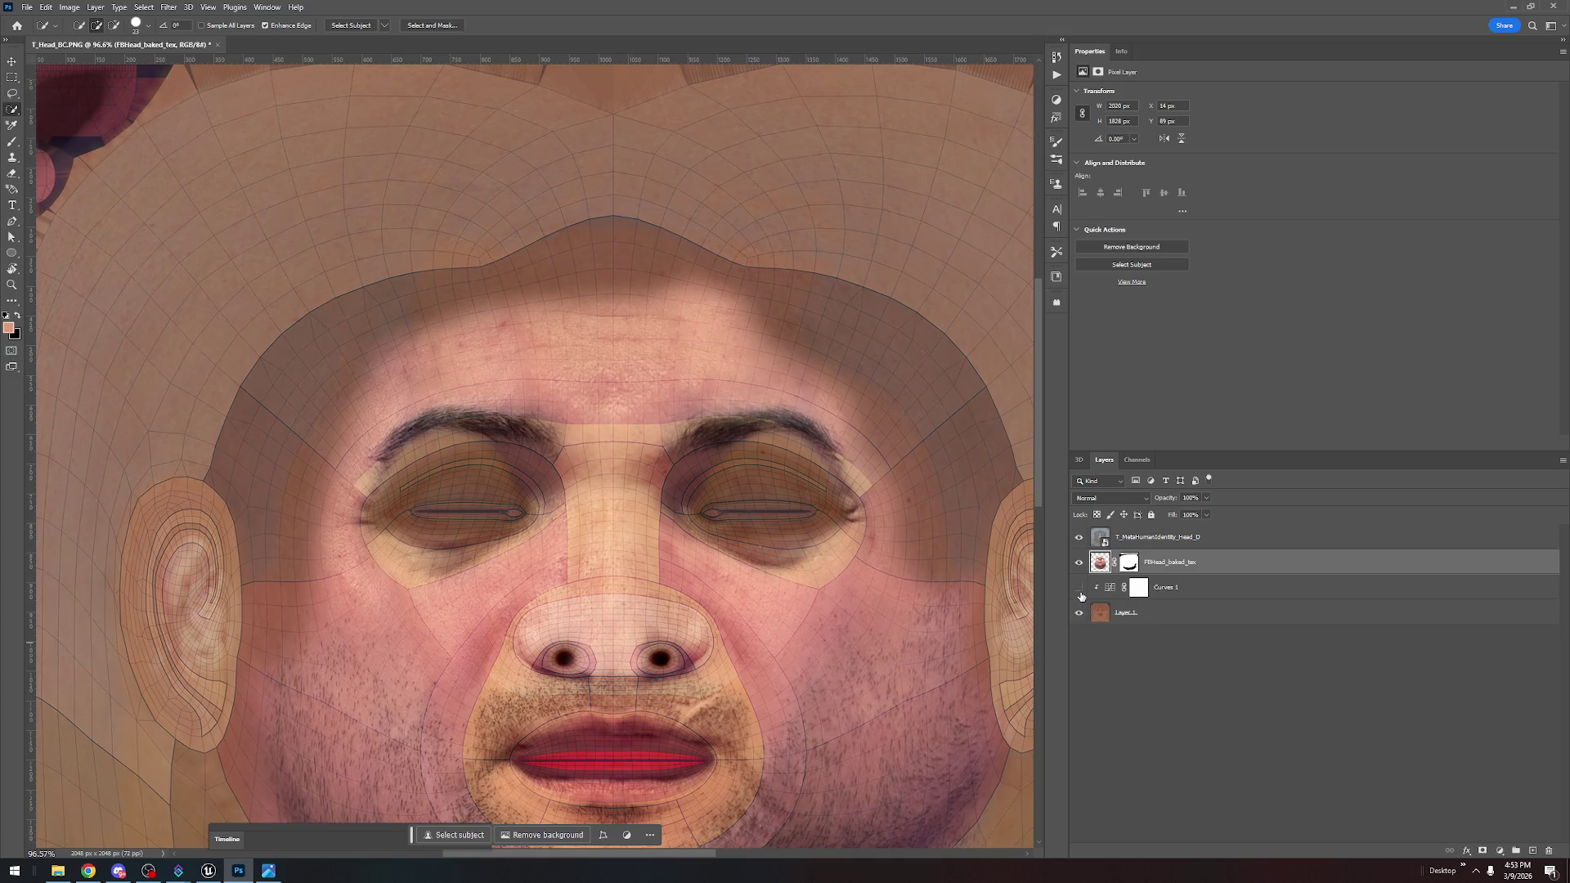
left_click(1080, 589)
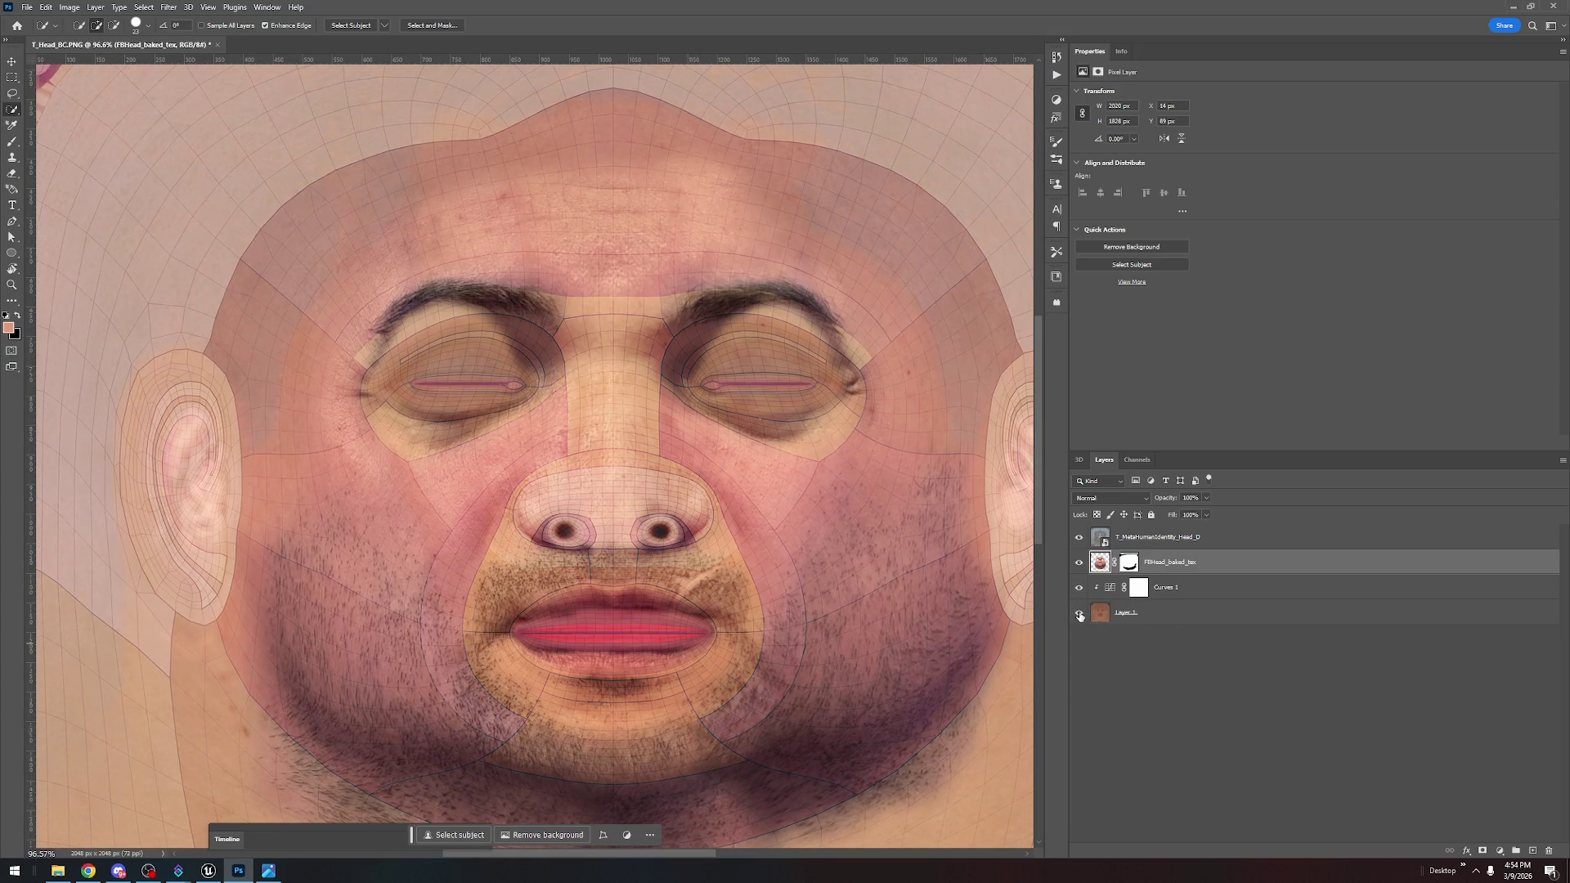
left_click(1084, 615)
left_click(1079, 613)
key("ctrl+0")
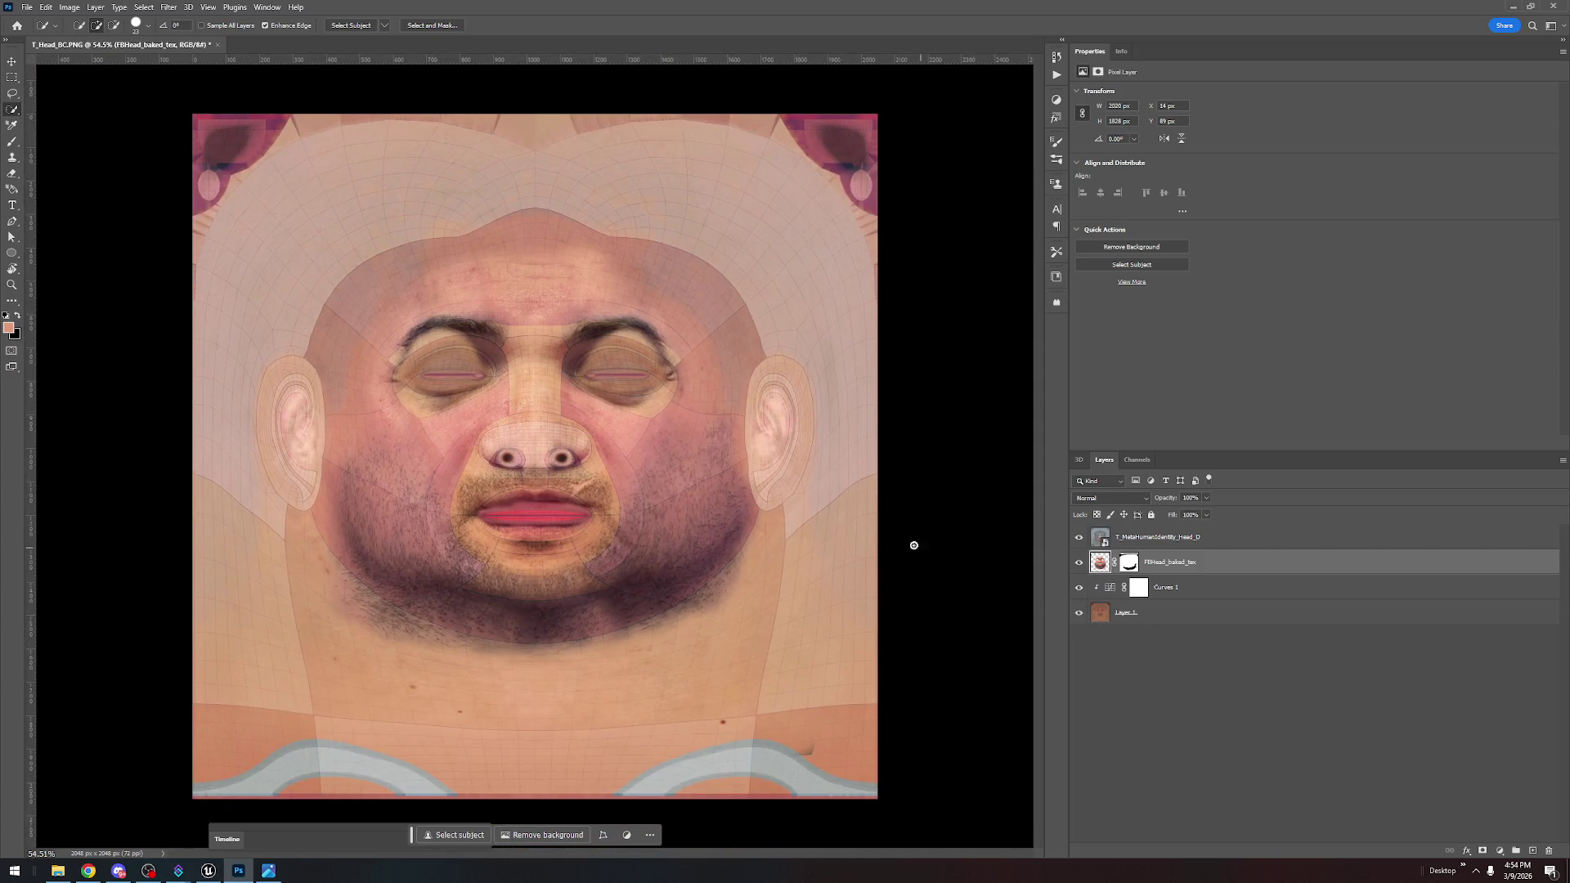
key("v")
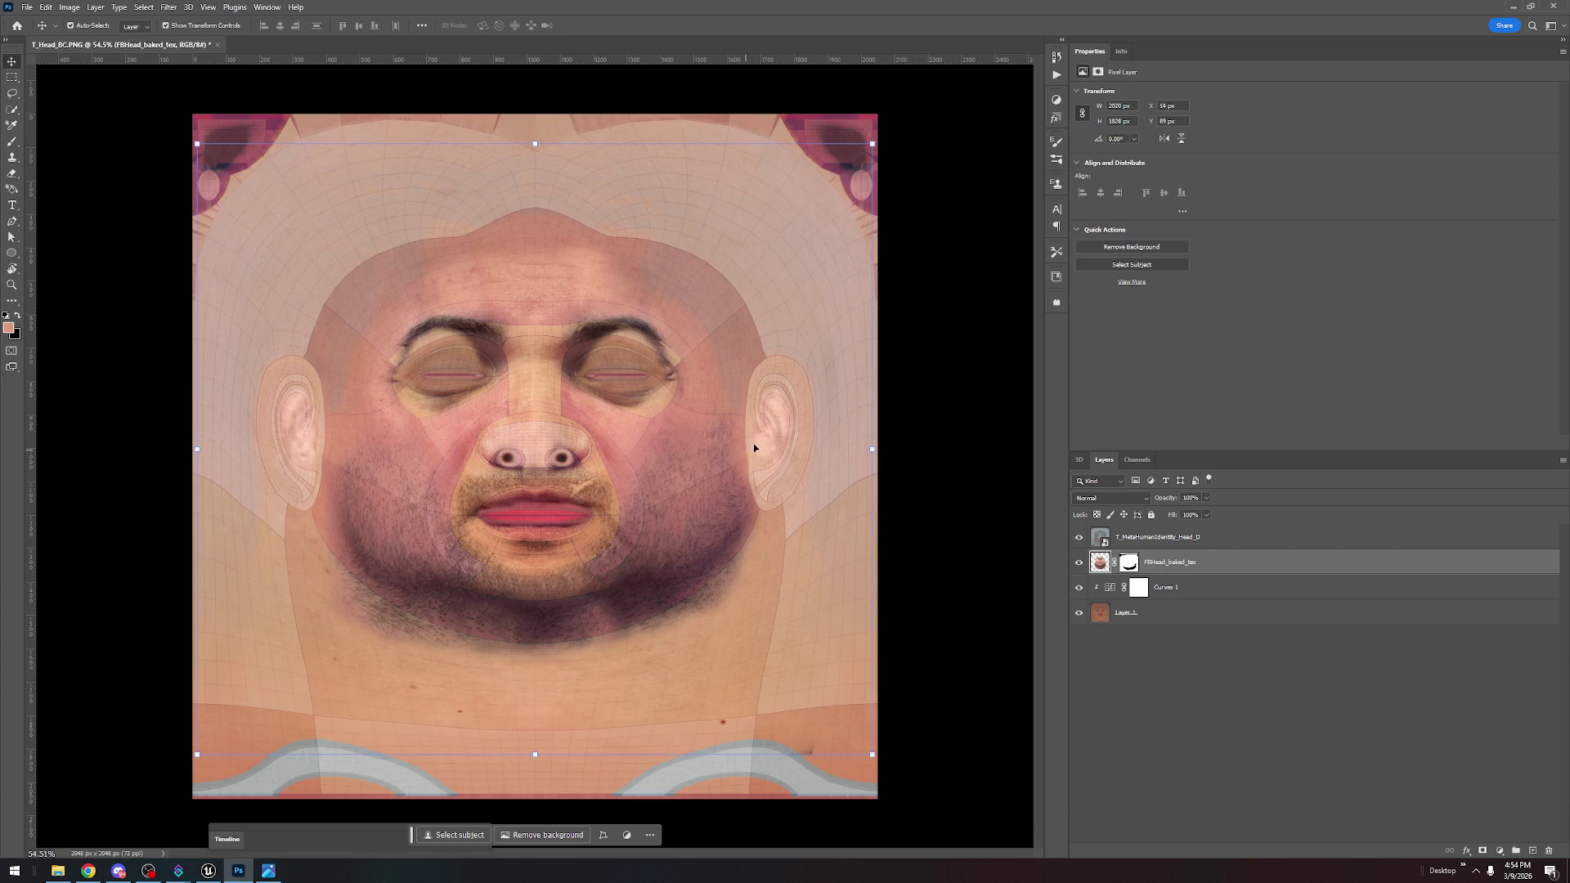
Hide the UV wireframe and raise the Curves 1 black point to output 5 to darken shadows
left_click(1079, 538)
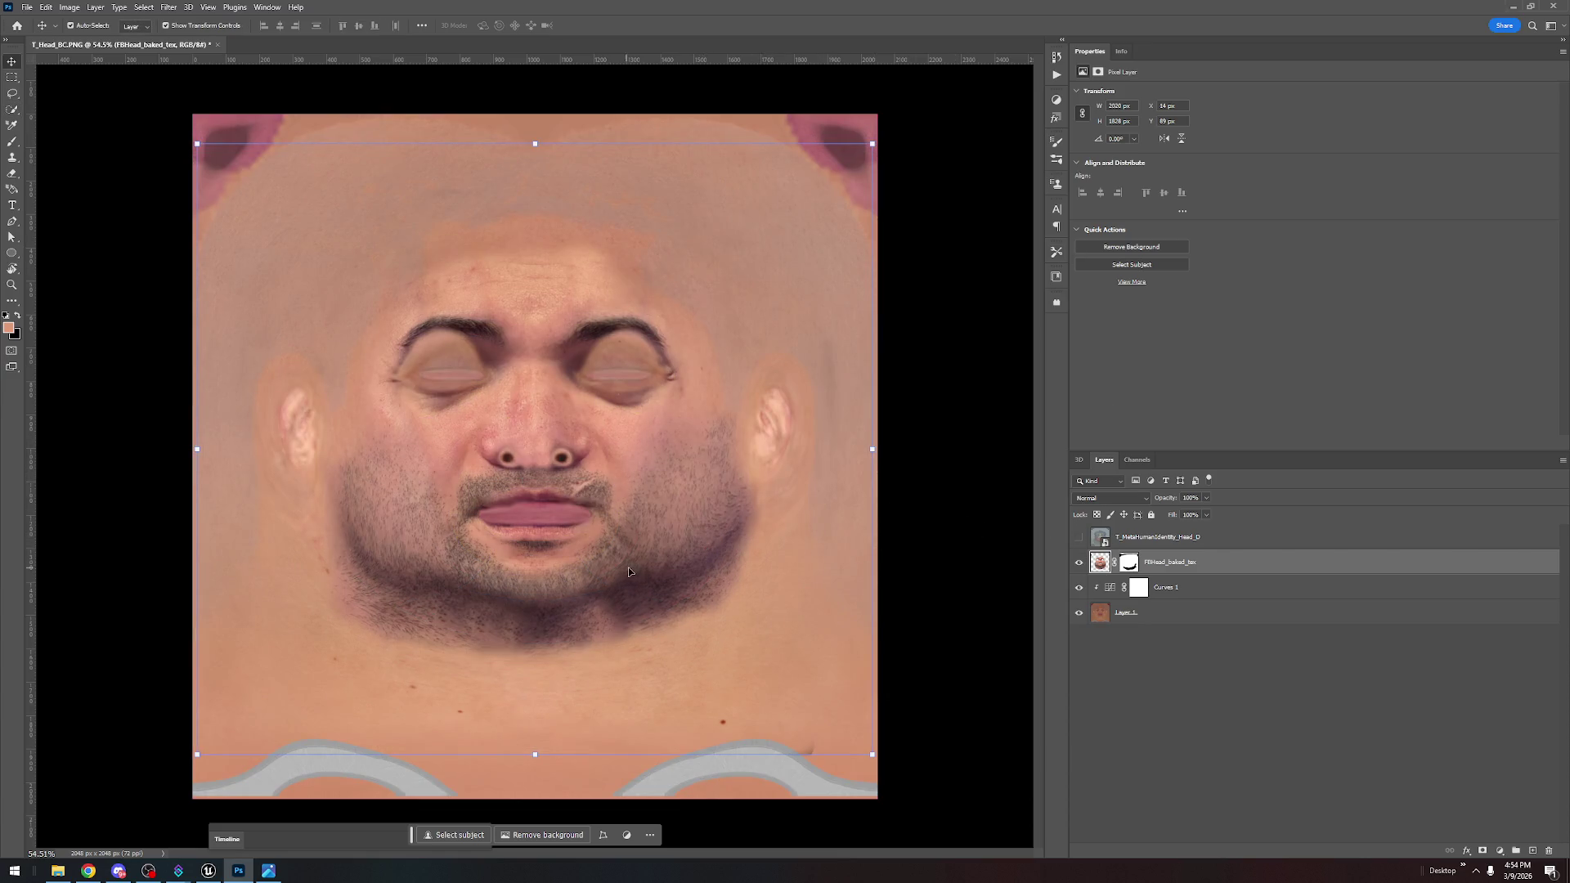
left_click(1198, 590)
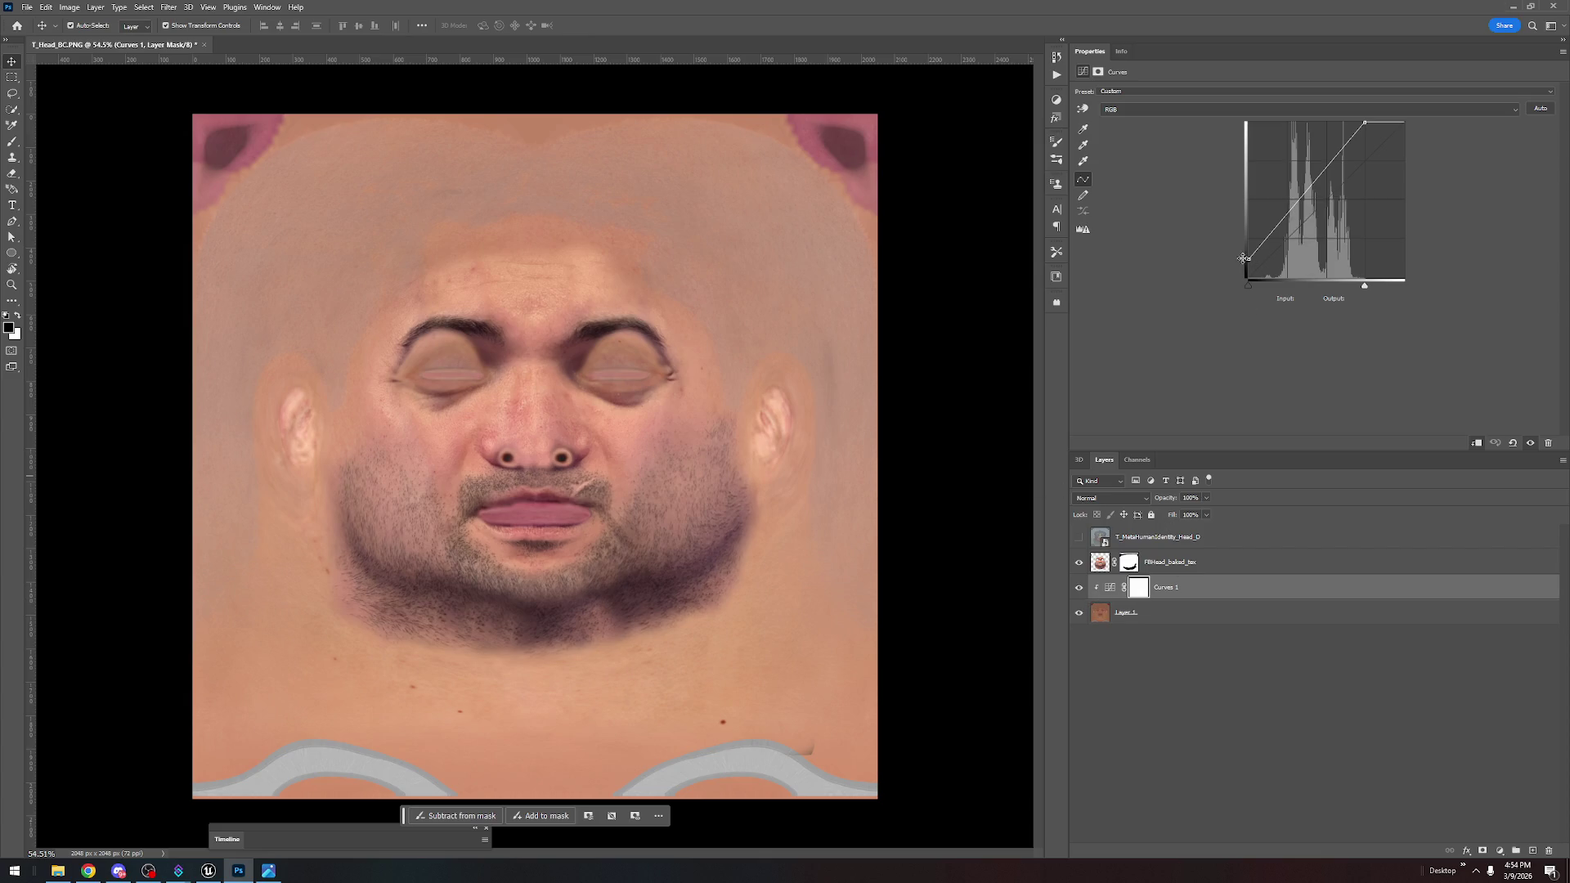
mouse_move(1244, 258)
left_mouse_down()
mouse_move(1245, 277)
mouse_move(1249, 204)
mouse_move(1224, 345)
mouse_move(1250, 259)
left_mouse_up()
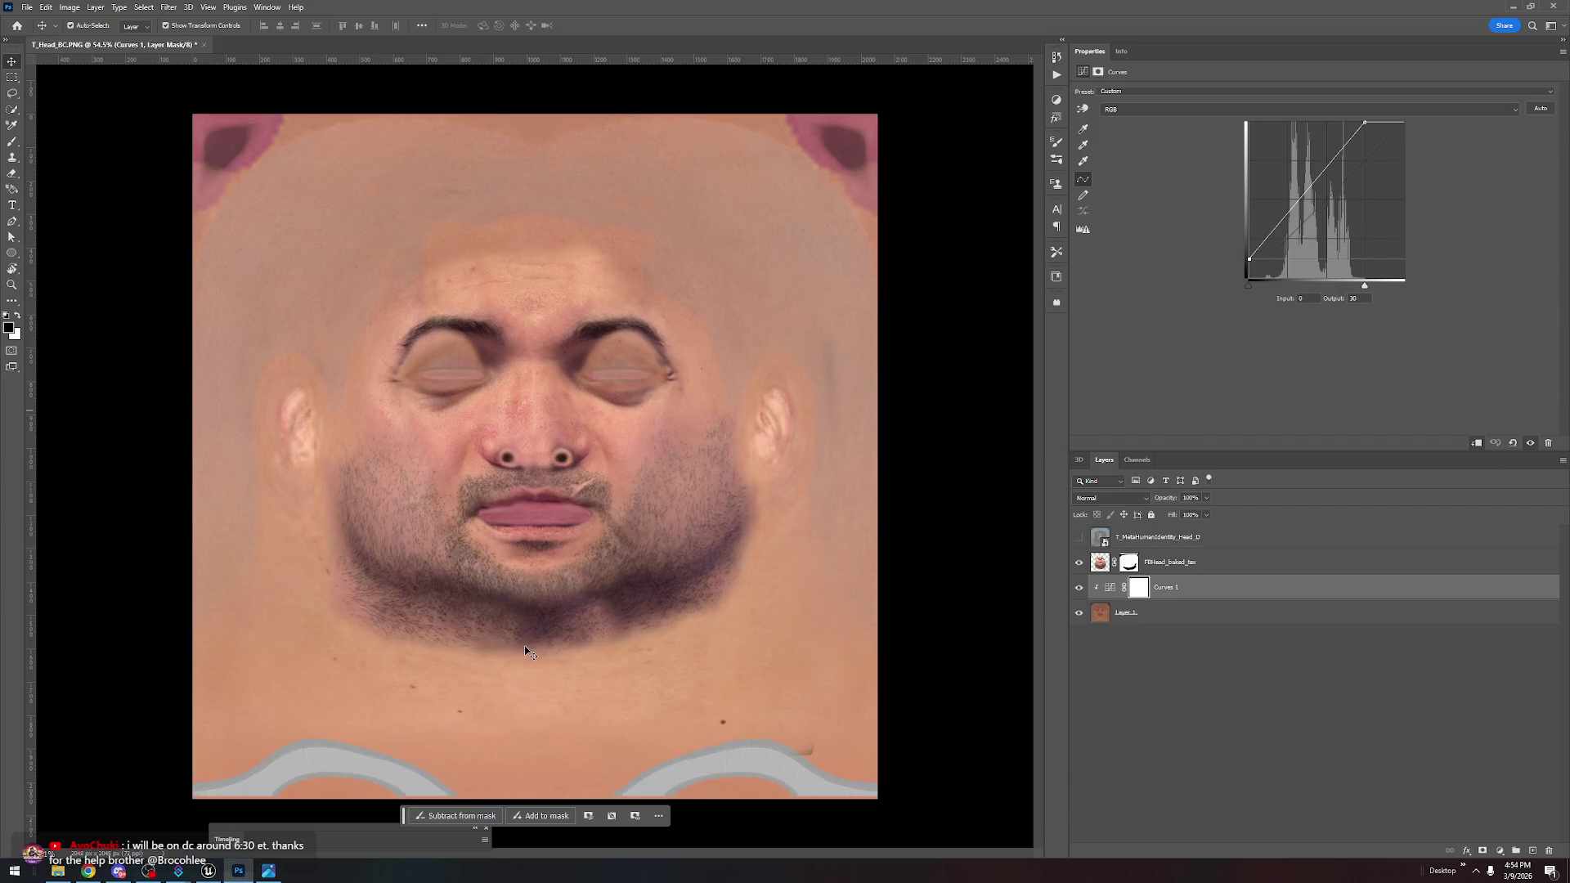
scroll(507, 474, "up", 5)
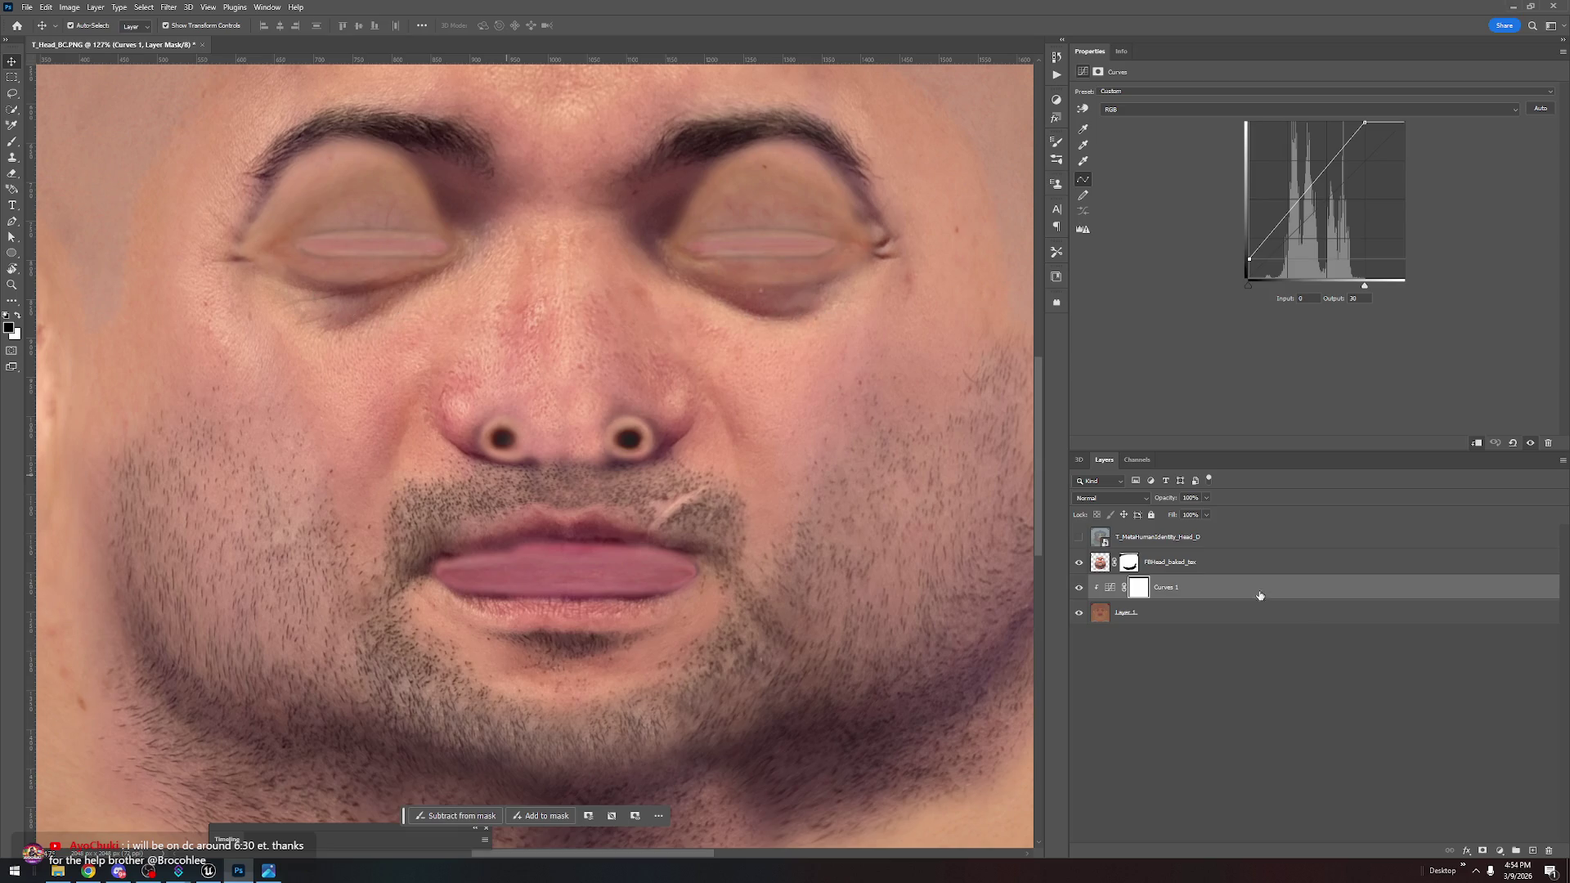
left_click(1079, 562)
left_click(1079, 563)
left_click(1078, 563)
left_click(1079, 562)
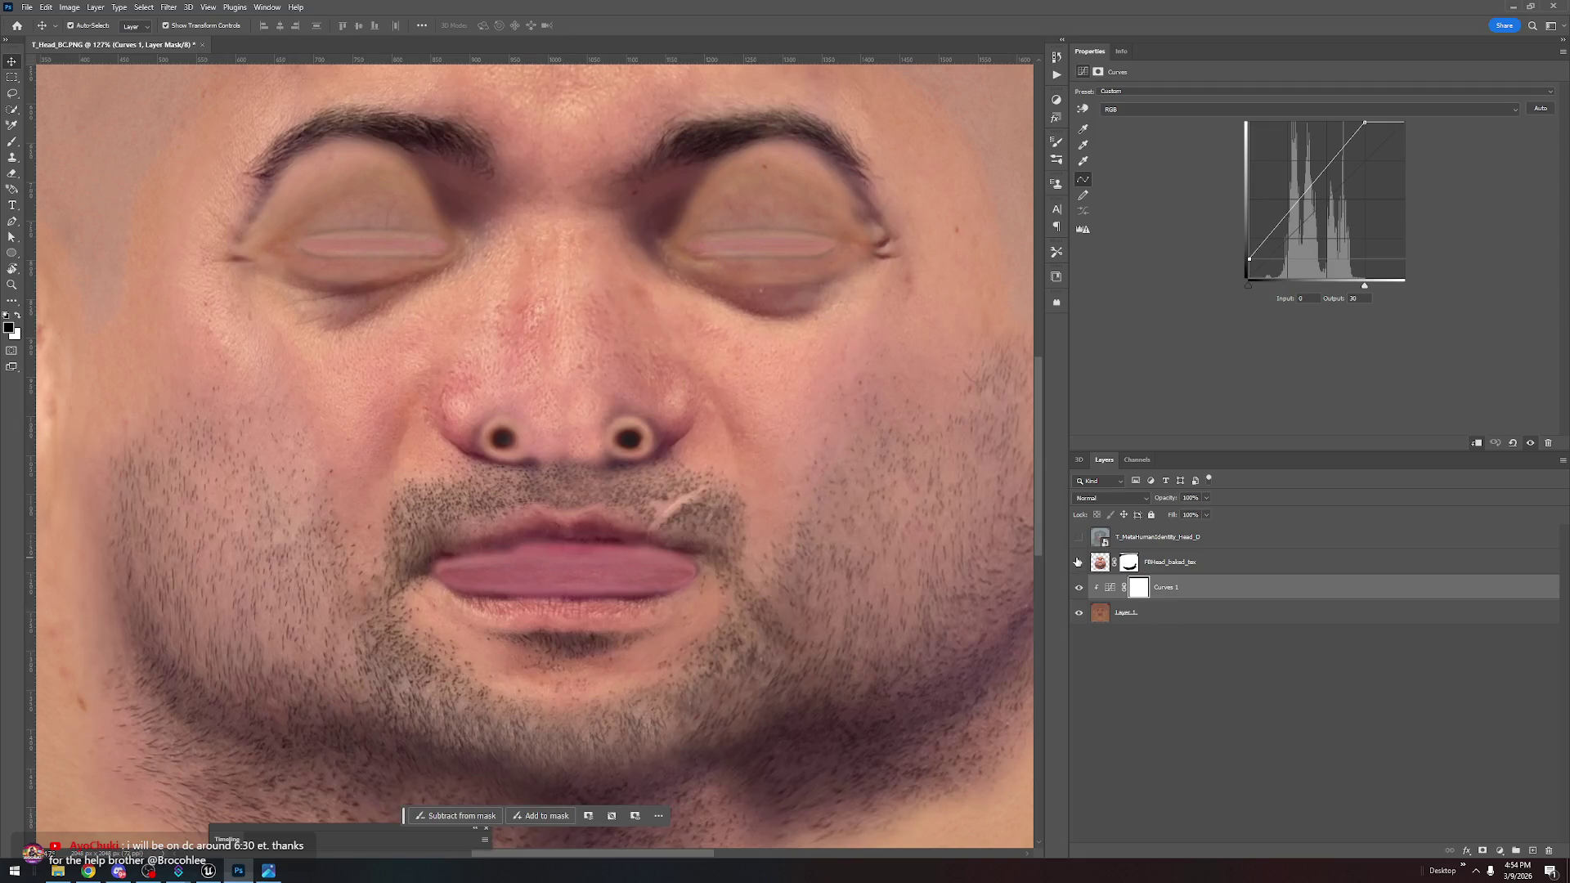
Add an empty Layer 2 above FBHead_baked_tex, deleting the extra Layer 3
left_click(1218, 562)
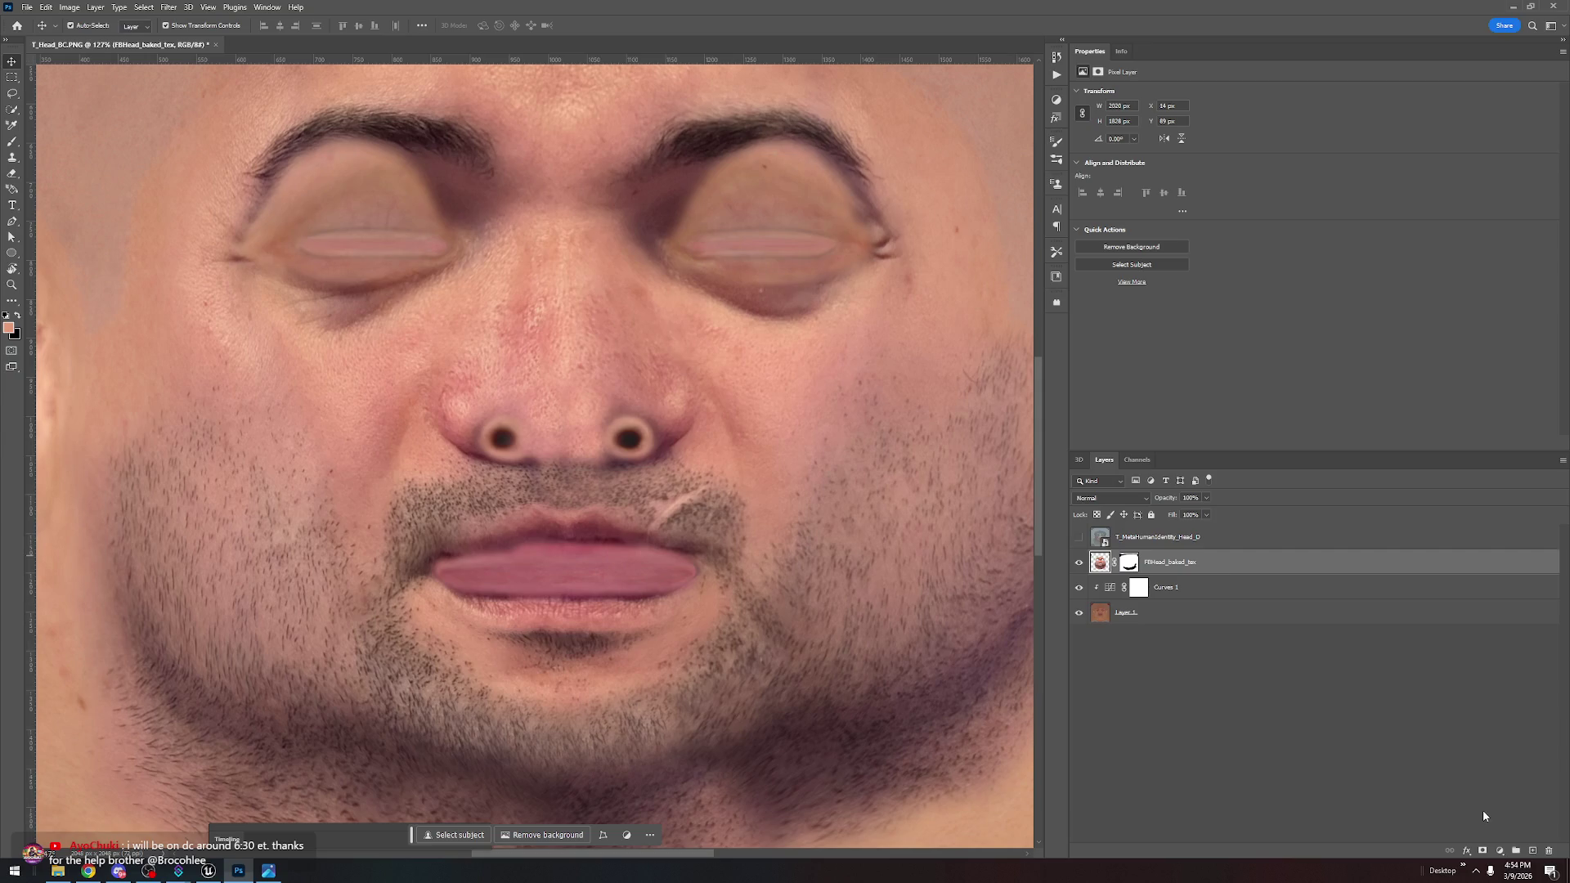
left_click(1533, 850)
left_click(1533, 850)
left_click_drag(1185, 594, 1158, 570)
key("Delete")
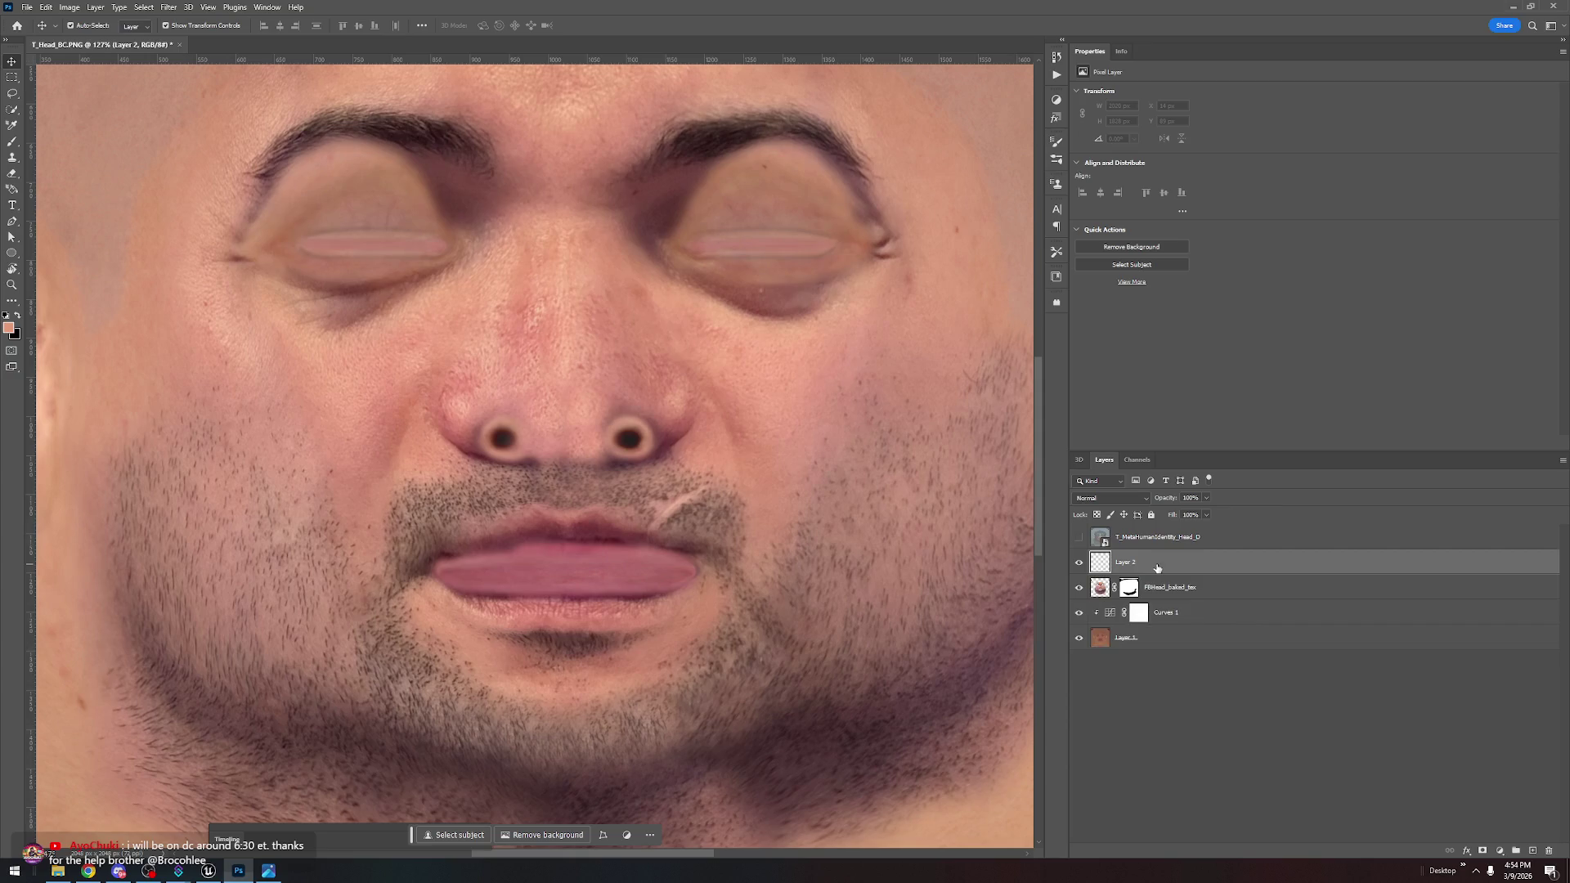
Add a #7e7e7e Solid Color fill layer in Color blend mode to make the texture greyscale
left_click(1504, 851)
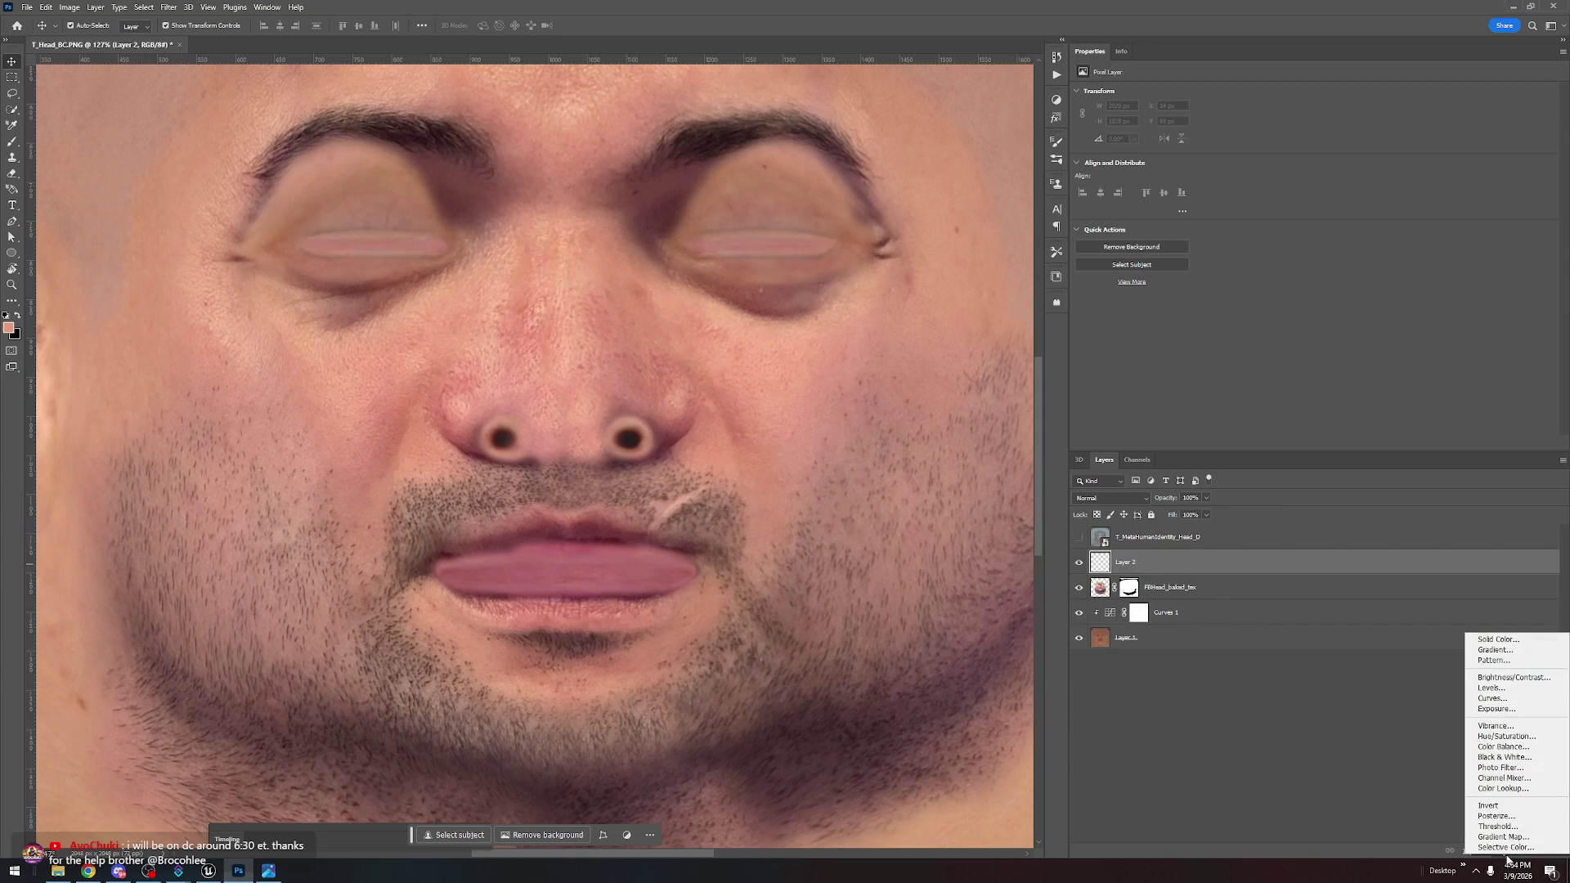
left_click(1504, 640)
left_click(891, 513)
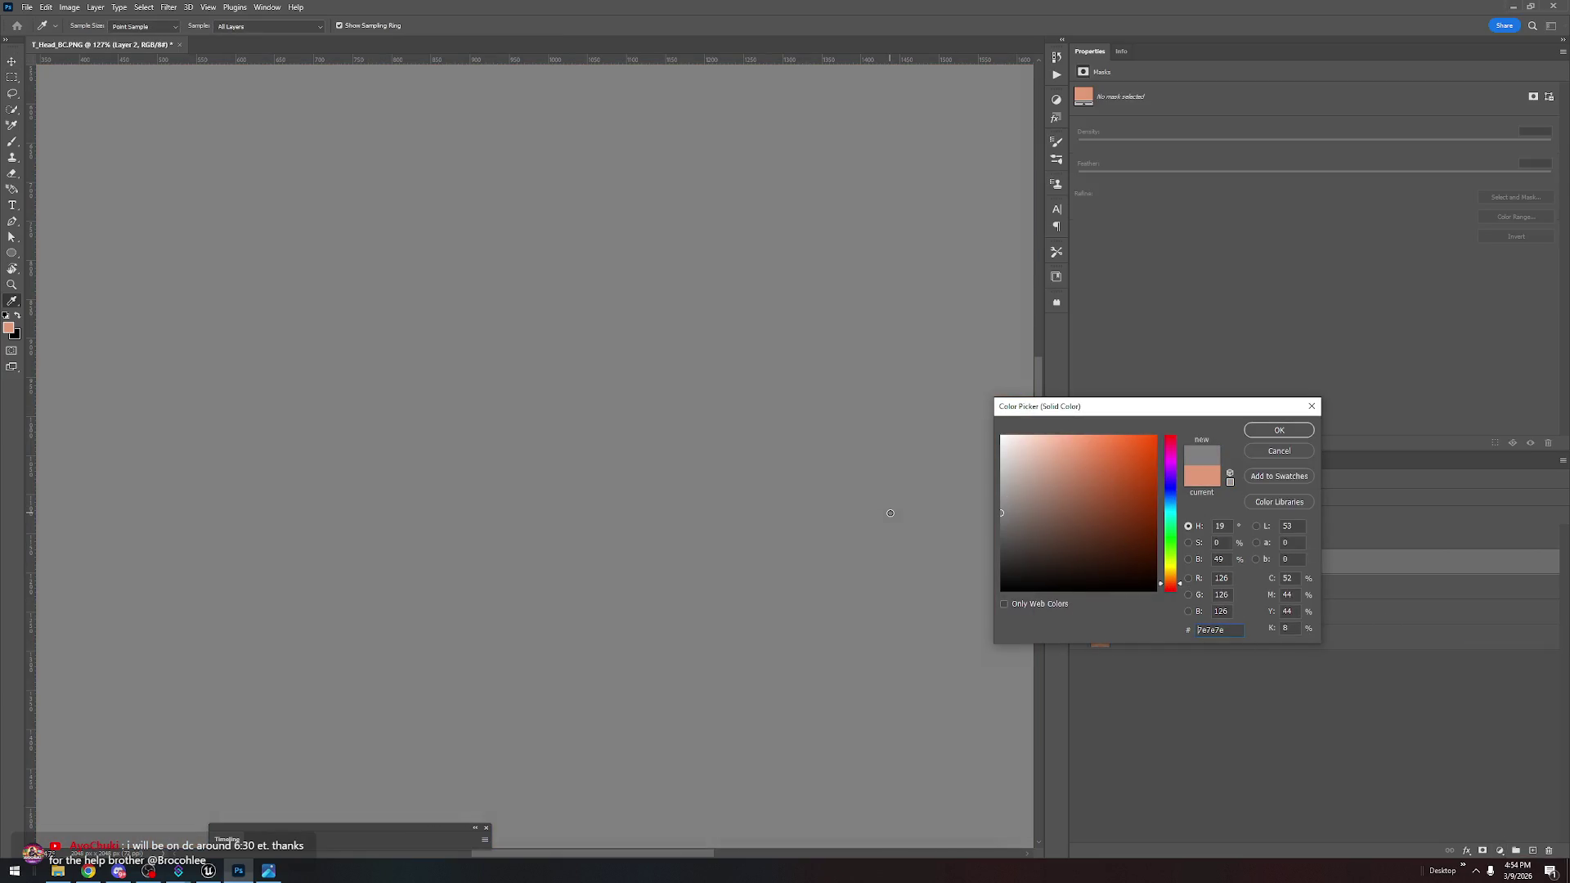
left_click(1278, 430)
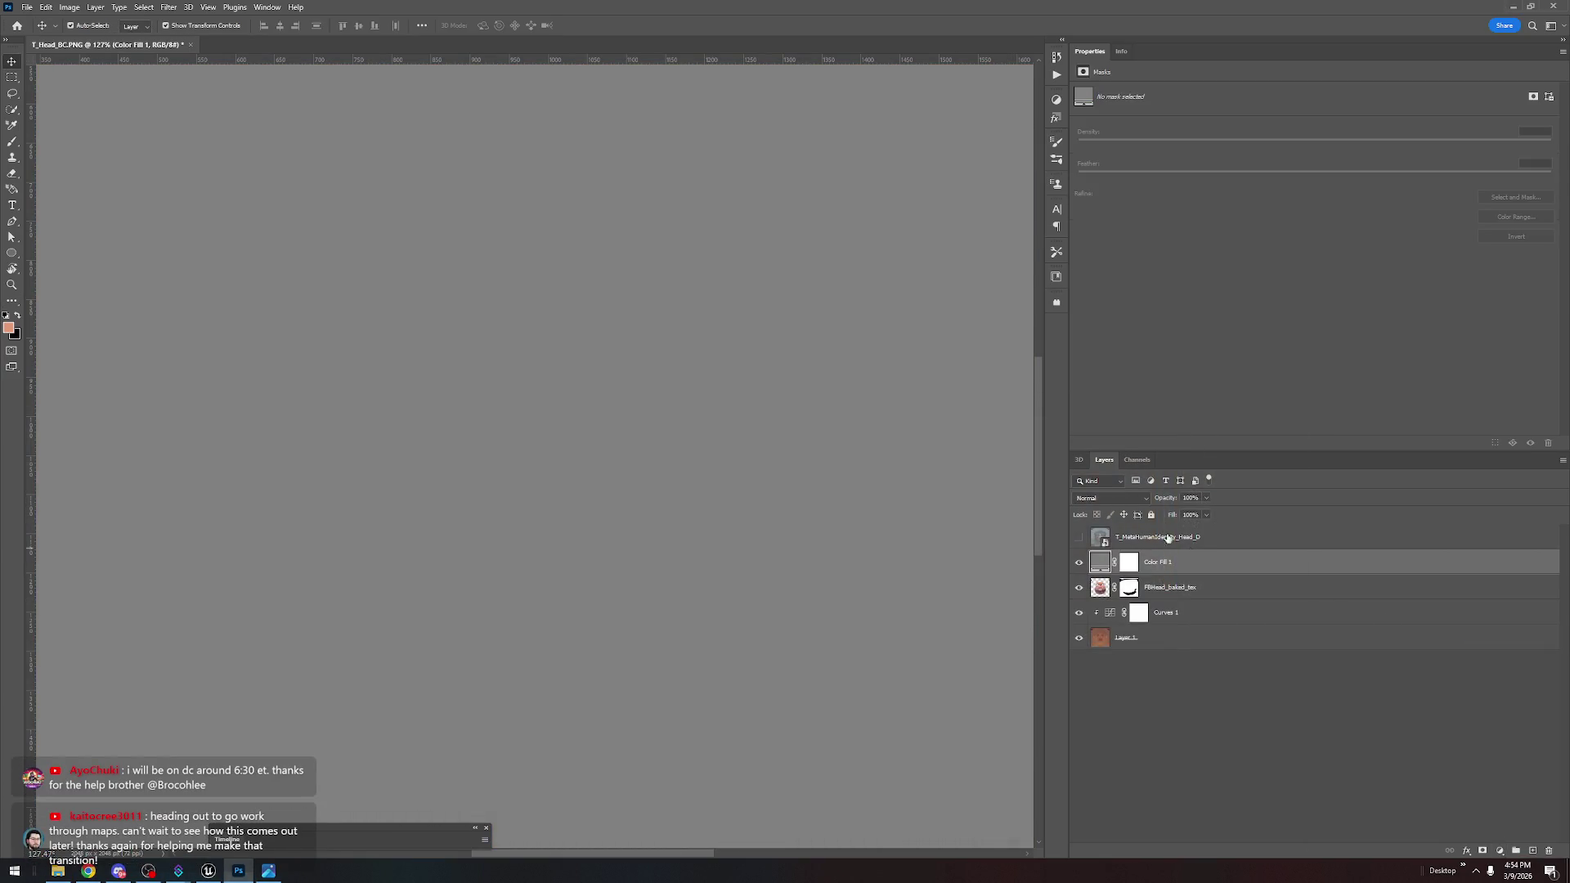
left_click(1143, 498)
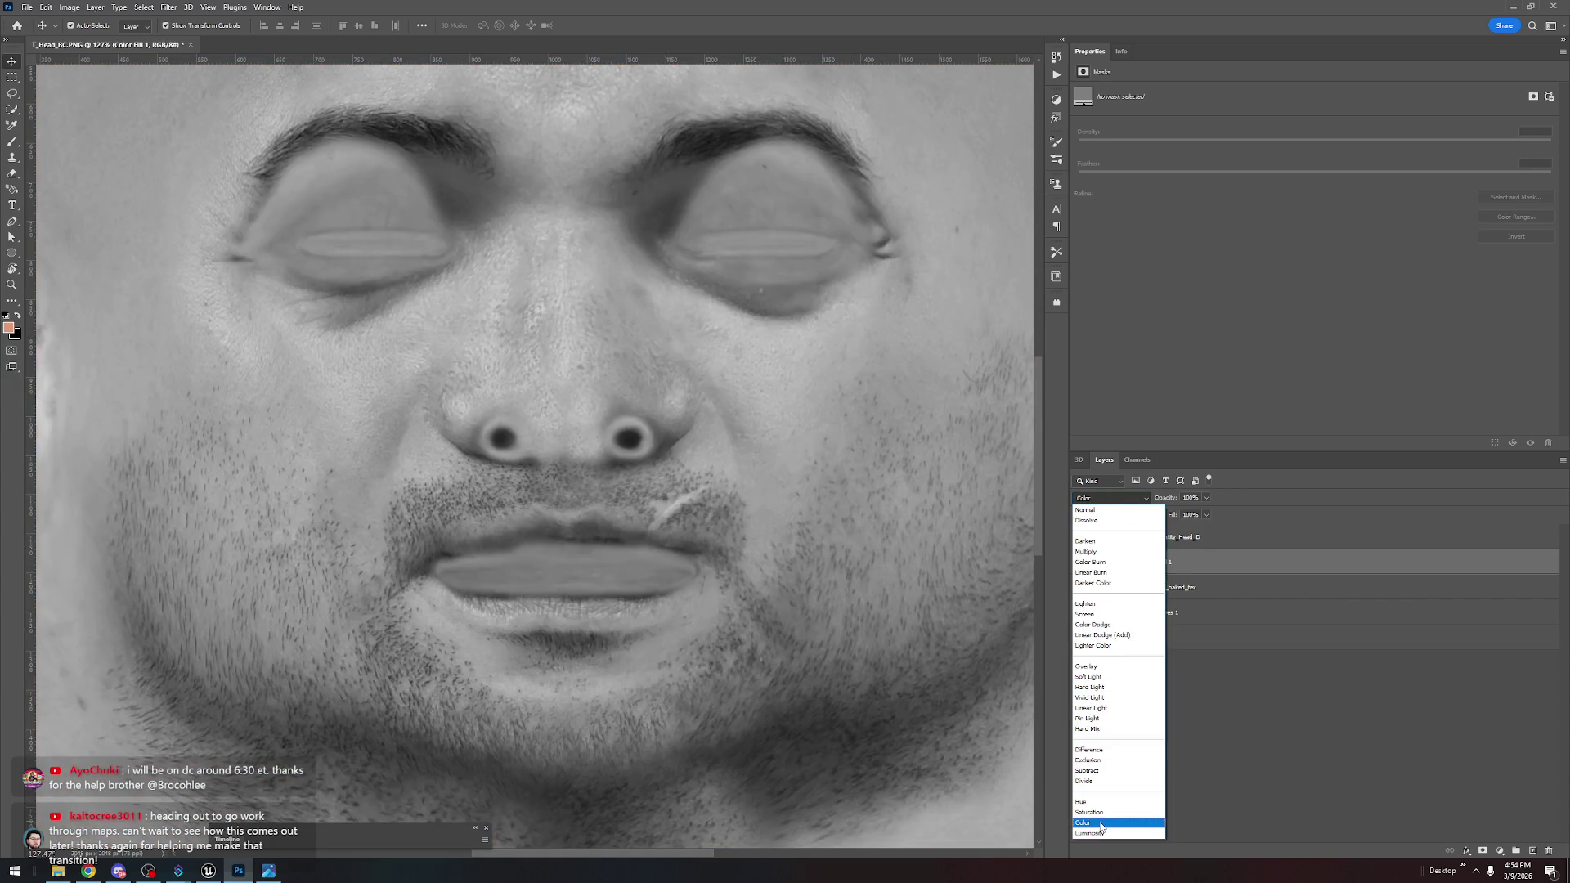
left_click(1100, 824)
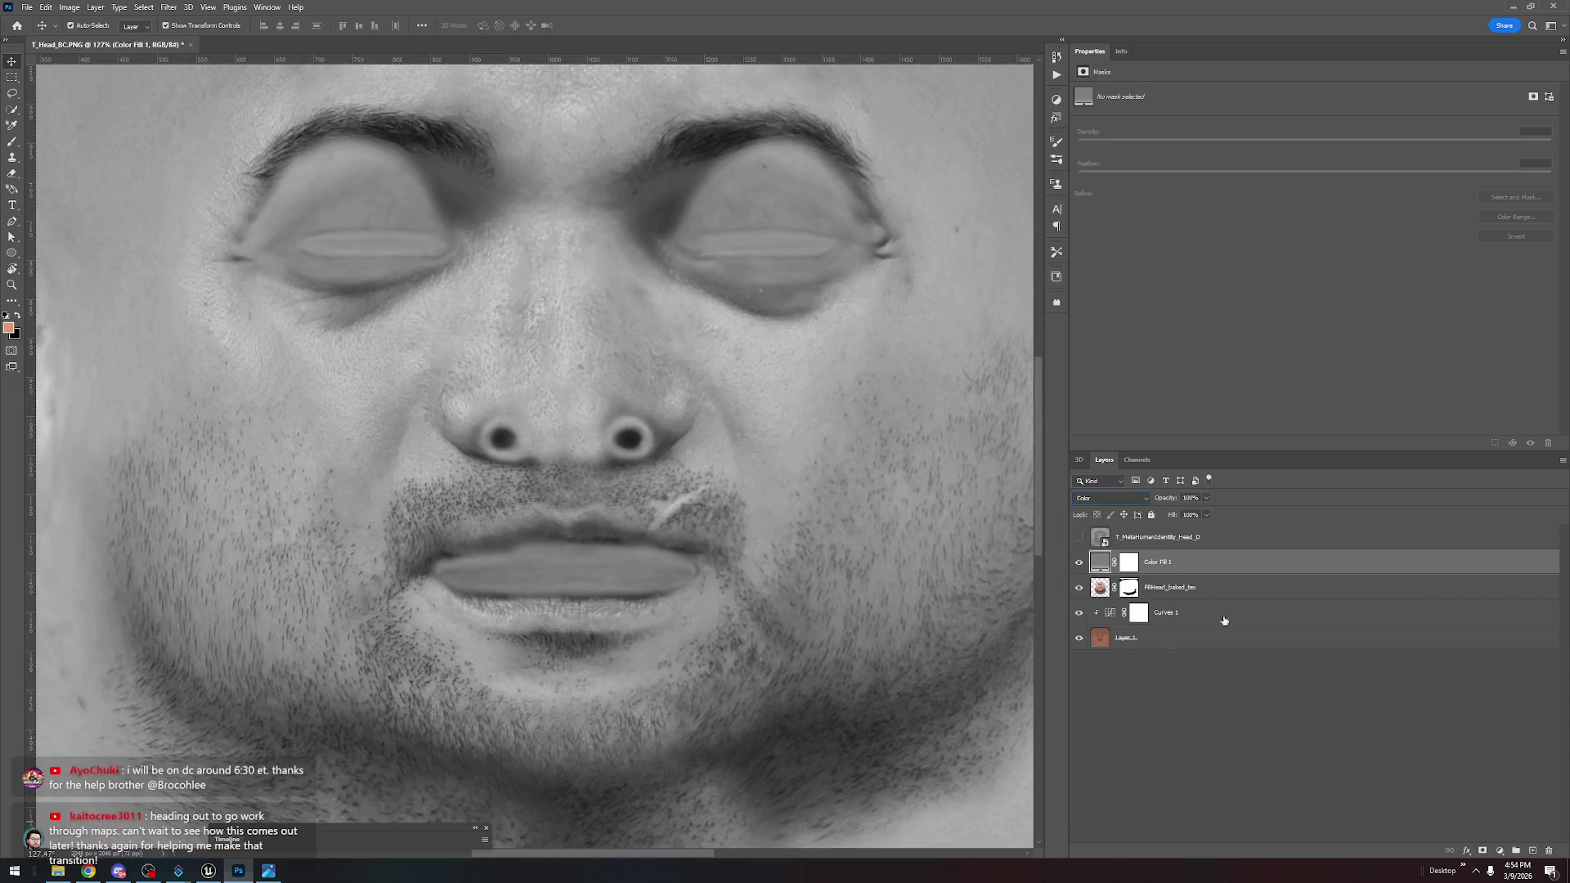
Place Layer 2 beneath the grey fill and set up a soft Brush at 4% flow
left_click(1530, 851)
left_click_drag(1145, 563, 1175, 609)
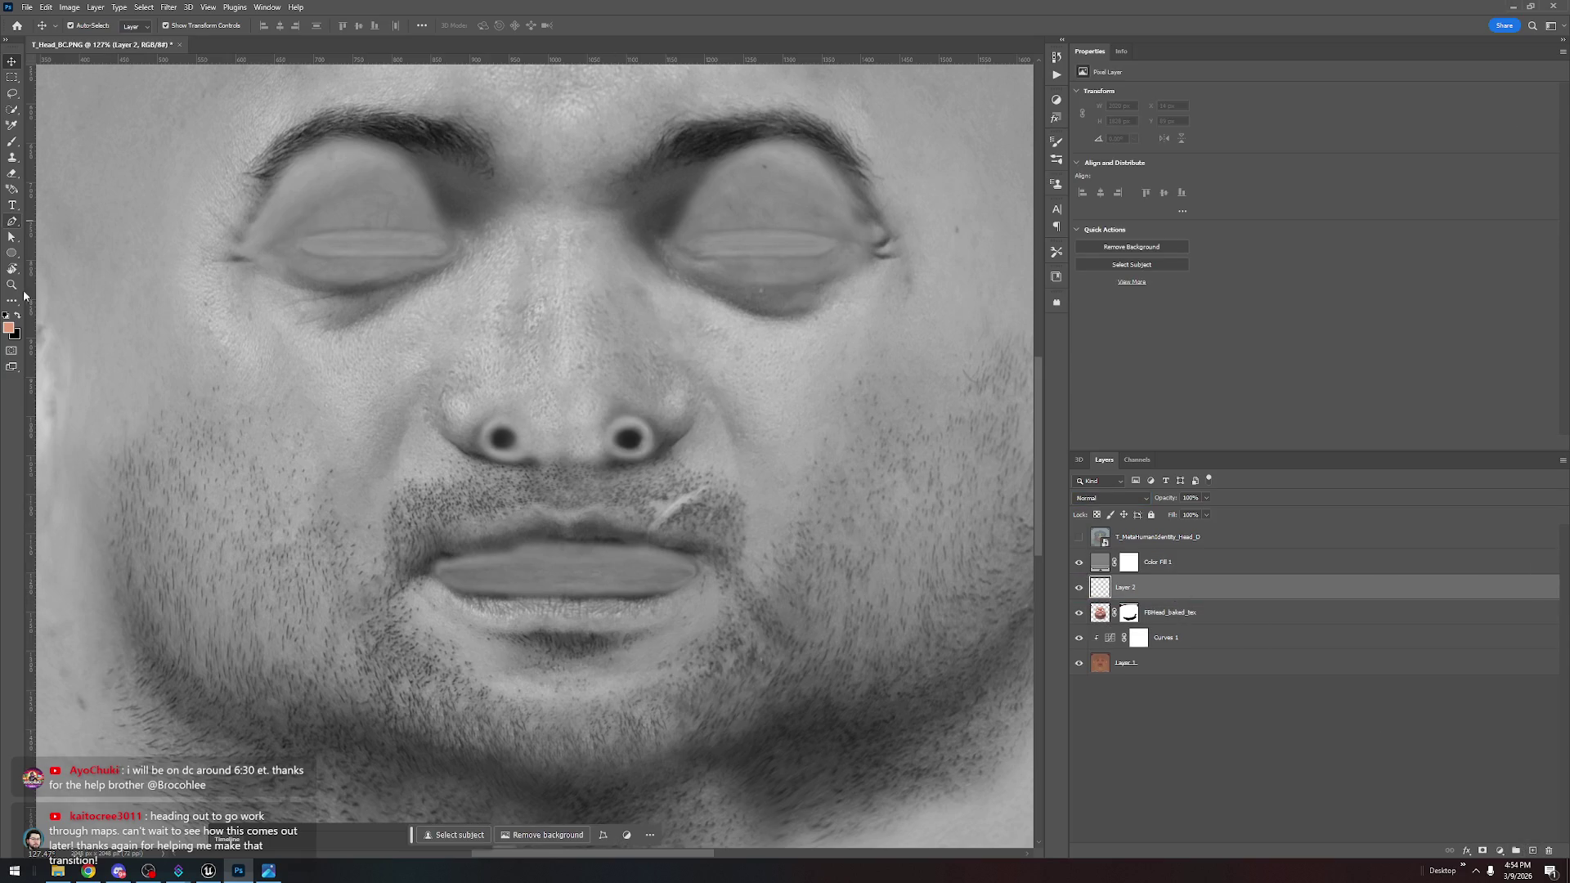
left_click(12, 143)
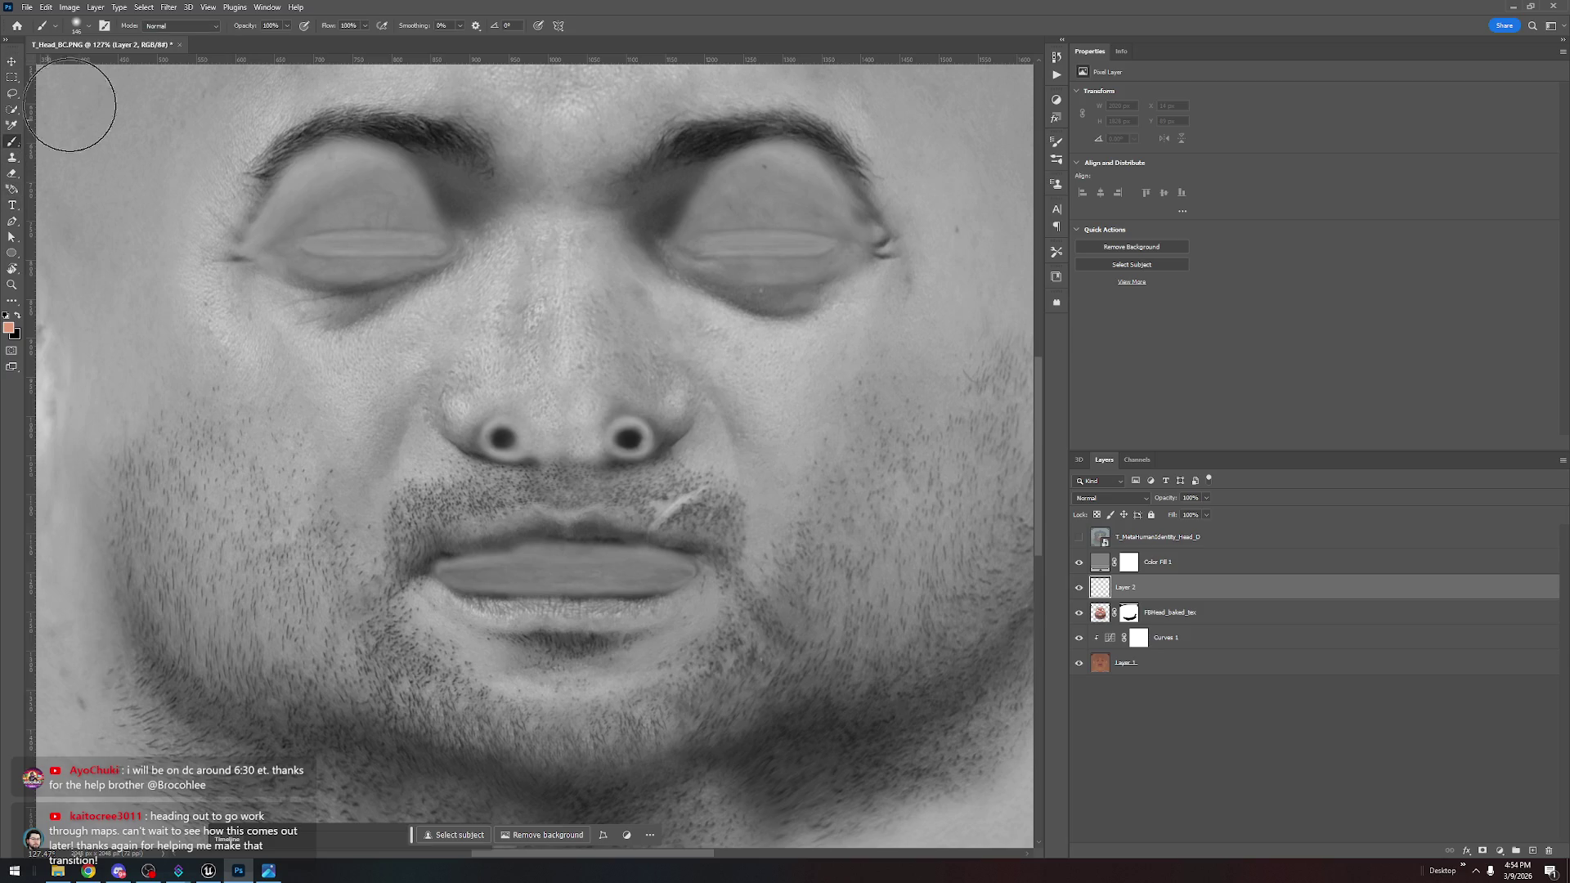
left_click(365, 26)
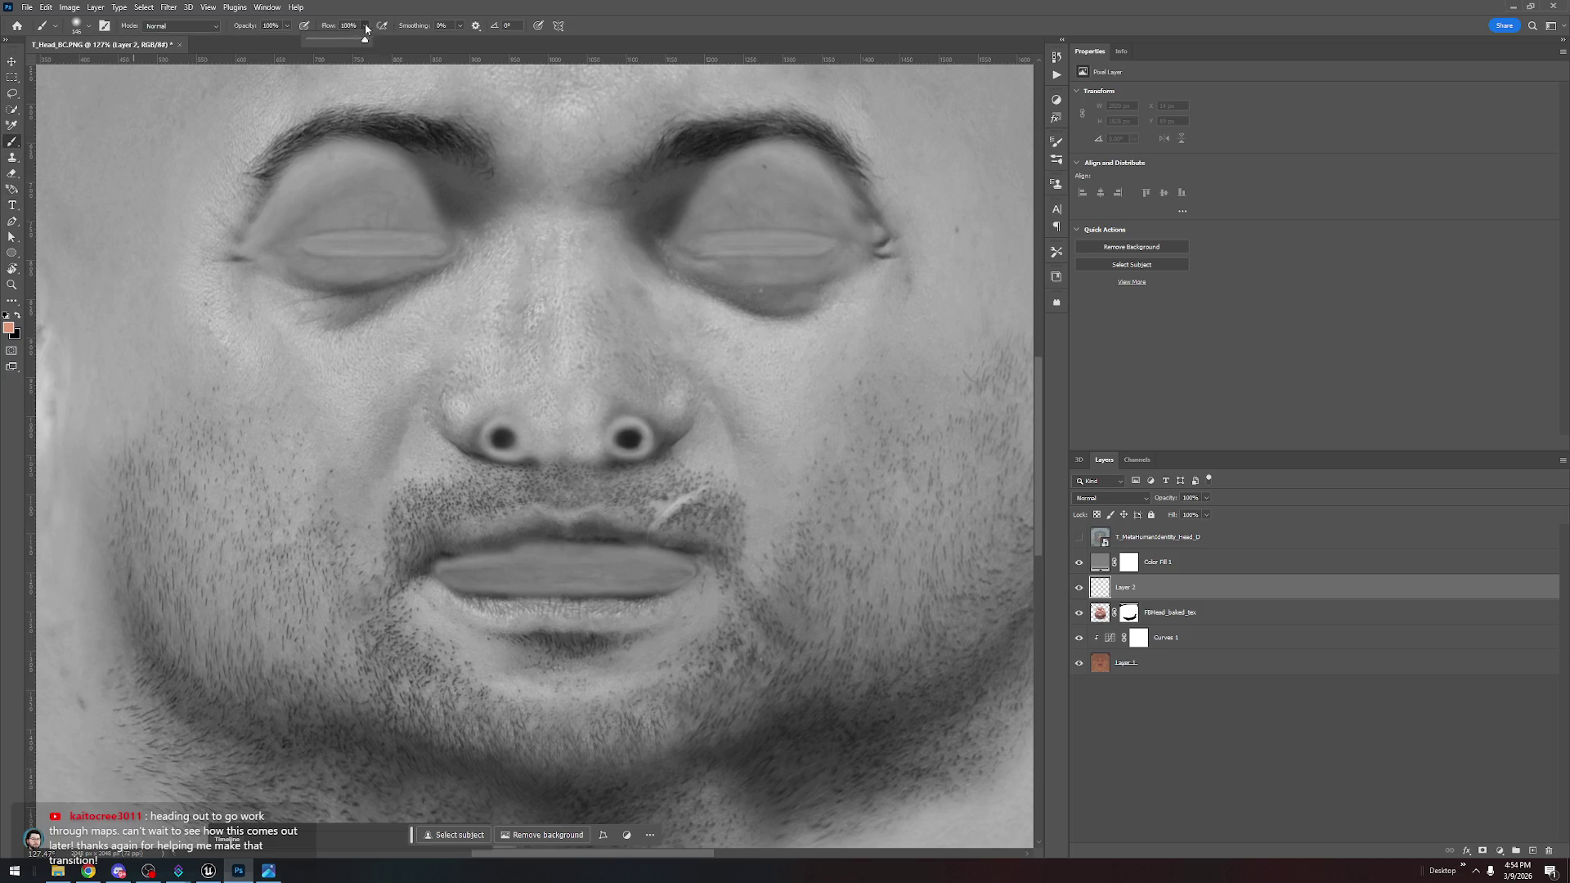
mouse_move(356, 331)
left_mouse_down()
mouse_move(314, 344)
mouse_move(327, 345)
left_mouse_up()
Sample the skin tone and softly paint over the dark areas under both eyes on Layer 2
left_click(351, 323, "alt")
left_click(380, 337, "alt")
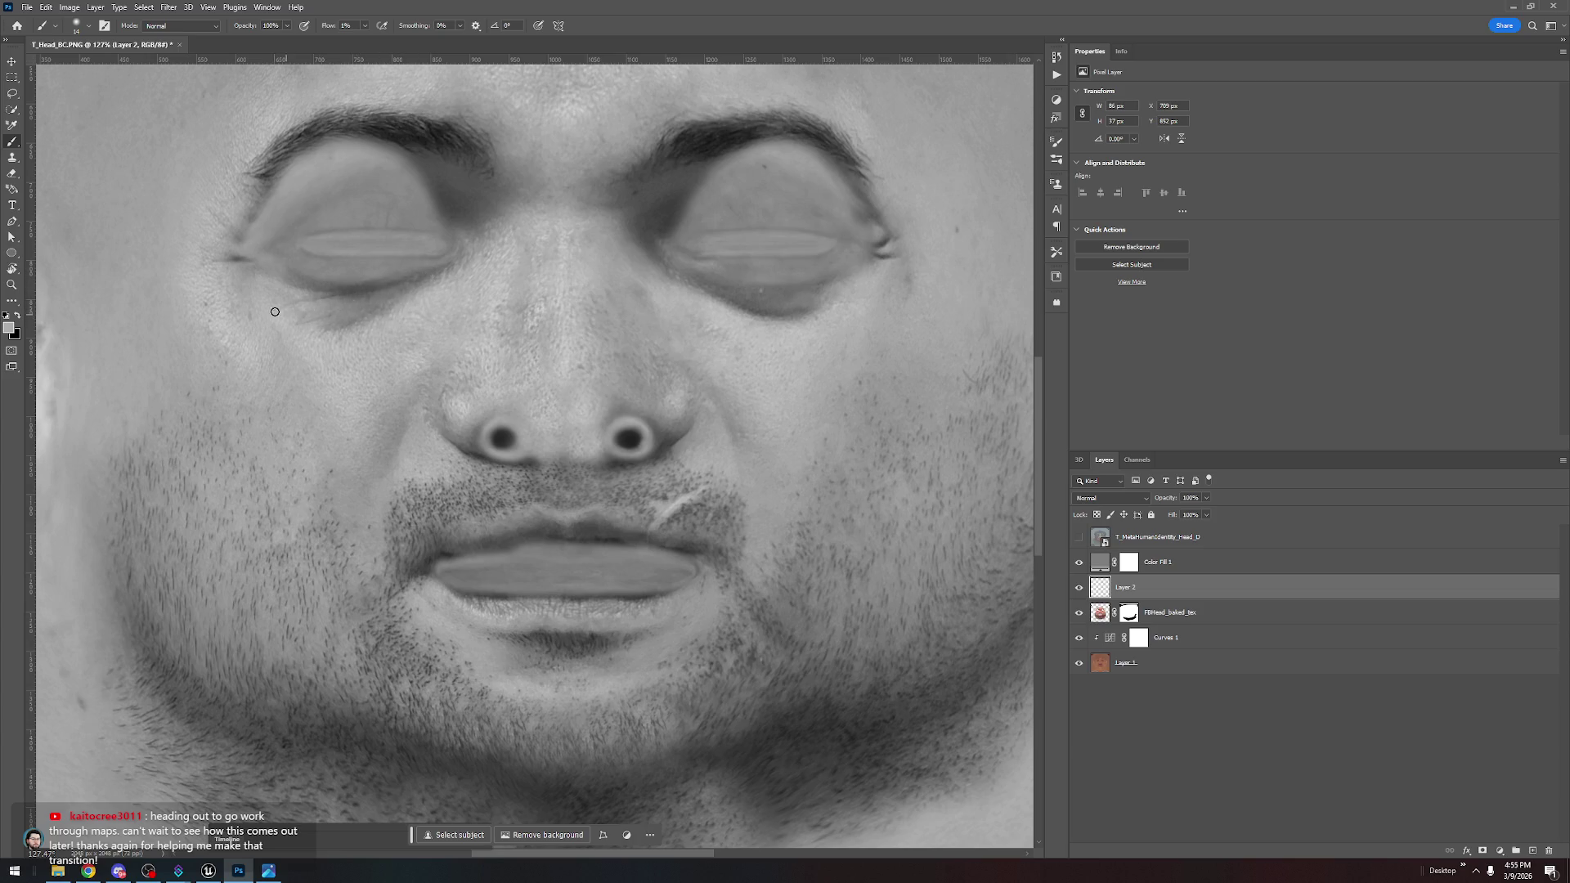
left_click_drag(332, 325, 340, 322)
left_click_drag(326, 325, 281, 308)
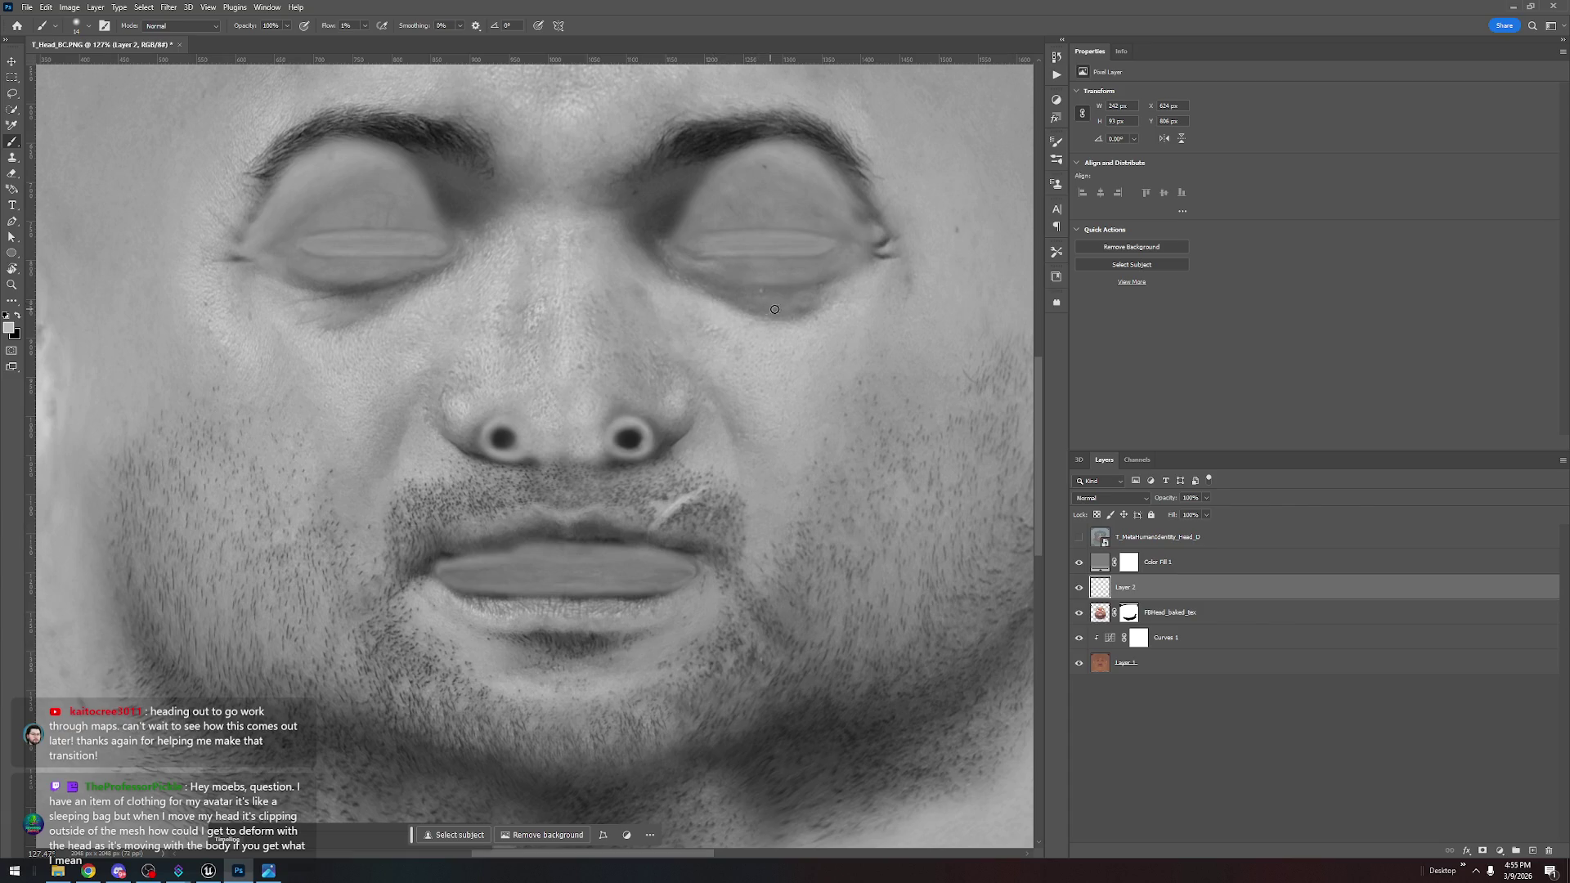
left_click_drag(667, 265, 831, 473)
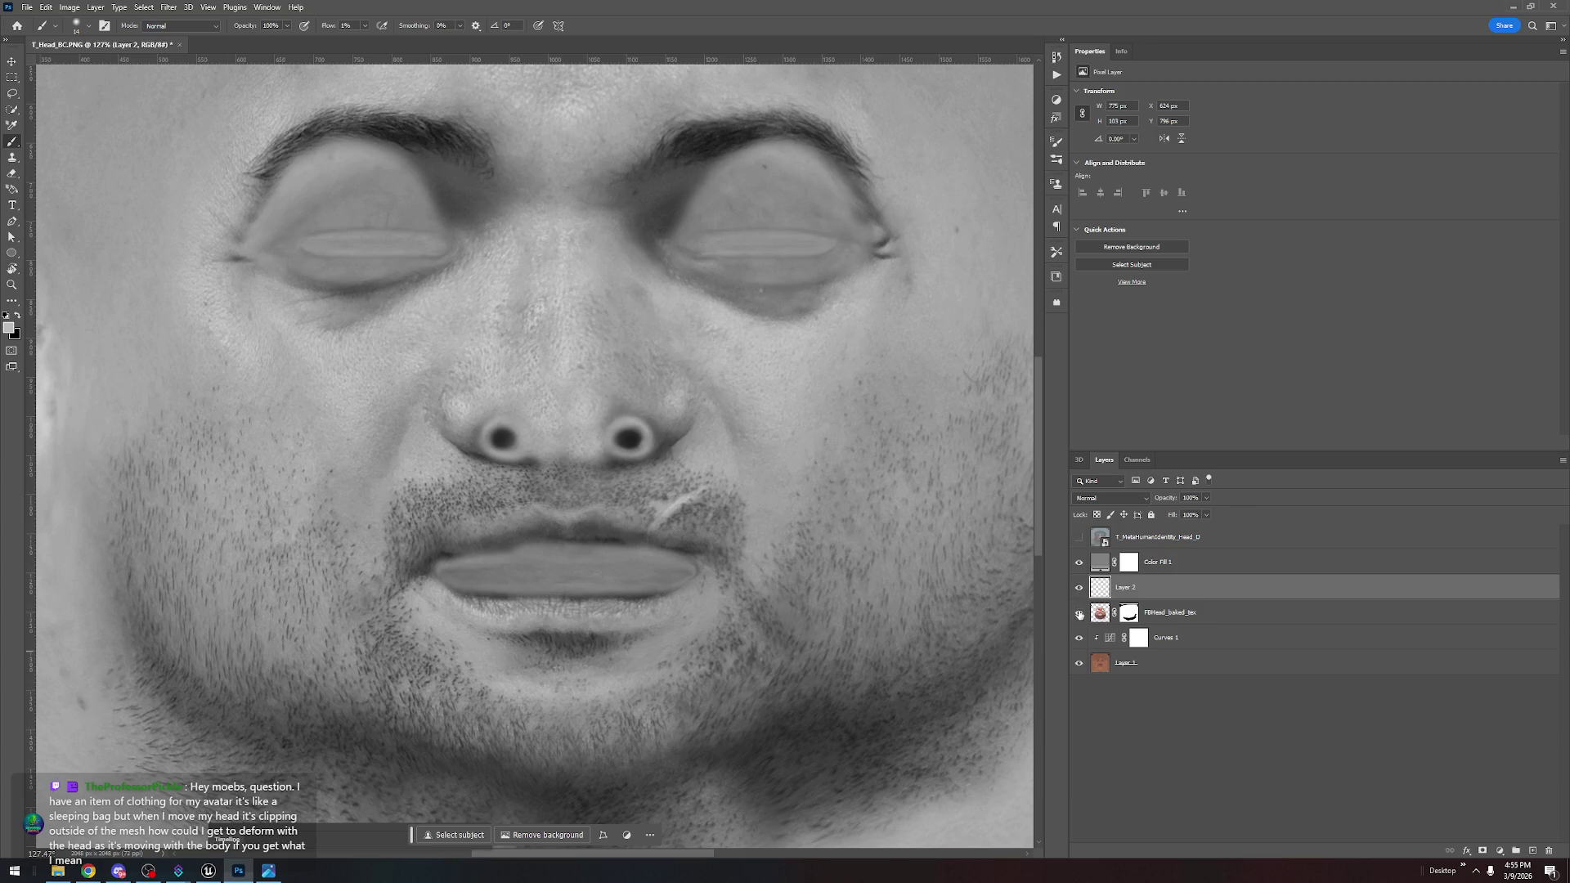
Hide the grey fill, compare the eyes with Layer 2 off, then delete the fill and Layer 2
left_click(1079, 562)
scroll(794, 520, "down", 3)
scroll(794, 519, "down", 2)
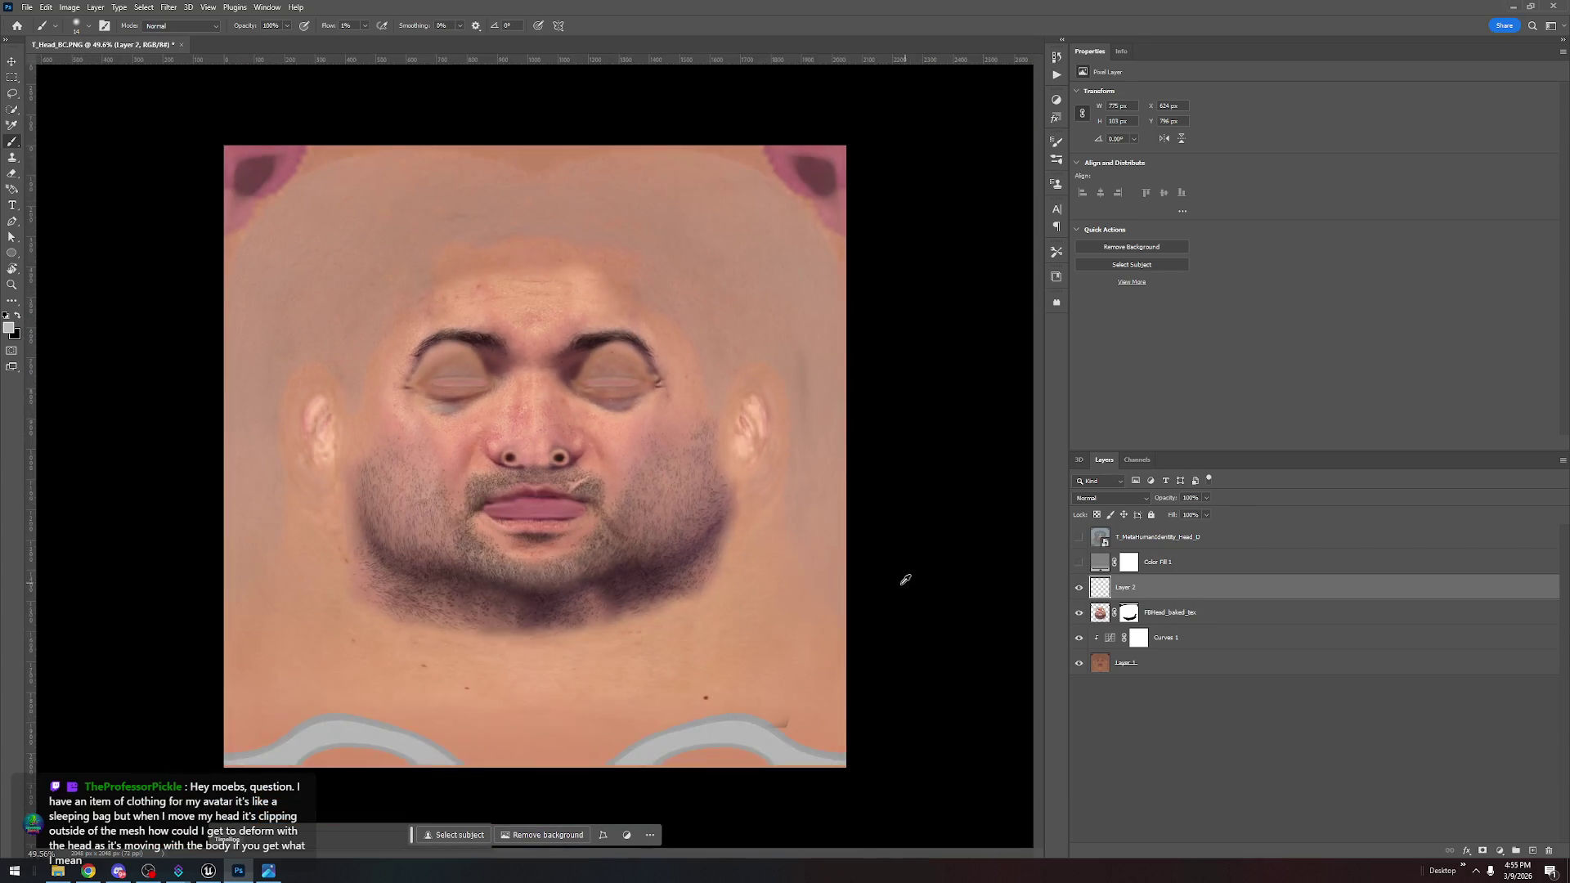
scroll(652, 418, "up", 1)
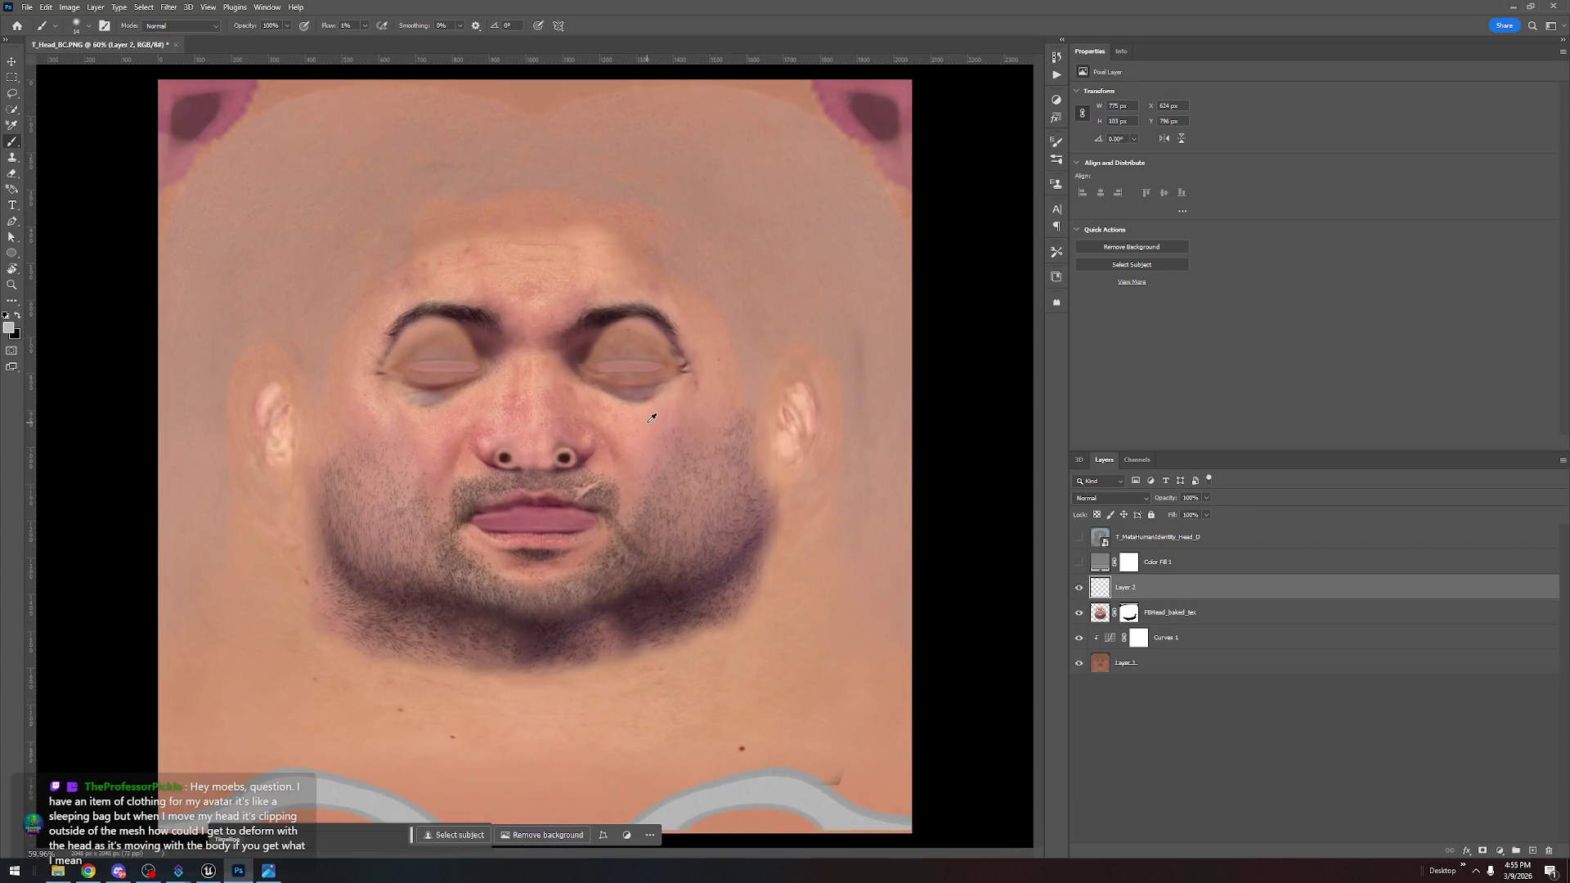
left_click(1080, 588)
left_click(1078, 588)
scroll(614, 392, "up", 5)
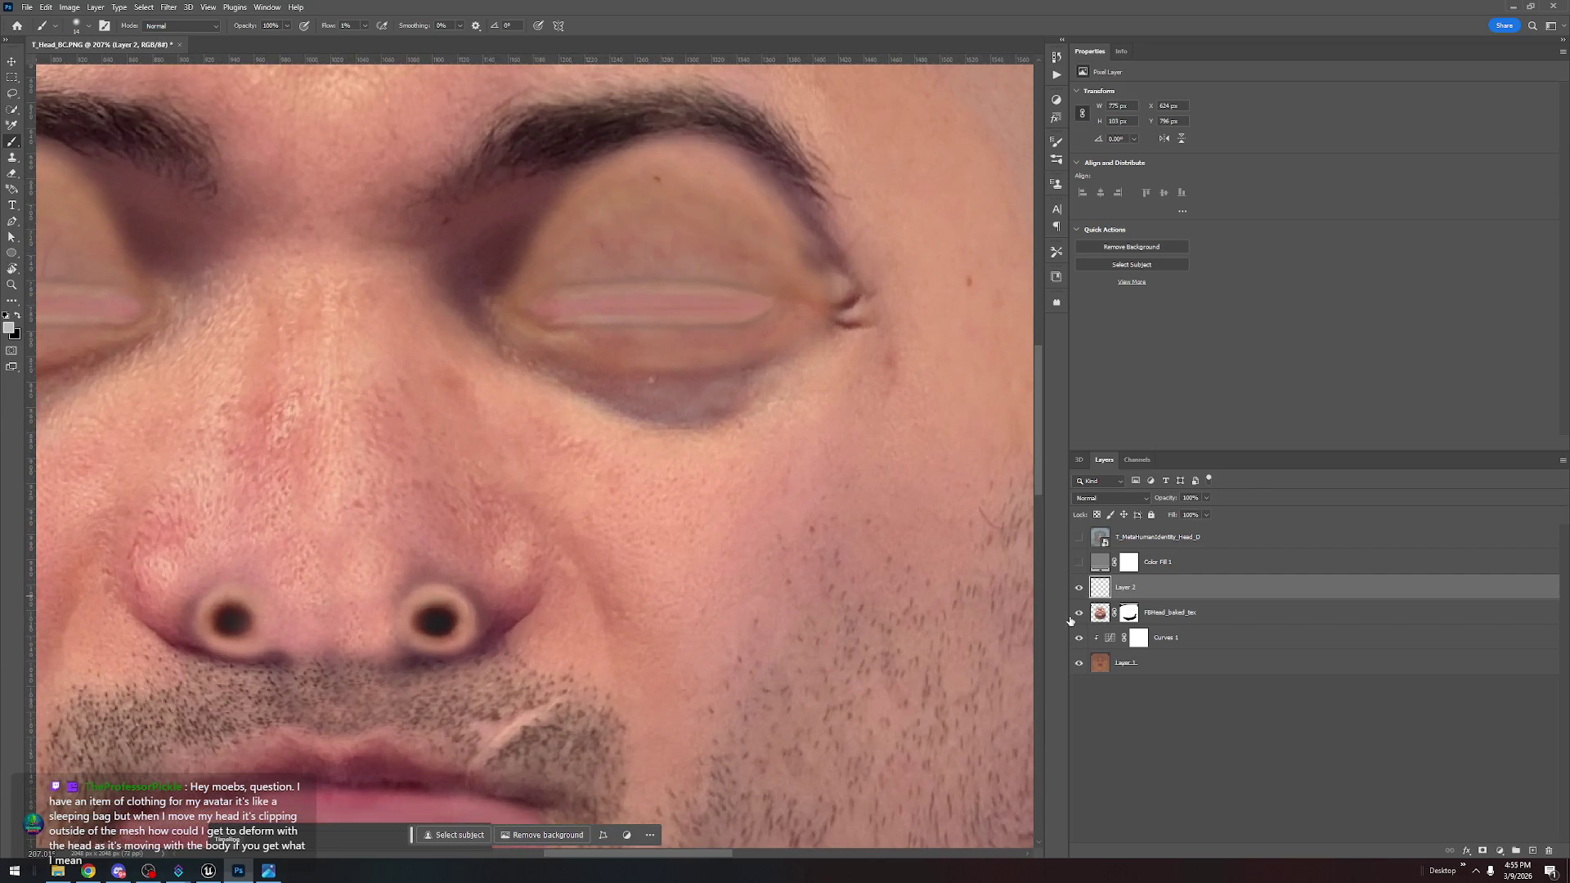
left_click(1080, 588)
left_click(1080, 588)
left_click(1080, 588)
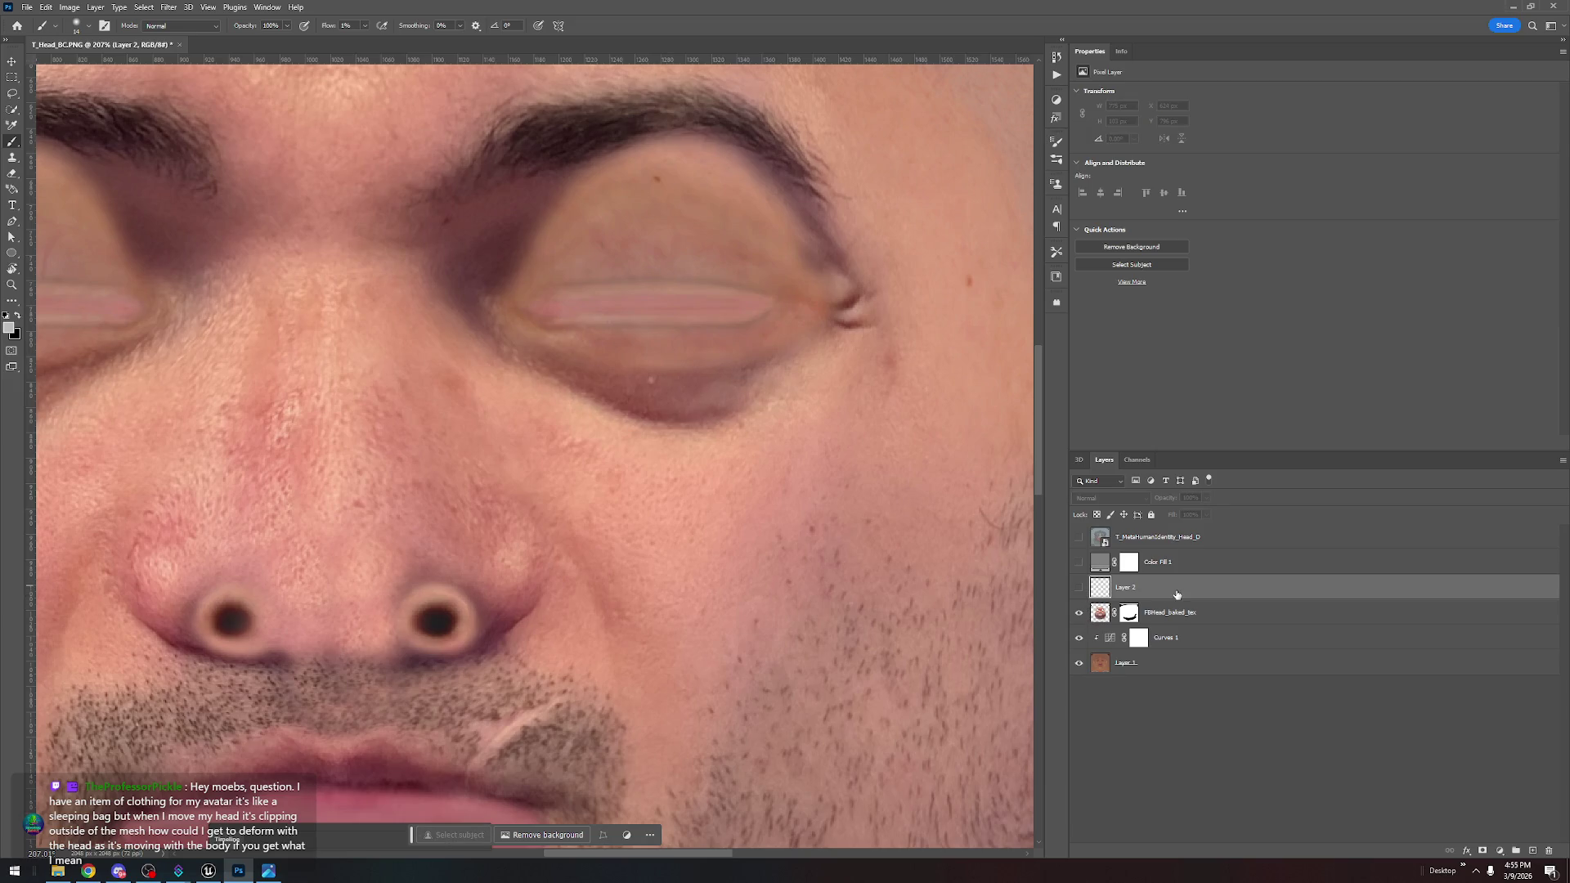
left_click(1214, 564, "shift")
key("Delete")
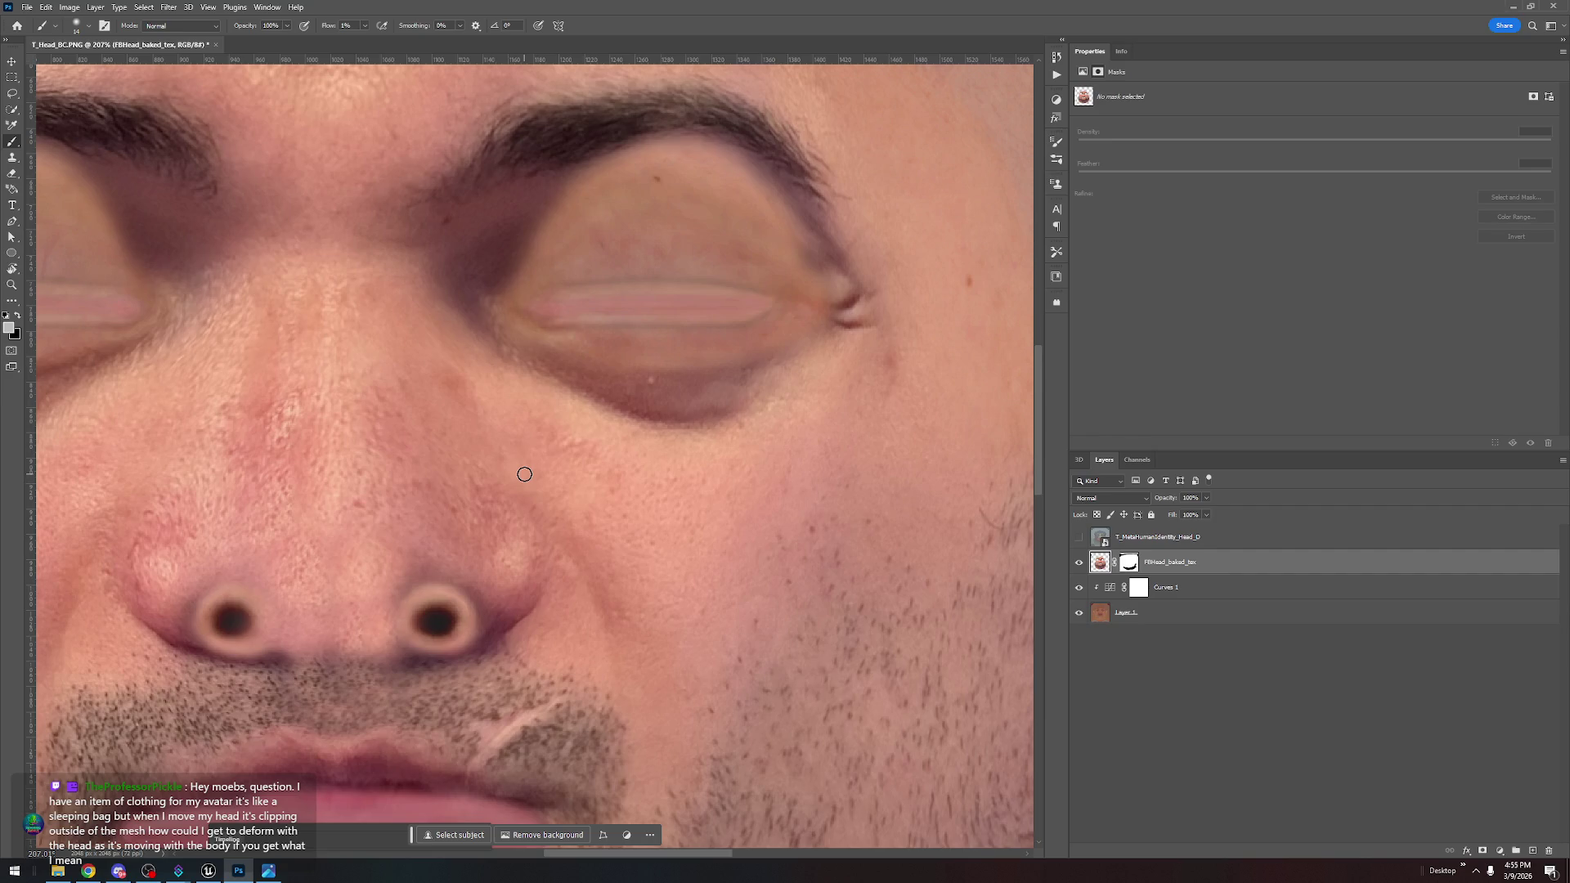
Quick Export the face texture as PNG, replacing the existing T_Head_BC.PNG
scroll(525, 474, "down", 5)
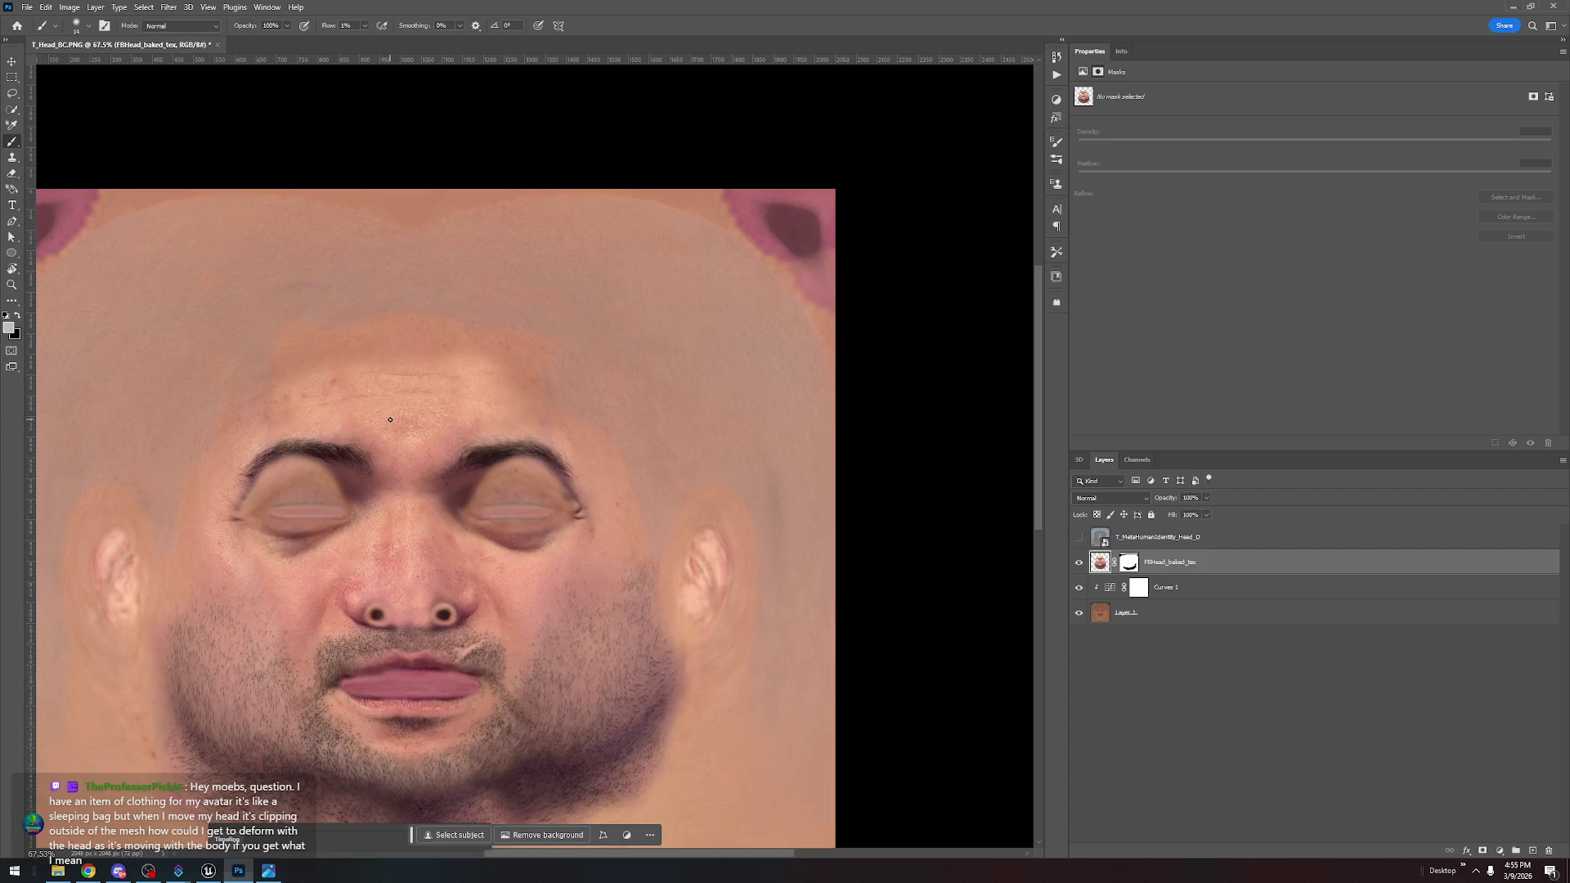
left_click(30, 7)
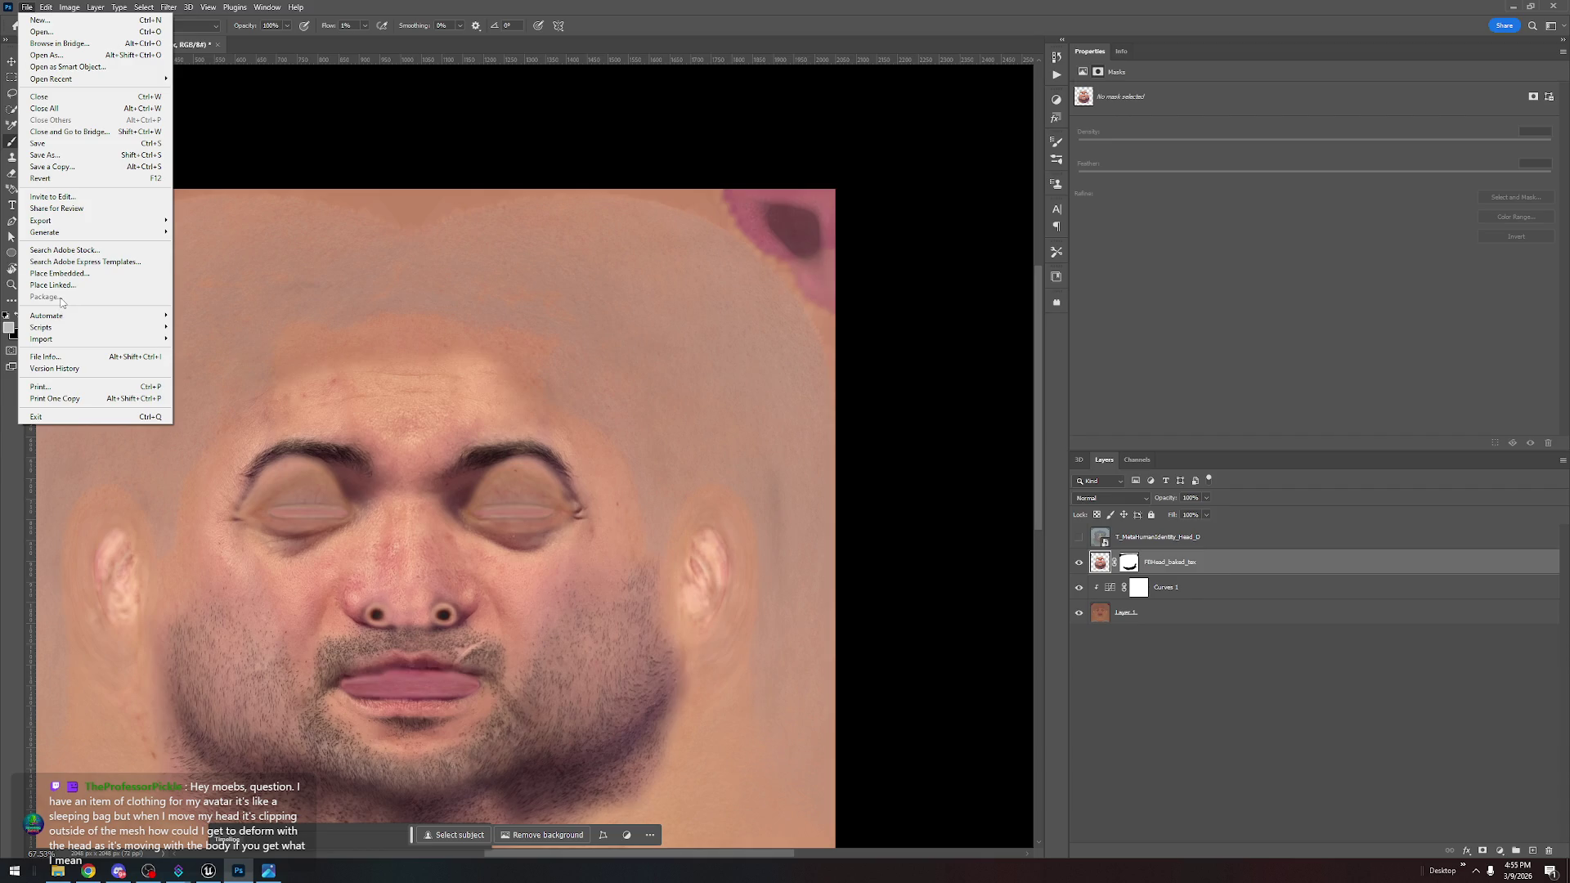
mouse_move(49, 220)
left_click(216, 220)
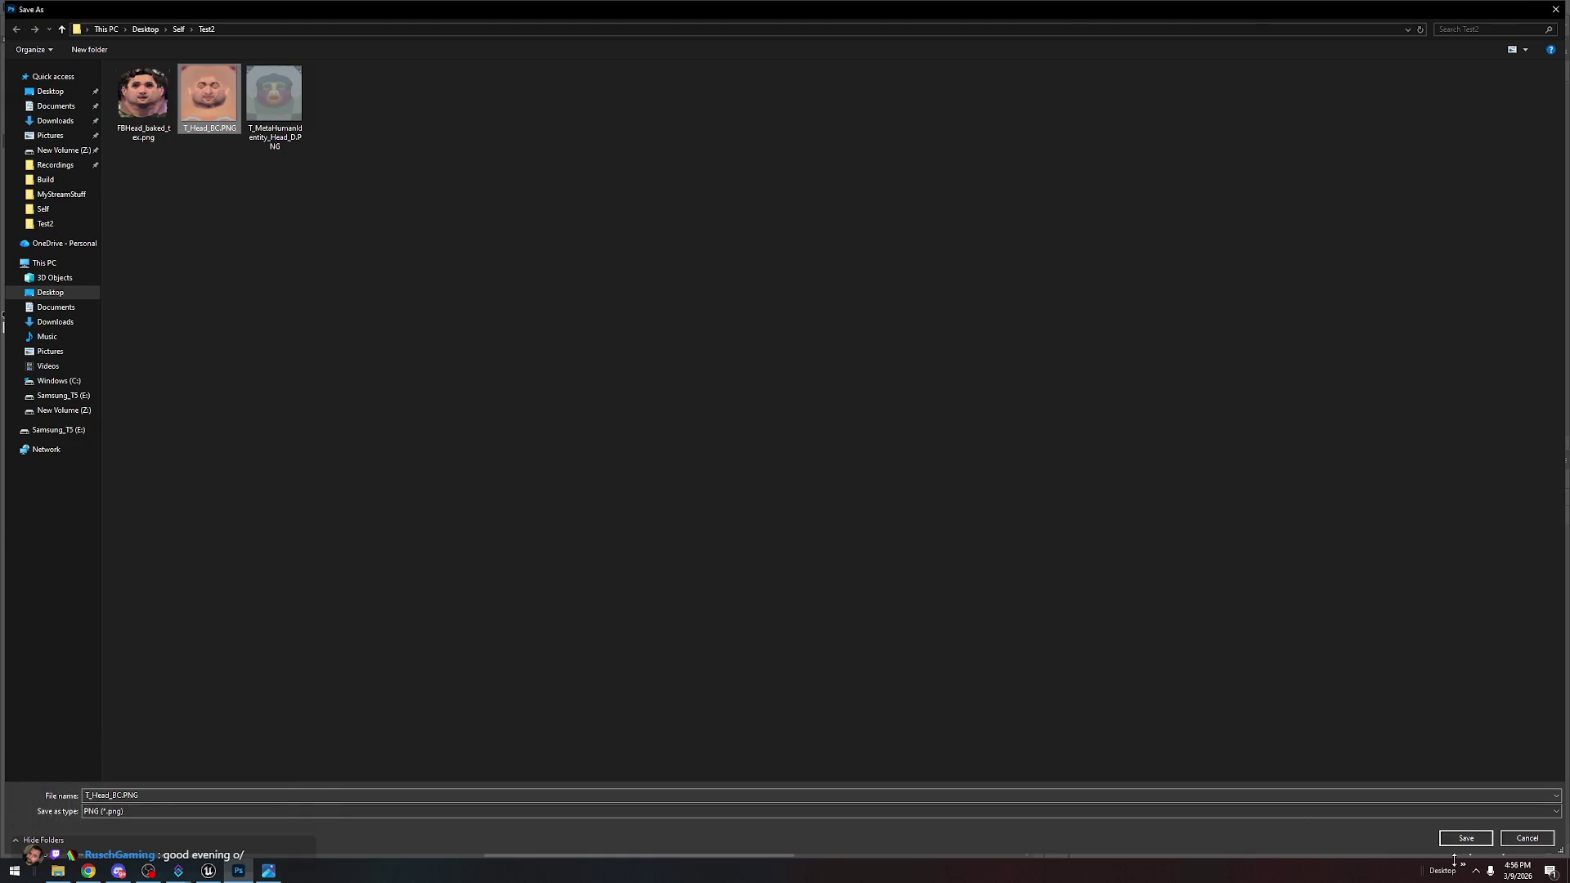
left_click(1466, 839)
left_click(808, 435)
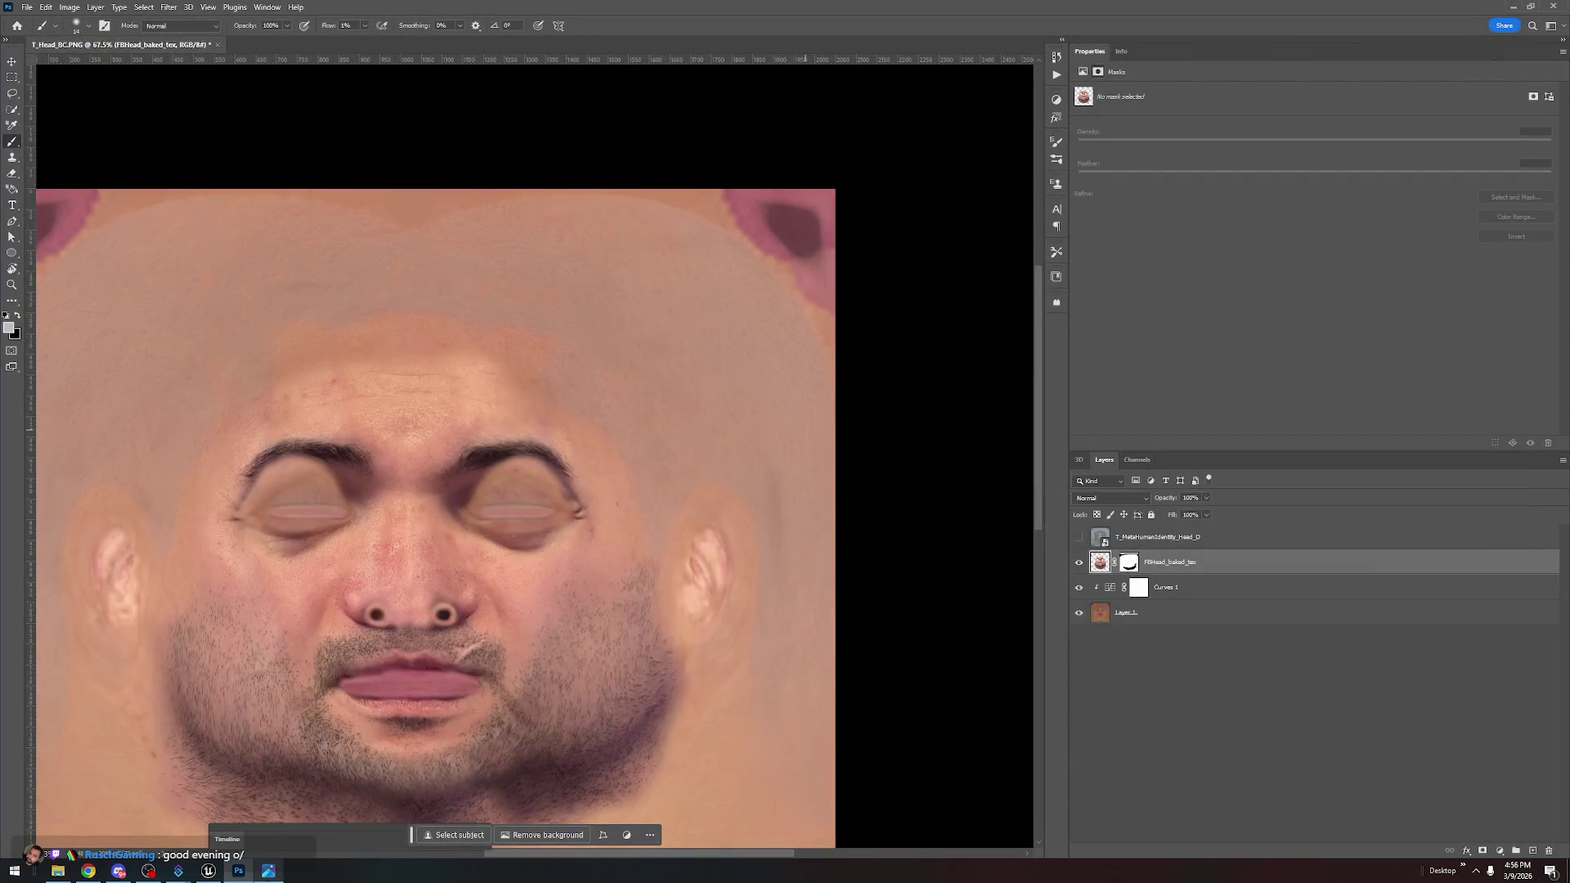
left_click(209, 871)
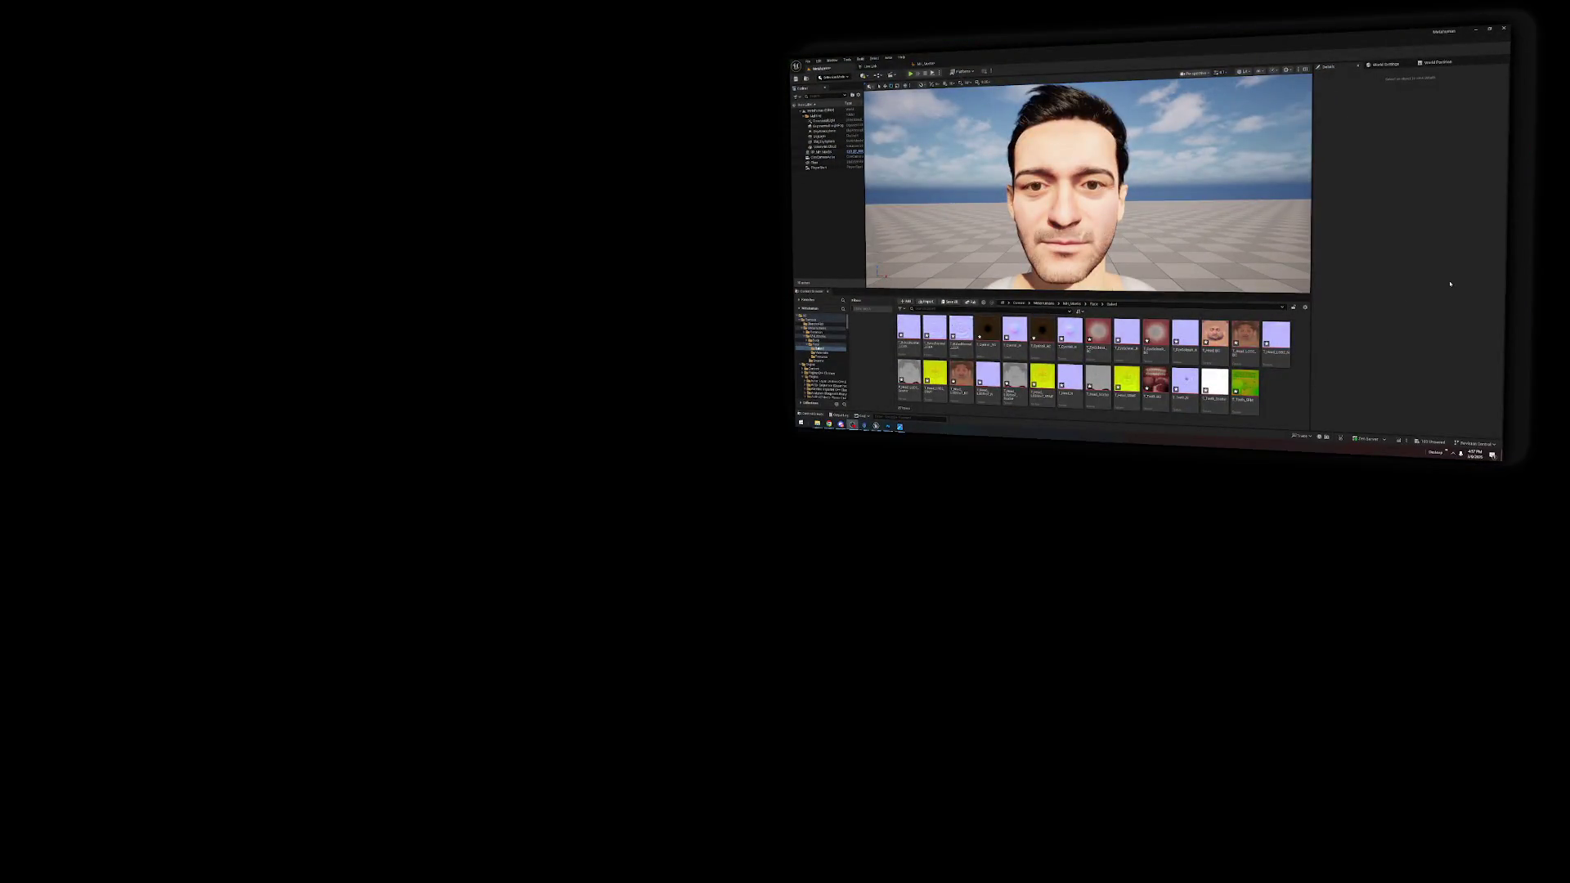
Close the MH_Moebs character editor and reopen MH_Moebs from the Content folder
left_click(928, 63)
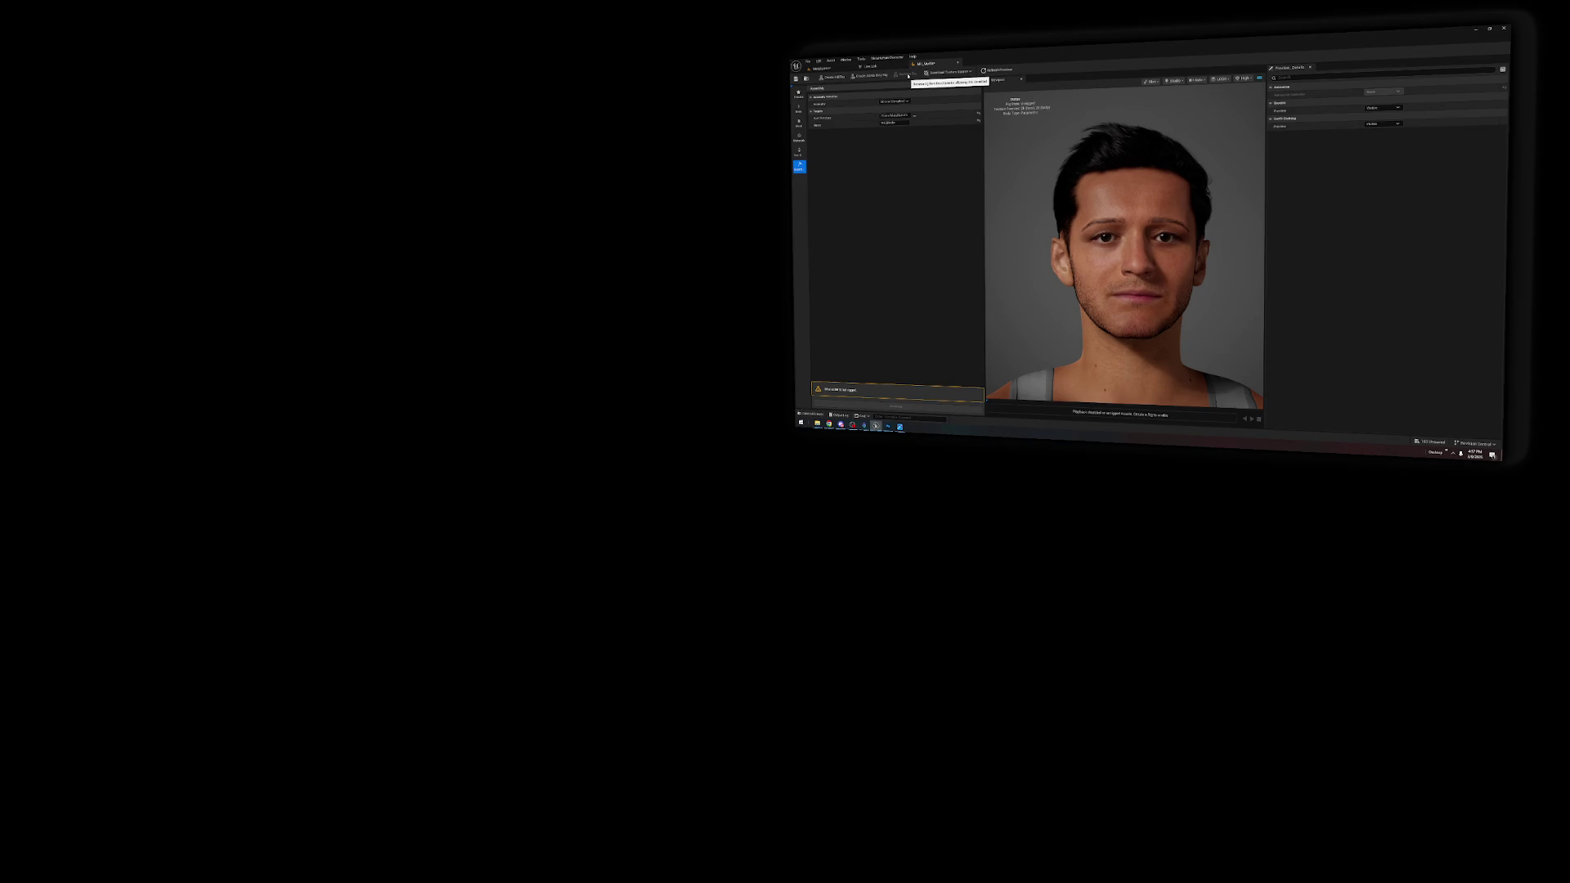
left_click(958, 63)
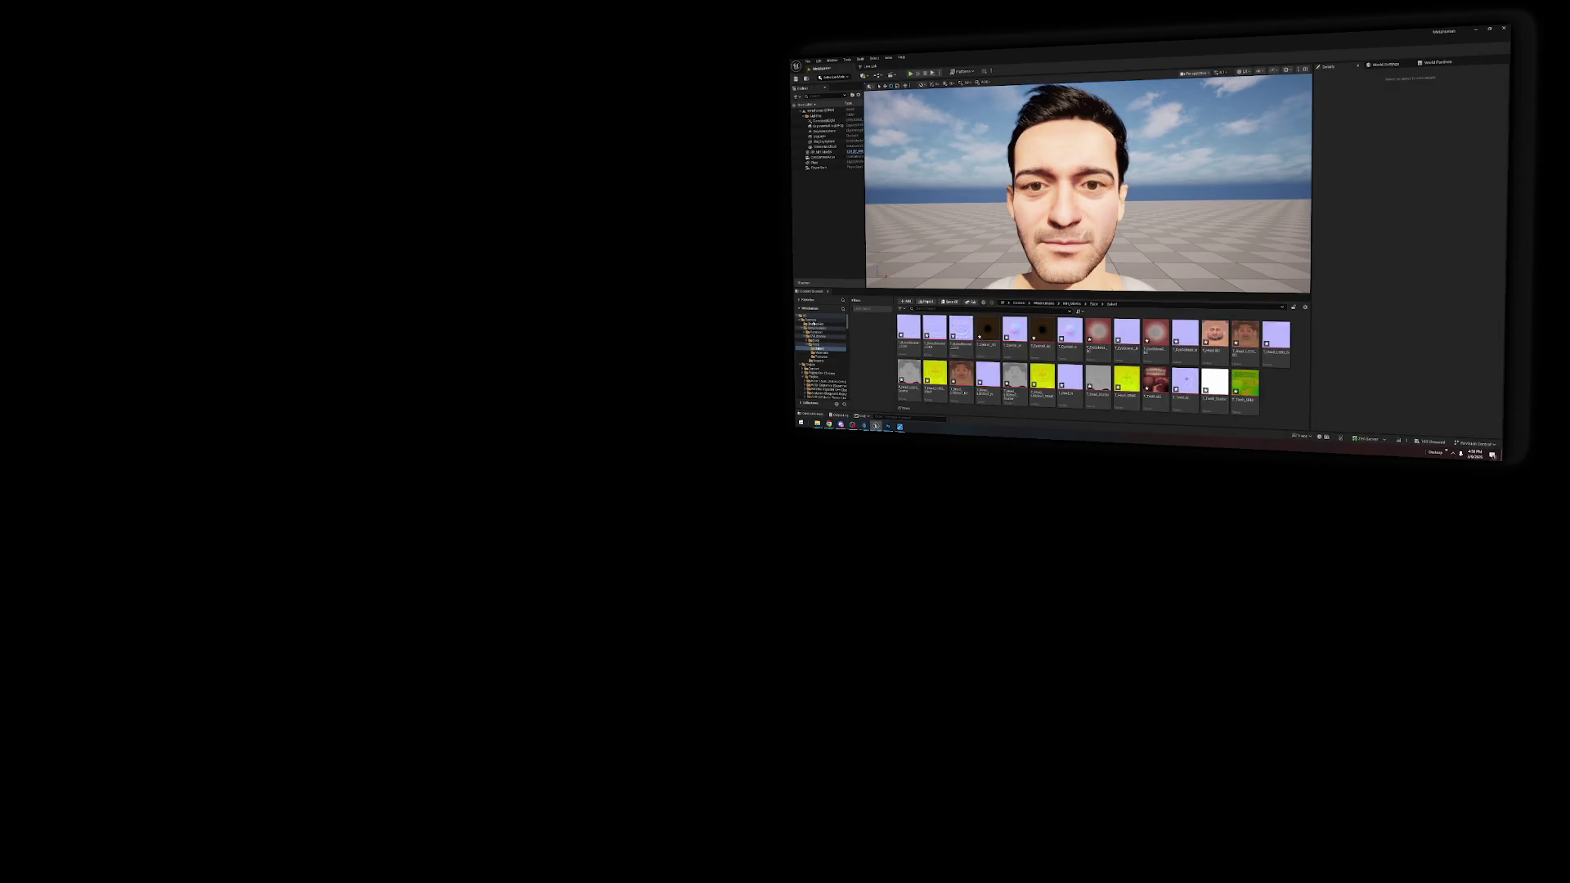
left_click(813, 320)
double_click(987, 330)
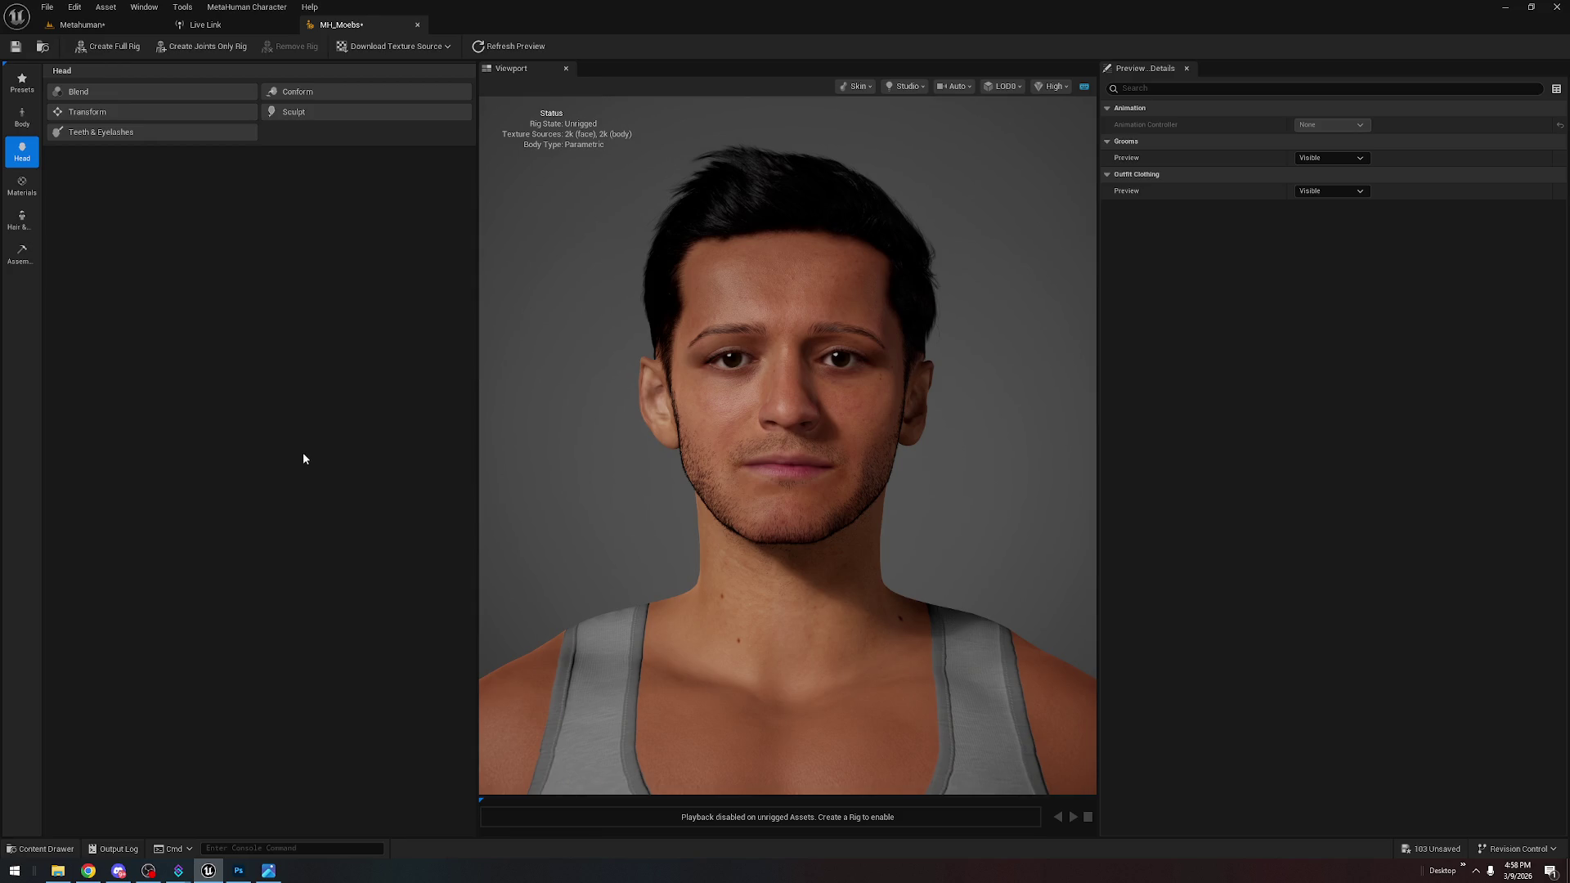
Check MH_Moebs's Body, Head and Sculpt panels, then bring up its Assembly settings with the not-rigged warning
left_click(24, 119)
left_click(22, 152)
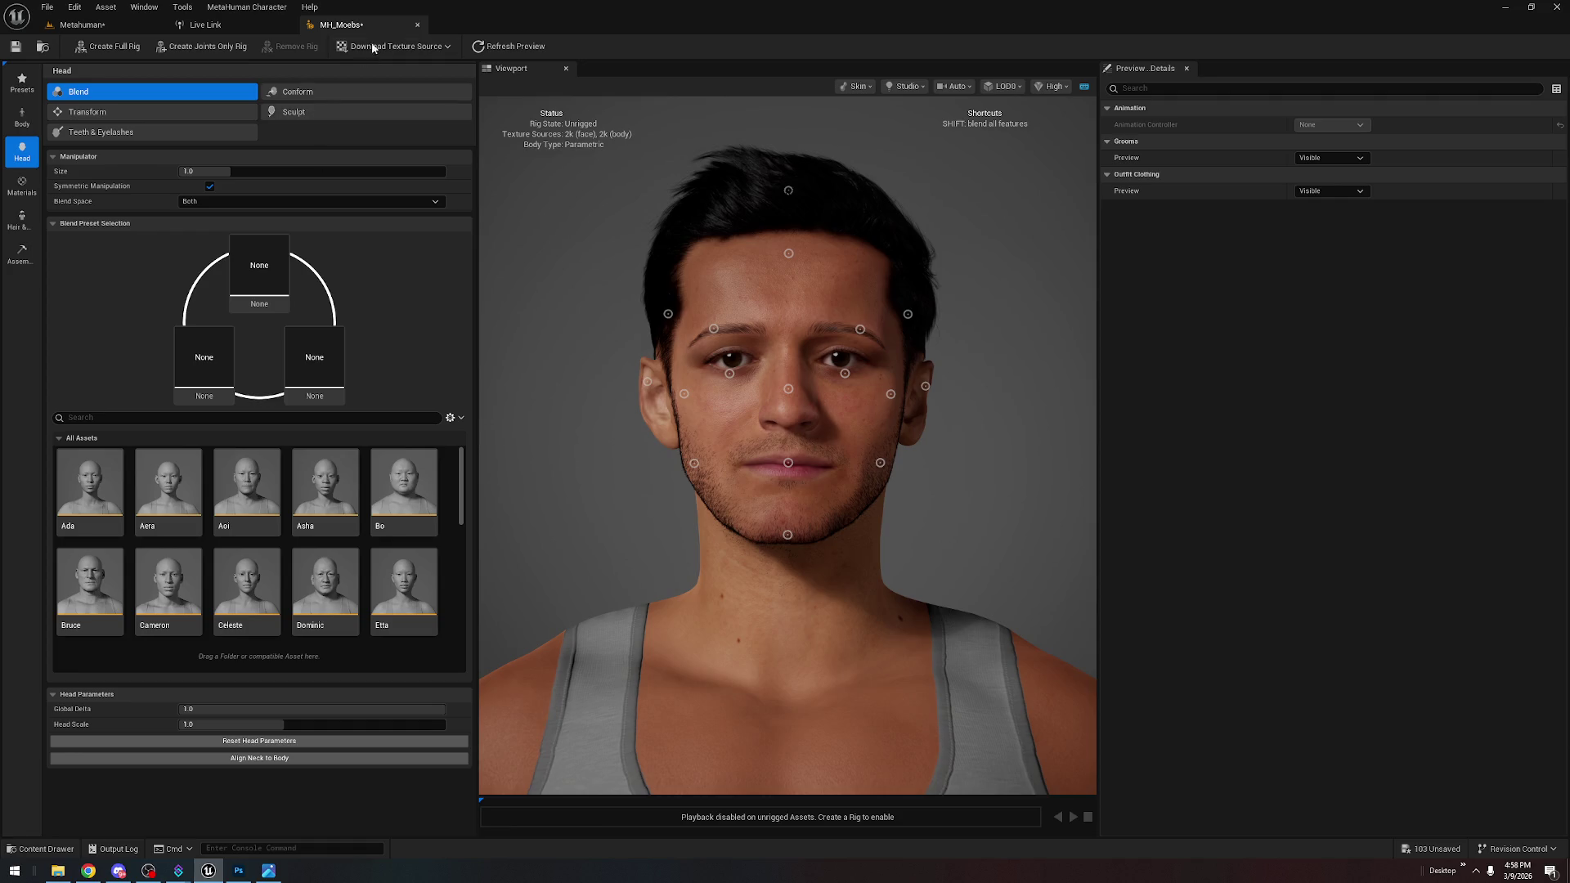
left_click(319, 113)
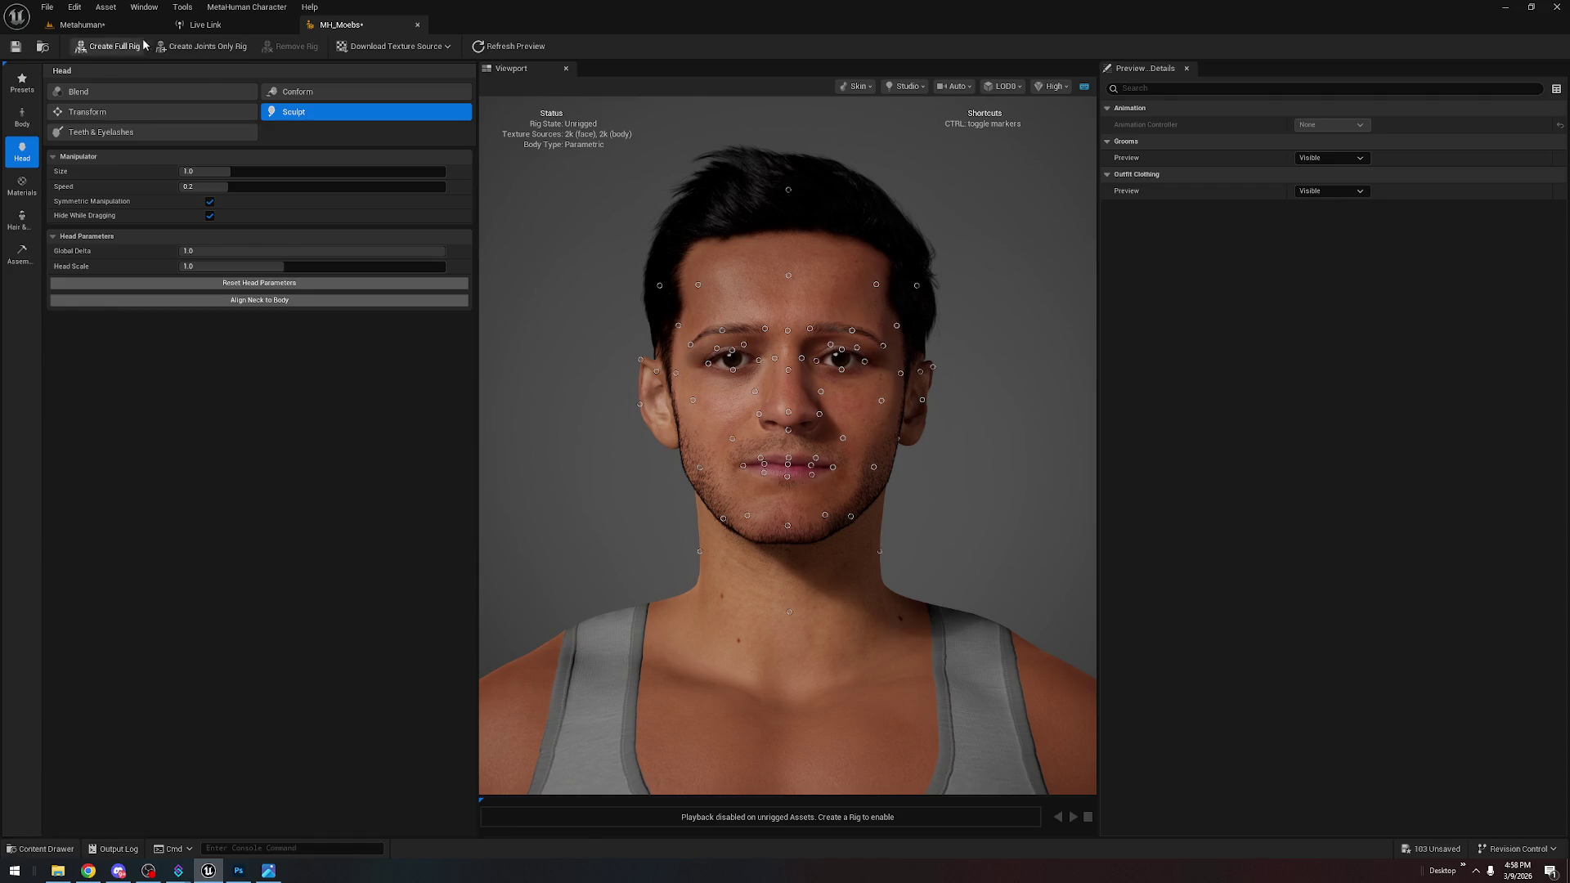
left_click(90, 22)
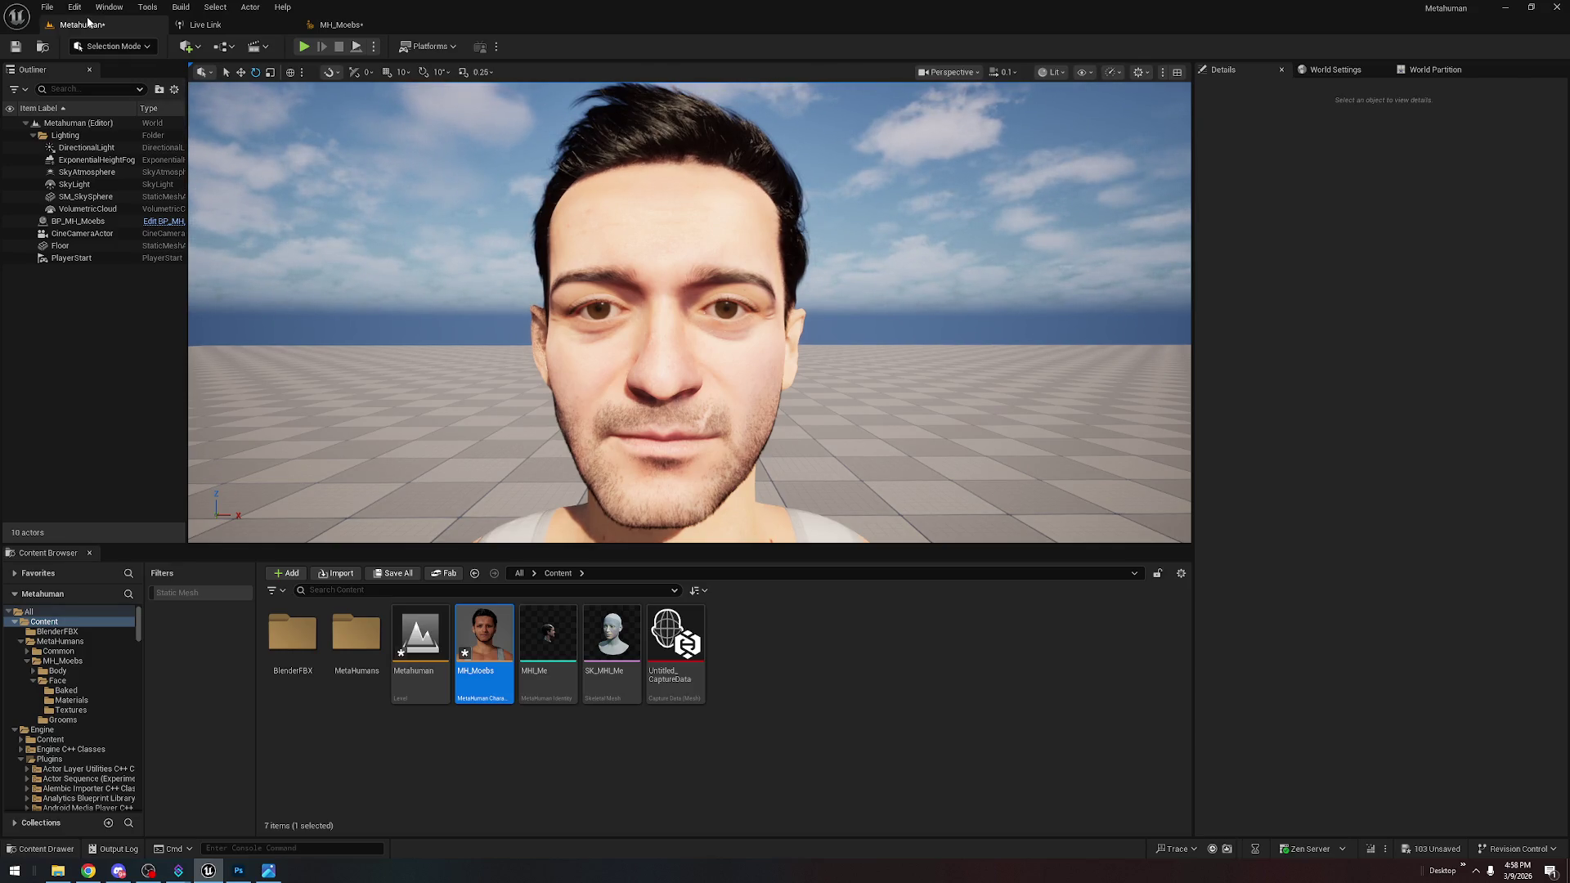
left_click(331, 26)
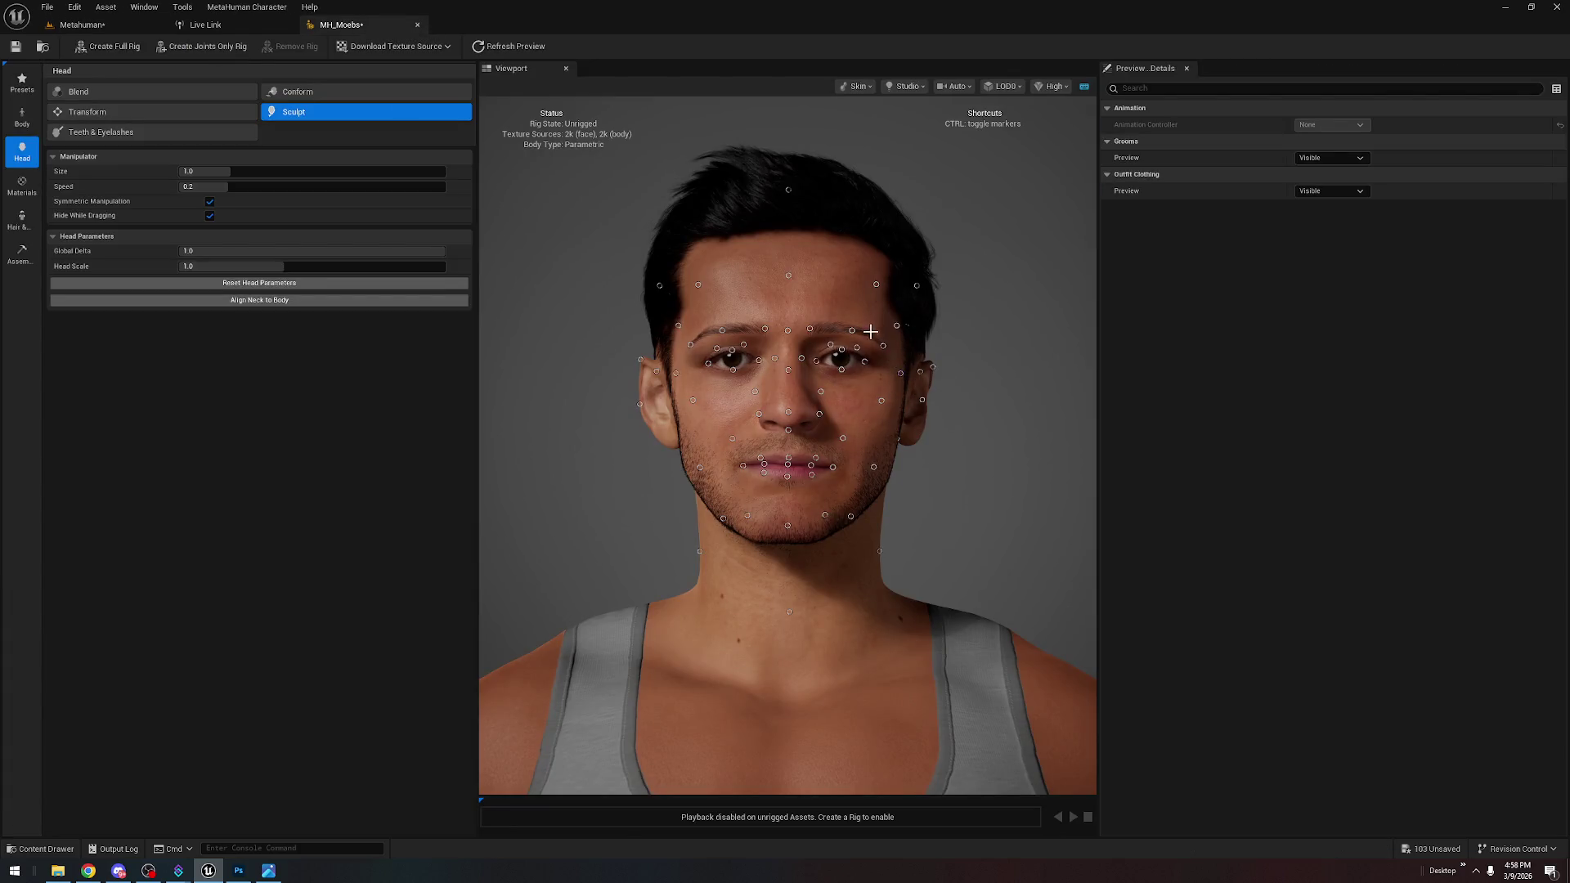
left_click(16, 250)
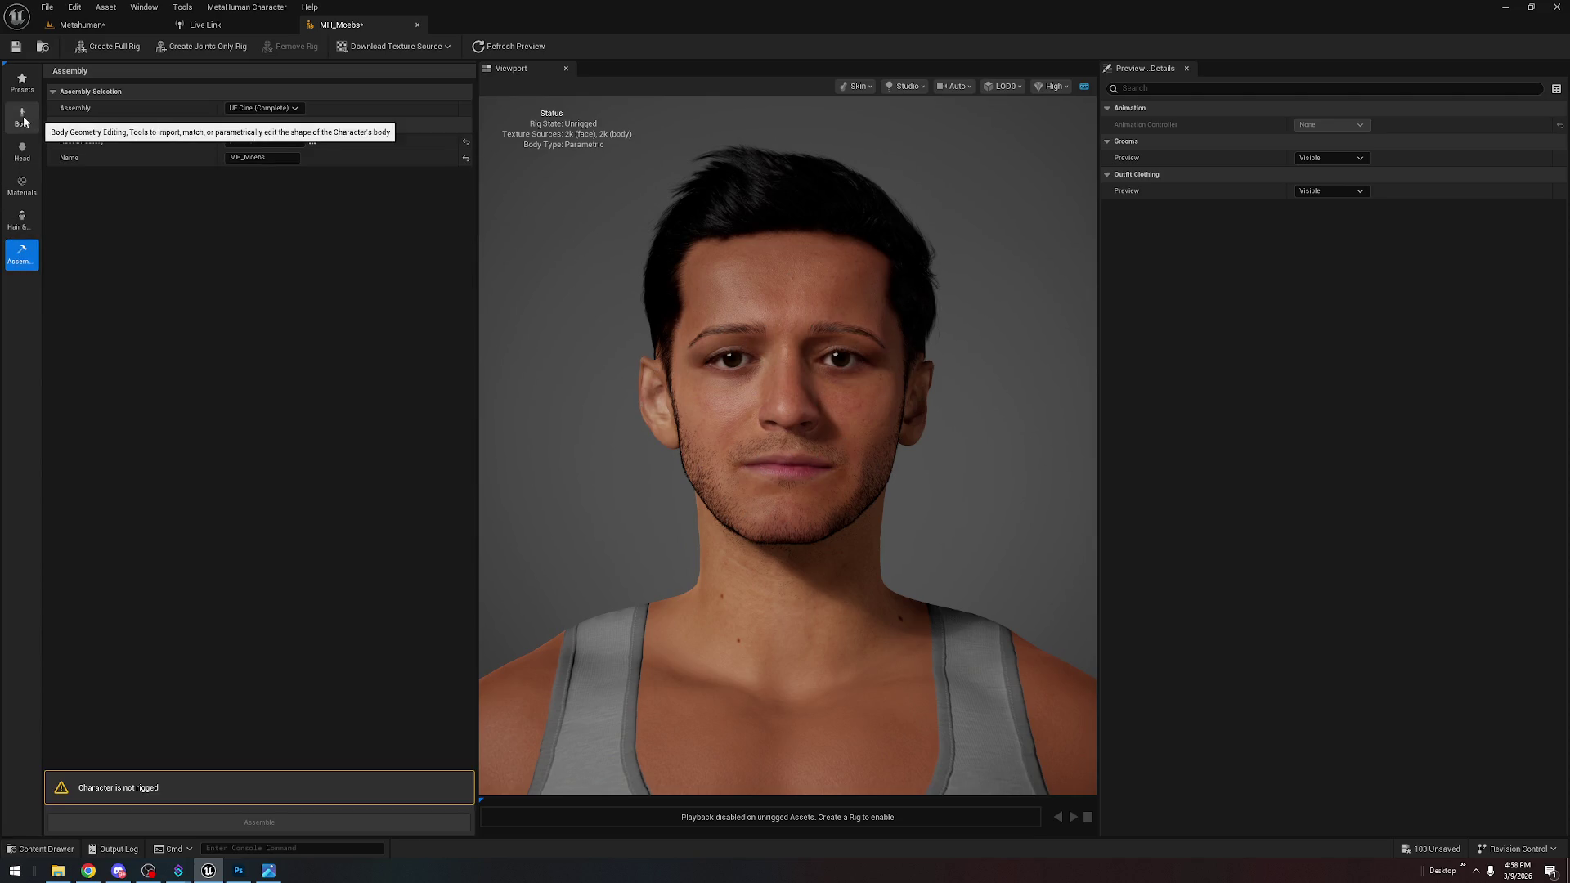
left_click(124, 26)
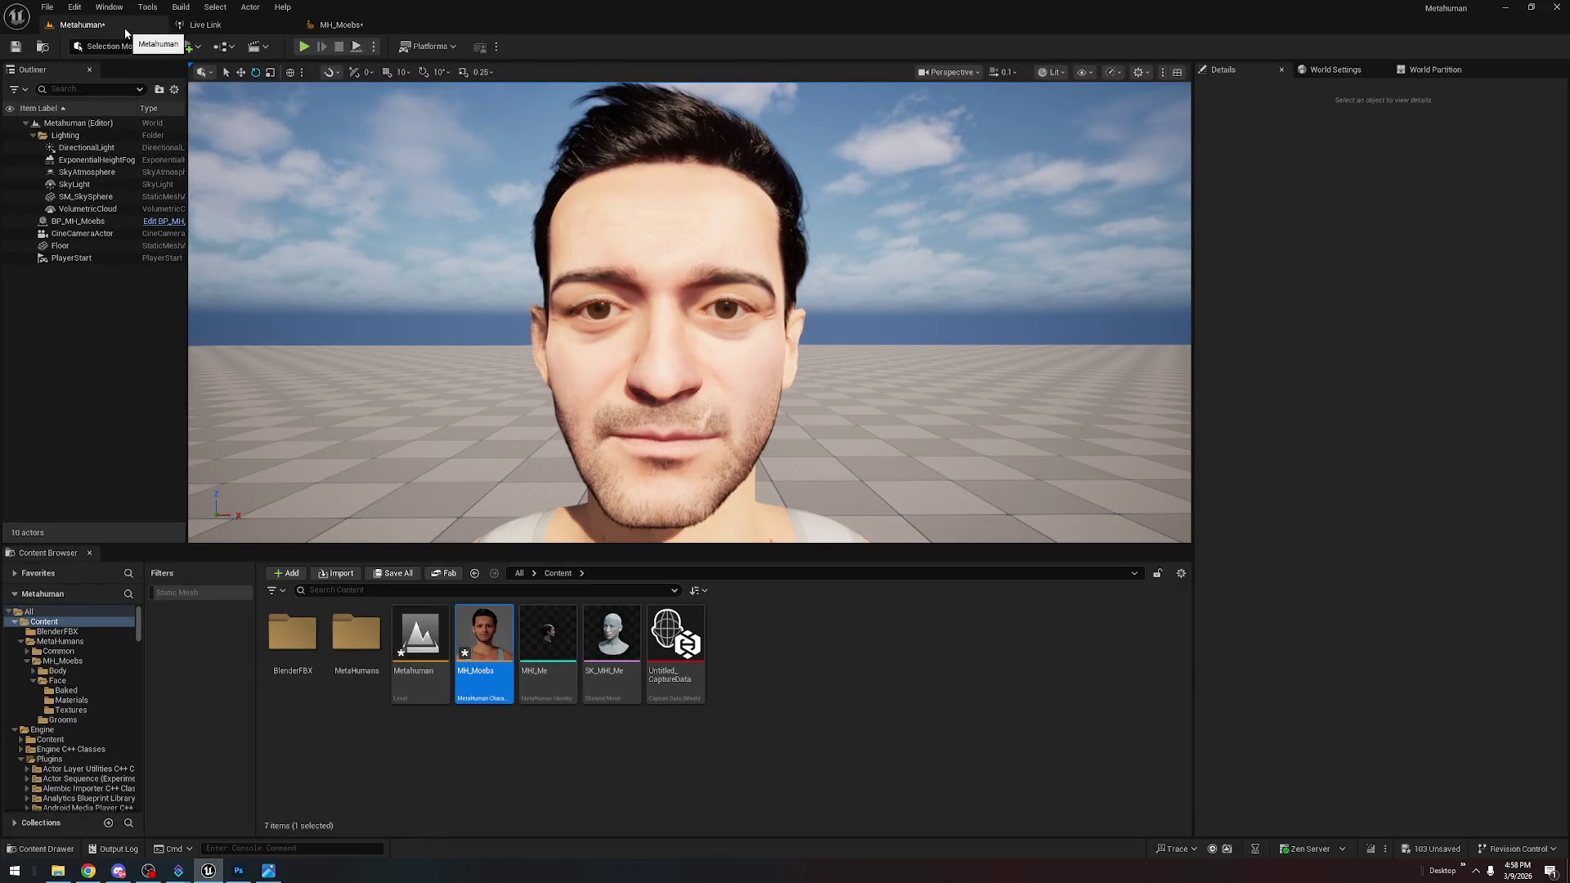
left_click(358, 25)
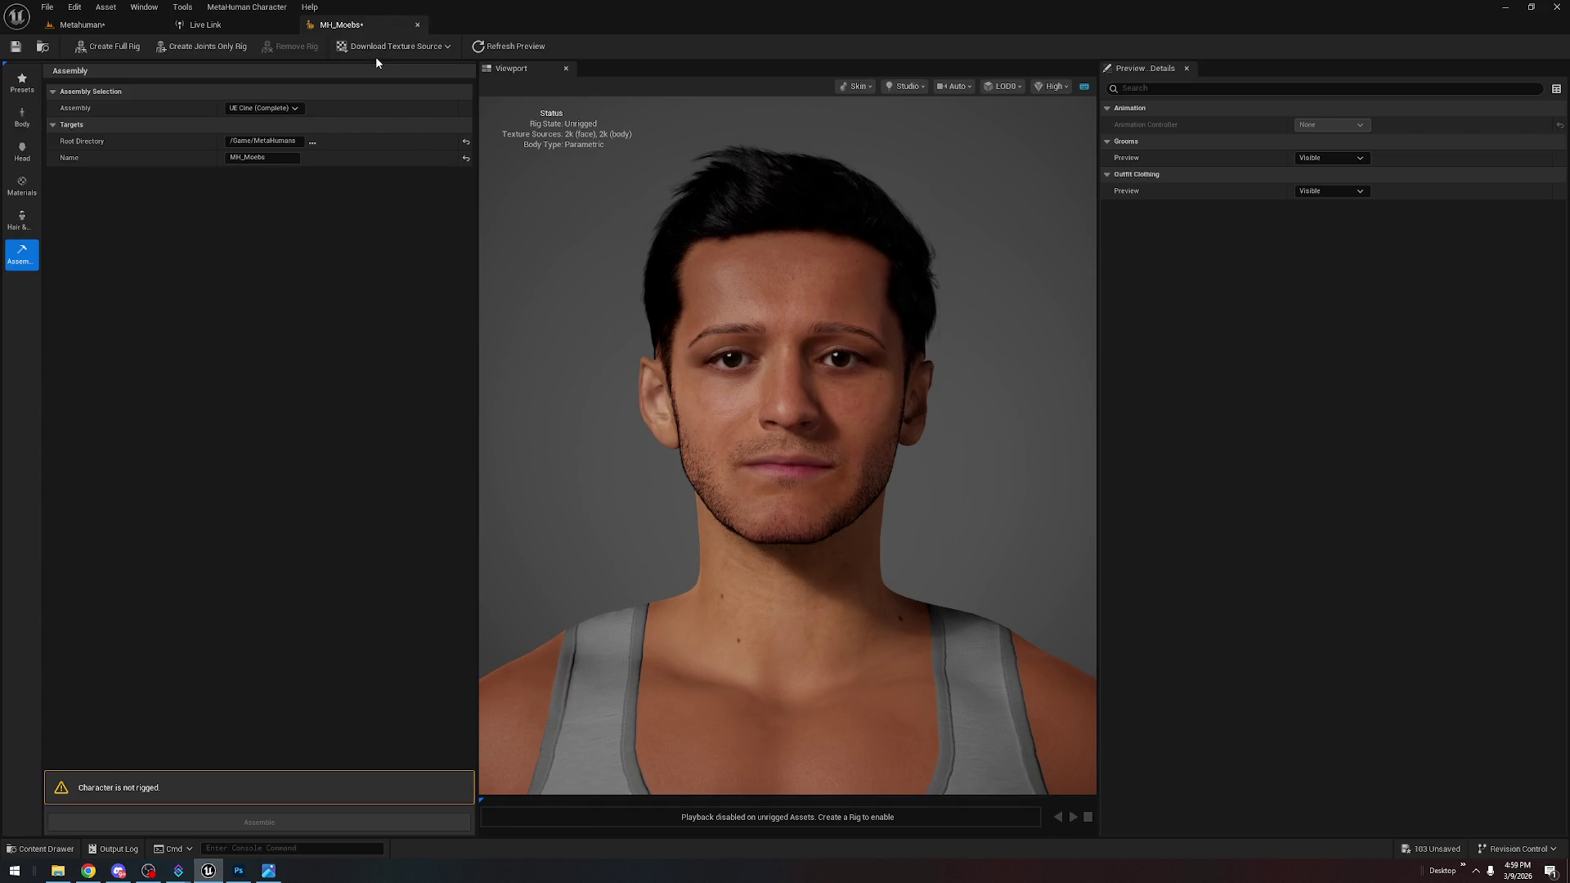
Create a full rig with joints and blend shapes for MH_Moebs, then assemble the character
left_click(124, 51)
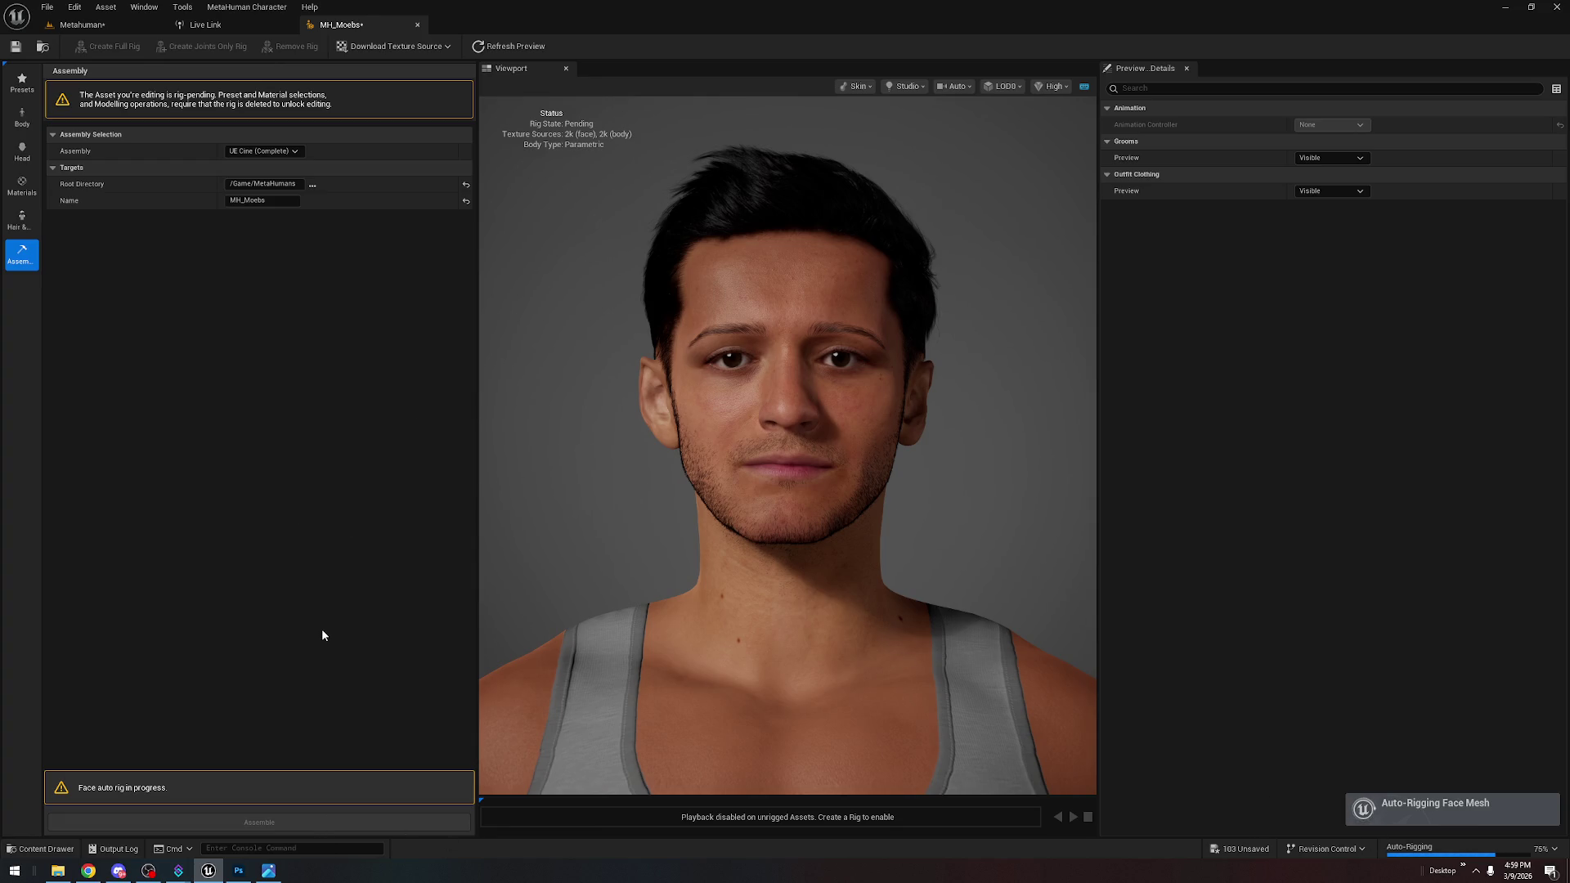
mouse_move(117, 875)
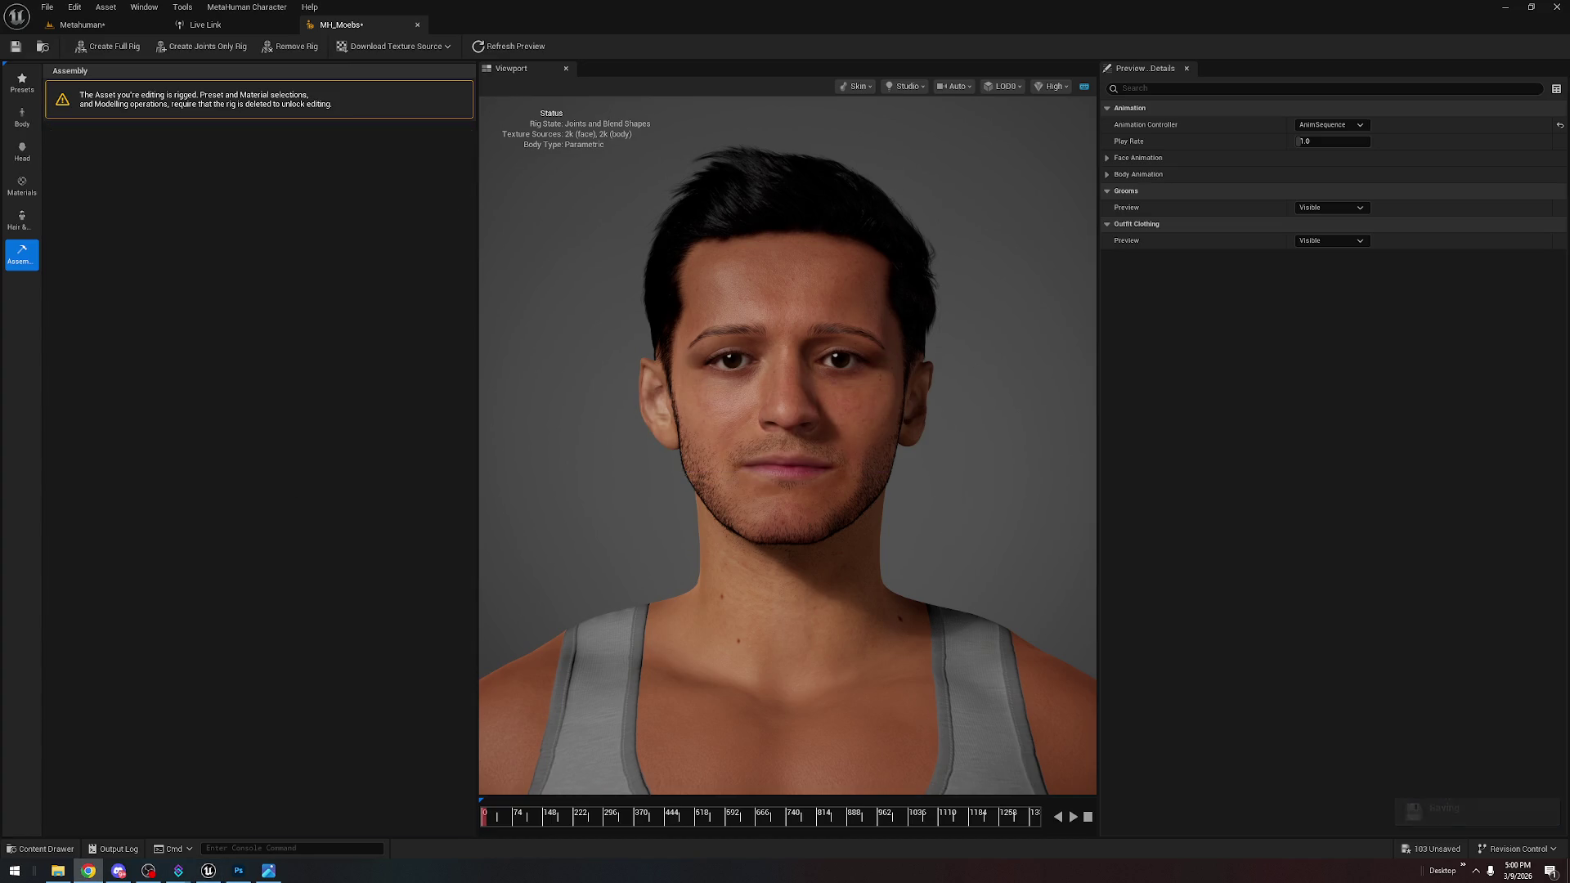
left_click(319, 495)
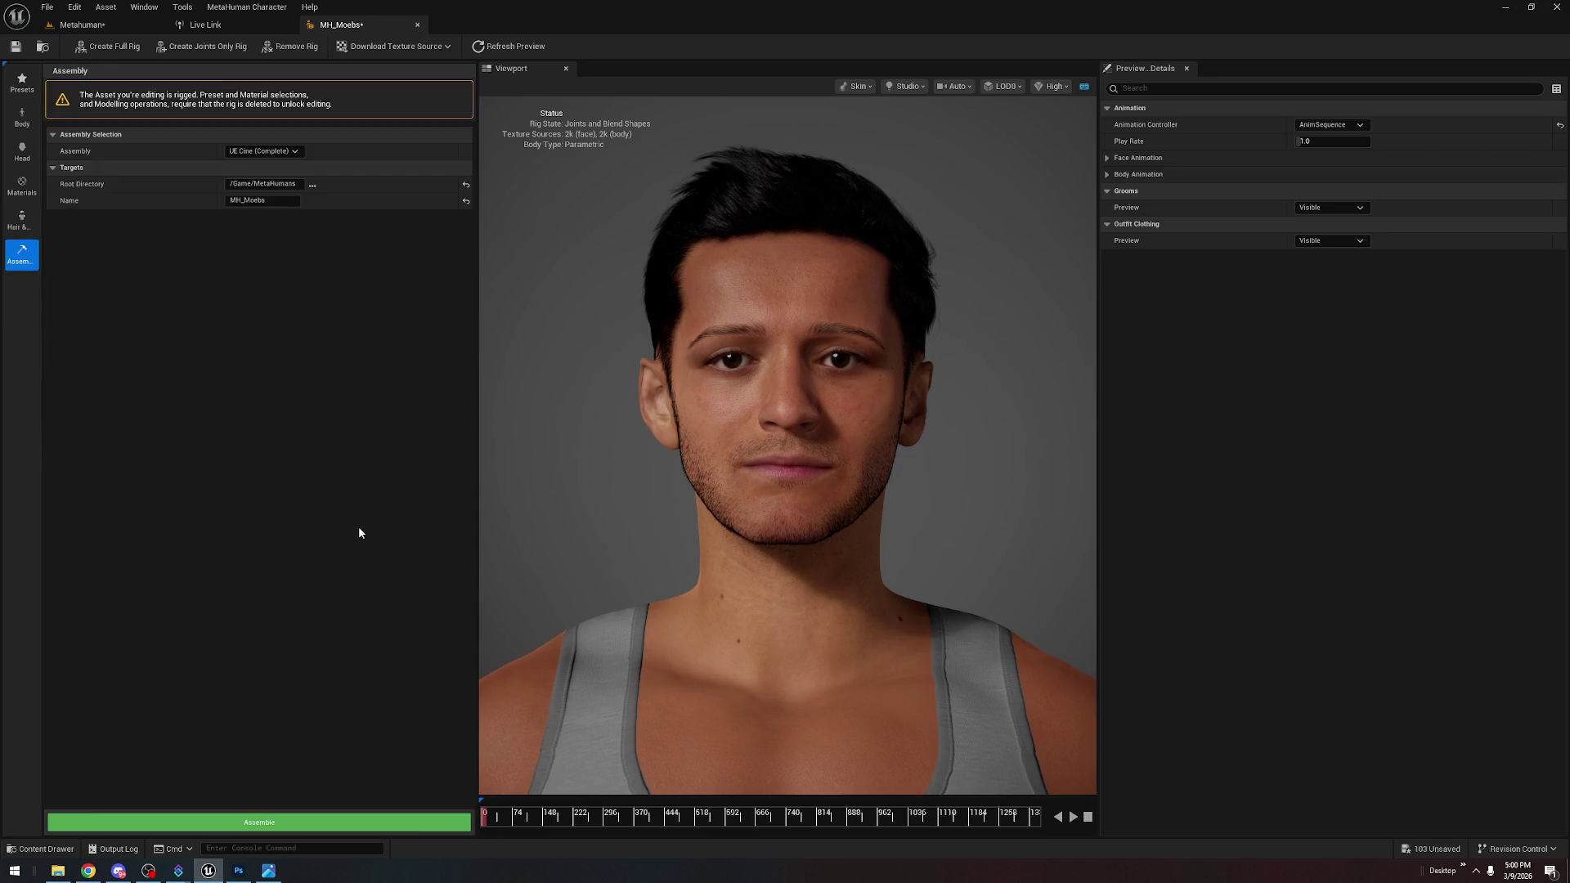
left_click(416, 824)
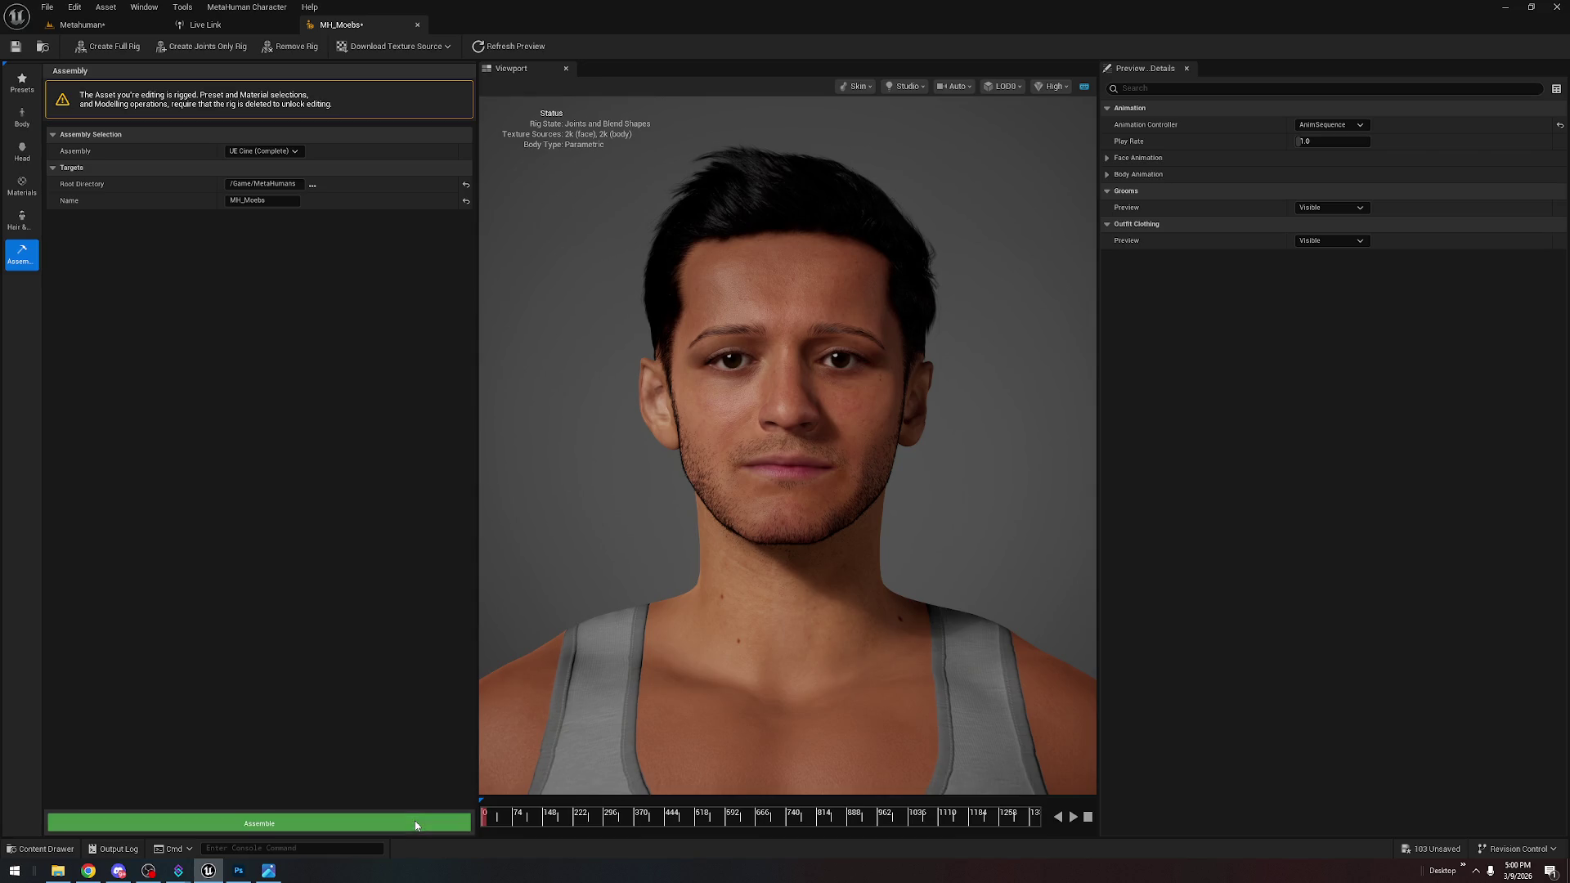
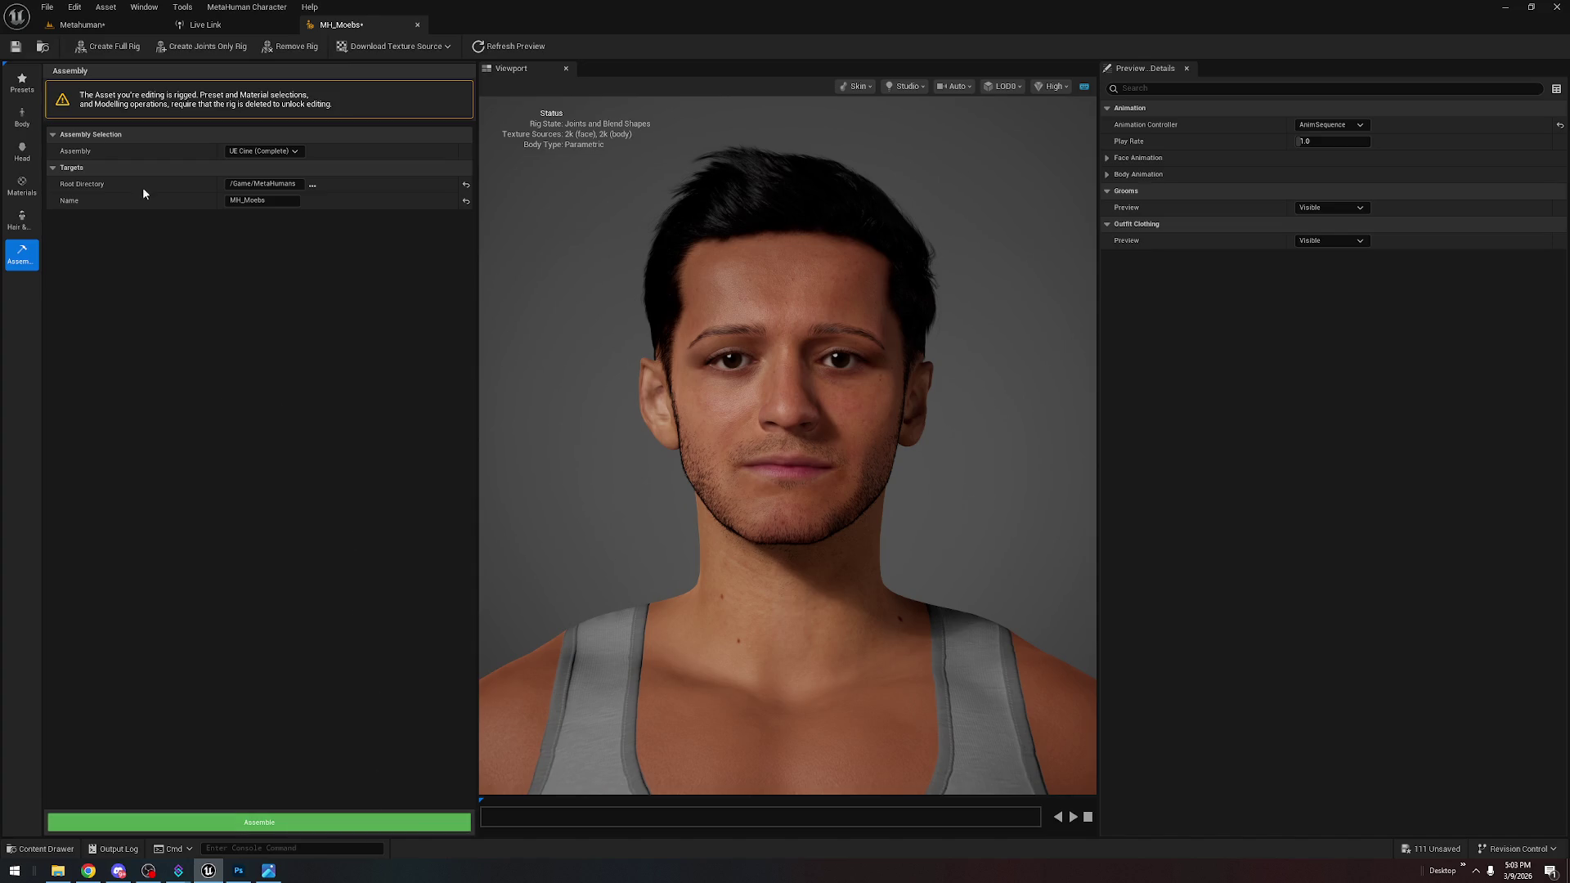
Reimport the edited PNG over T_Head_BC in MetaHumans > MH_Moebs > Face > Baked, then go to Photoshop
left_click(98, 25)
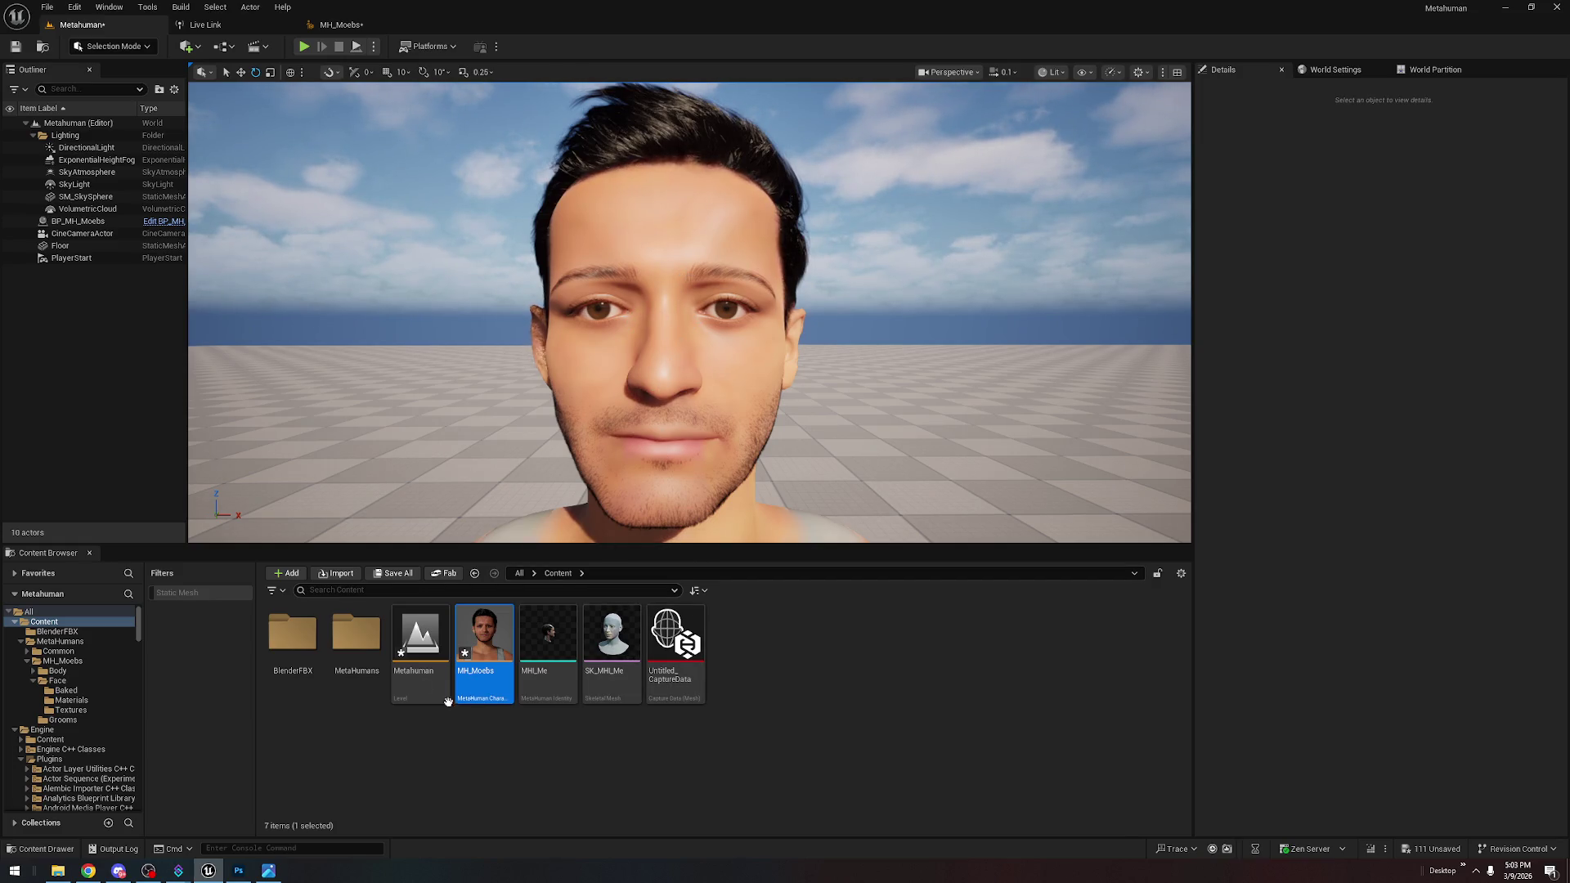
double_click(366, 639)
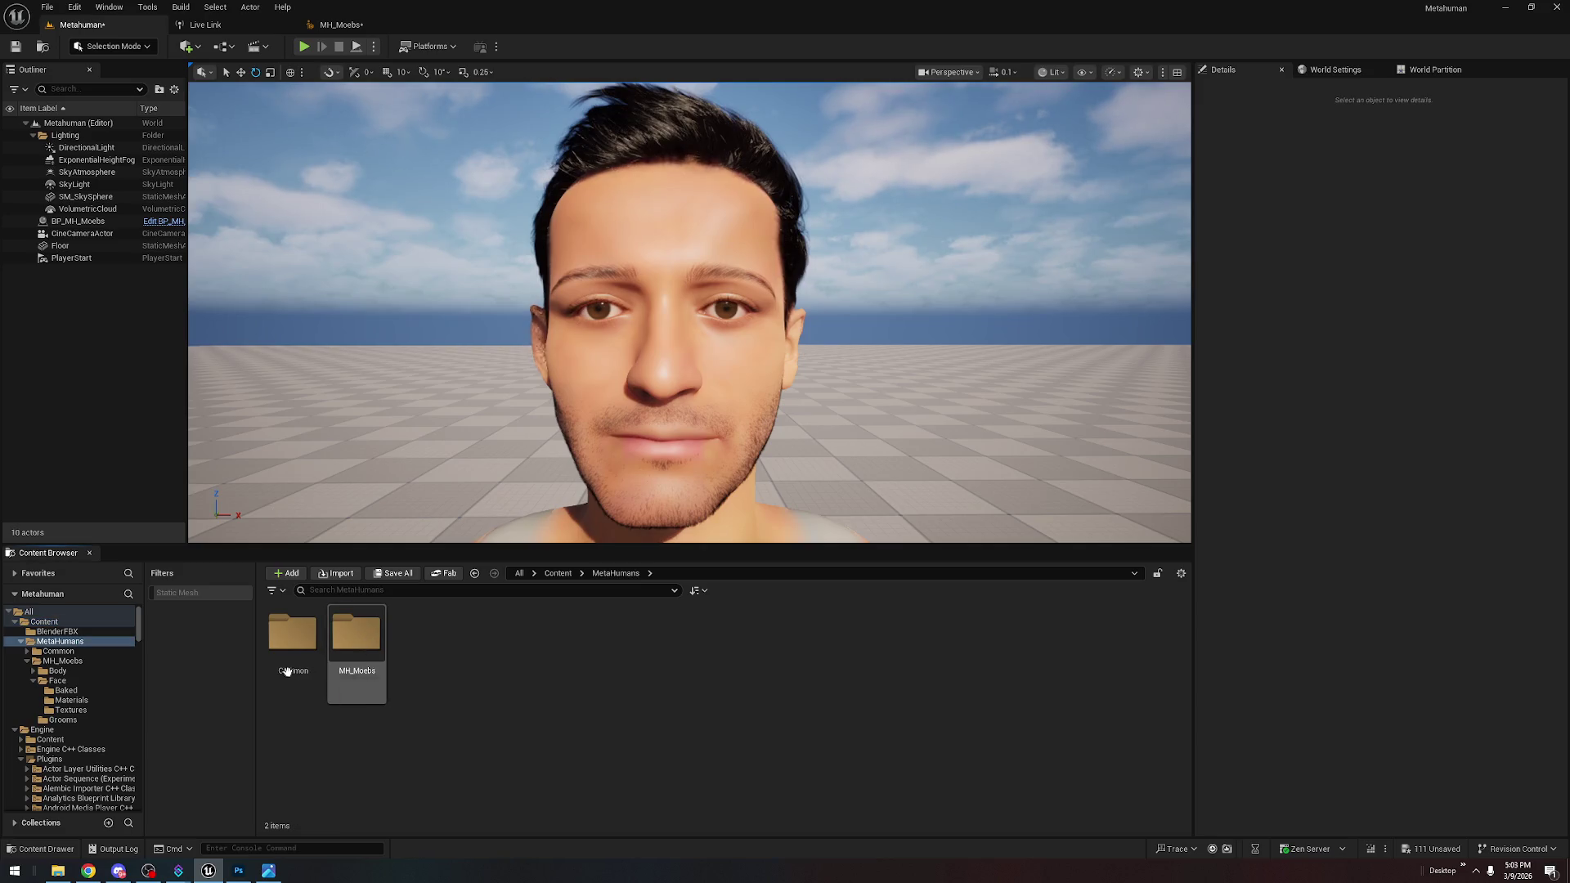
left_click(294, 672)
double_click(367, 648)
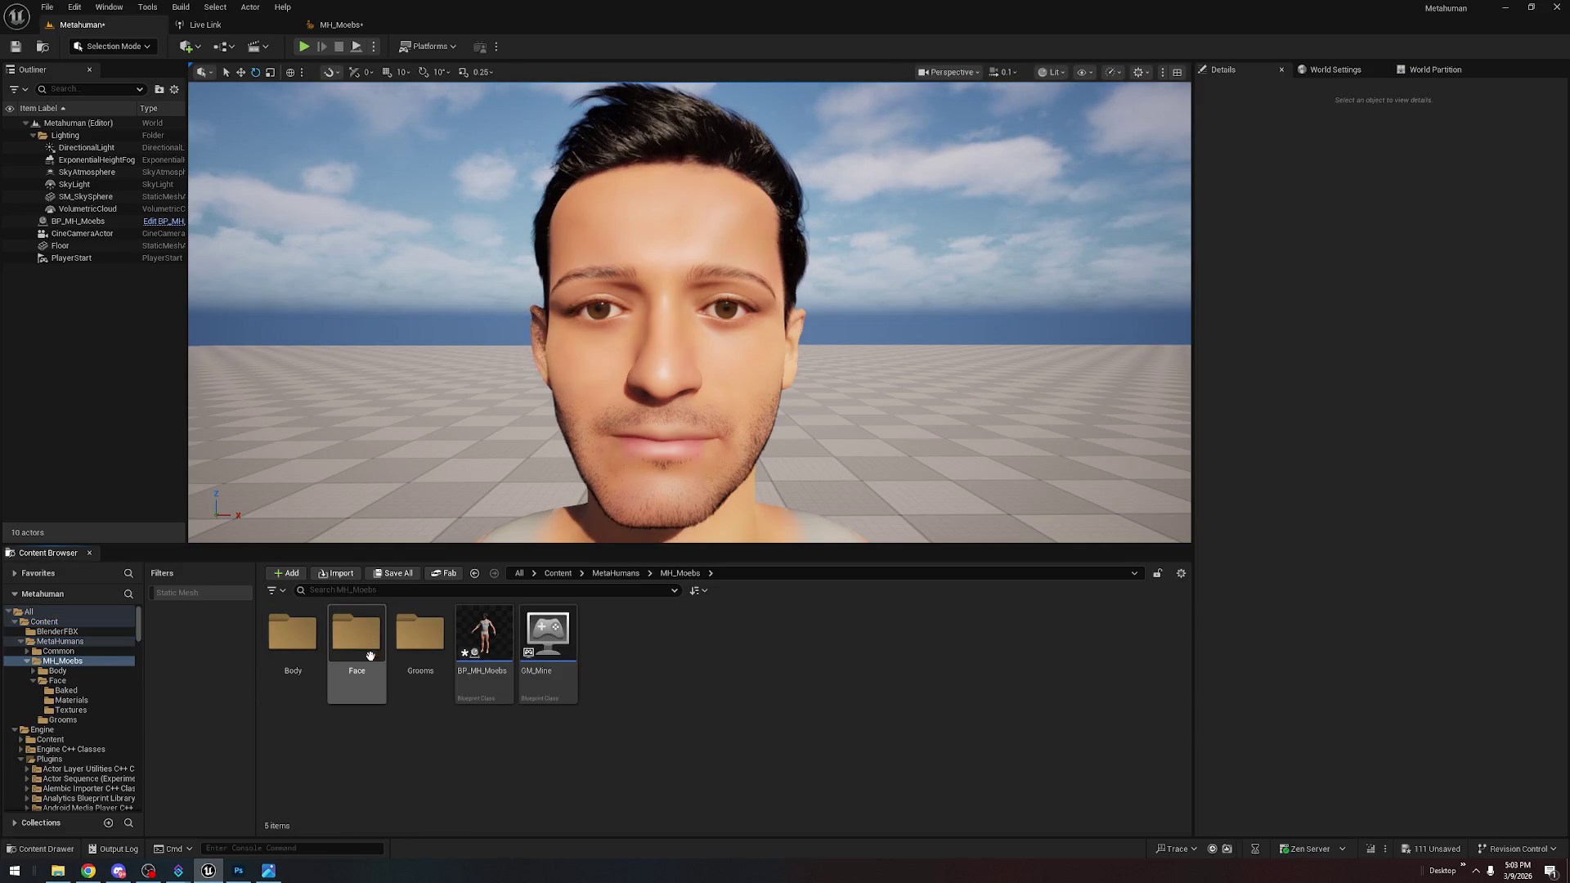
double_click(360, 646)
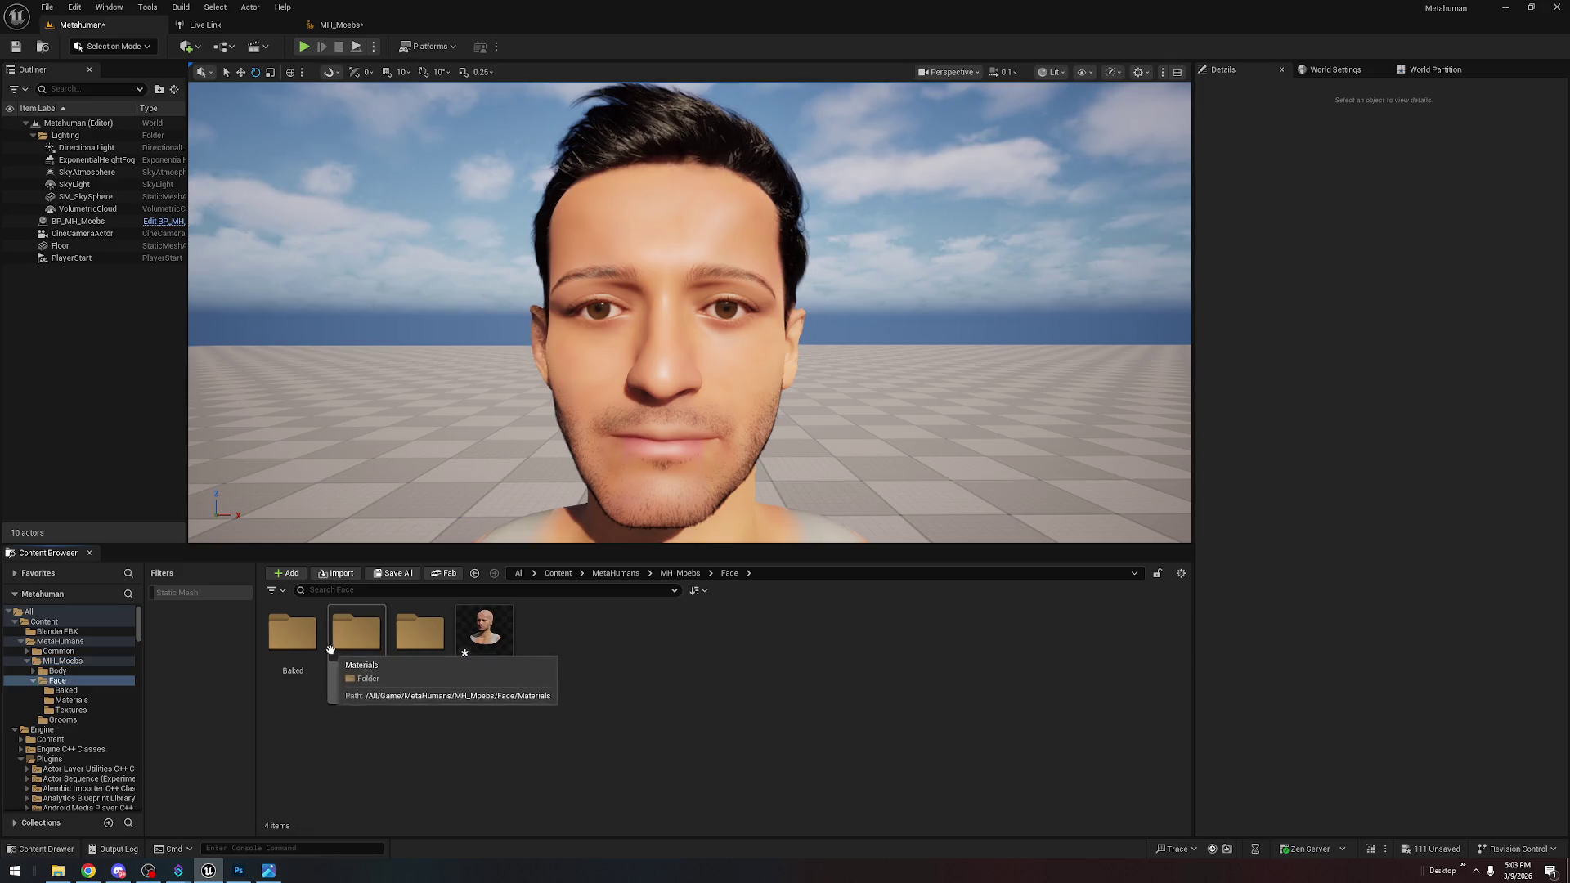
double_click(292, 634)
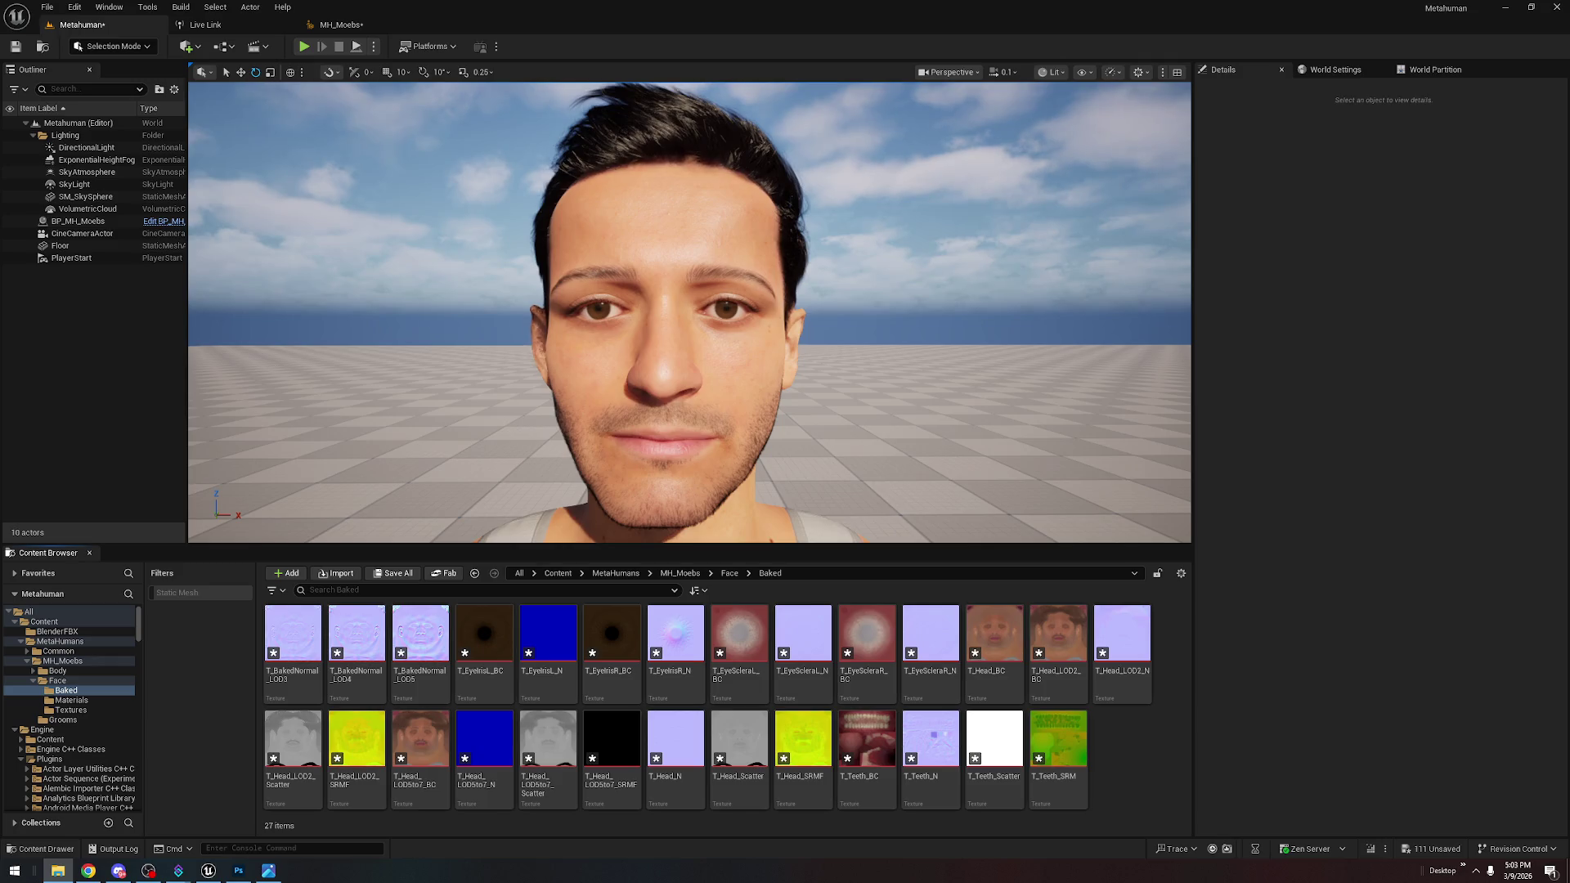
left_click_drag(991, 651, 991, 651)
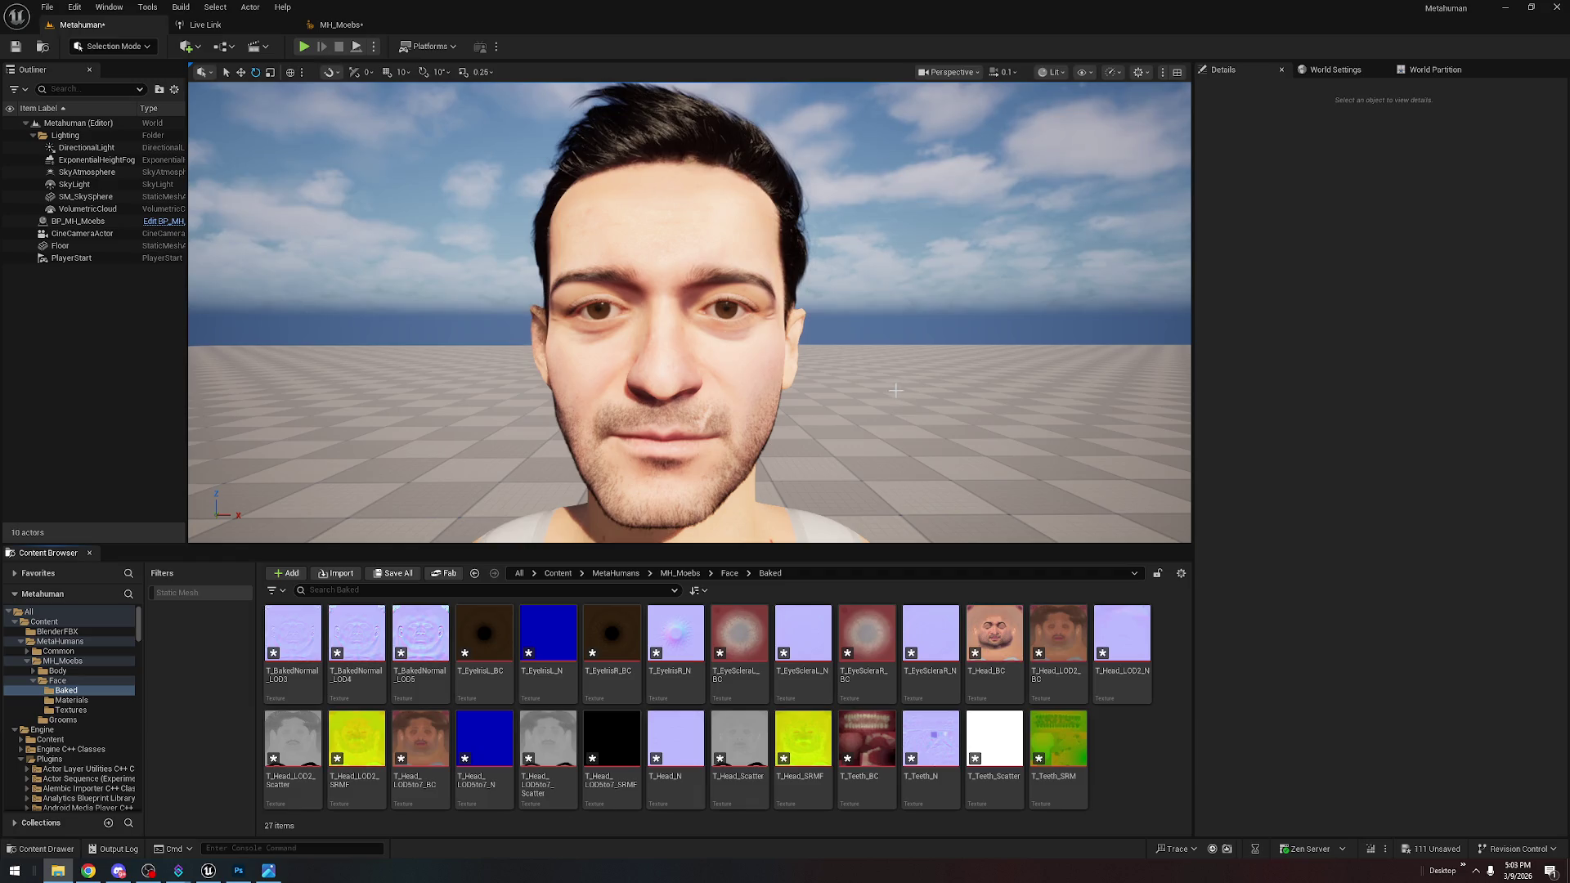
left_click(238, 871)
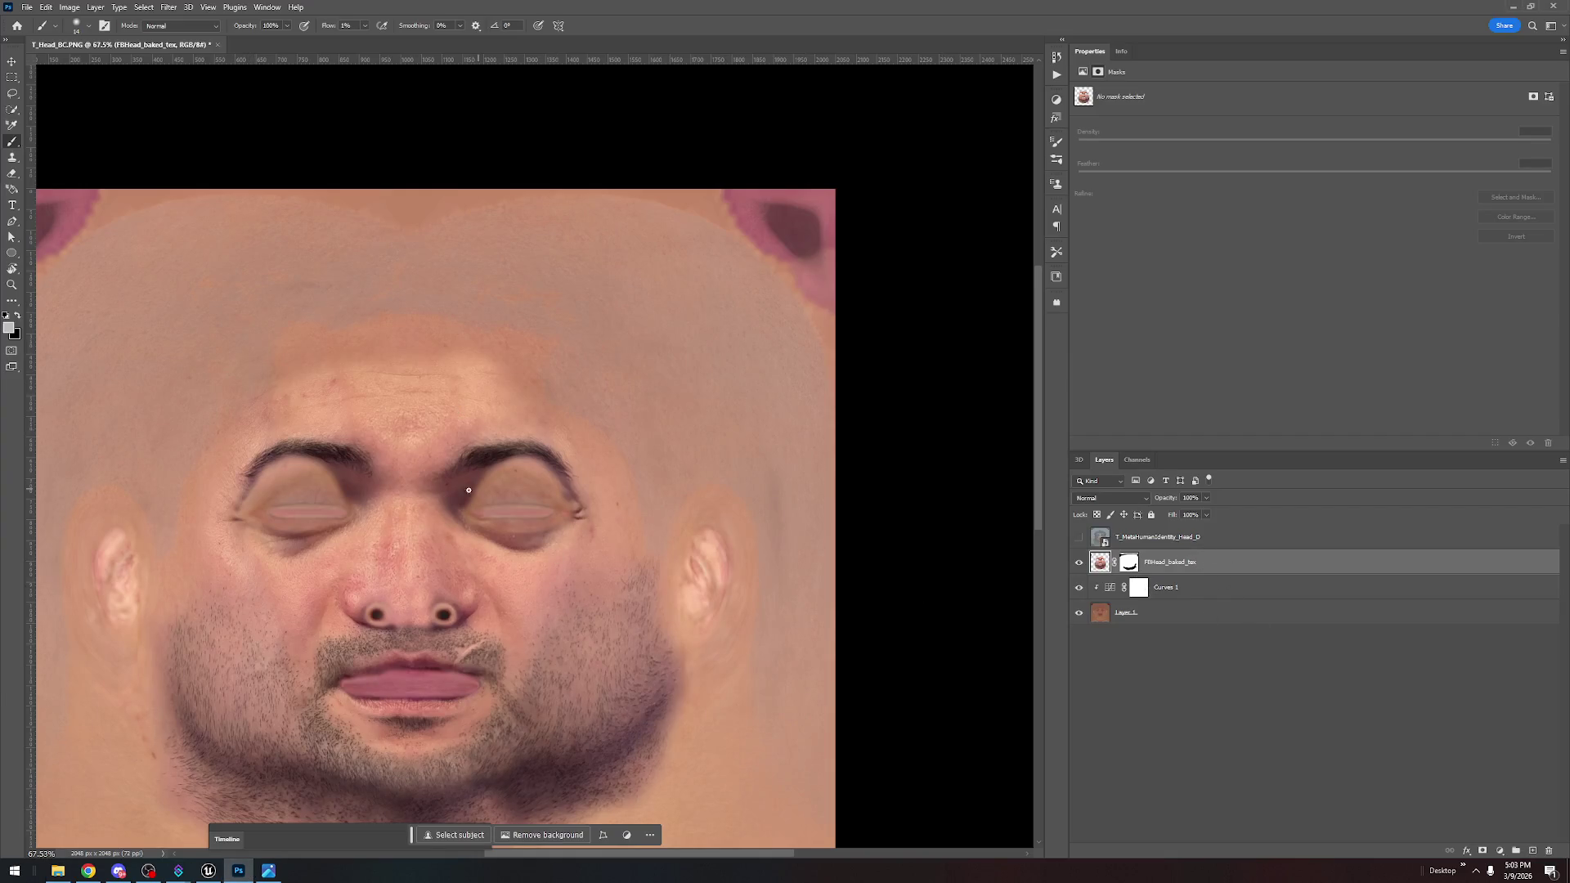
Undo a trial mask, add a Curves adjustment layer, and hide Curves 1
left_click(1484, 852)
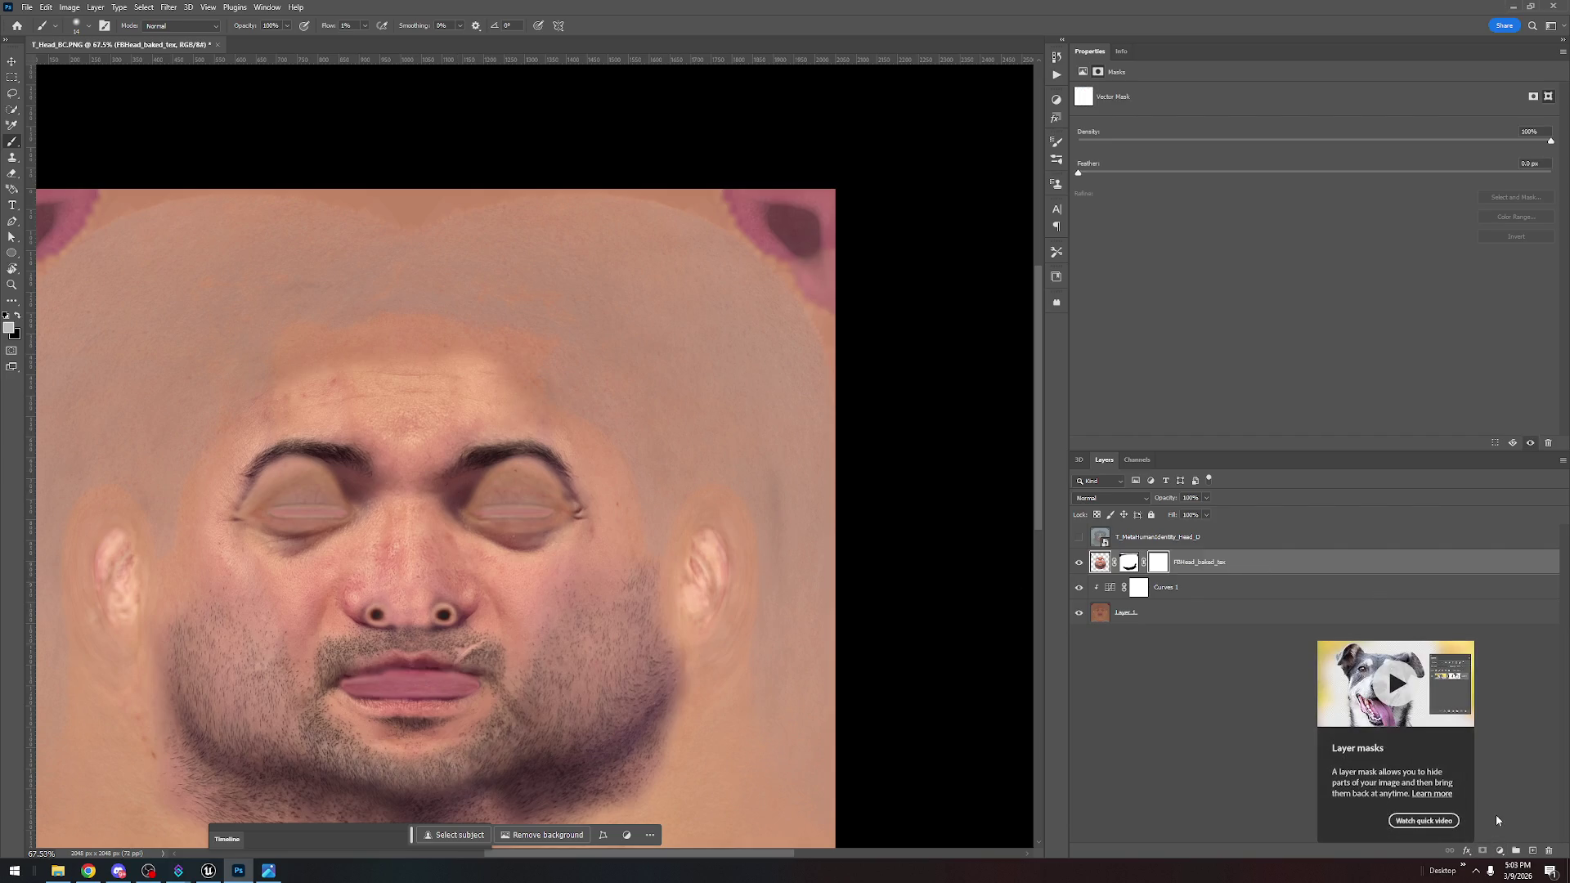
key("ctrl+z")
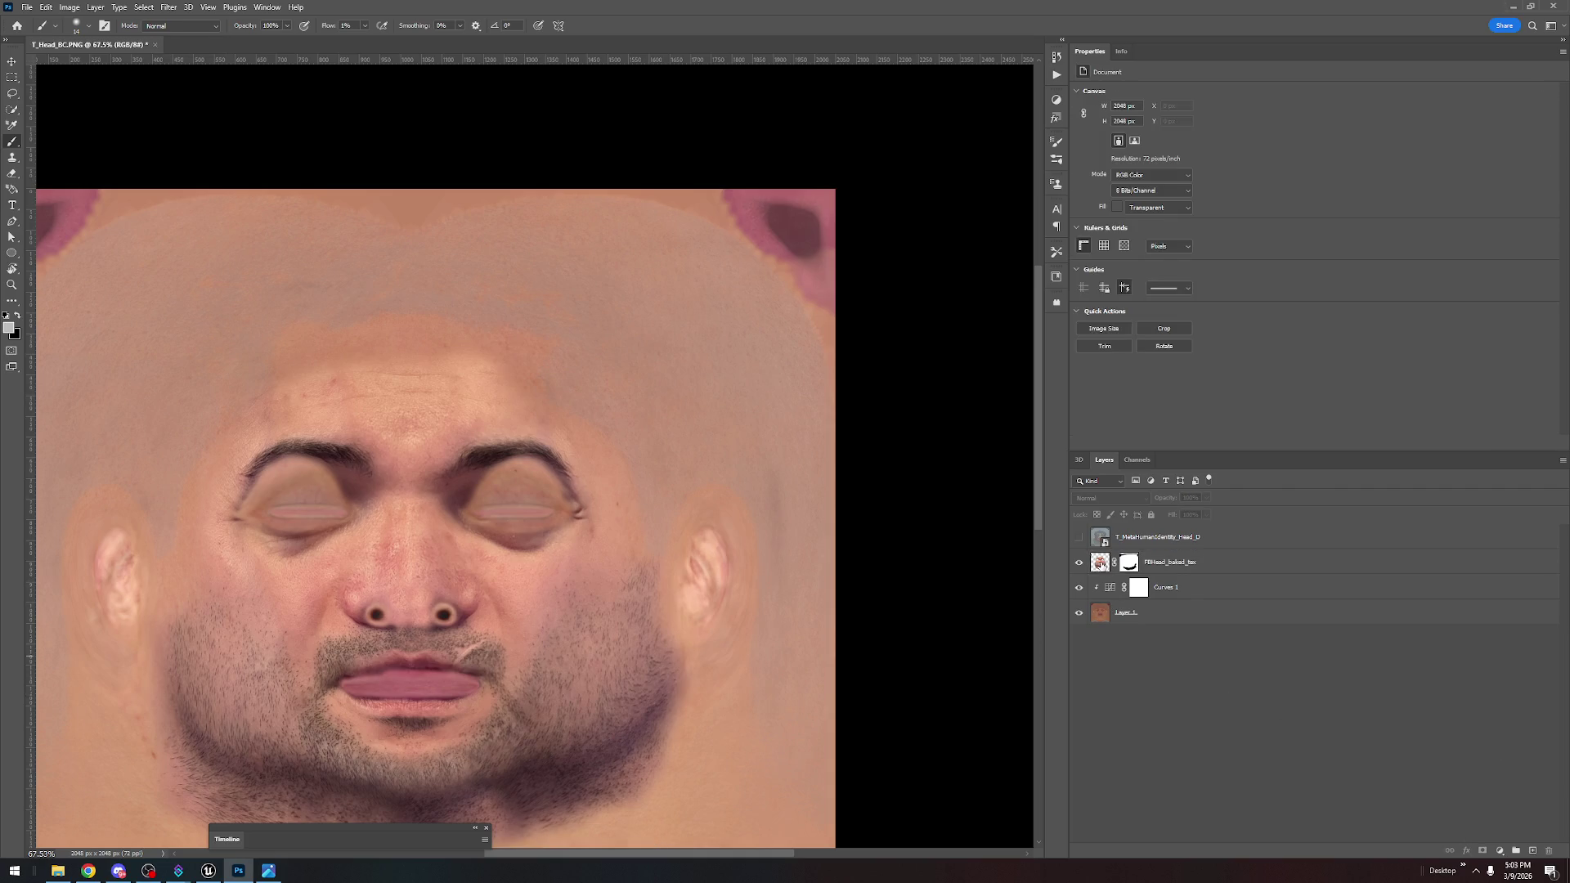
left_click(1501, 851)
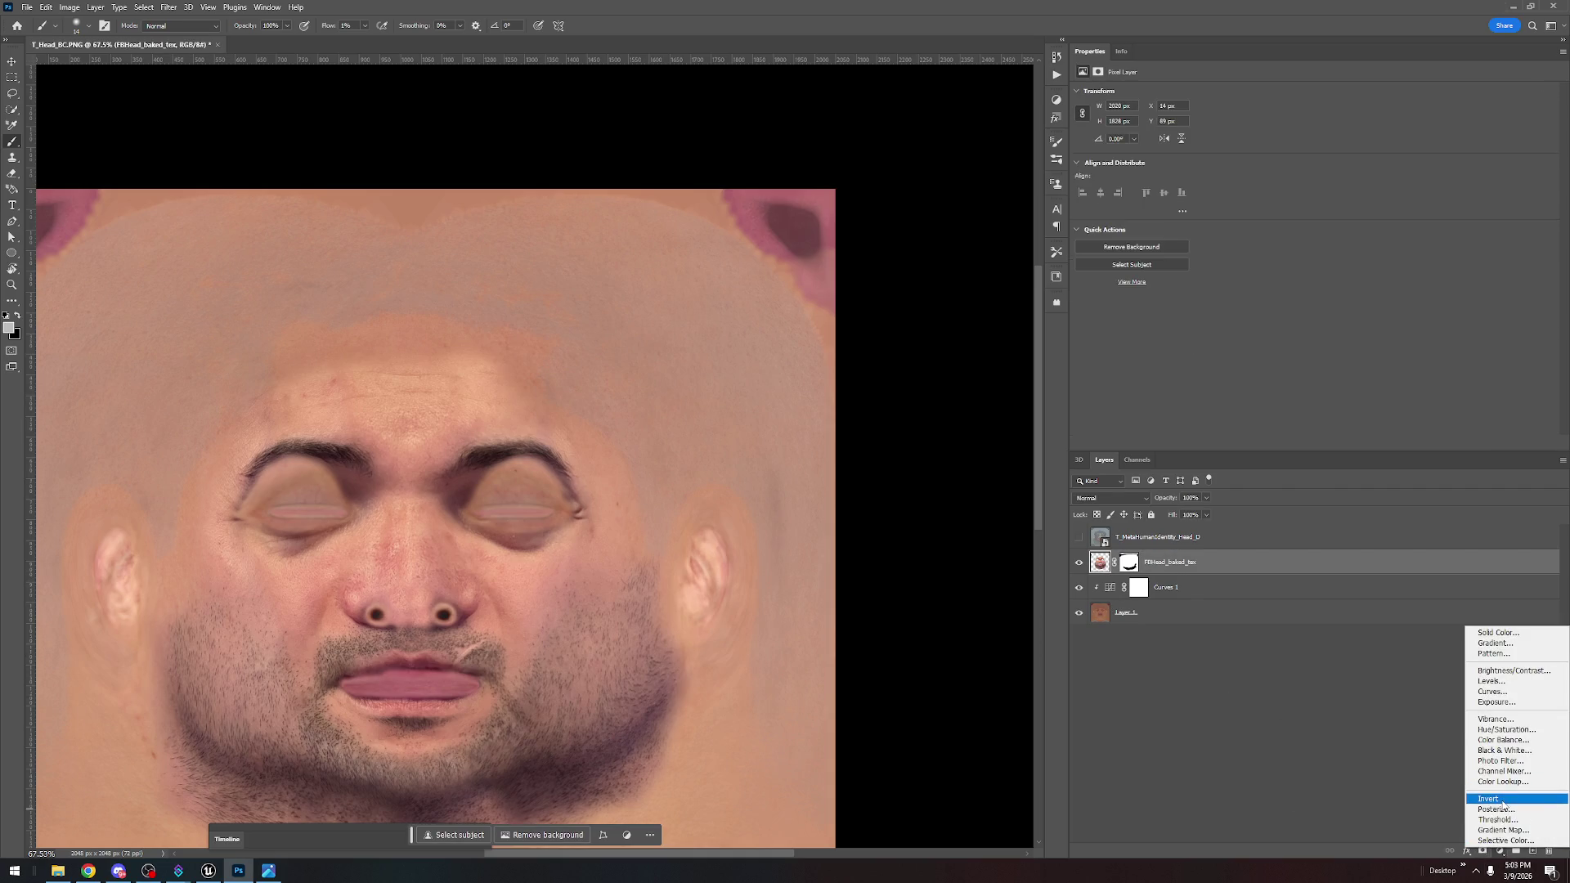
left_click(1496, 692)
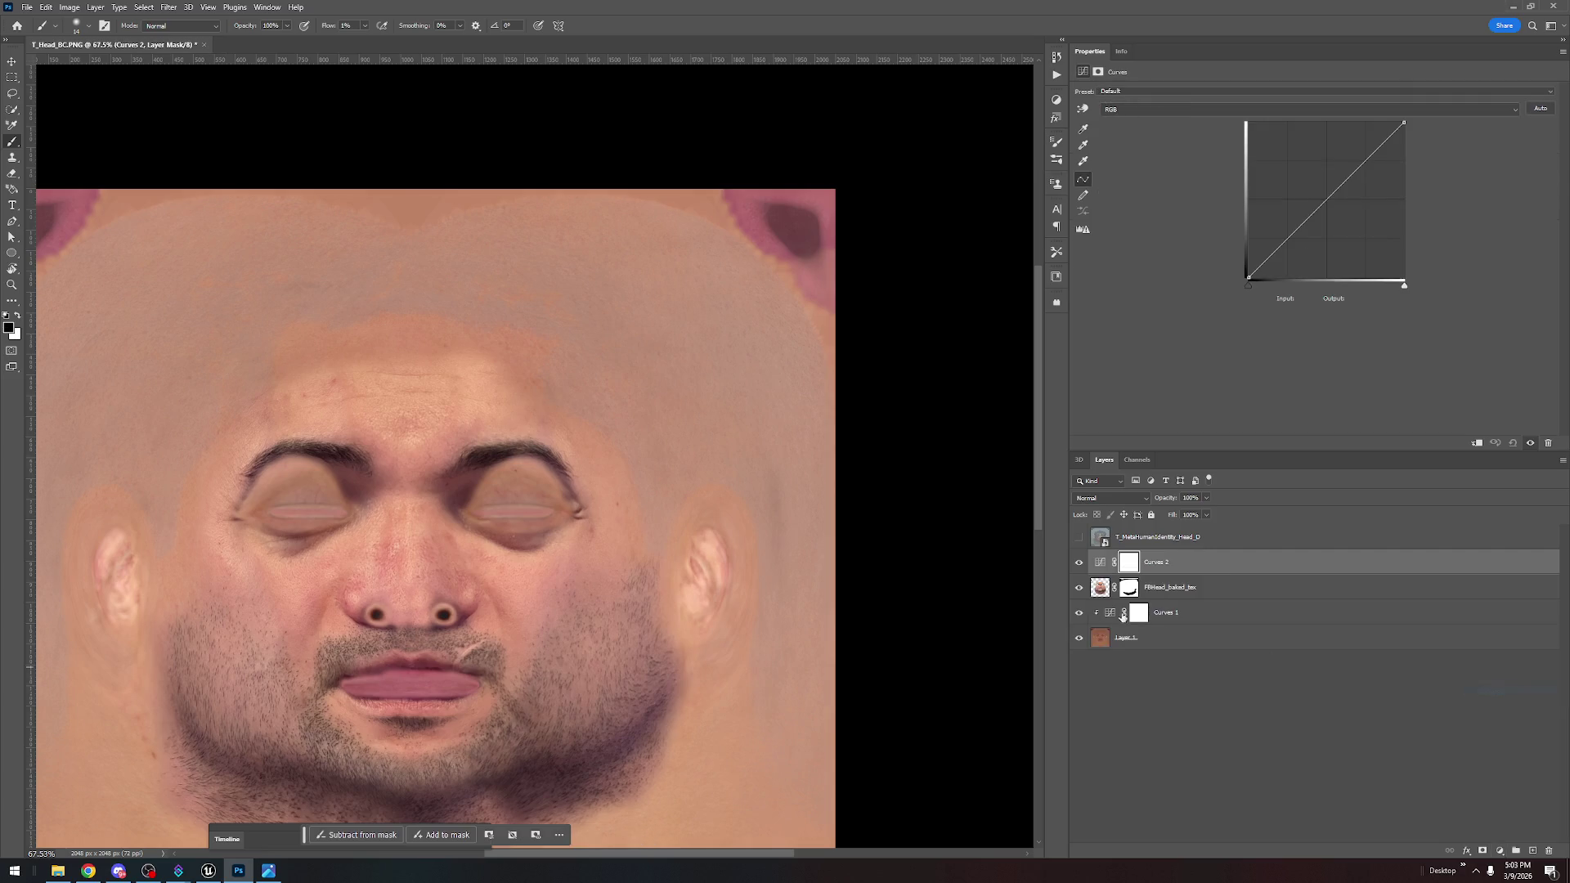
left_click(1079, 613)
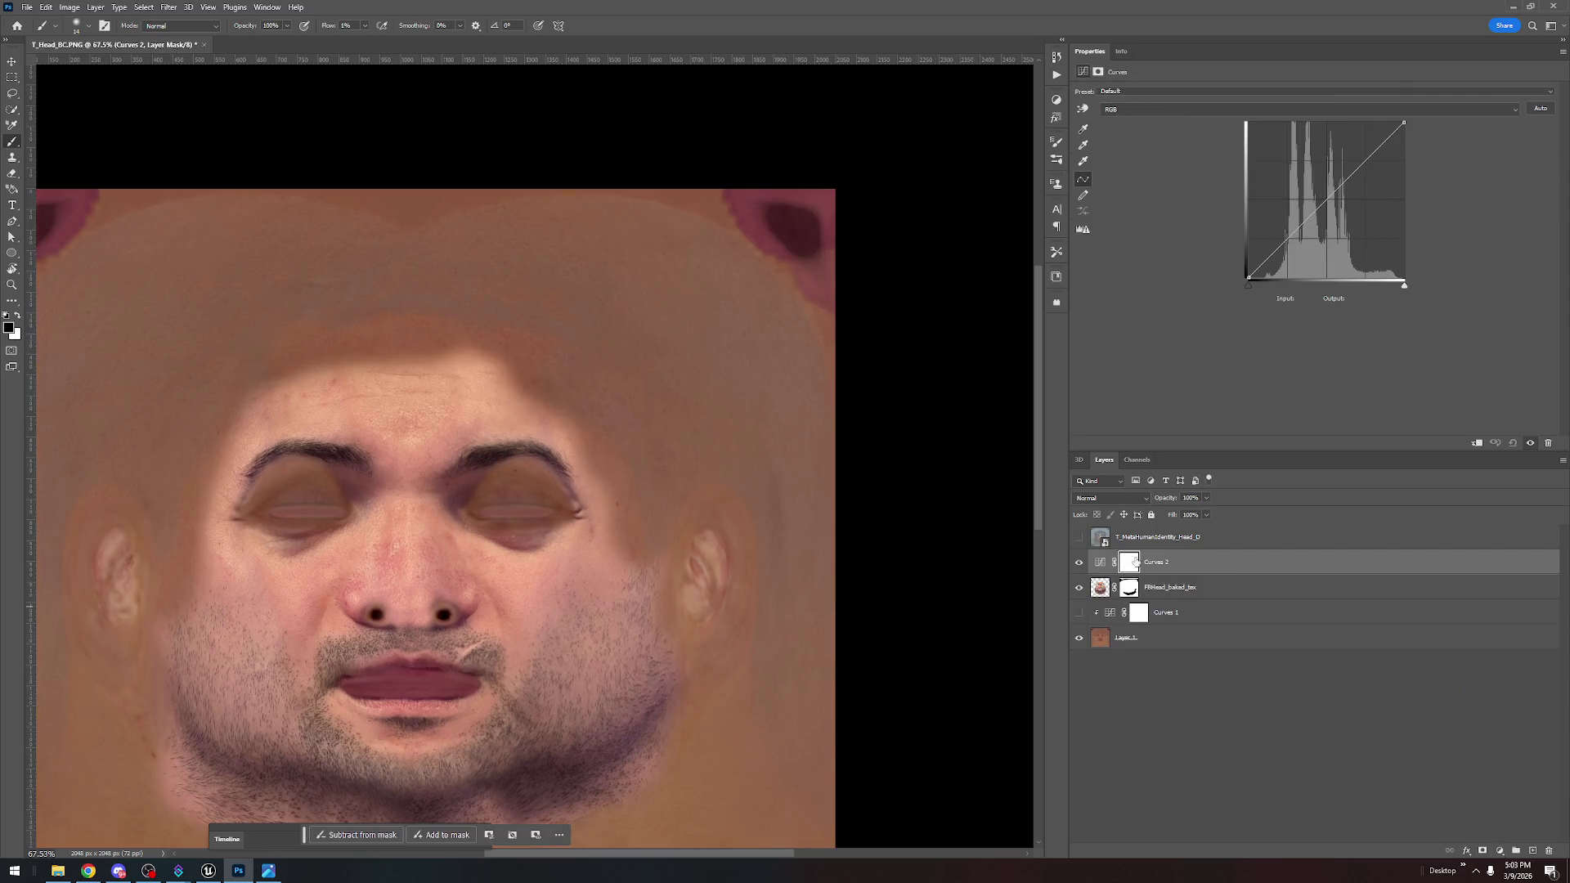
Try black, white and midpoint edits on Curves 2, undo to linear, then select FBHead_baked_tex
mouse_move(1250, 259)
left_mouse_down()
mouse_move(1219, 210)
mouse_move(1182, 336)
mouse_move(1141, 72)
mouse_move(1138, 374)
left_mouse_up()
left_click(1101, 576, "alt")
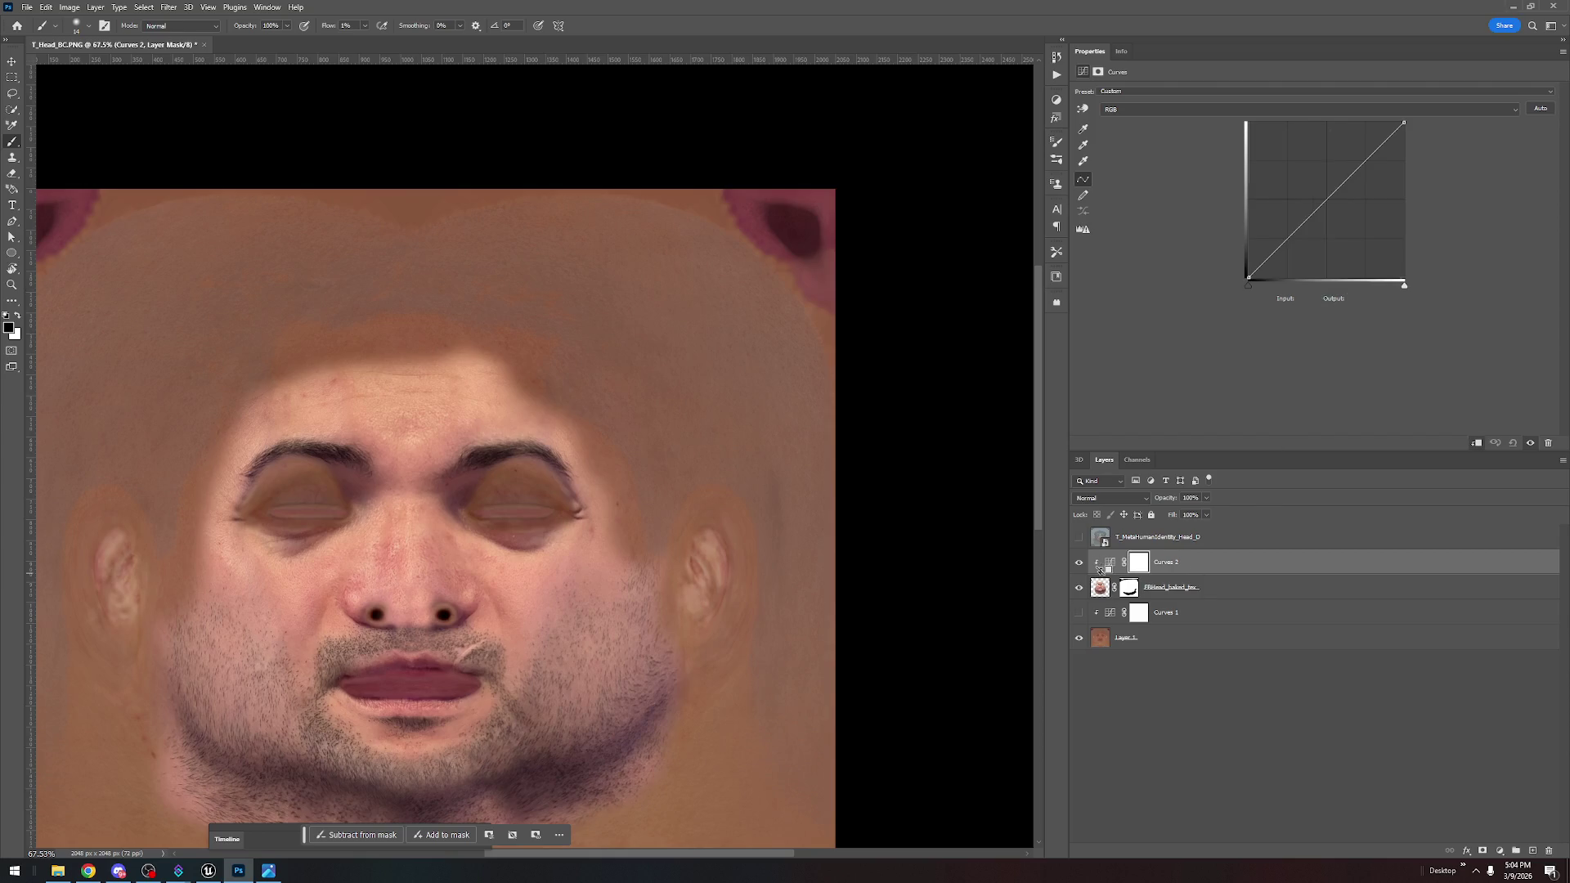
mouse_move(1249, 278)
left_mouse_down()
mouse_move(1237, 159)
mouse_move(1280, 359)
mouse_move(1297, 353)
mouse_move(1198, 364)
left_mouse_up()
mouse_move(1404, 127)
left_mouse_down()
mouse_move(1325, 135)
mouse_move(1402, 143)
mouse_move(1444, 179)
mouse_move(1456, 110)
mouse_move(1464, 142)
left_mouse_up()
mouse_move(1249, 280)
left_mouse_down()
mouse_move(1280, 275)
mouse_move(1210, 263)
mouse_move(1308, 239)
mouse_move(1264, 257)
left_mouse_up()
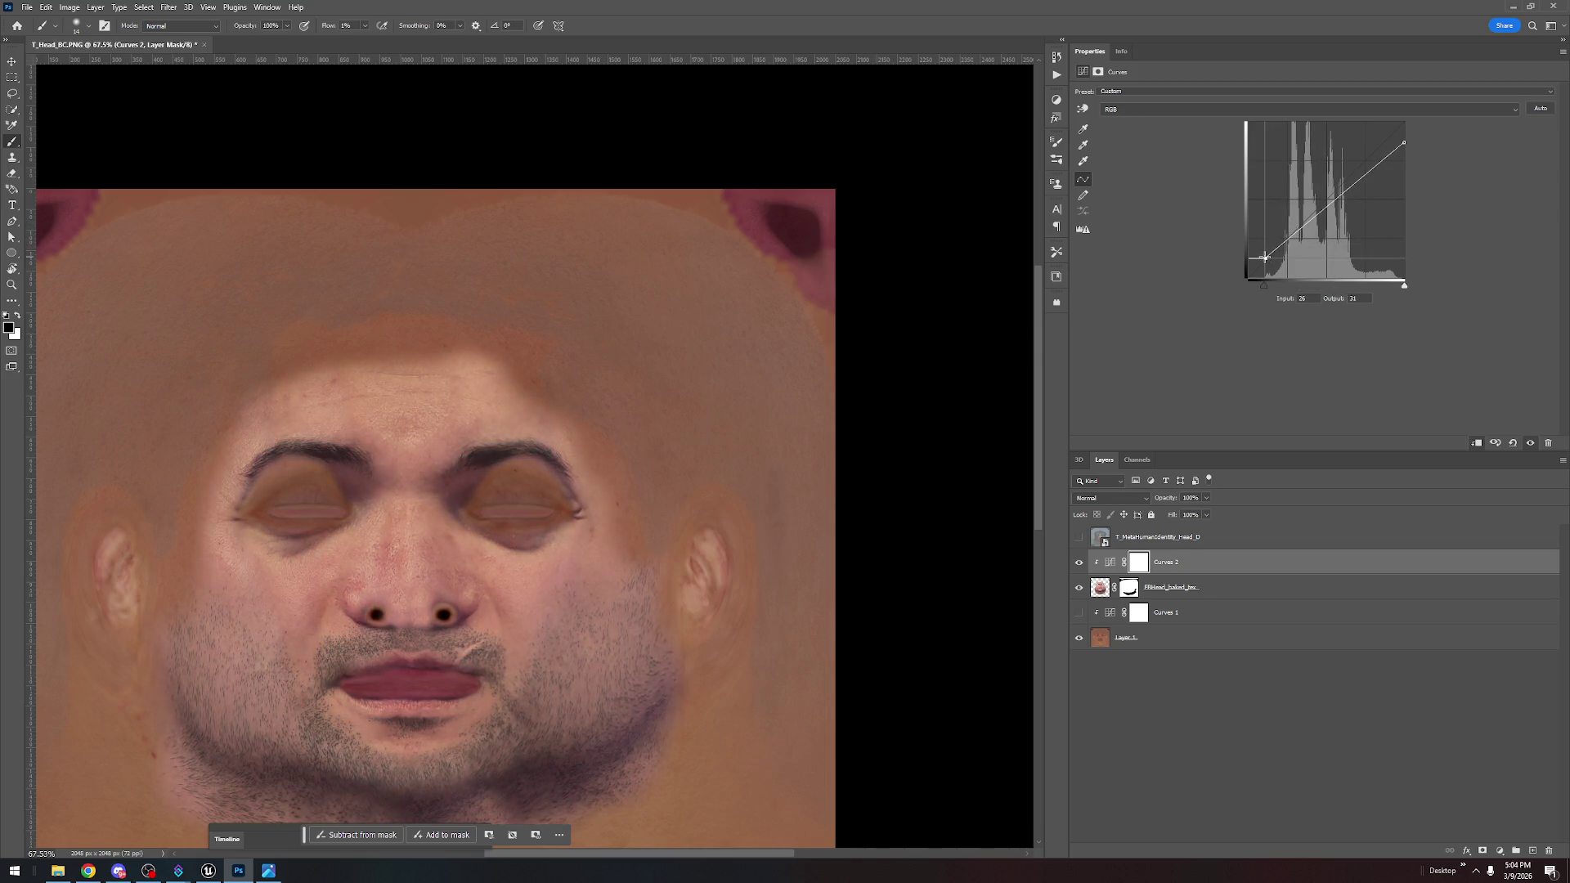
mouse_move(1386, 163)
left_mouse_down()
mouse_move(1377, 141)
mouse_move(1374, 177)
left_mouse_up()
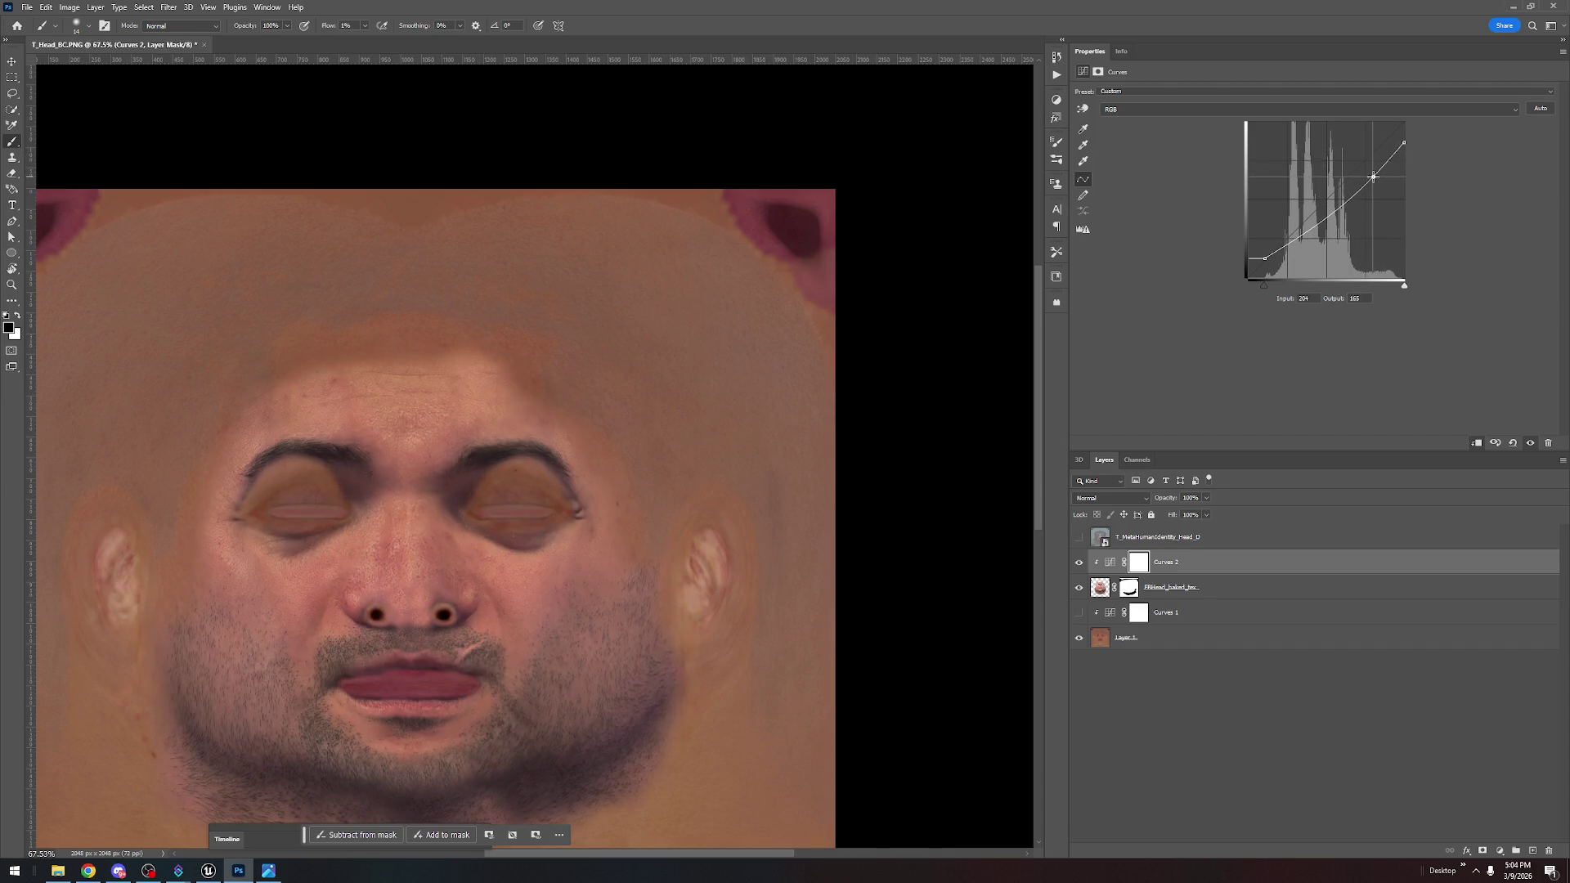
mouse_move(1319, 227)
left_mouse_down()
mouse_move(1324, 208)
mouse_move(1325, 238)
left_mouse_up()
key("ctrl+z")
key("ctrl+z")
key("ctrl+z")
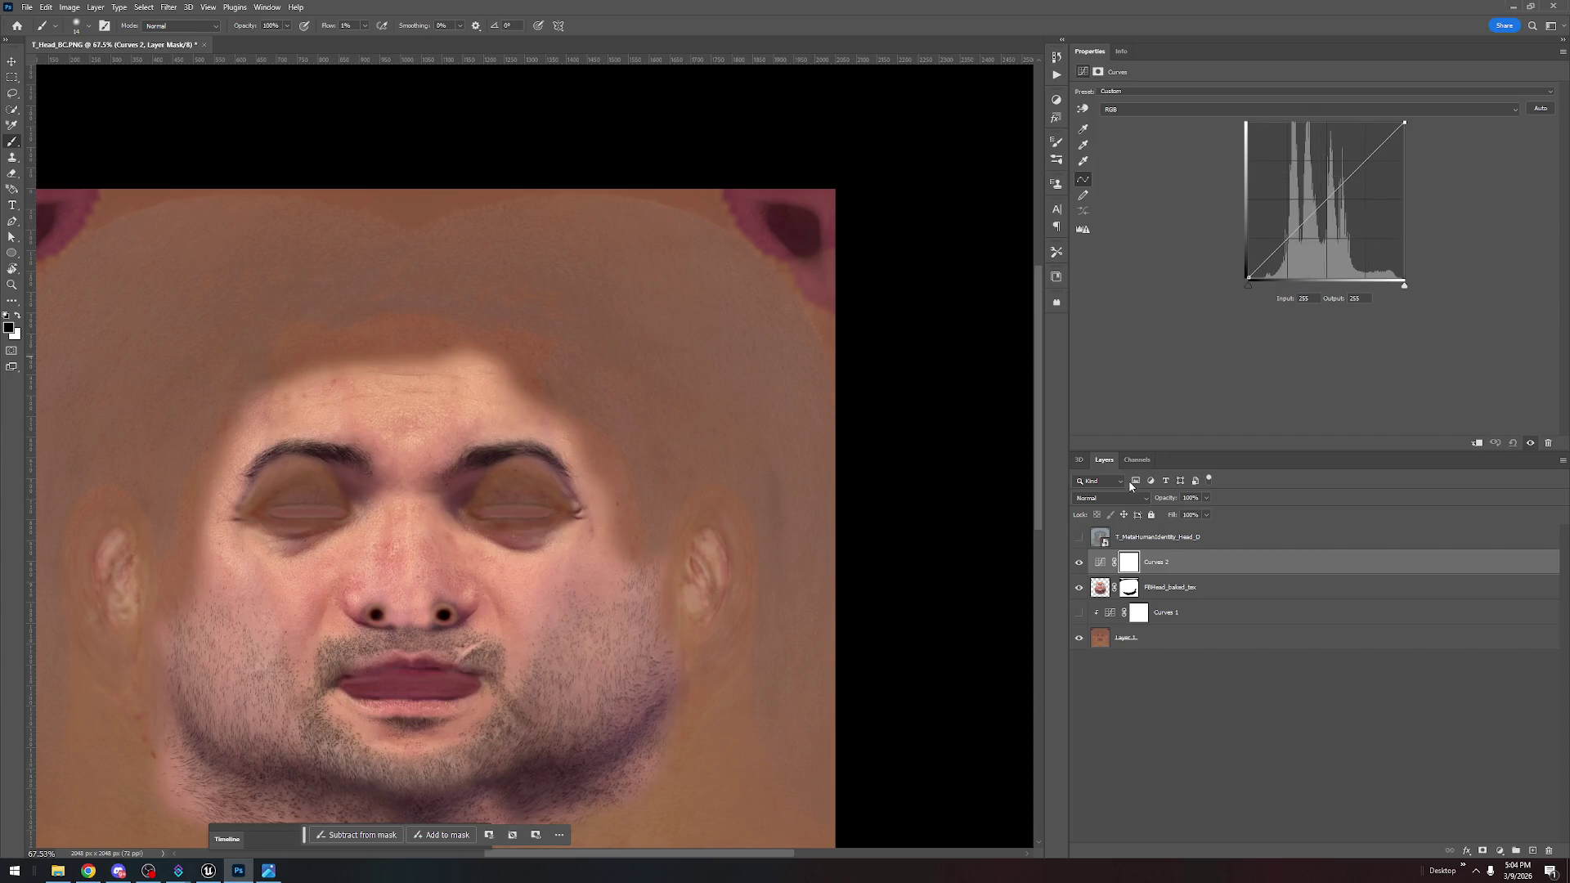
left_click(1101, 585)
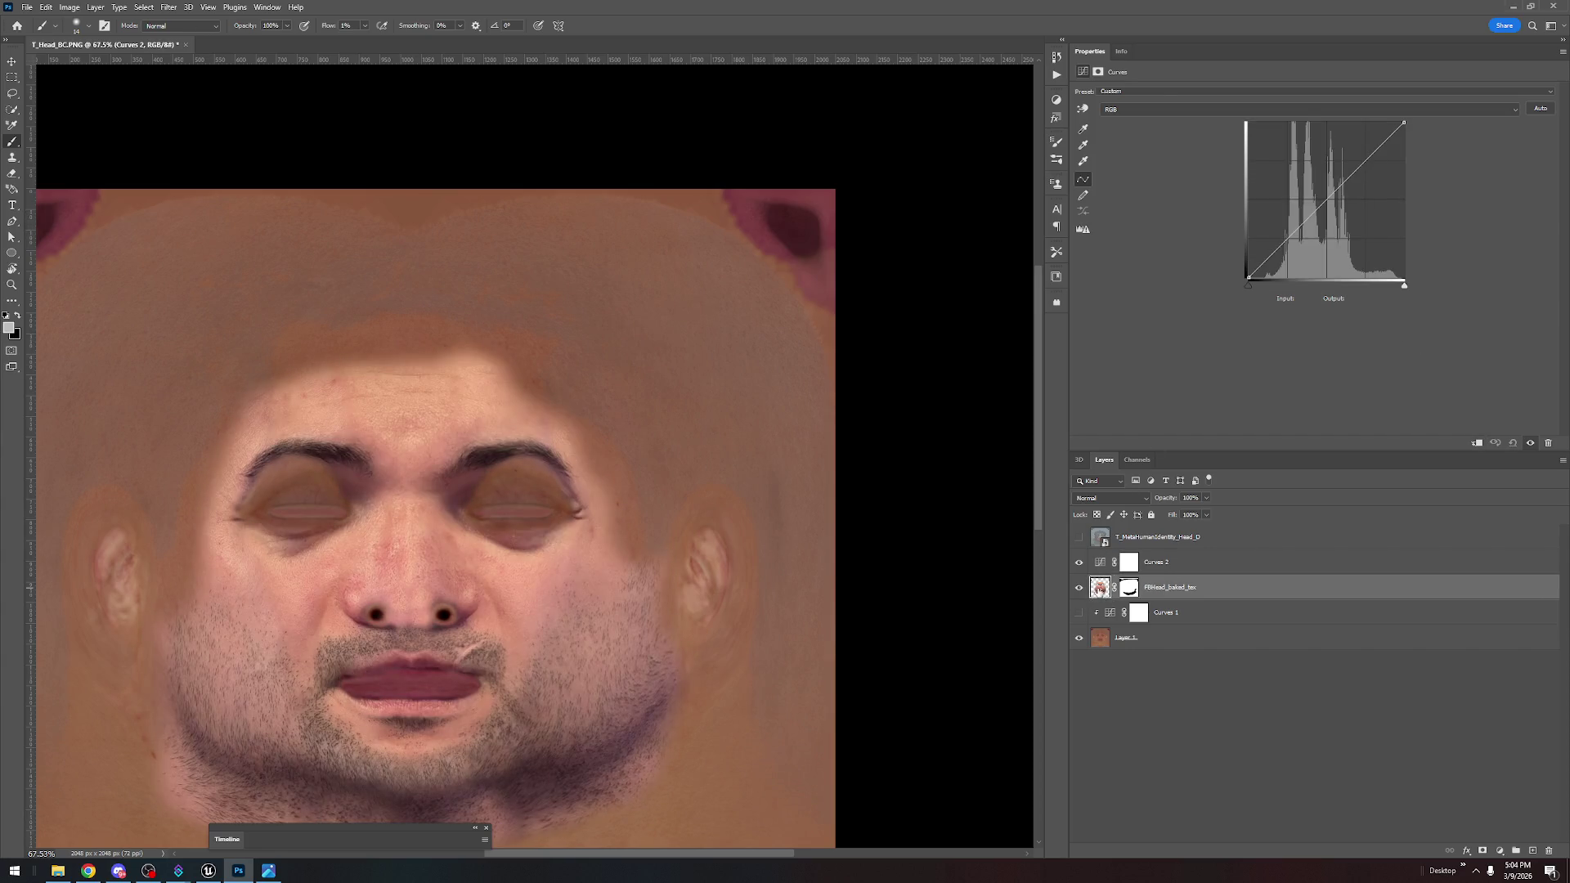
left_click(70, 7)
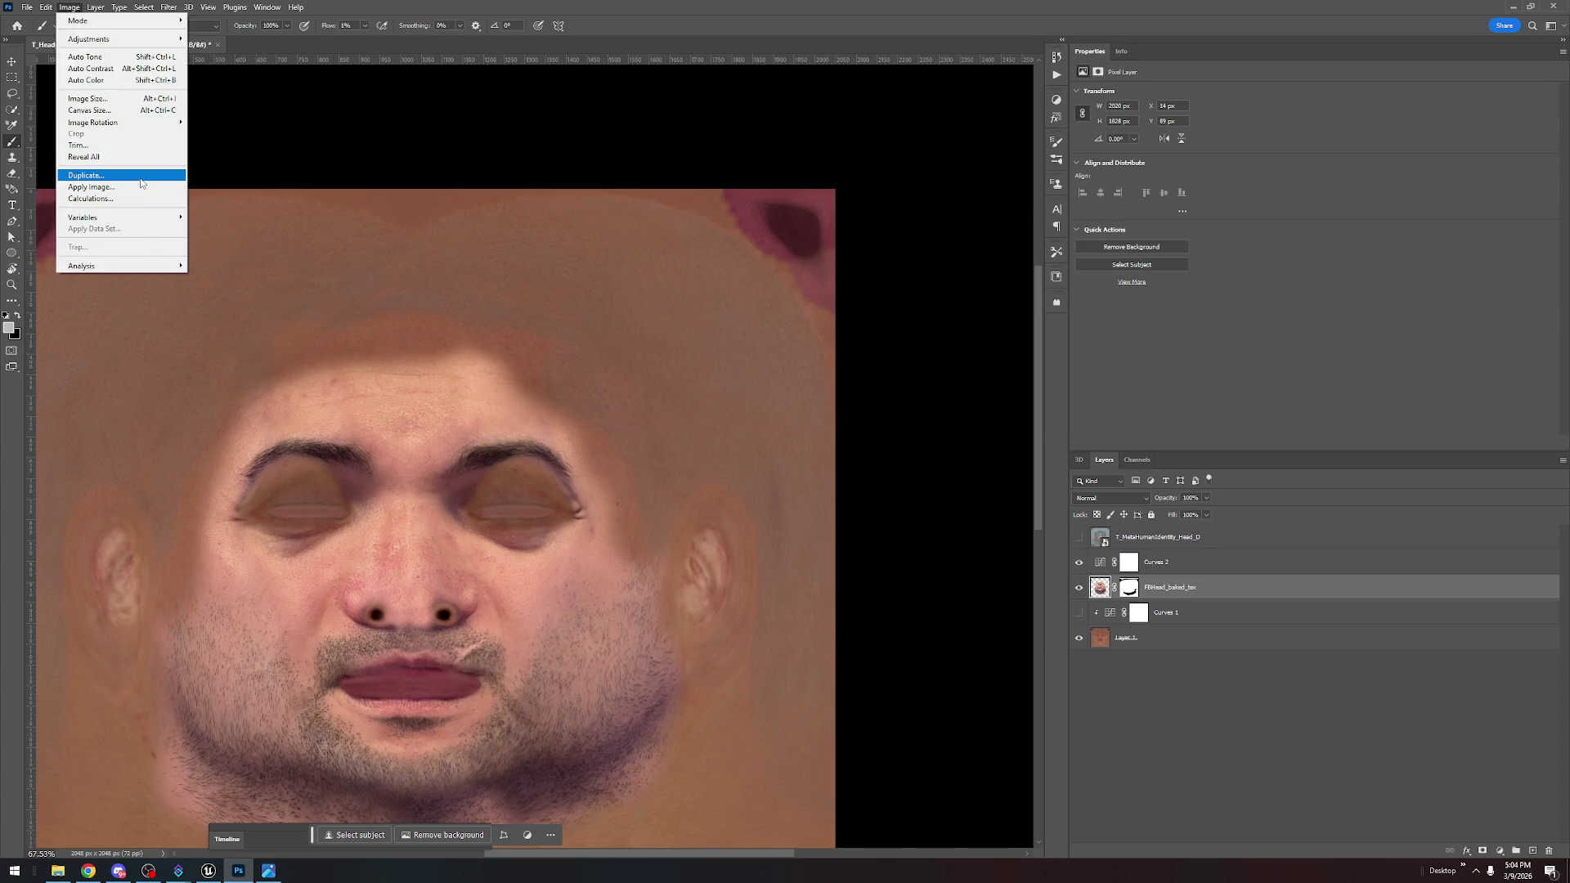
Start Match Color with T_Head_BC.PNG as source and Layer 1 as the source layer
mouse_move(141, 219)
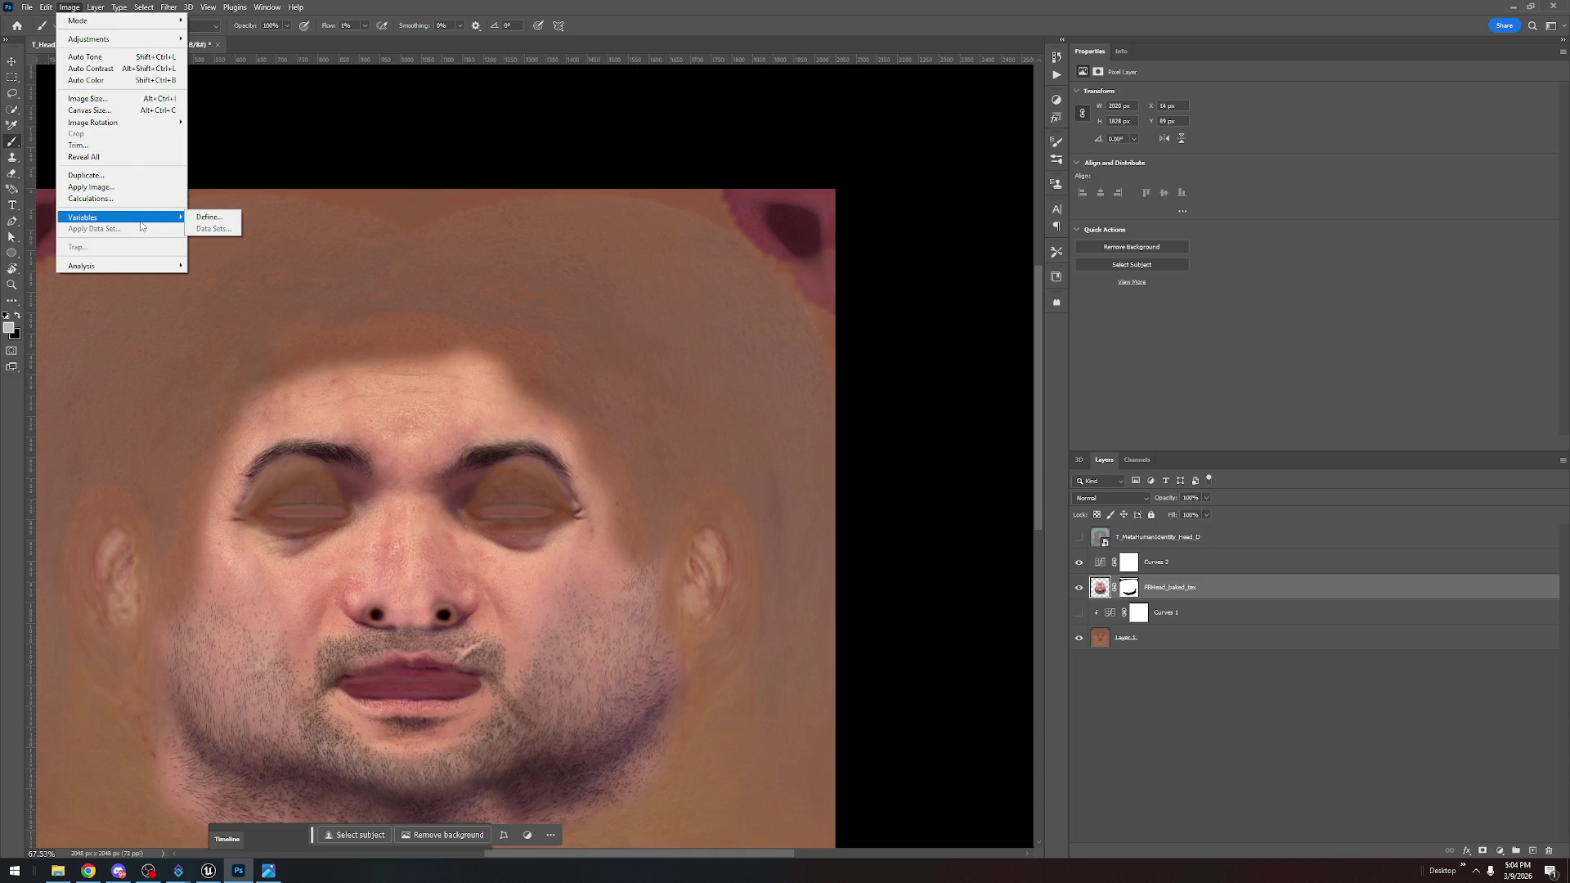
mouse_move(151, 42)
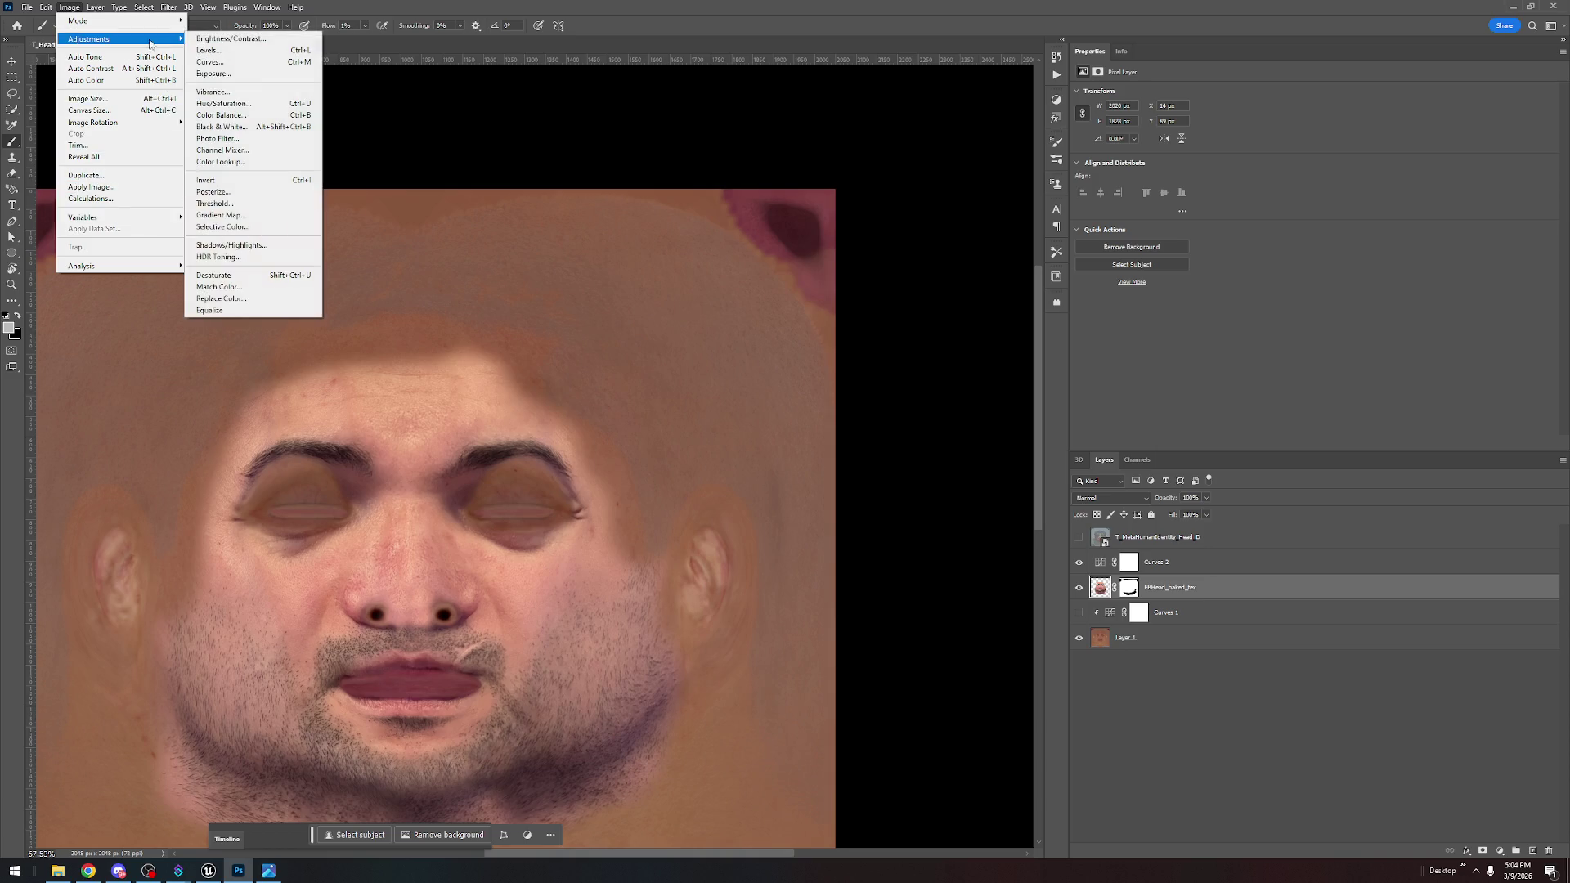
left_click(234, 287)
left_click(182, 575)
left_click(179, 596)
left_click(180, 590)
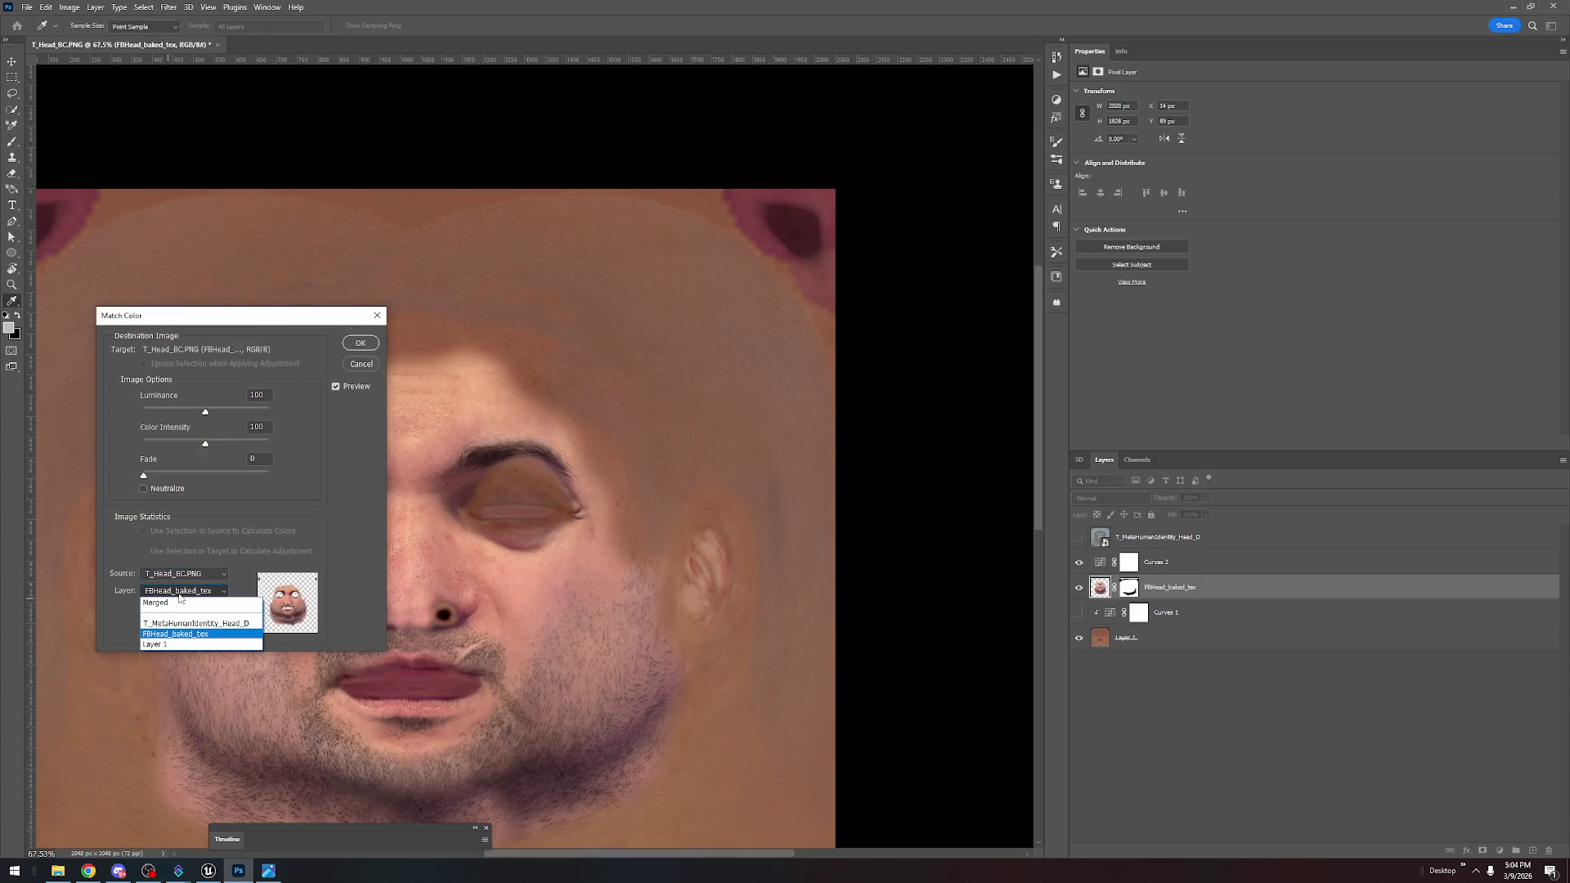
left_click(173, 645)
Turn off Neutralize, set Fade to 49, apply, and hide Curves 1 to compare
mouse_move(285, 313)
left_mouse_down()
mouse_move(777, 339)
mouse_move(1159, 287)
mouse_move(851, 153)
left_mouse_up()
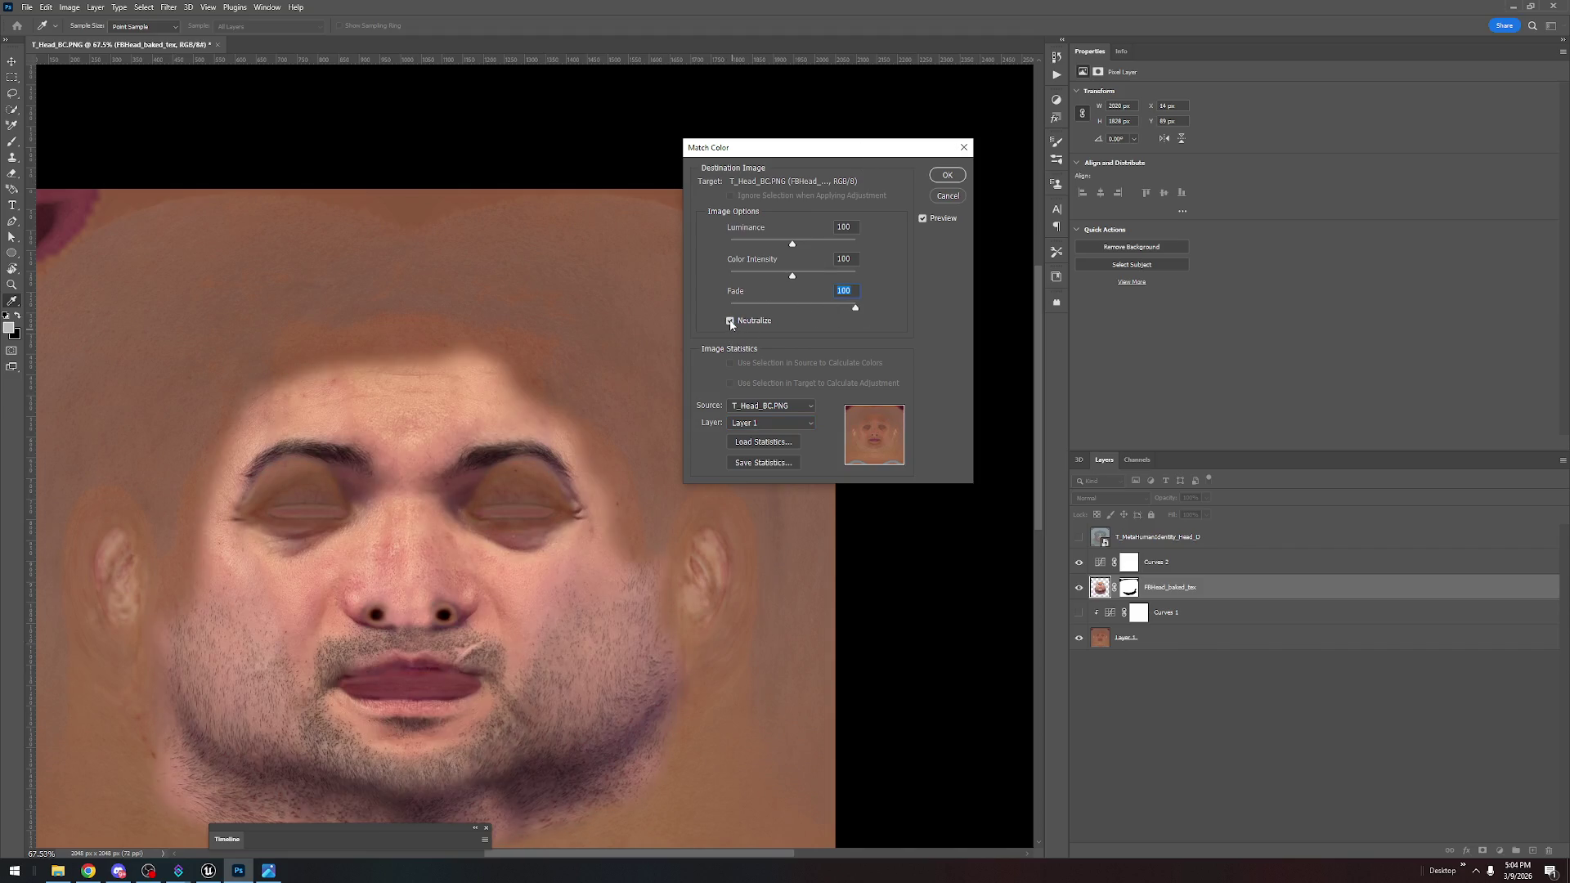
left_click(732, 321)
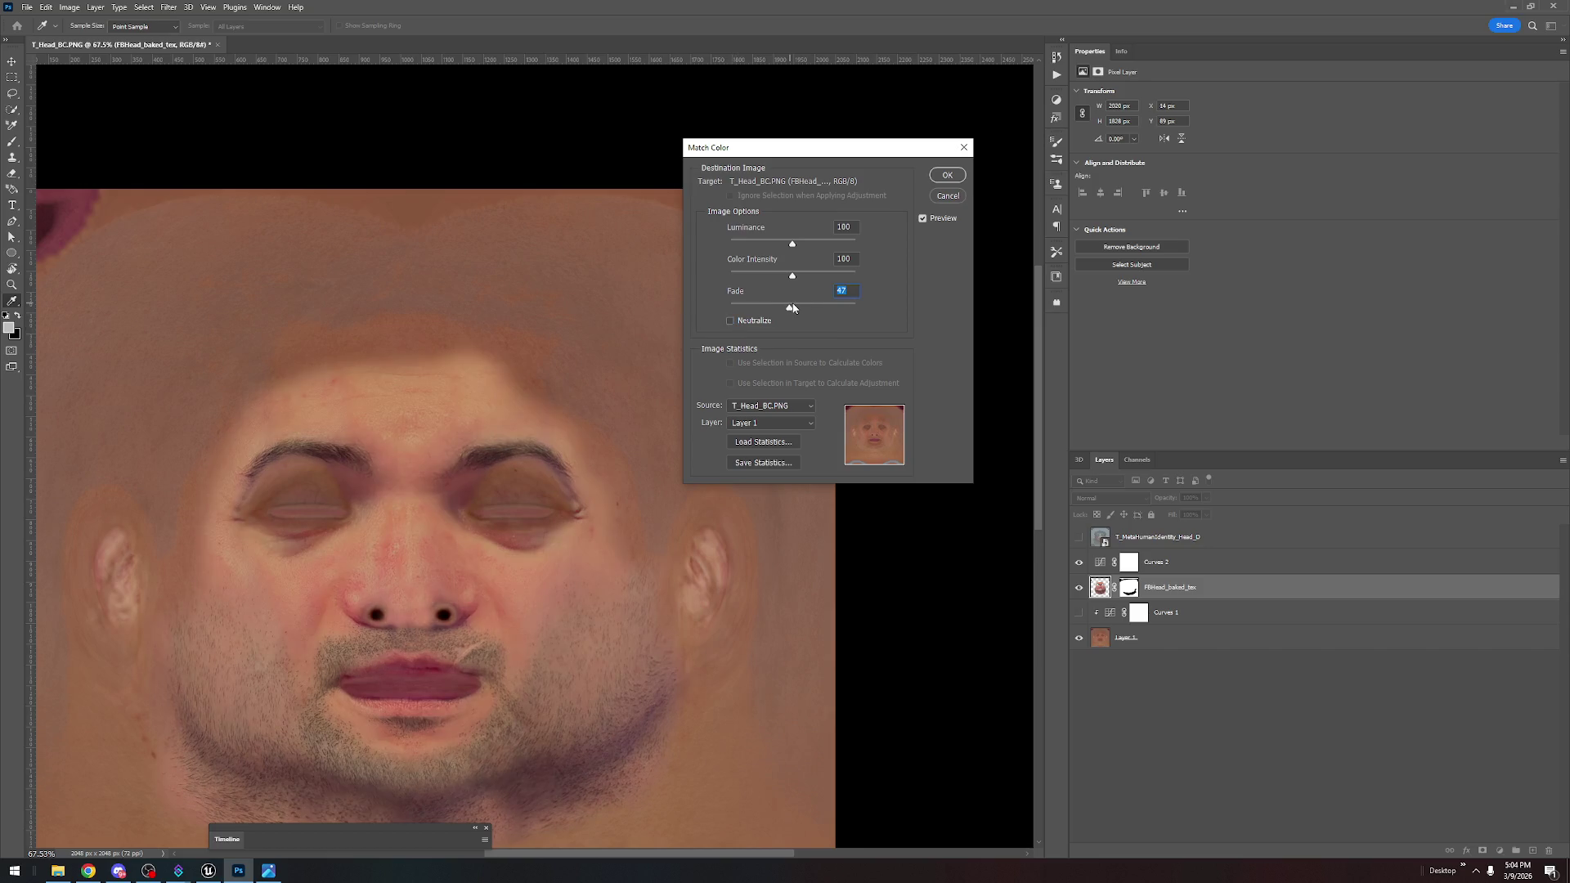
left_click_drag(804, 312, 811, 312)
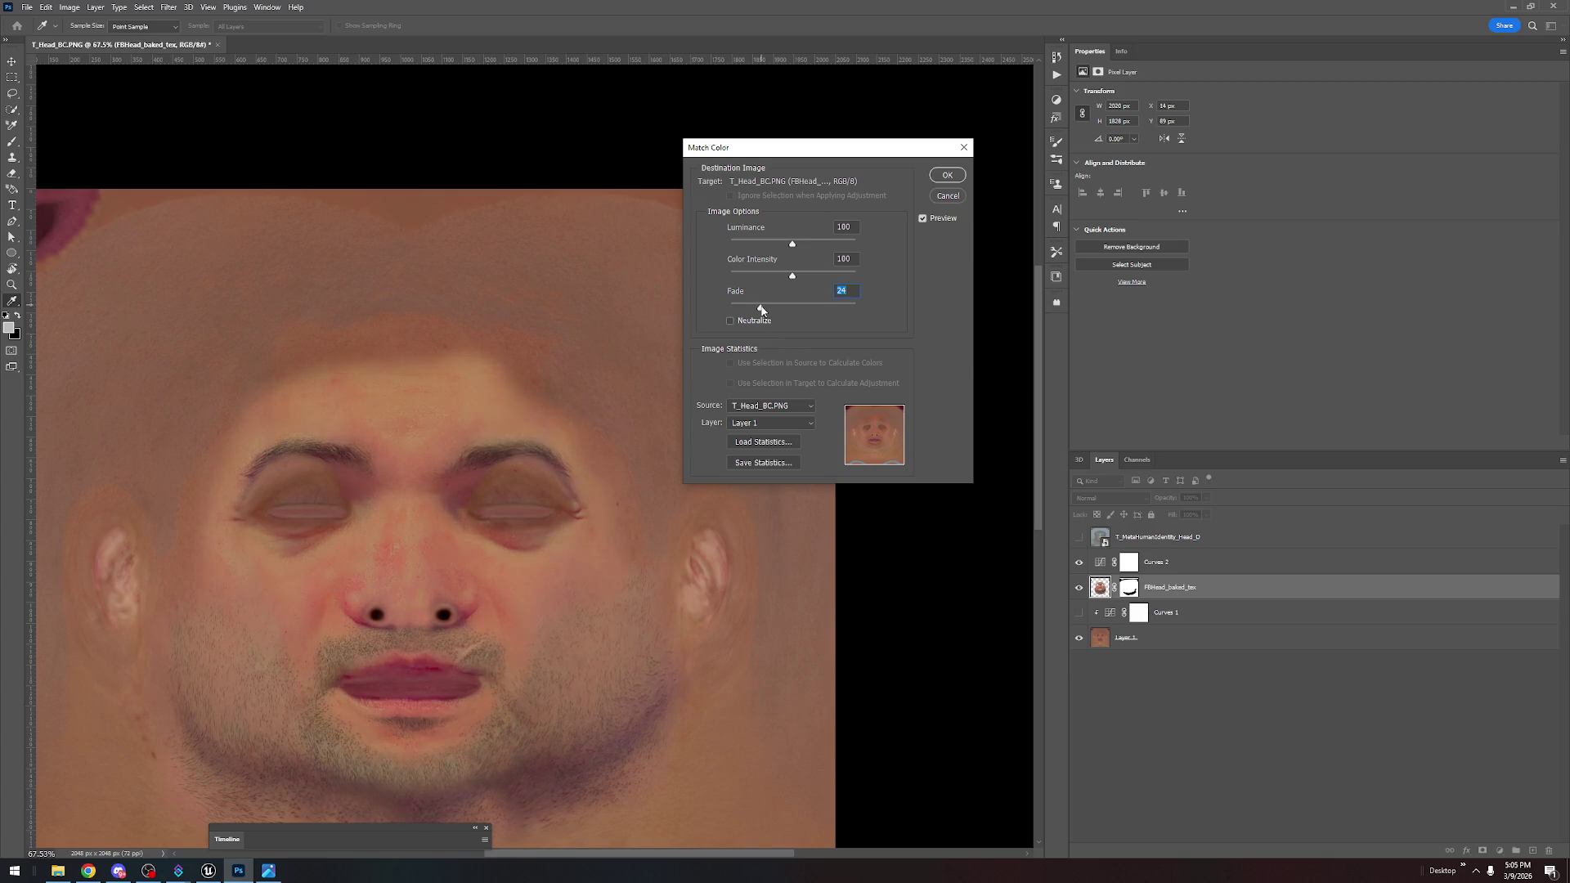
left_click_drag(781, 316, 792, 311)
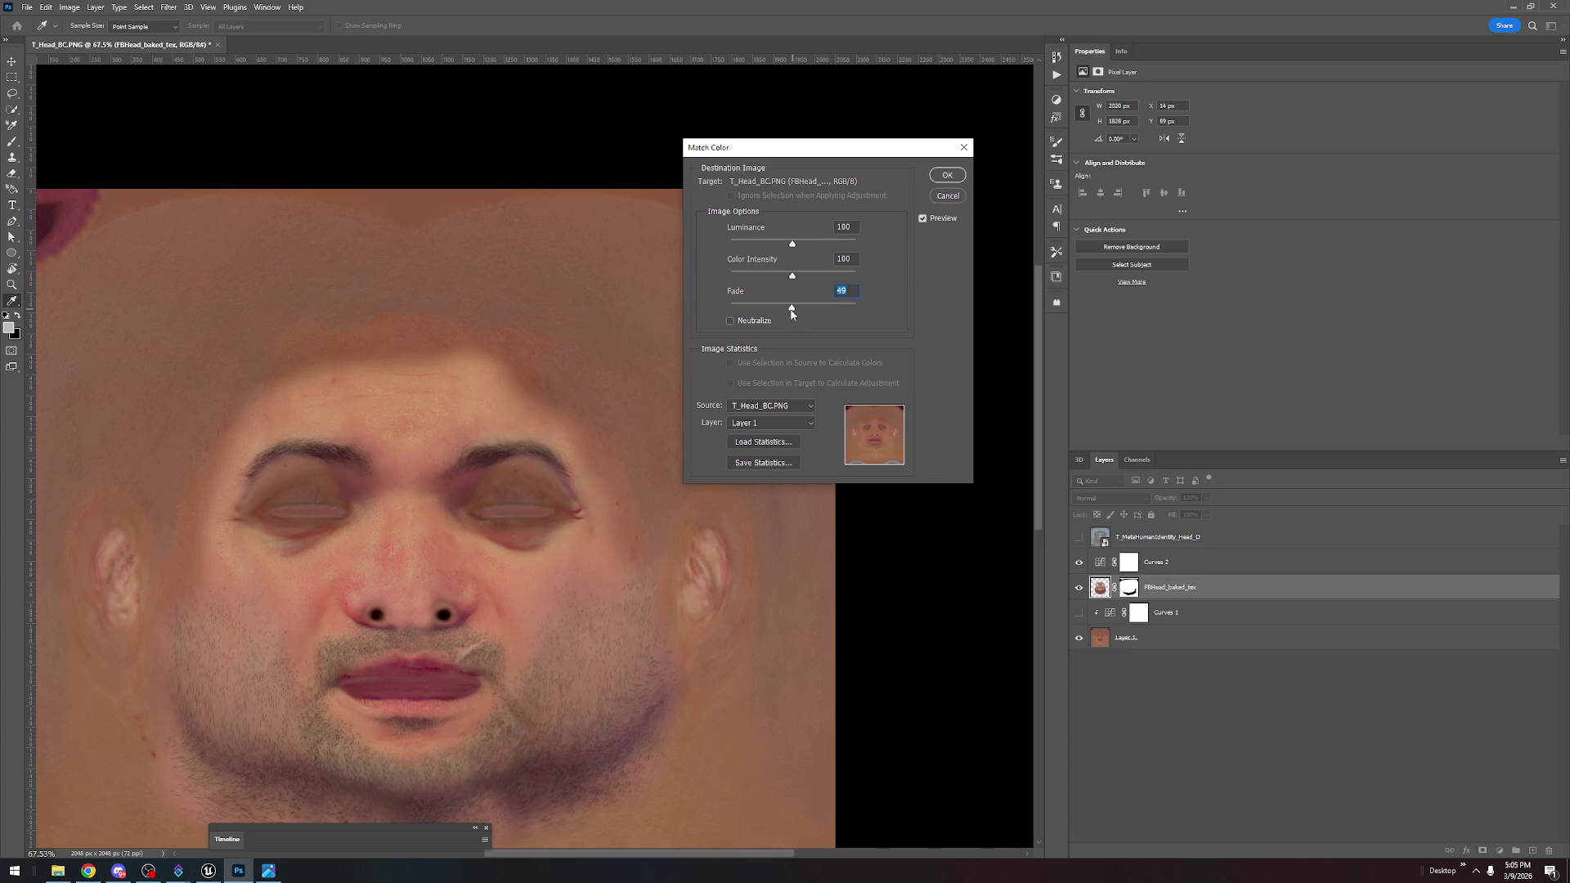
left_click(947, 176)
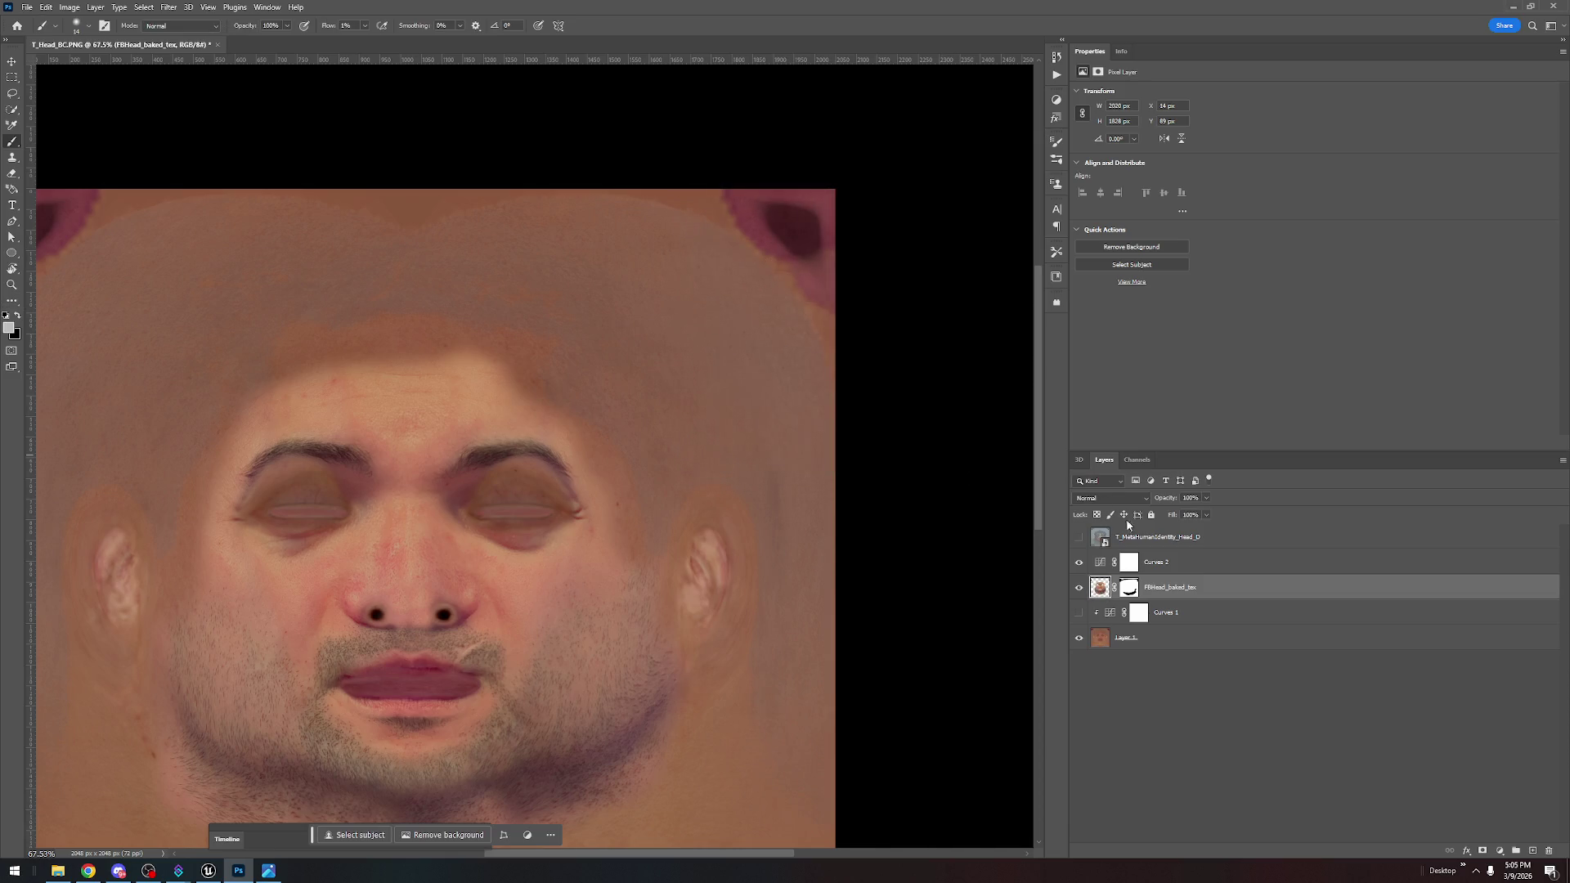
left_click(1077, 615)
Delete the Curves 1 and Curves 2 adjustment layers
left_click(1075, 614)
left_click(1212, 621)
key("Delete")
left_click(1227, 572)
key("Delete")
key("Delete")
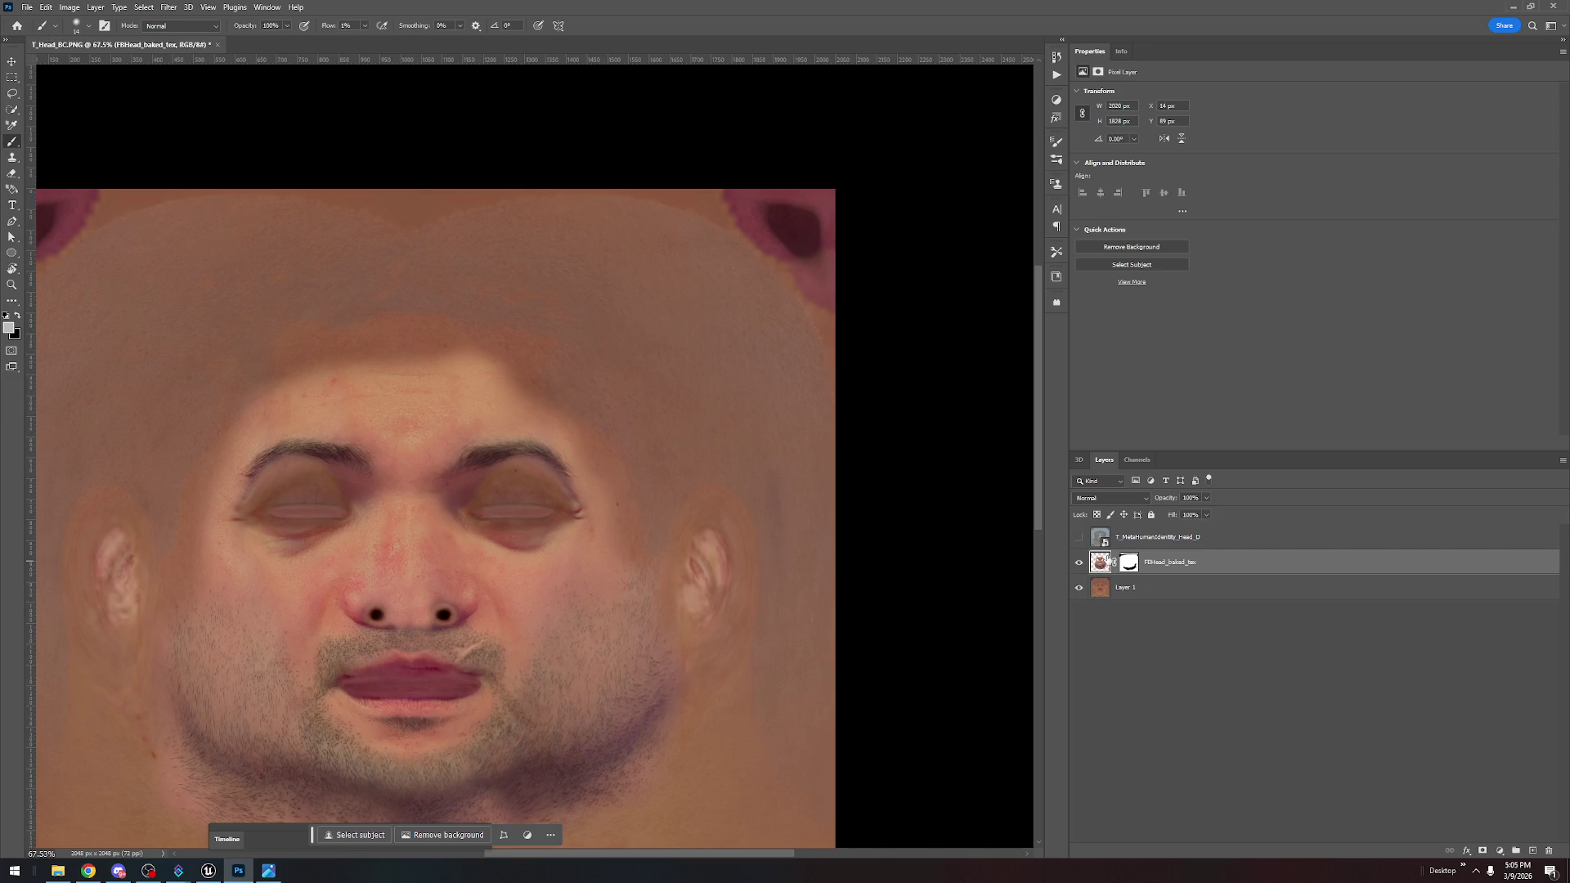
Delete the layer mask from FBHead_baked_tex
right_click(1103, 556)
right_click(1124, 566)
right_click(1135, 563)
left_click(1175, 587)
Export the texture as PNG, overwriting T_Head_BC.PNG, and return to Unreal Engine
left_click(26, 7)
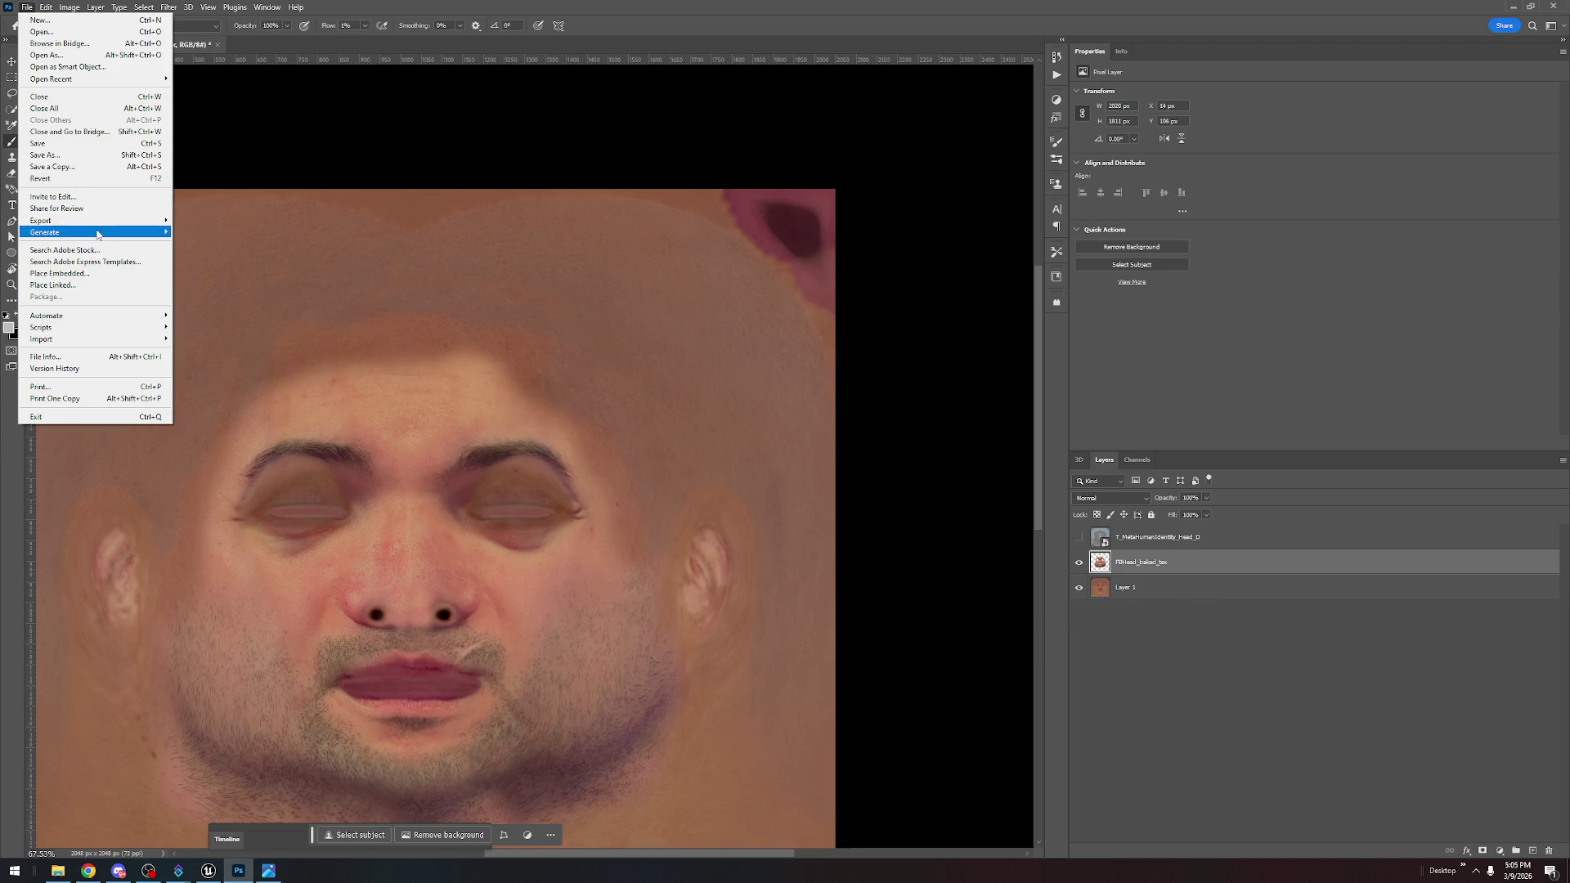
mouse_move(123, 221)
left_click(229, 221)
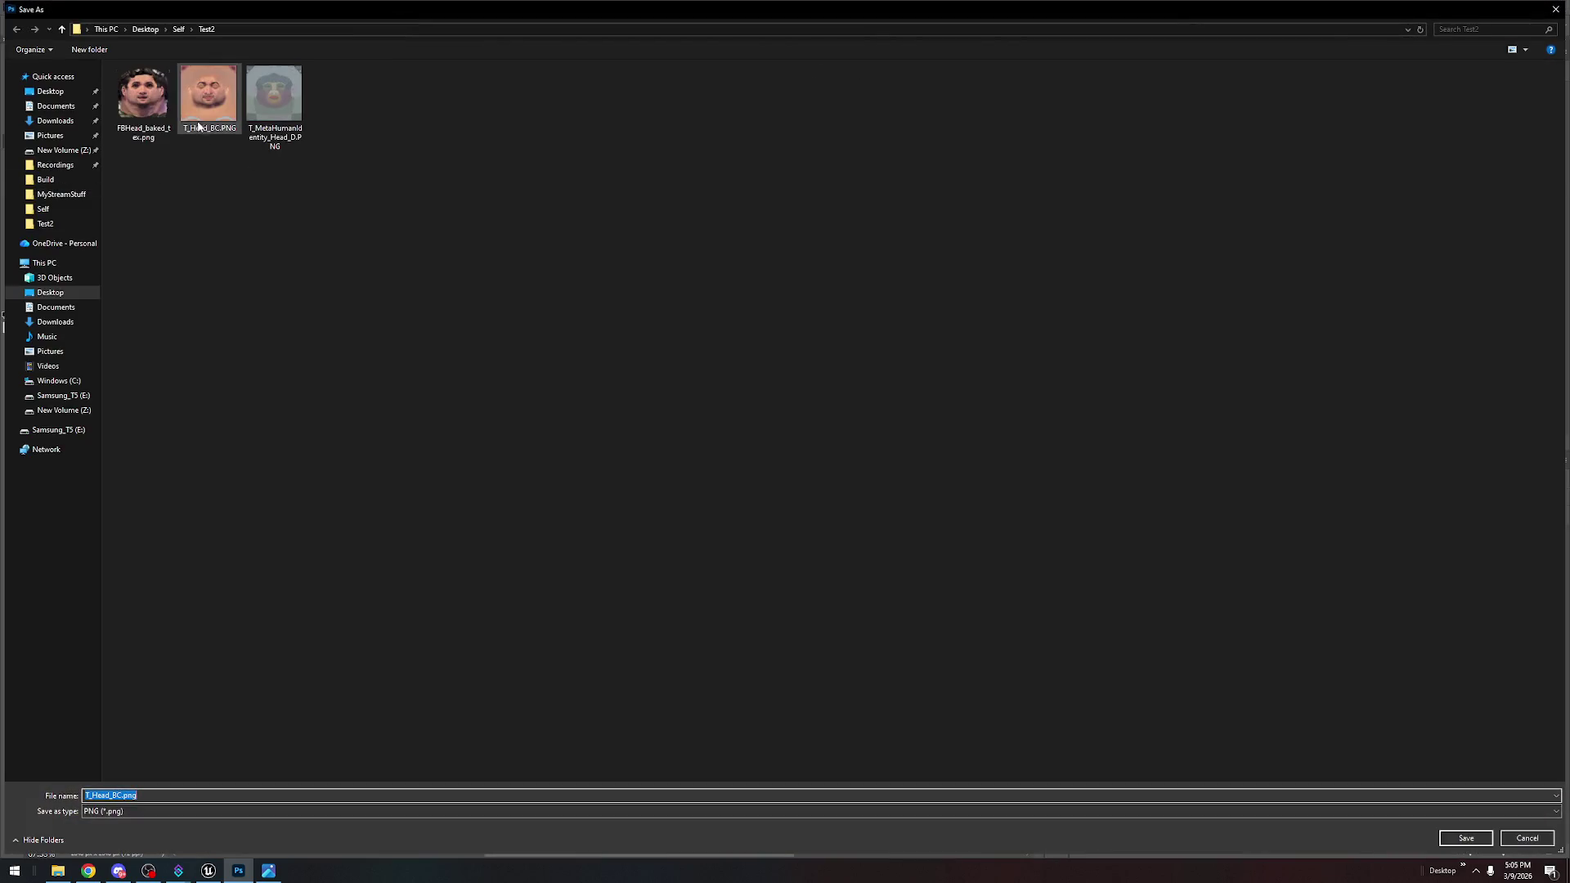
double_click(215, 99)
key("Return")
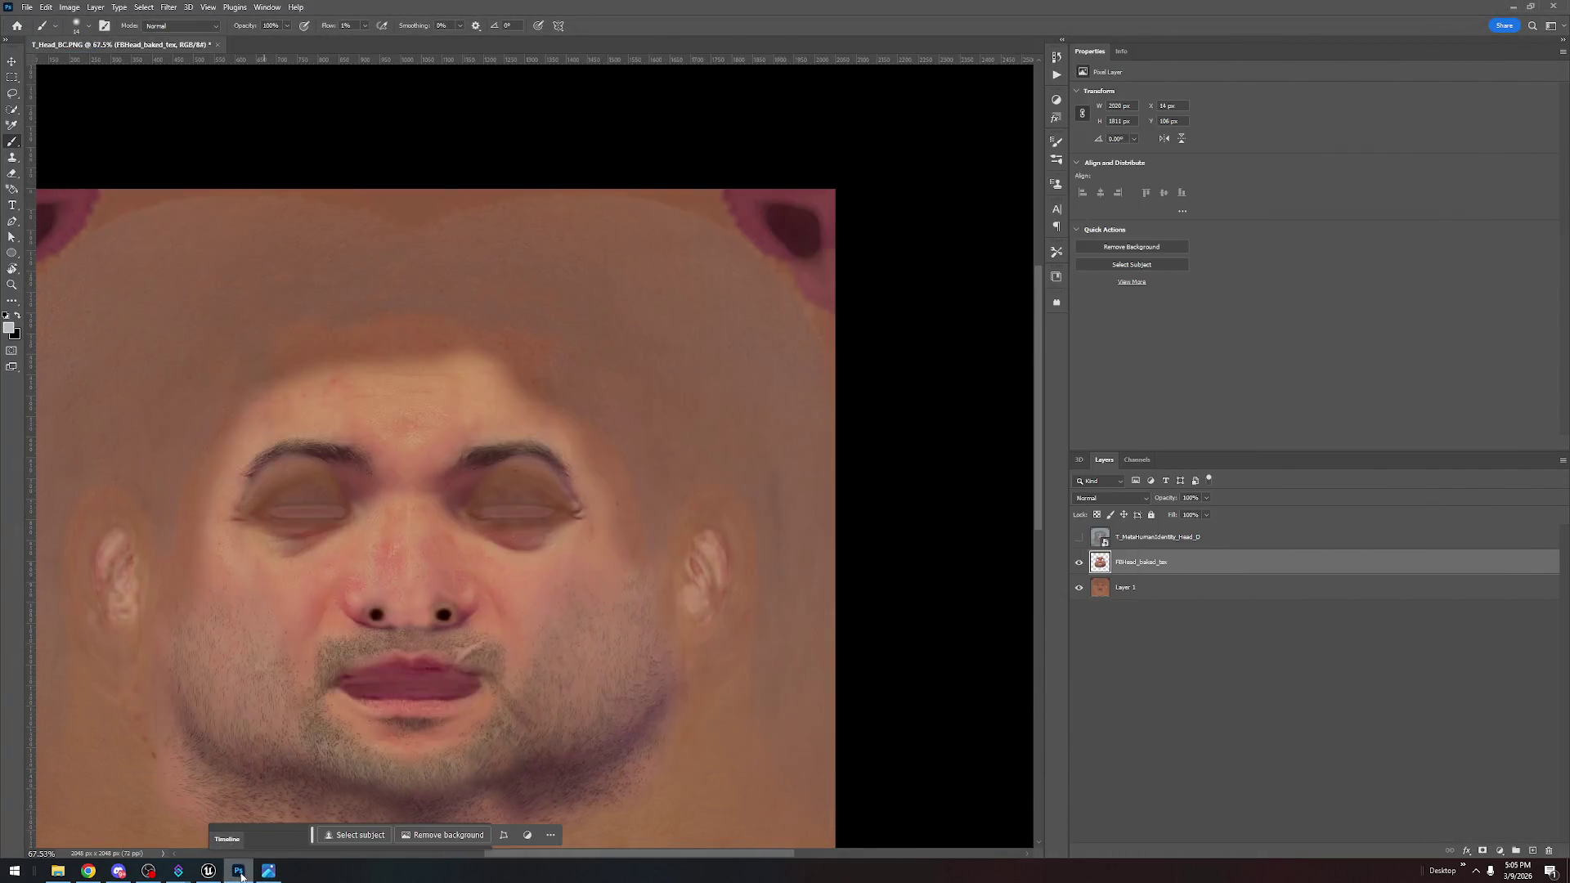
left_click(207, 872)
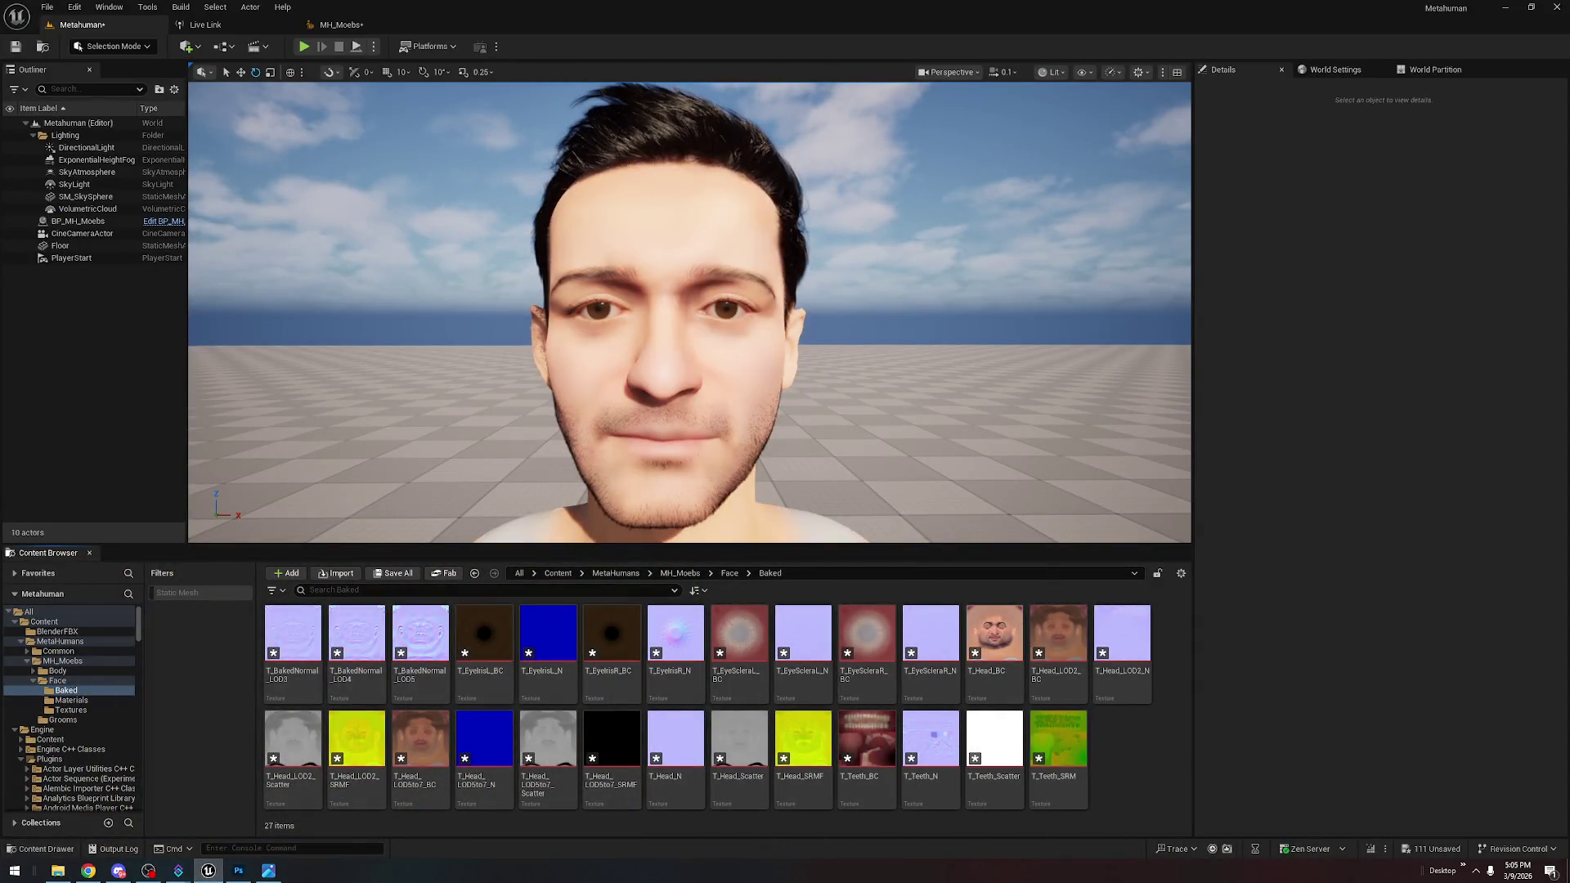
Orbit and zoom around the MetaHuman to inspect the recoloured face texture
mouse_move(994, 639)
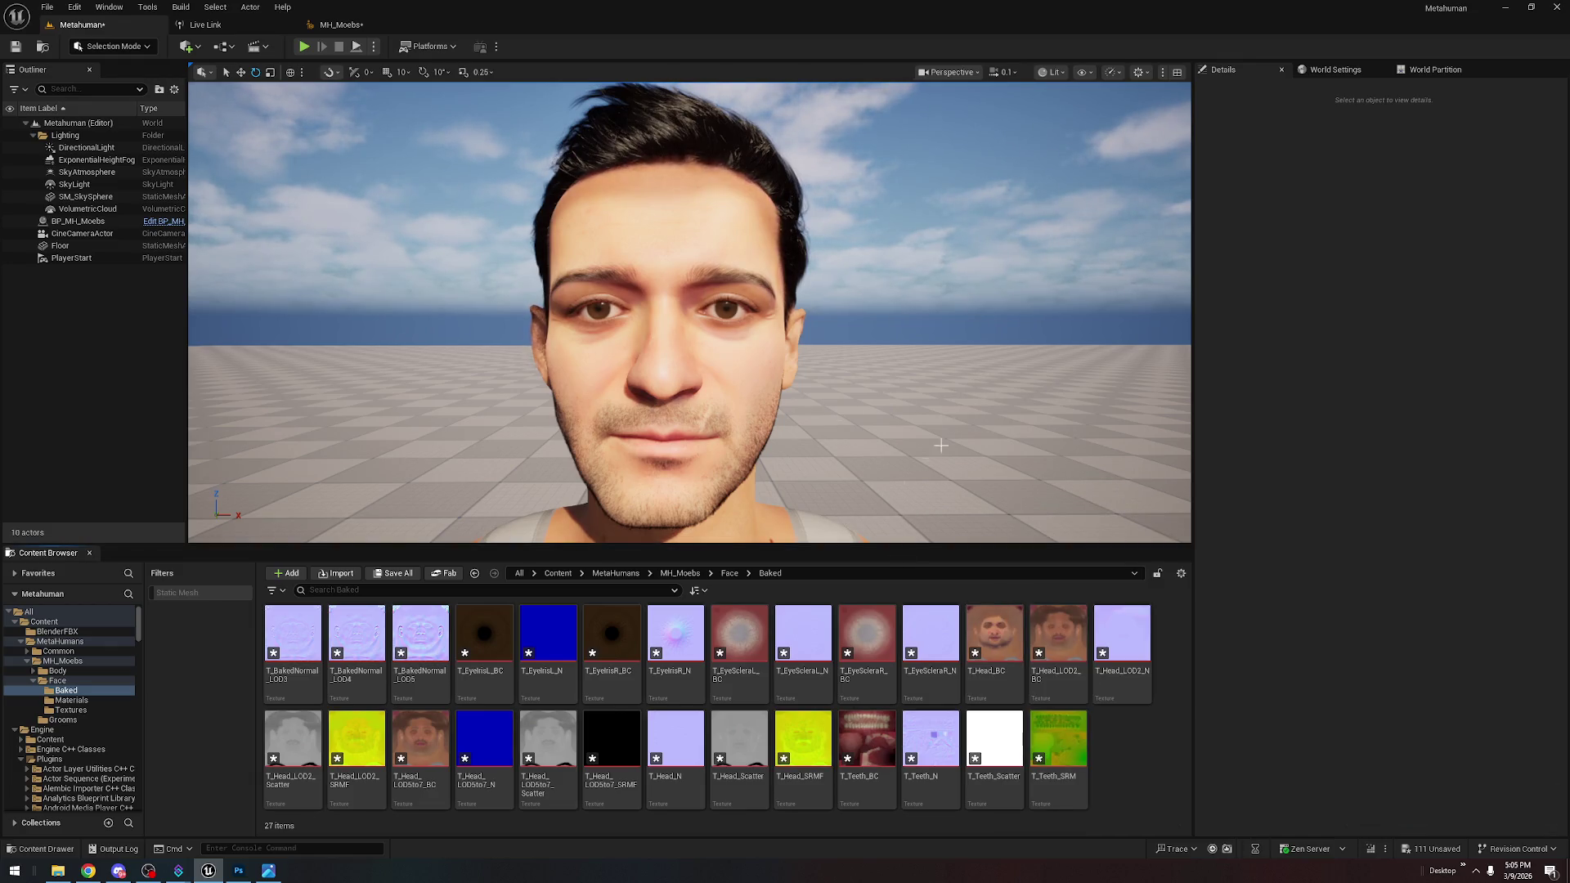
mouse_move(998, 426)
left_mouse_down()
mouse_move(998, 524)
mouse_move(1014, 426)
mouse_move(957, 415)
mouse_move(1056, 415)
mouse_move(1002, 418)
mouse_move(806, 270)
left_mouse_up()
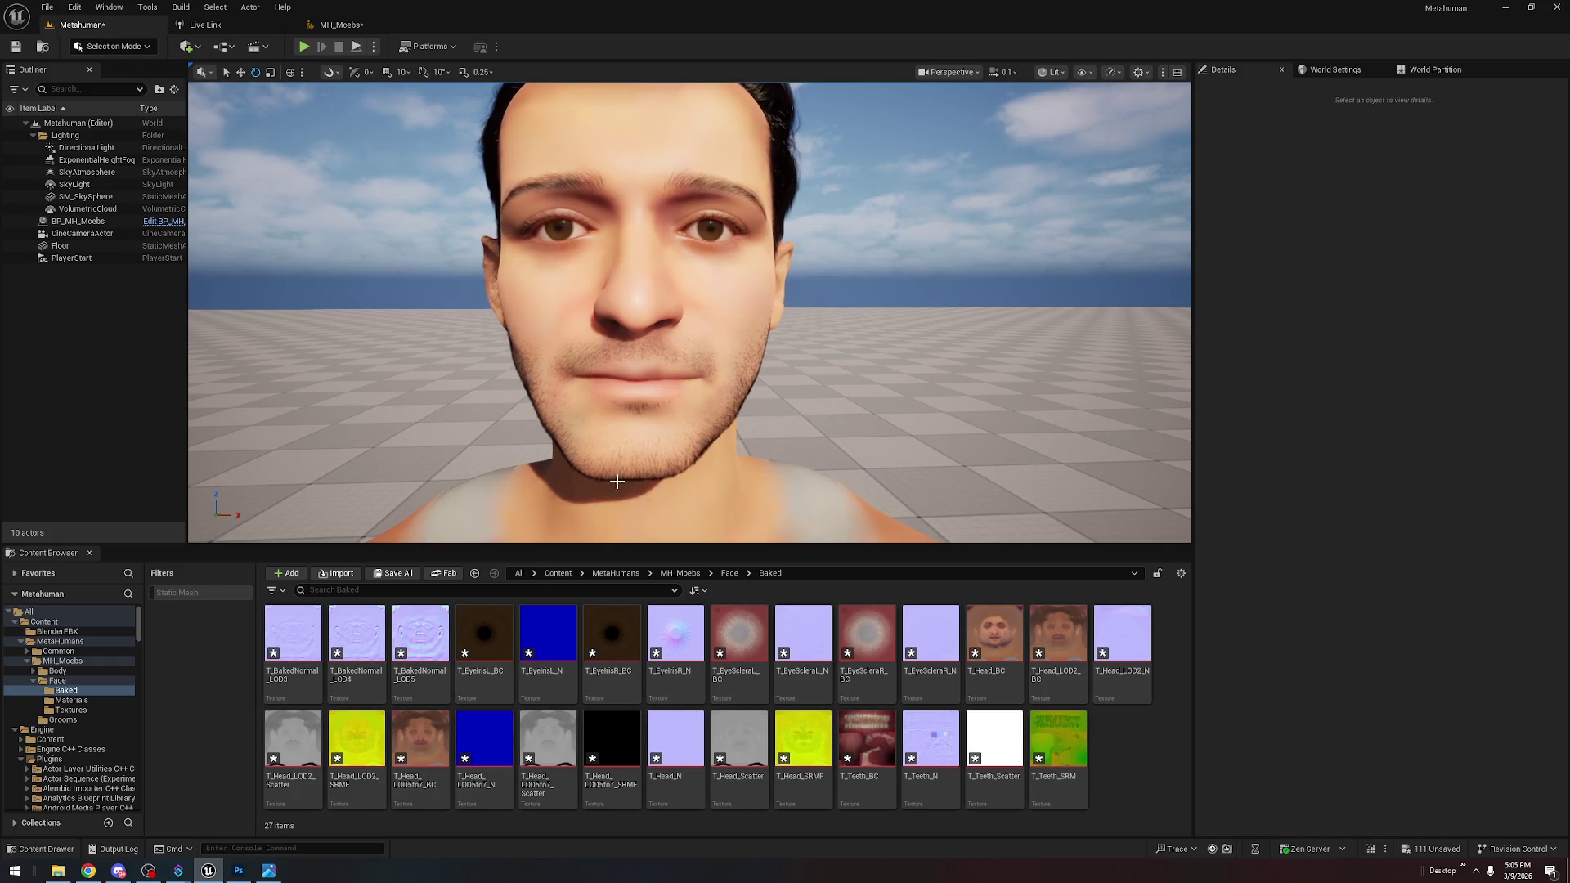
left_click_drag(777, 352, 777, 303)
left_click_drag(688, 176, 689, 190)
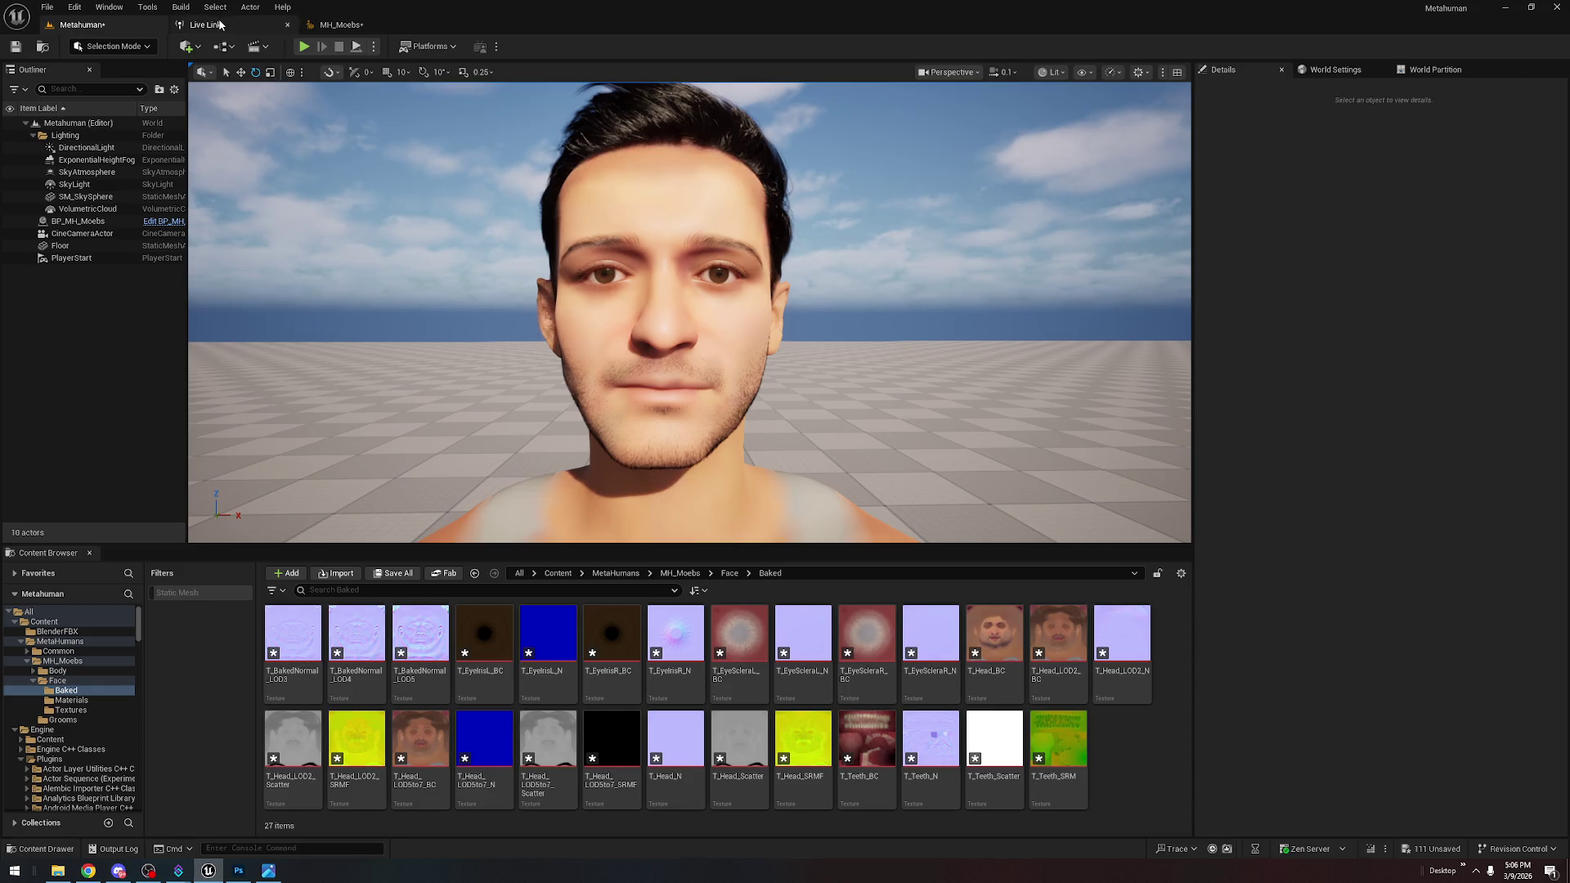
left_click(347, 24)
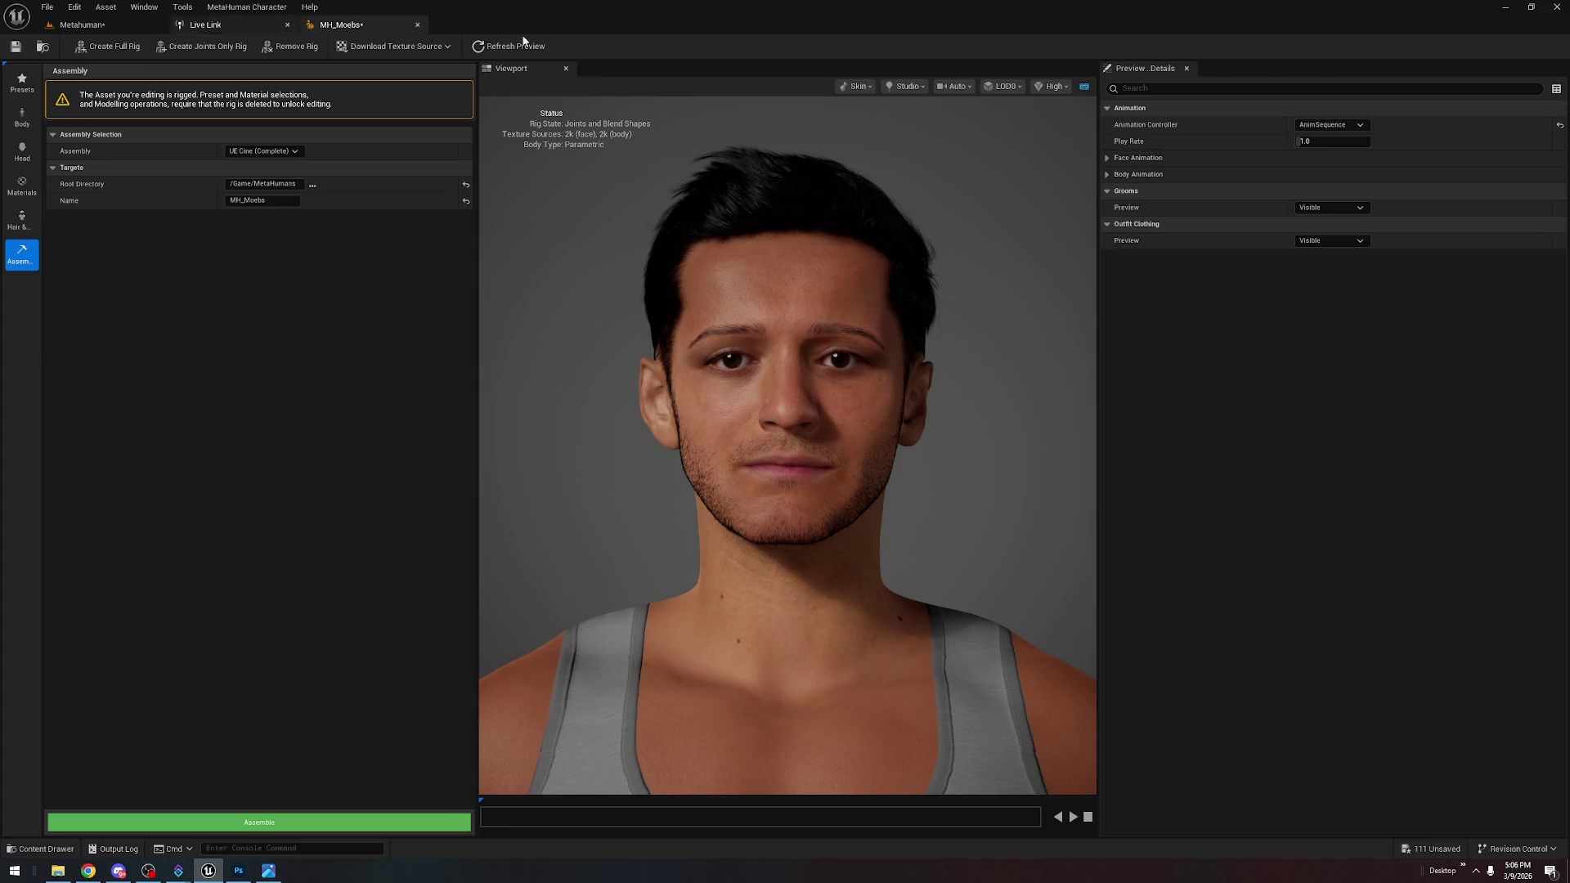
Set the MetaHuman character preview to Epic quality and Face framing
left_click(1035, 87)
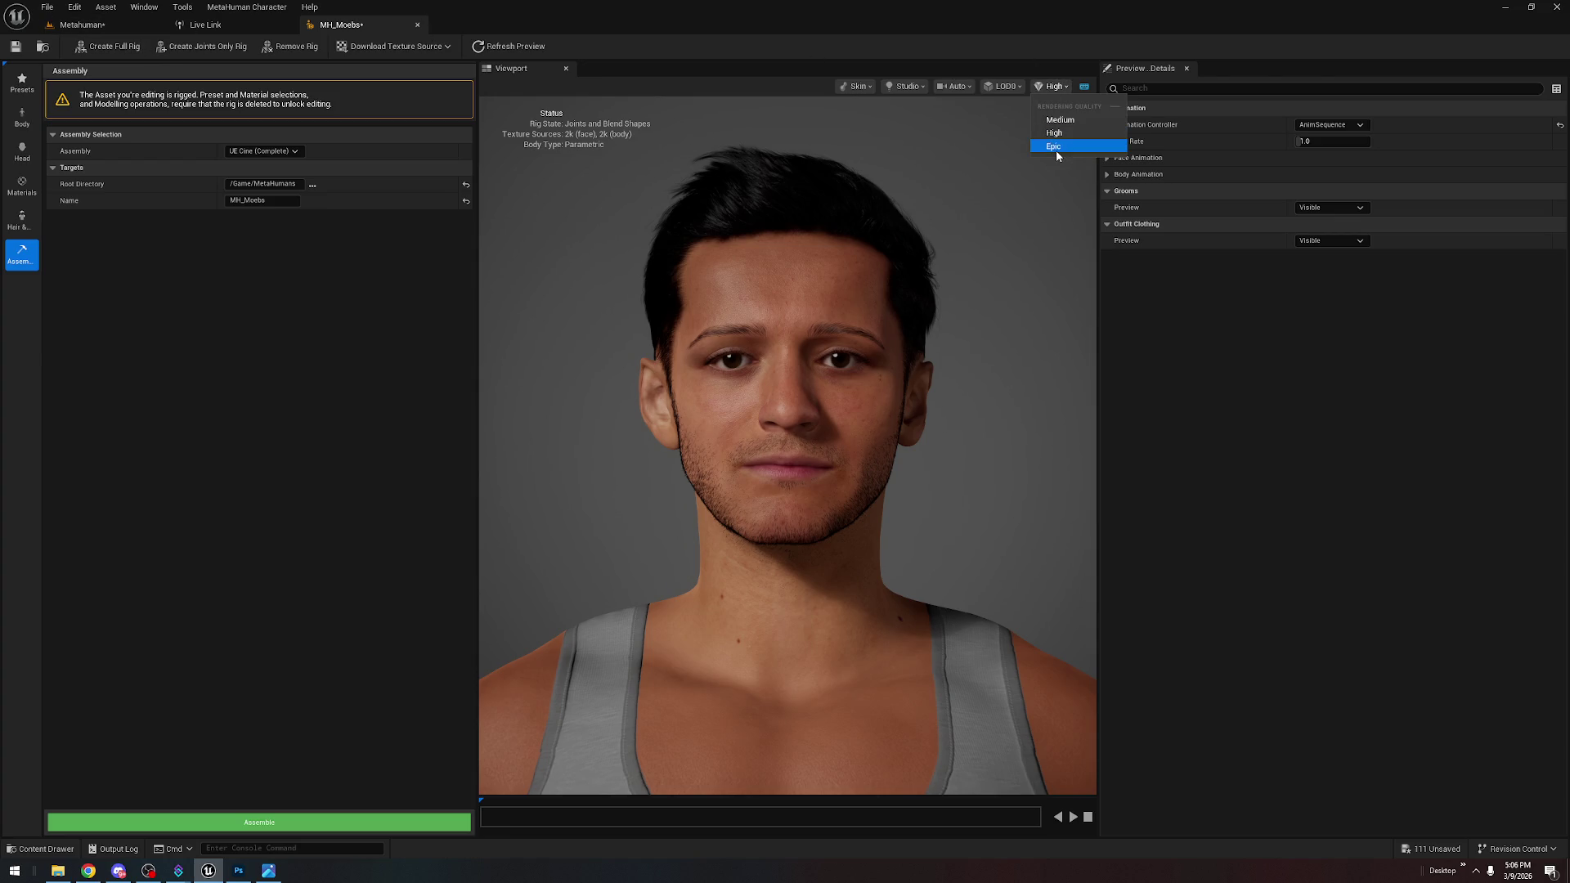
left_click(1057, 150)
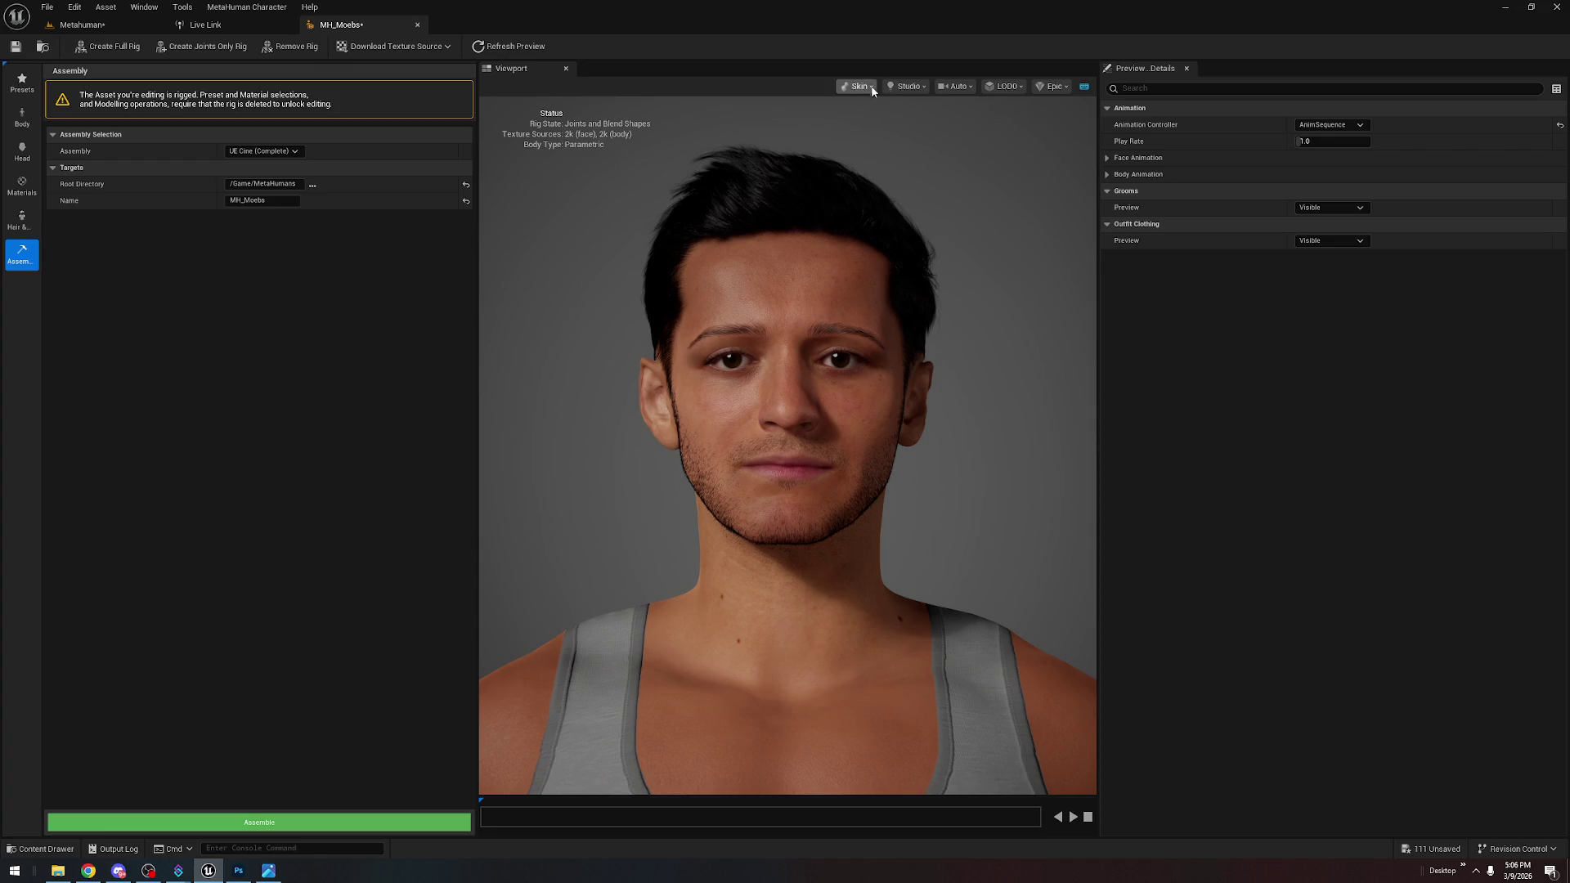
left_click(958, 88)
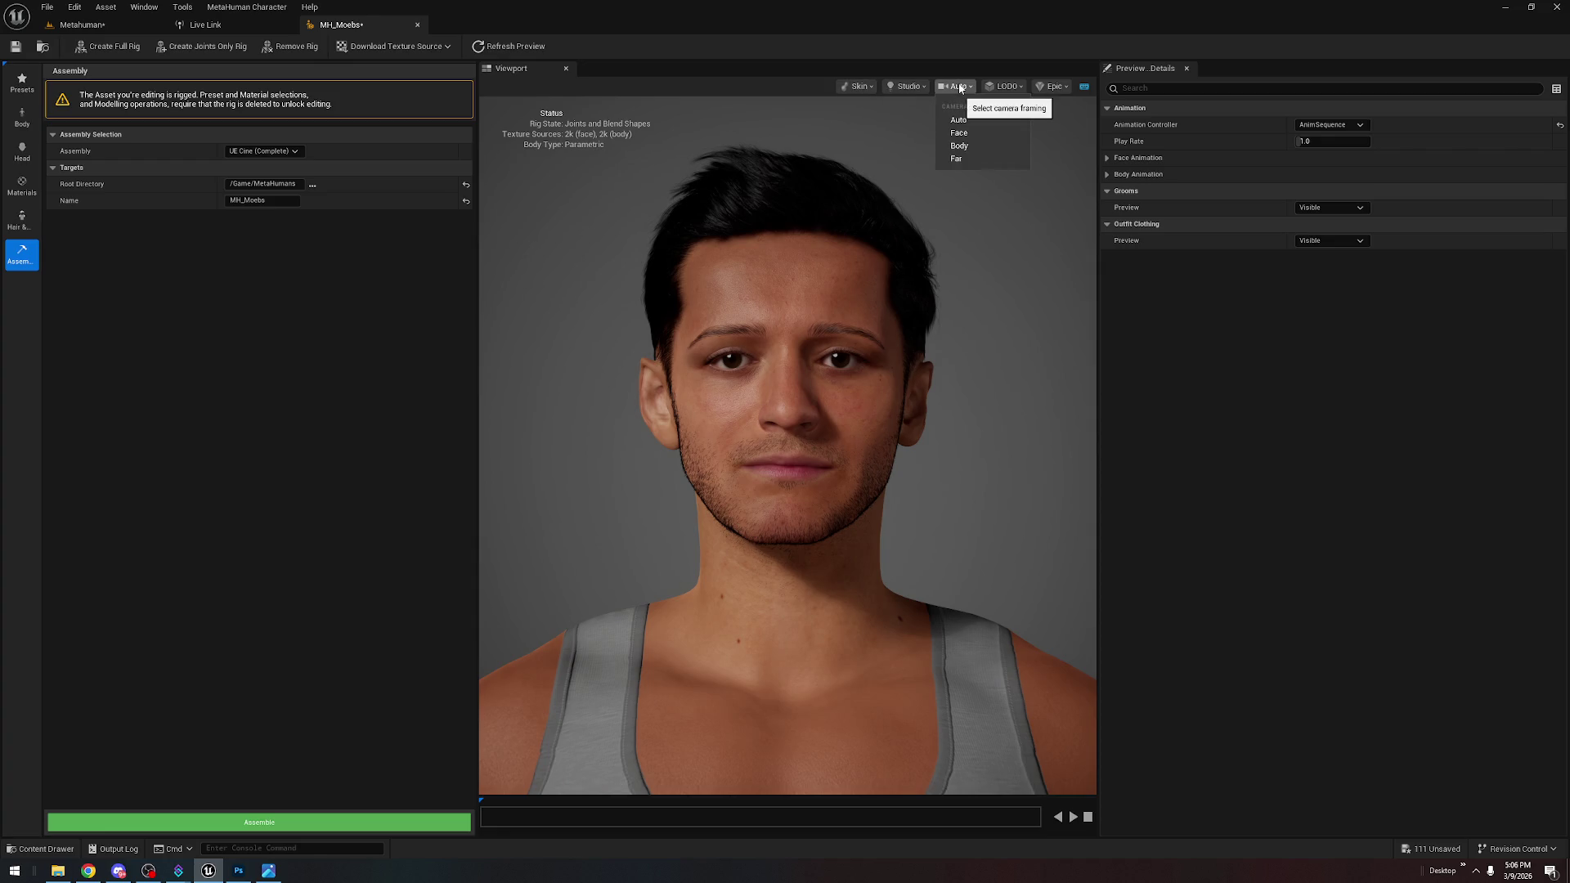
left_click(959, 132)
left_click(84, 27)
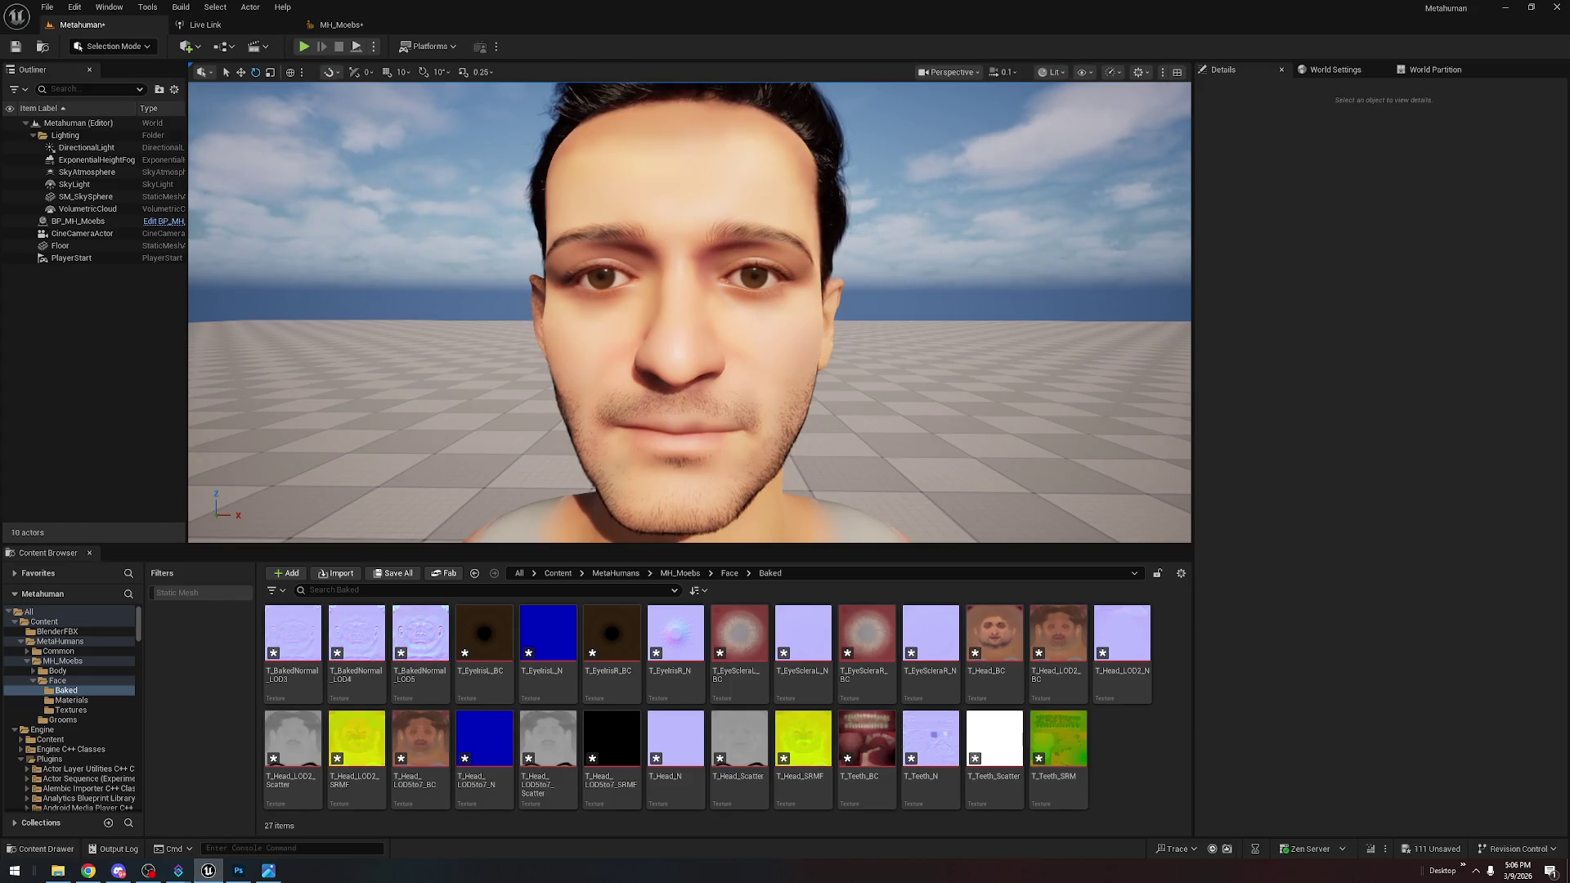
Reimport T_Head_BC from the updated PNG, select the Floor, and tilt toward the face
left_click_drag(993, 634, 1003, 630)
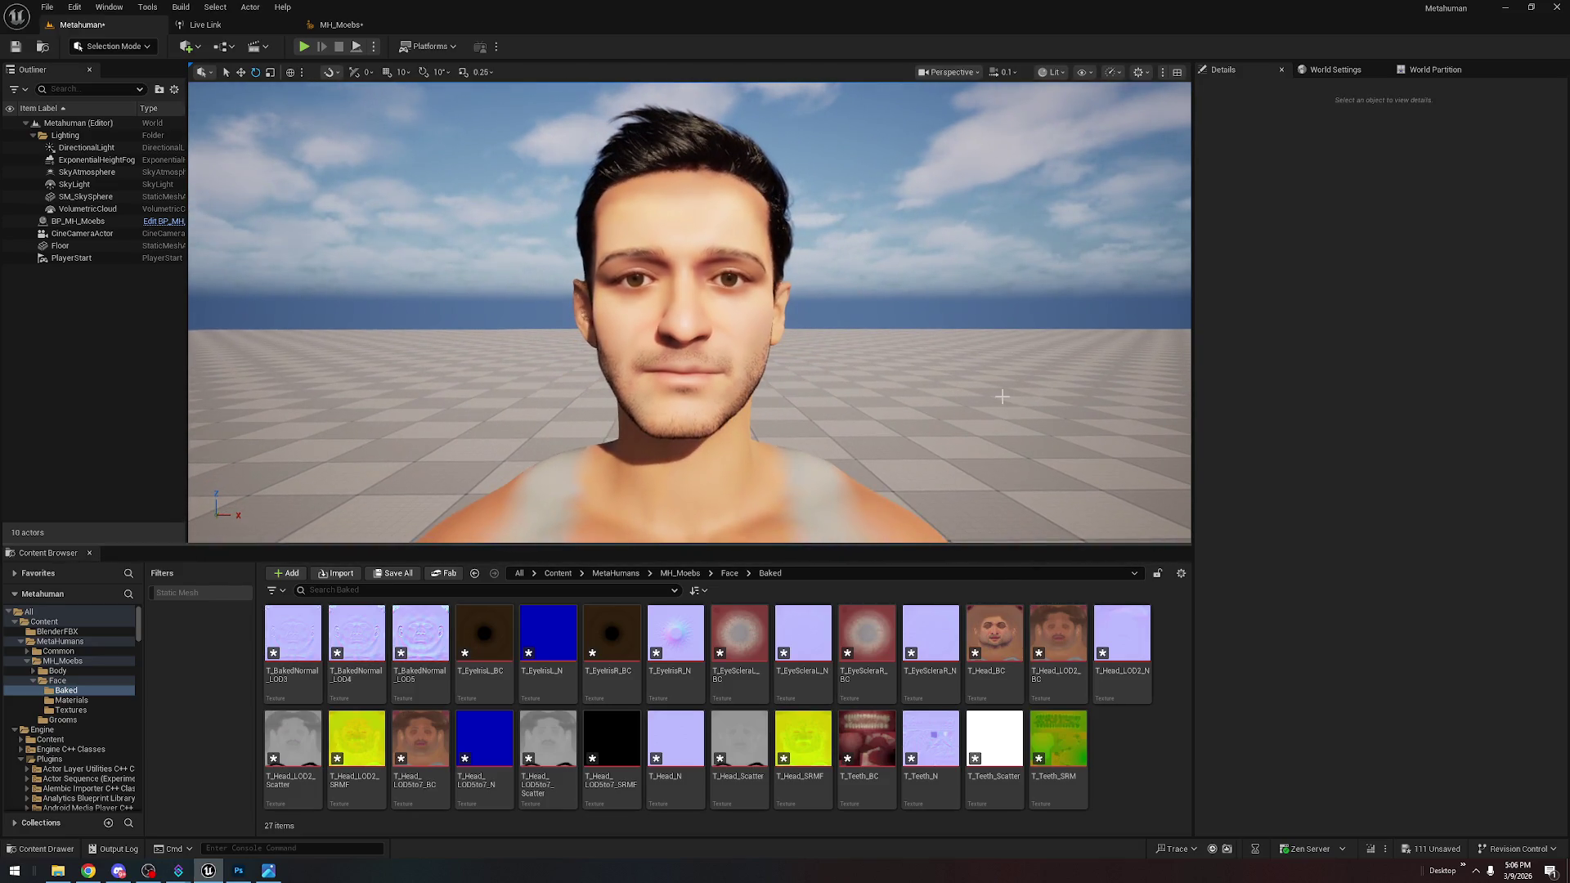
left_click(996, 398)
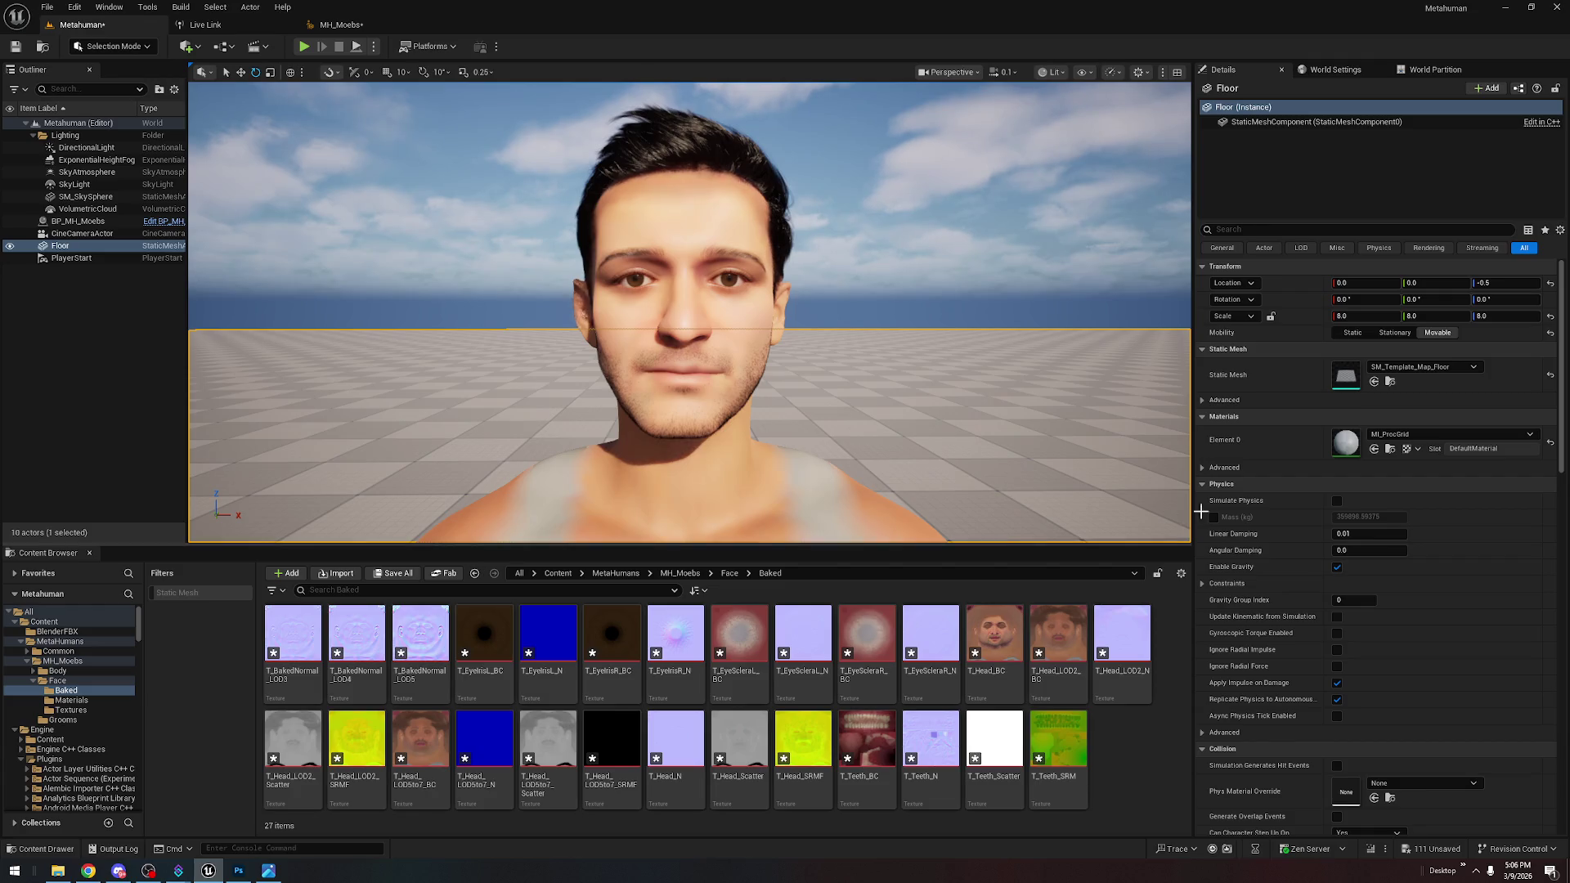
left_click_drag(980, 397, 980, 319)
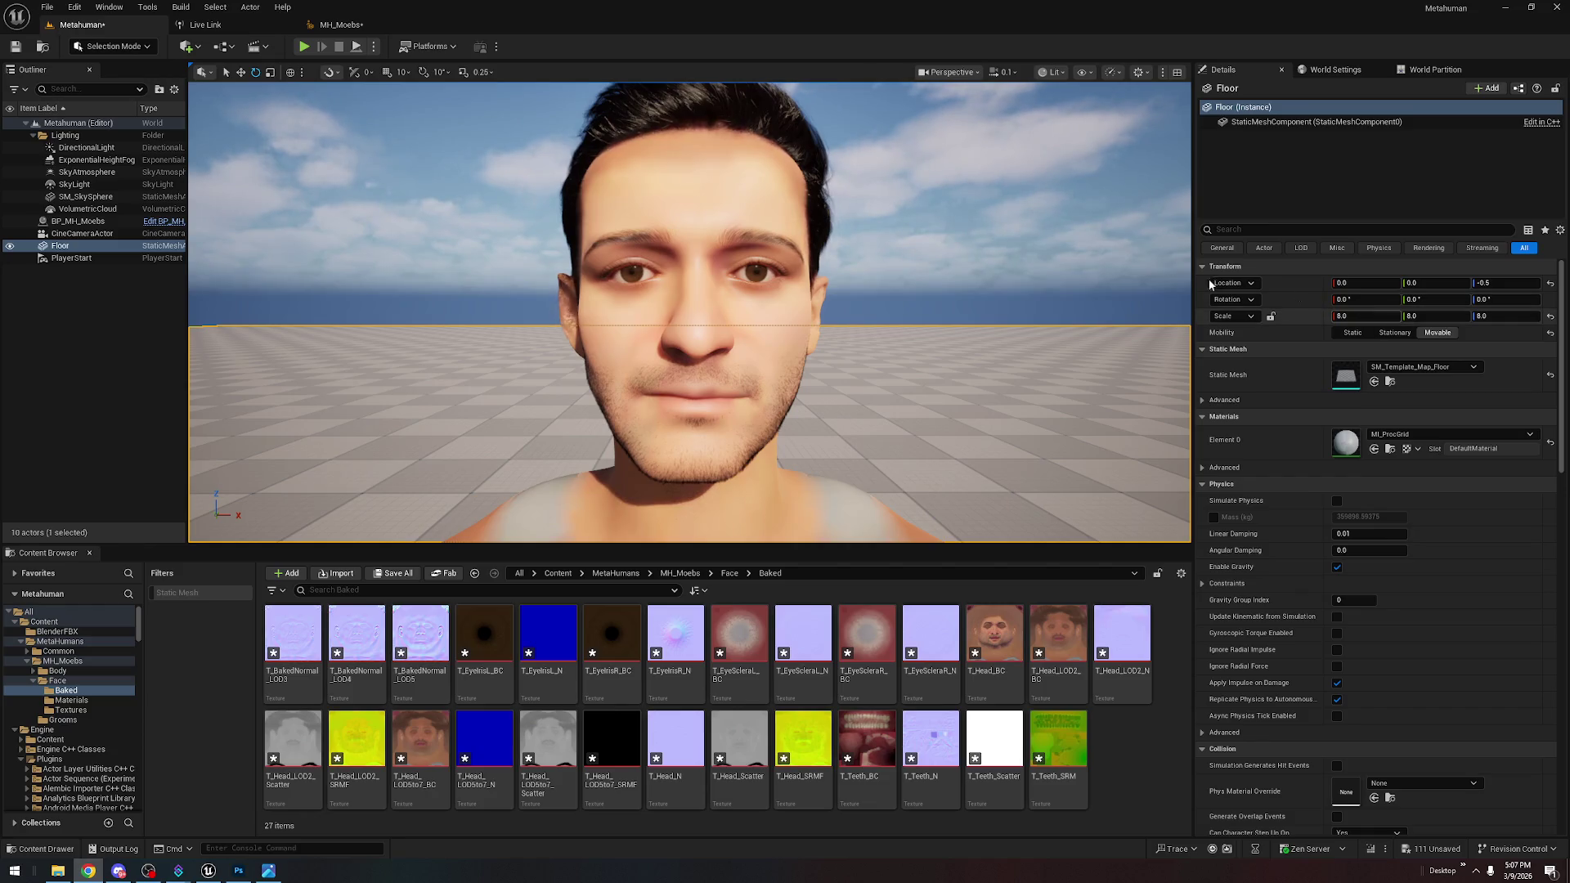
left_click(258, 24)
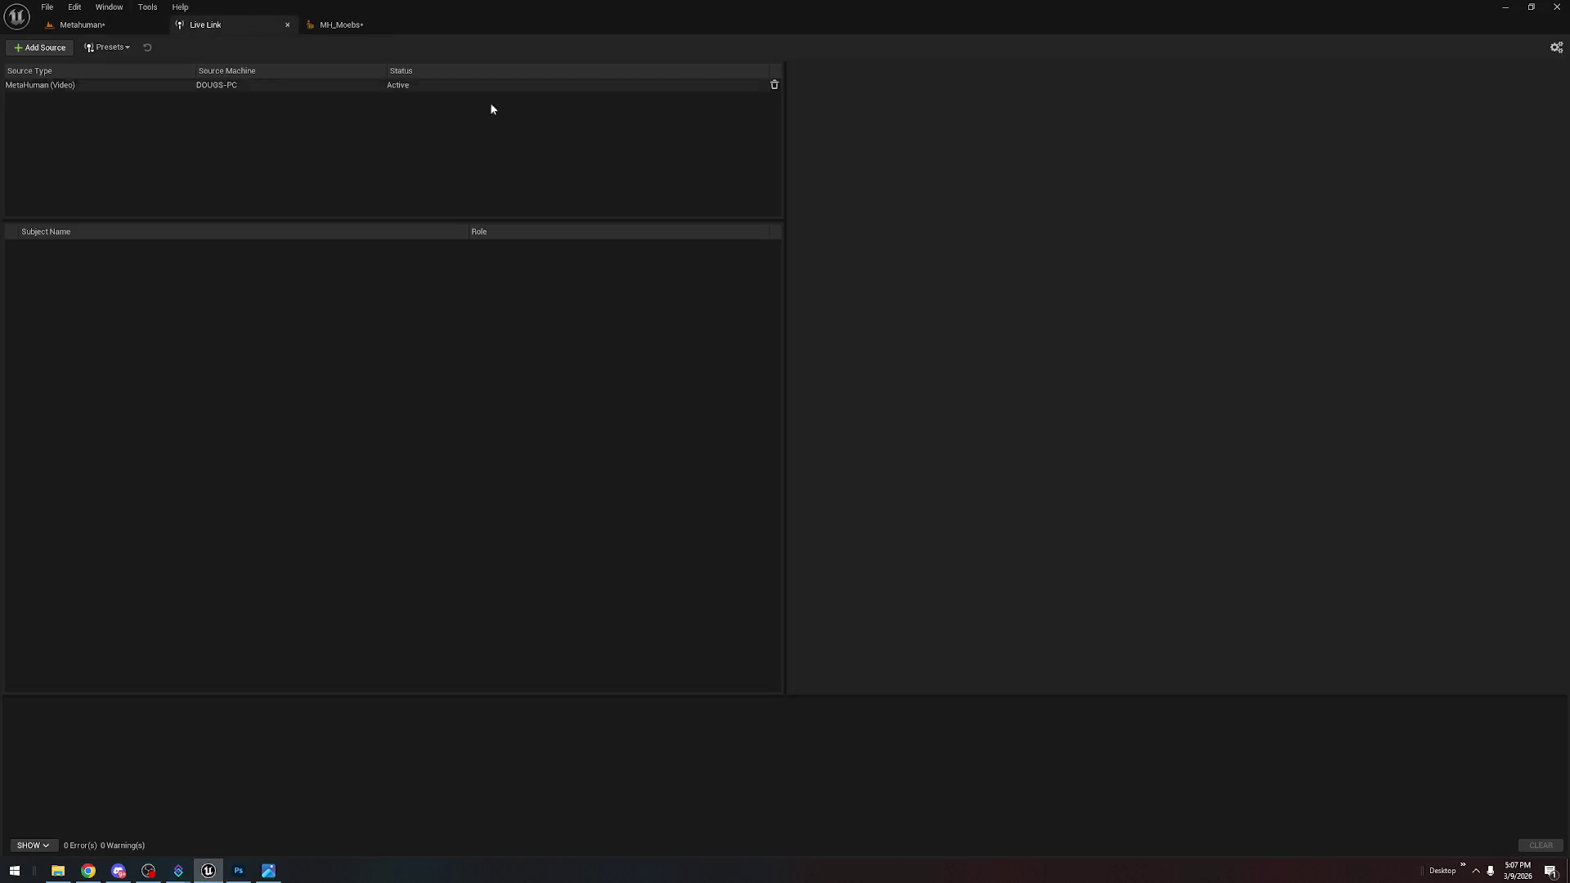
Connect the MetaHuman (Video) source as subject 'me', leaving the monitor image as None
left_click(148, 85)
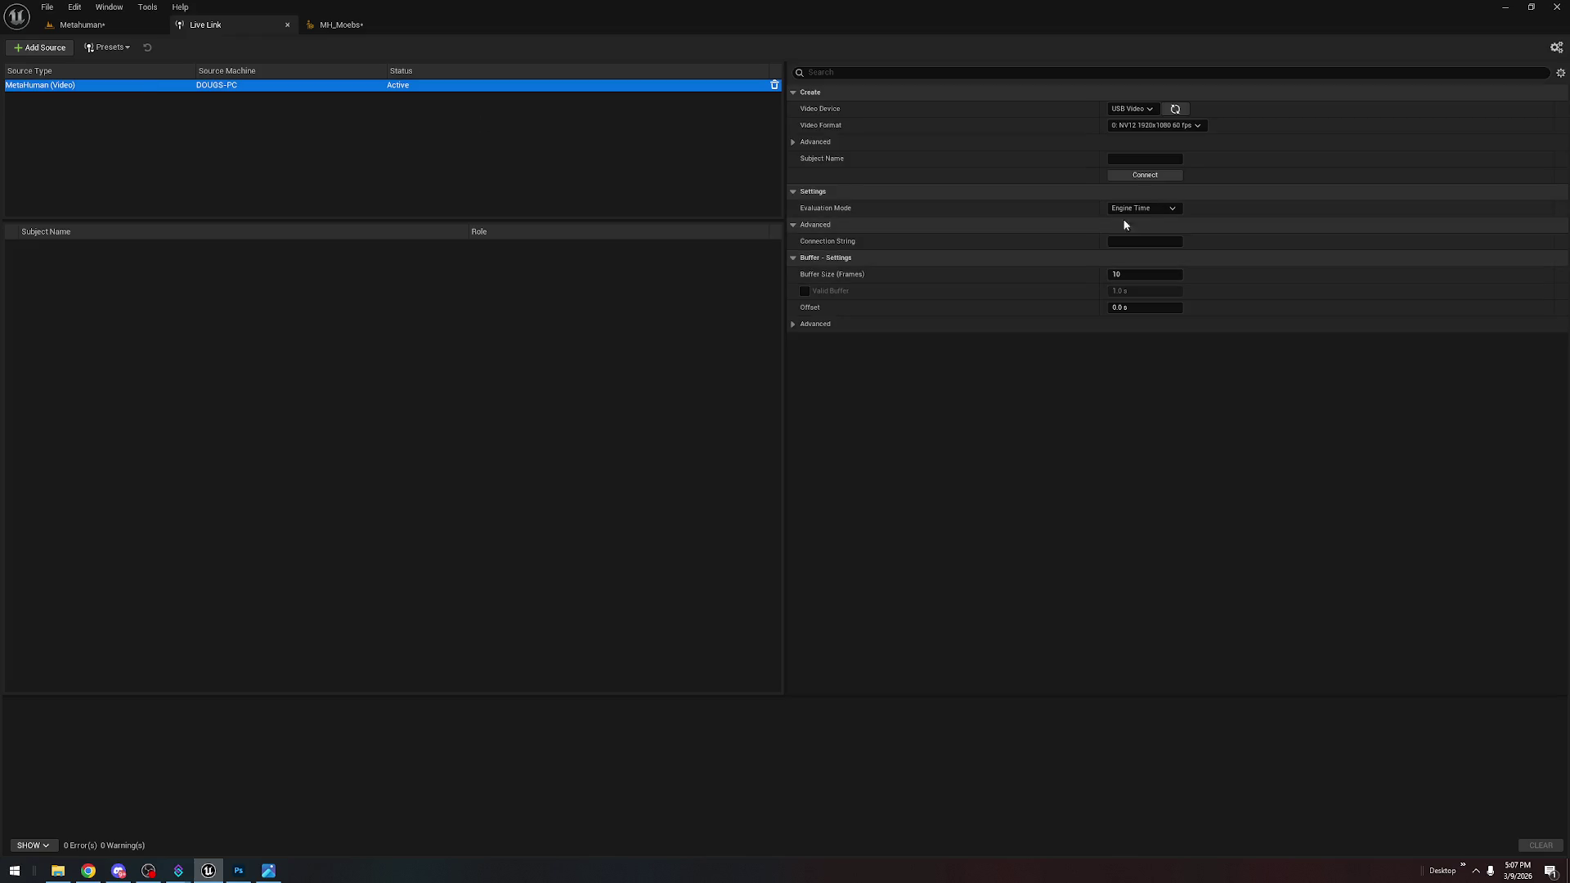
left_click(1146, 159)
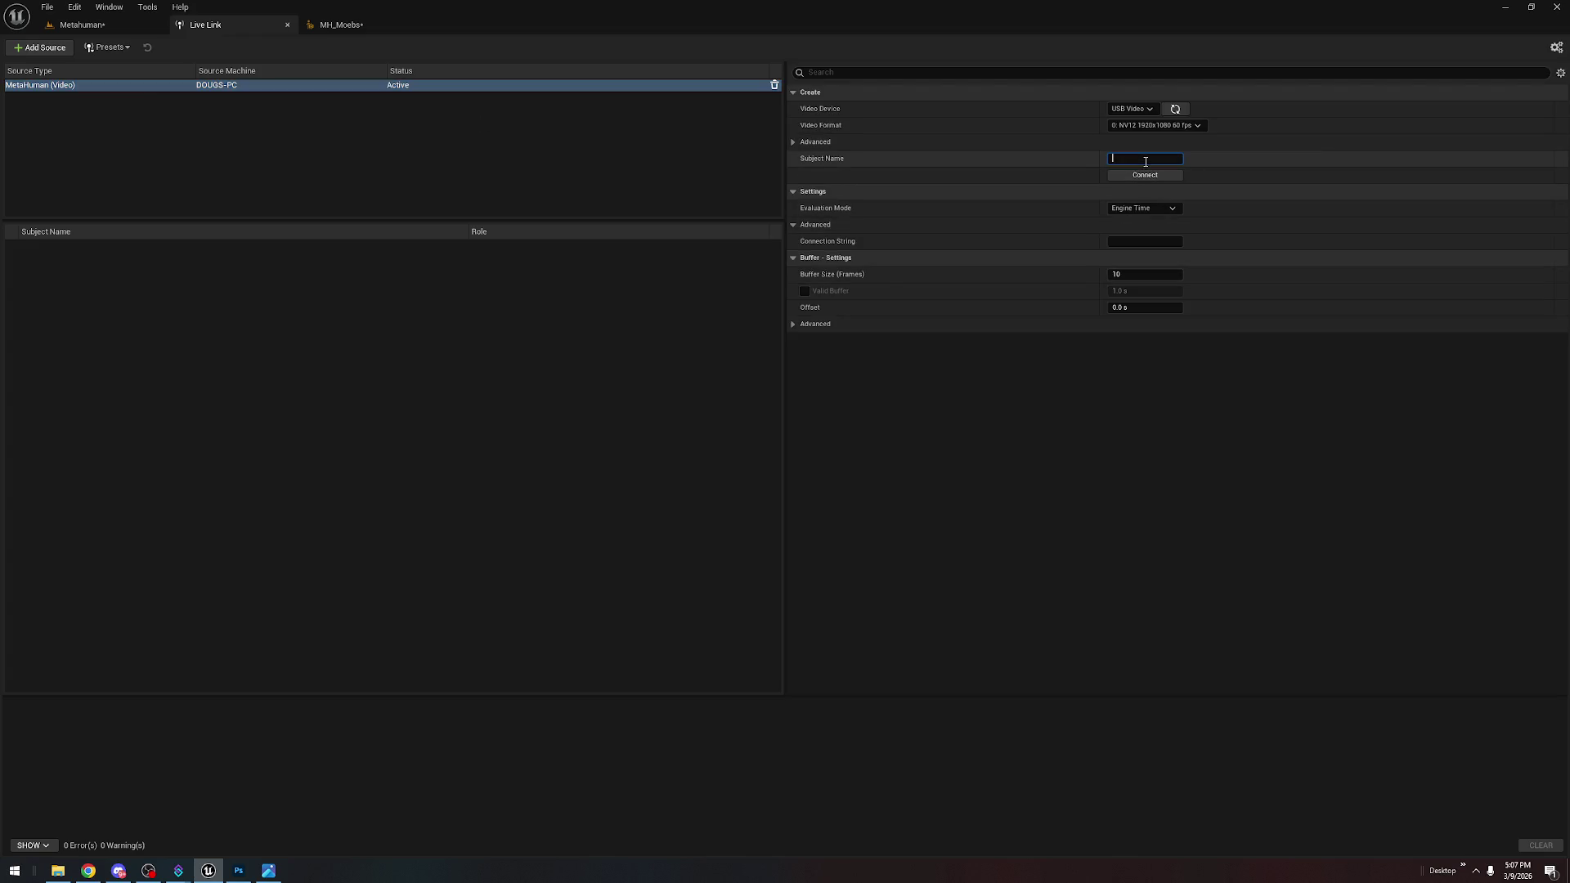
type("me")
key("Return")
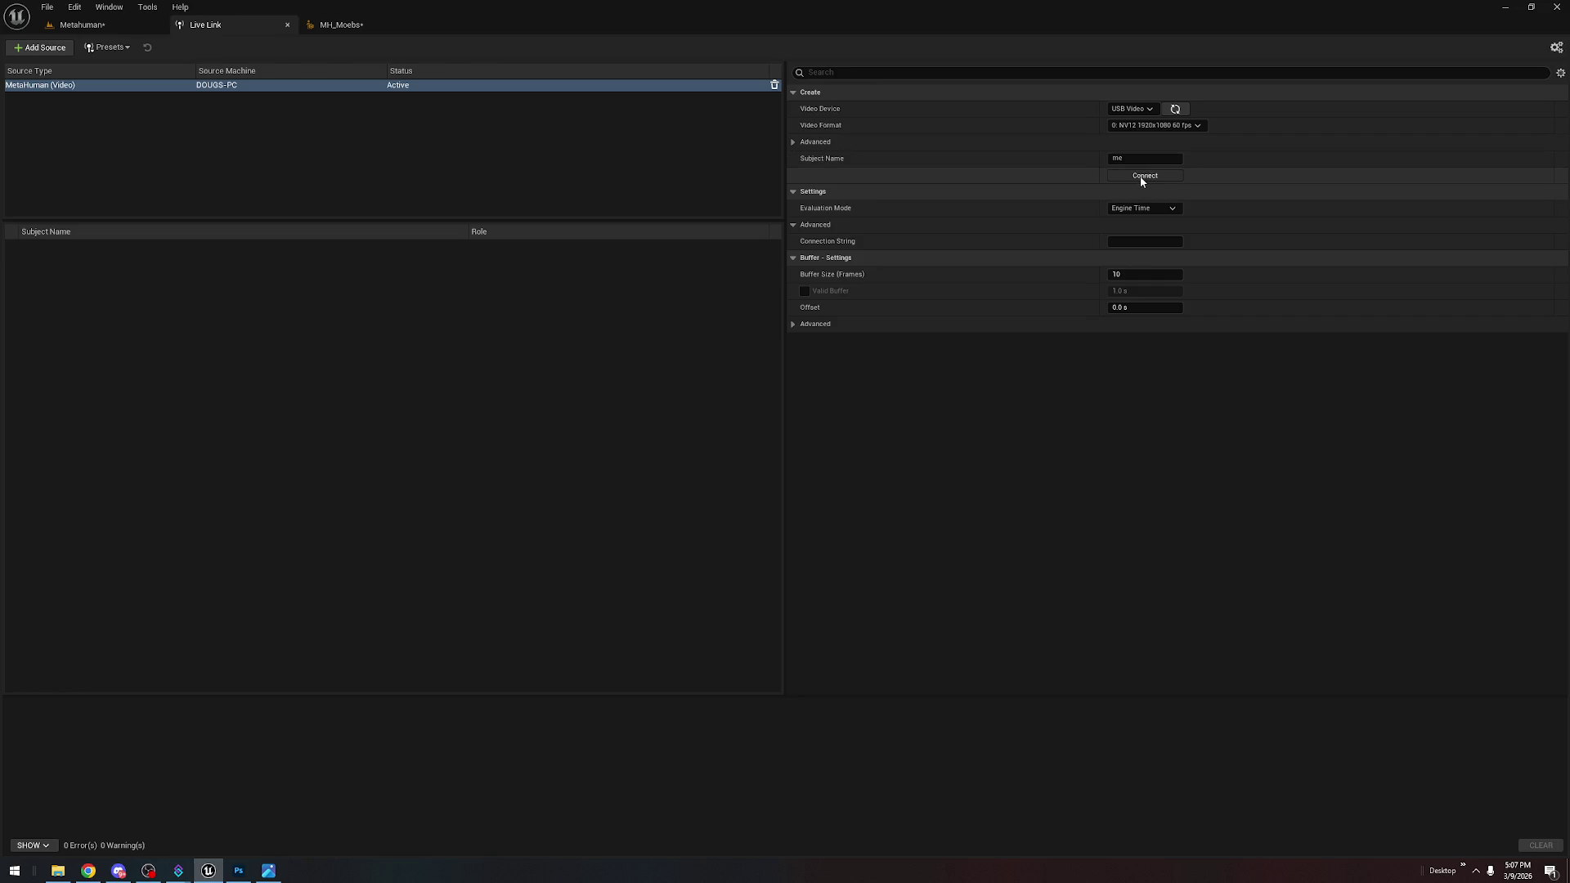
left_click(1143, 178)
left_click(626, 257)
left_click(1172, 249)
left_click(1162, 259)
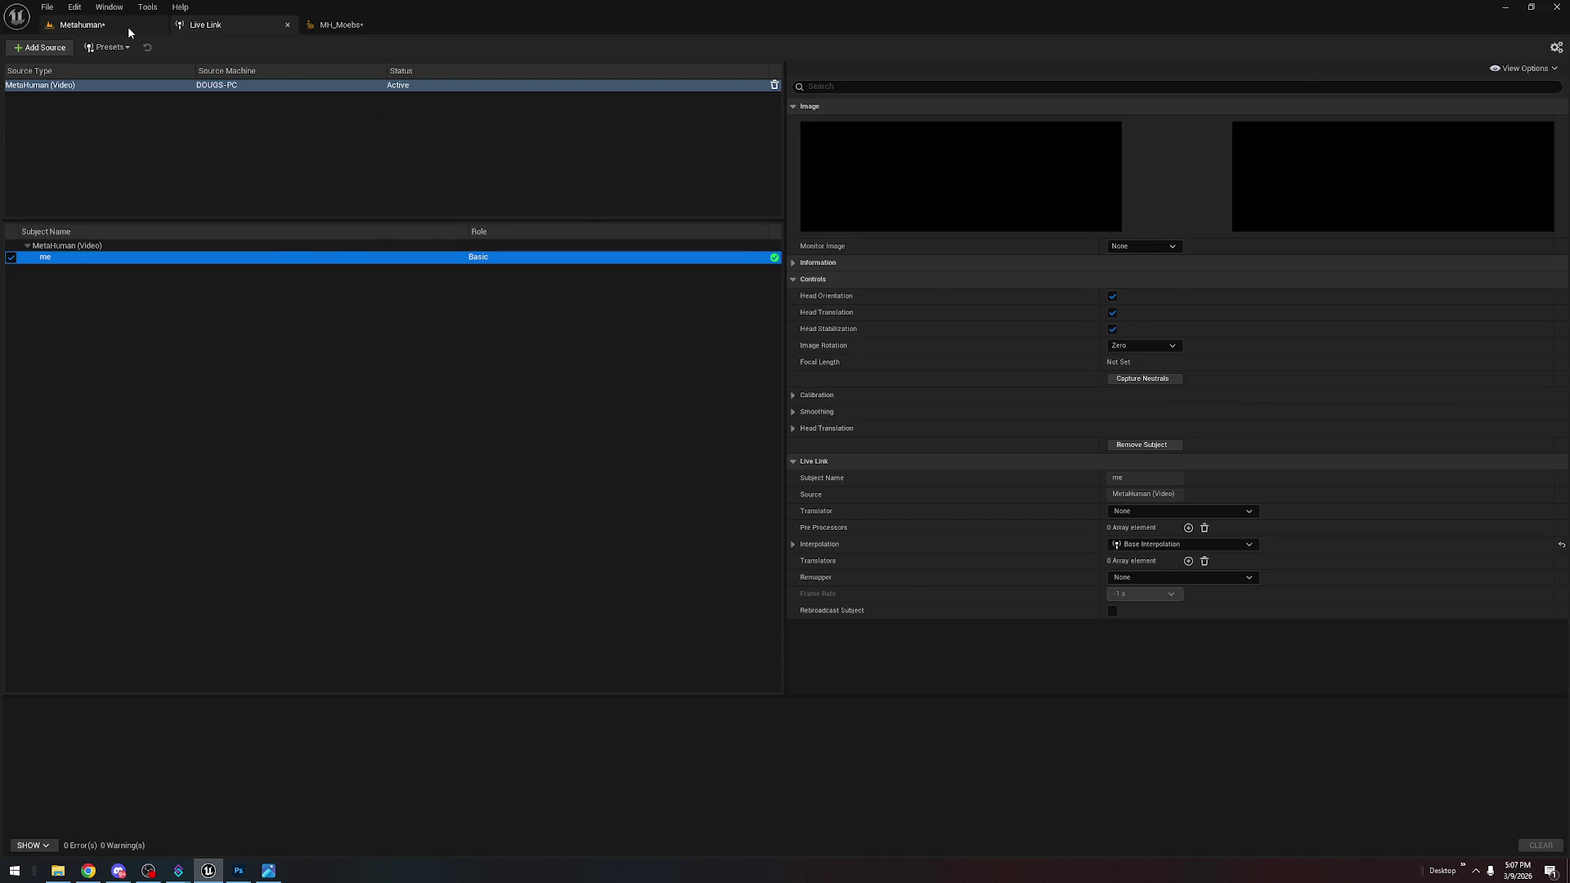
left_click(128, 26)
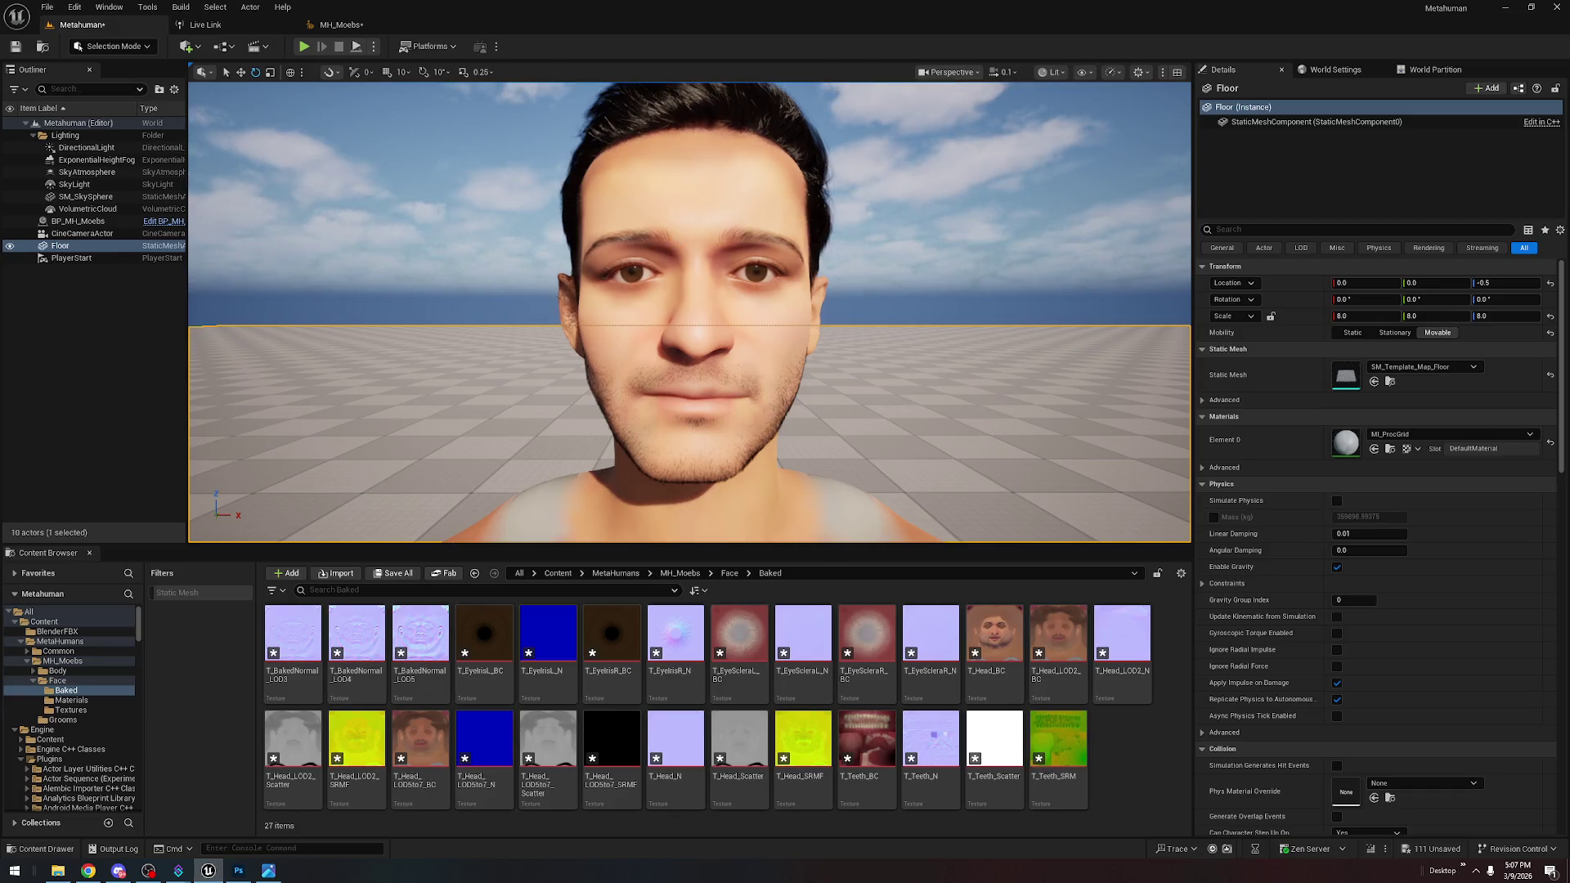
Select BP_MH_Moebs and tick Use Live Link in its Details panel
left_click(77, 221)
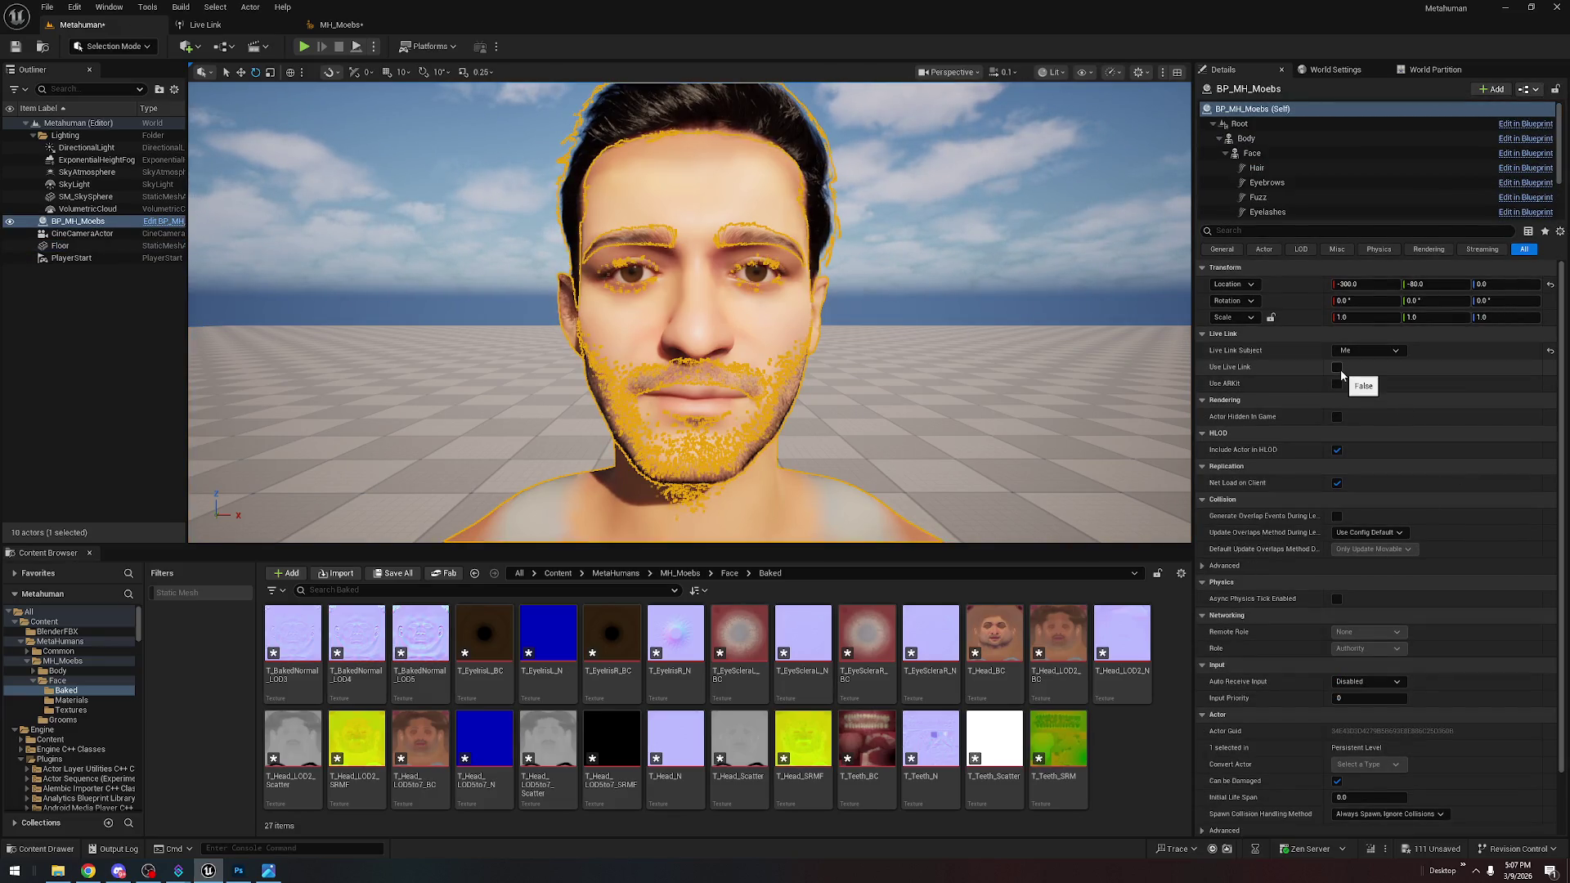
left_click(1339, 368)
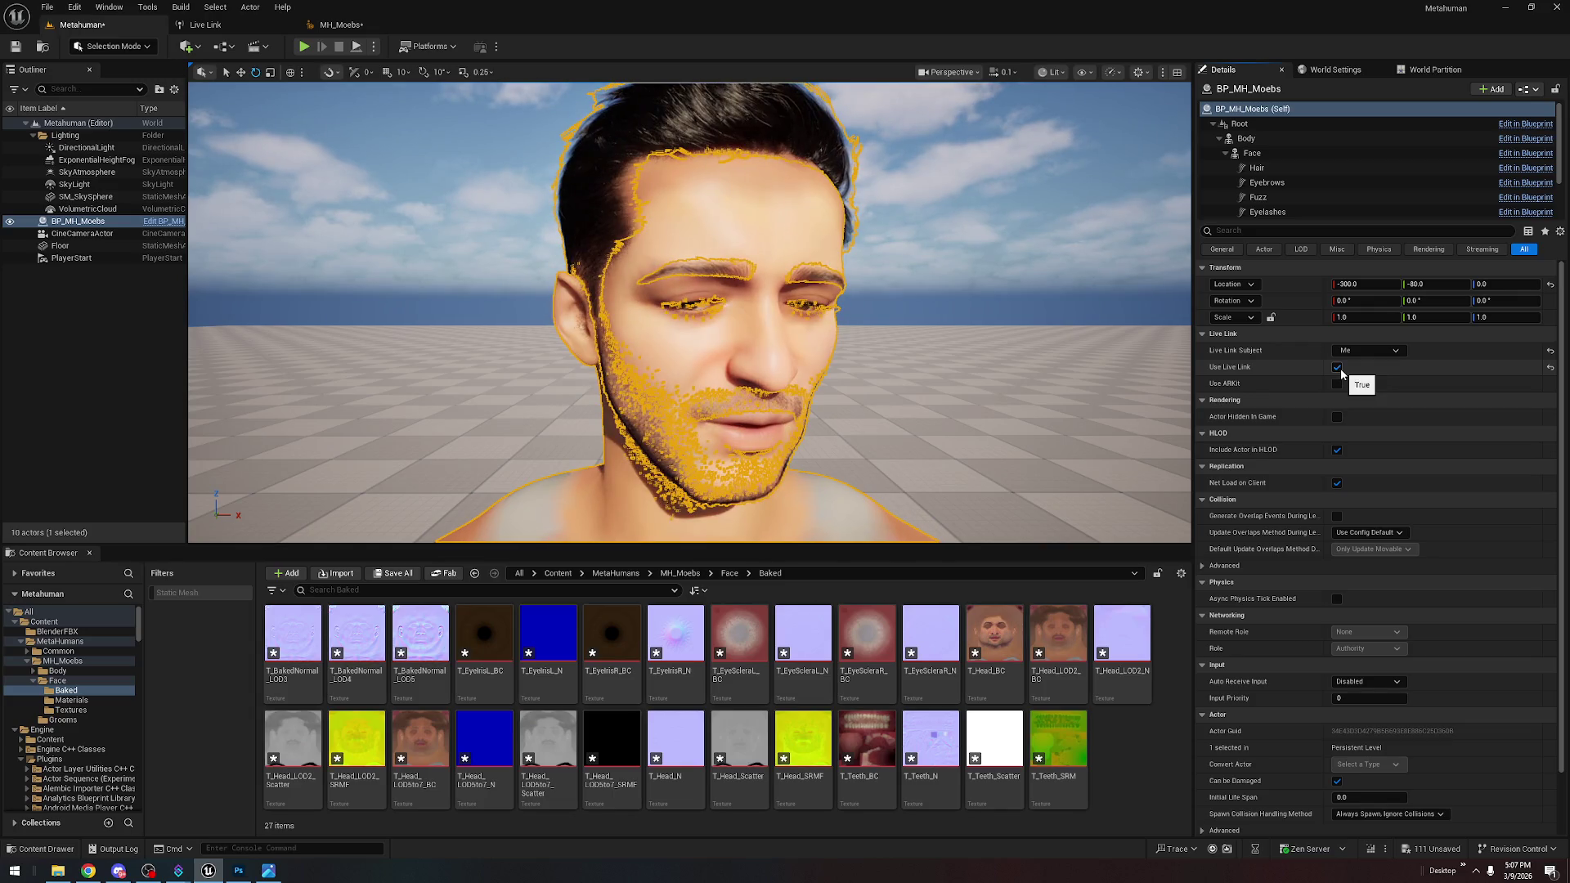
left_click(1017, 182)
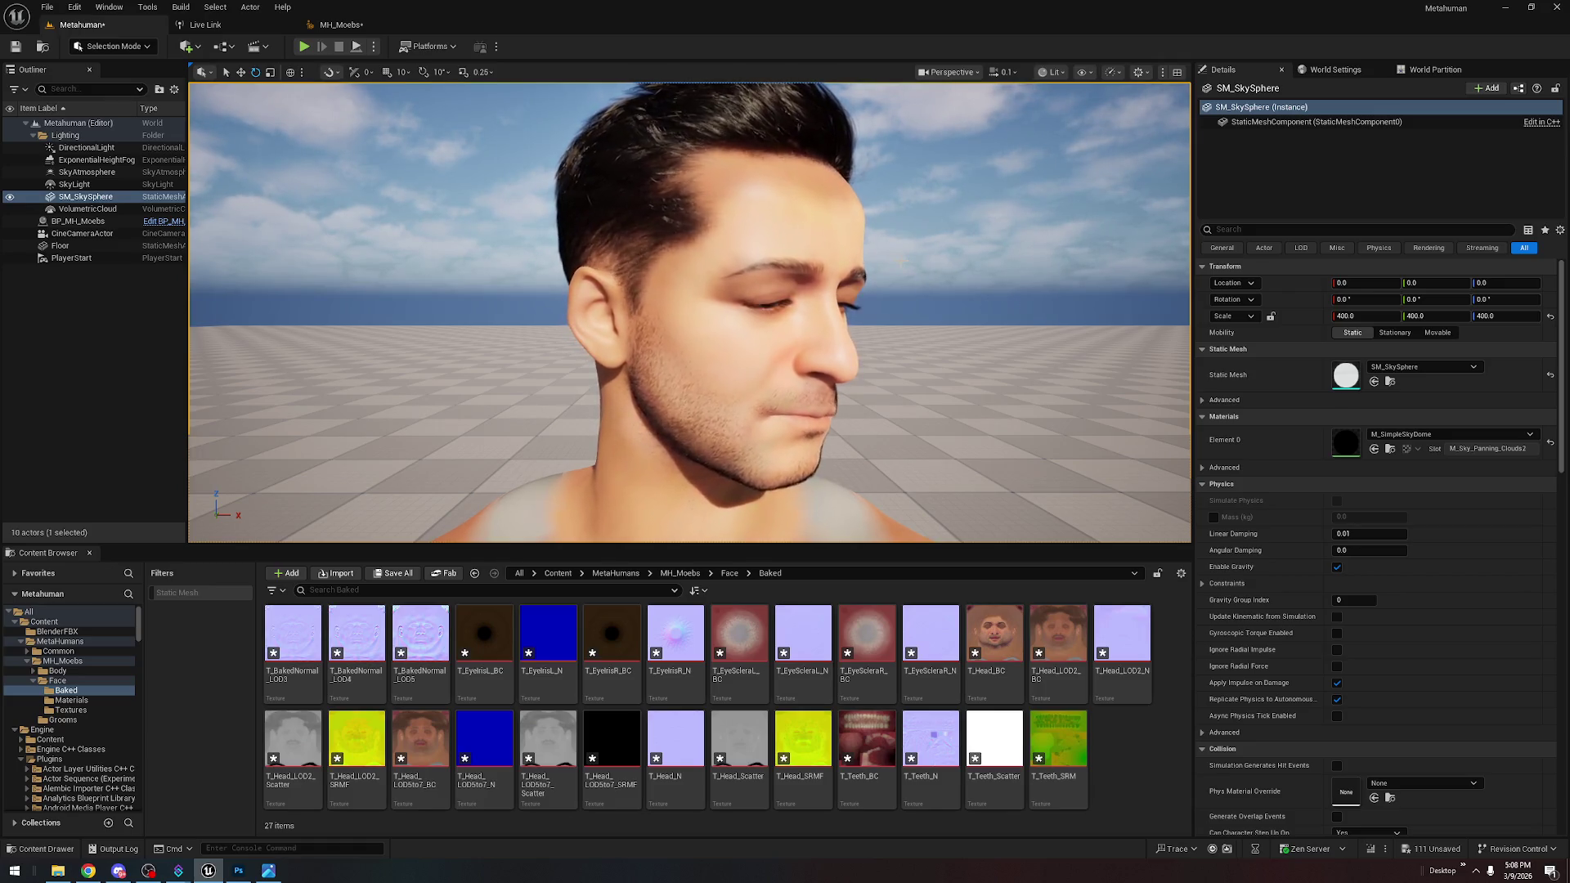
Close Unreal Editor saving content, then quit Photoshop without saving T_Head_BC.PNG
left_click(1559, 9)
left_click(834, 546)
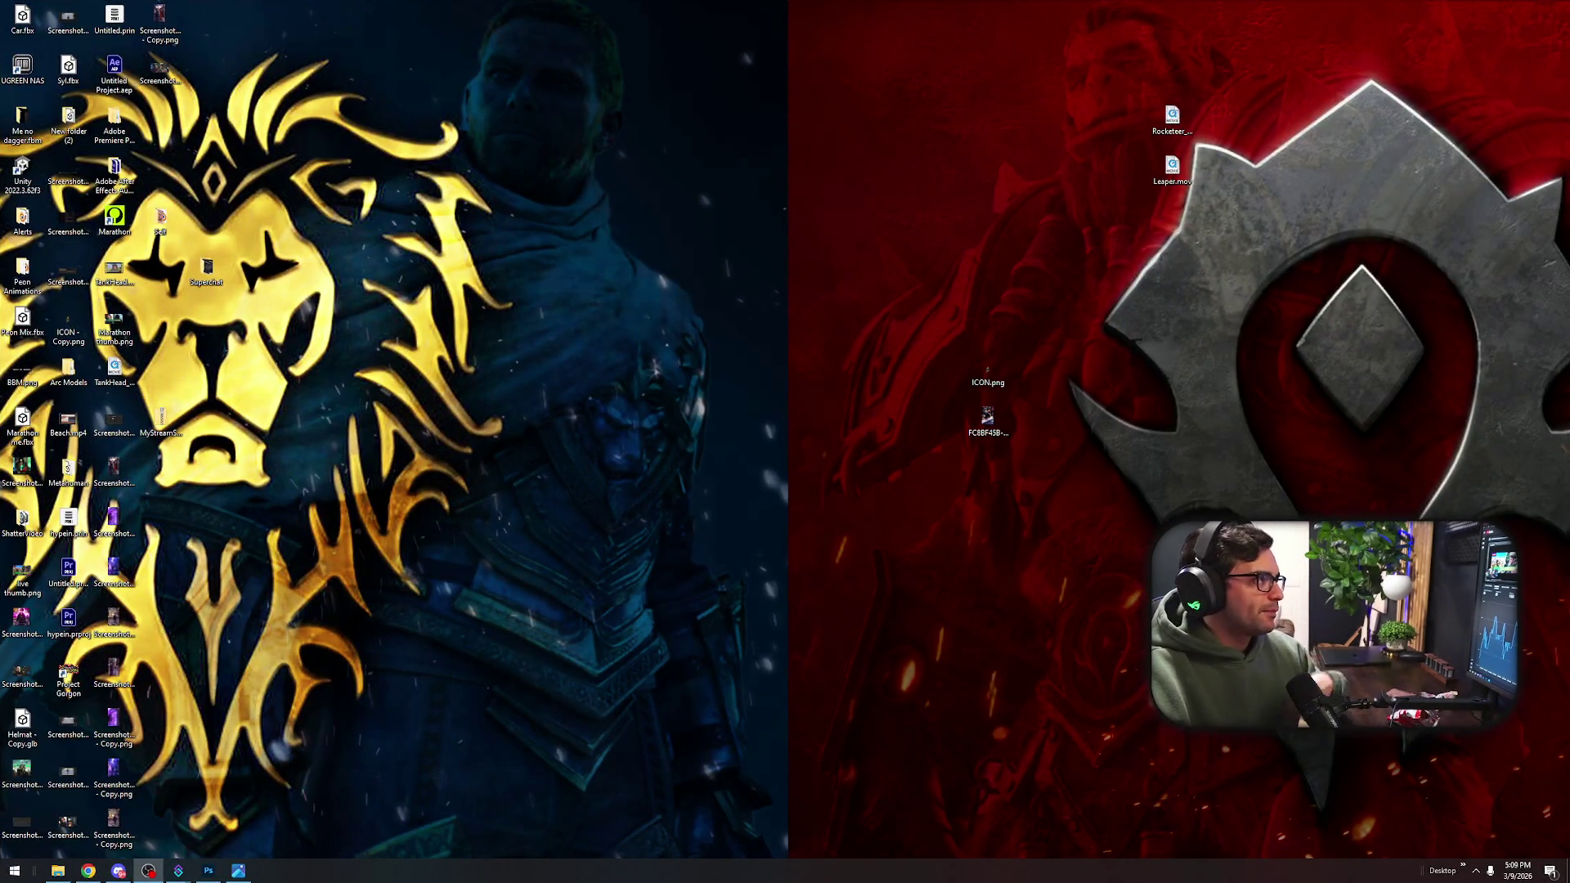
left_click(208, 871)
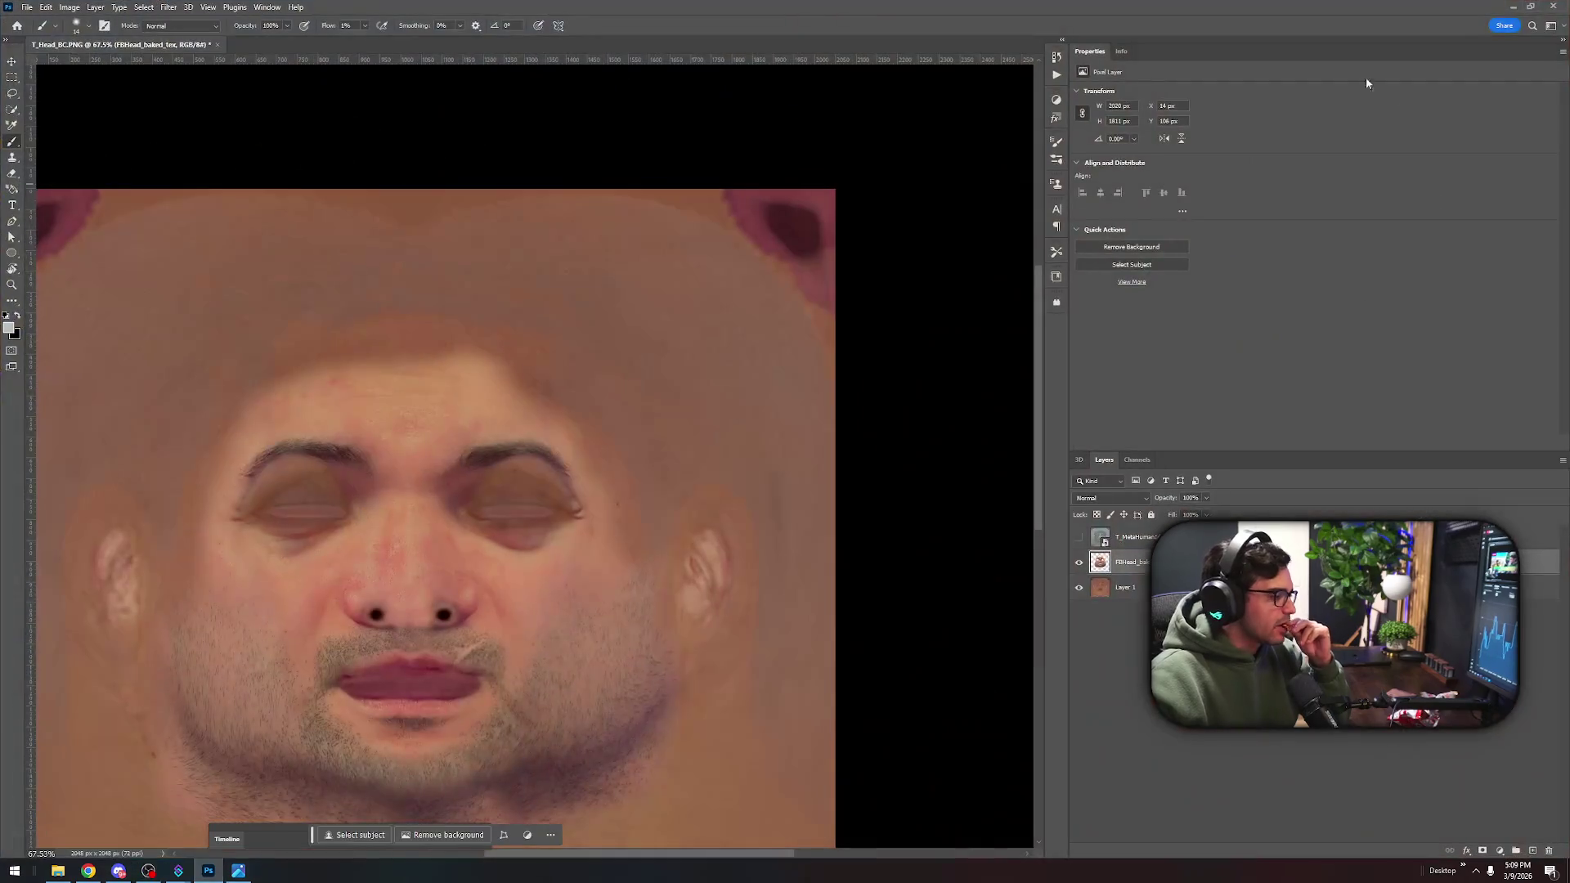
left_click(1554, 6)
left_click(780, 317)
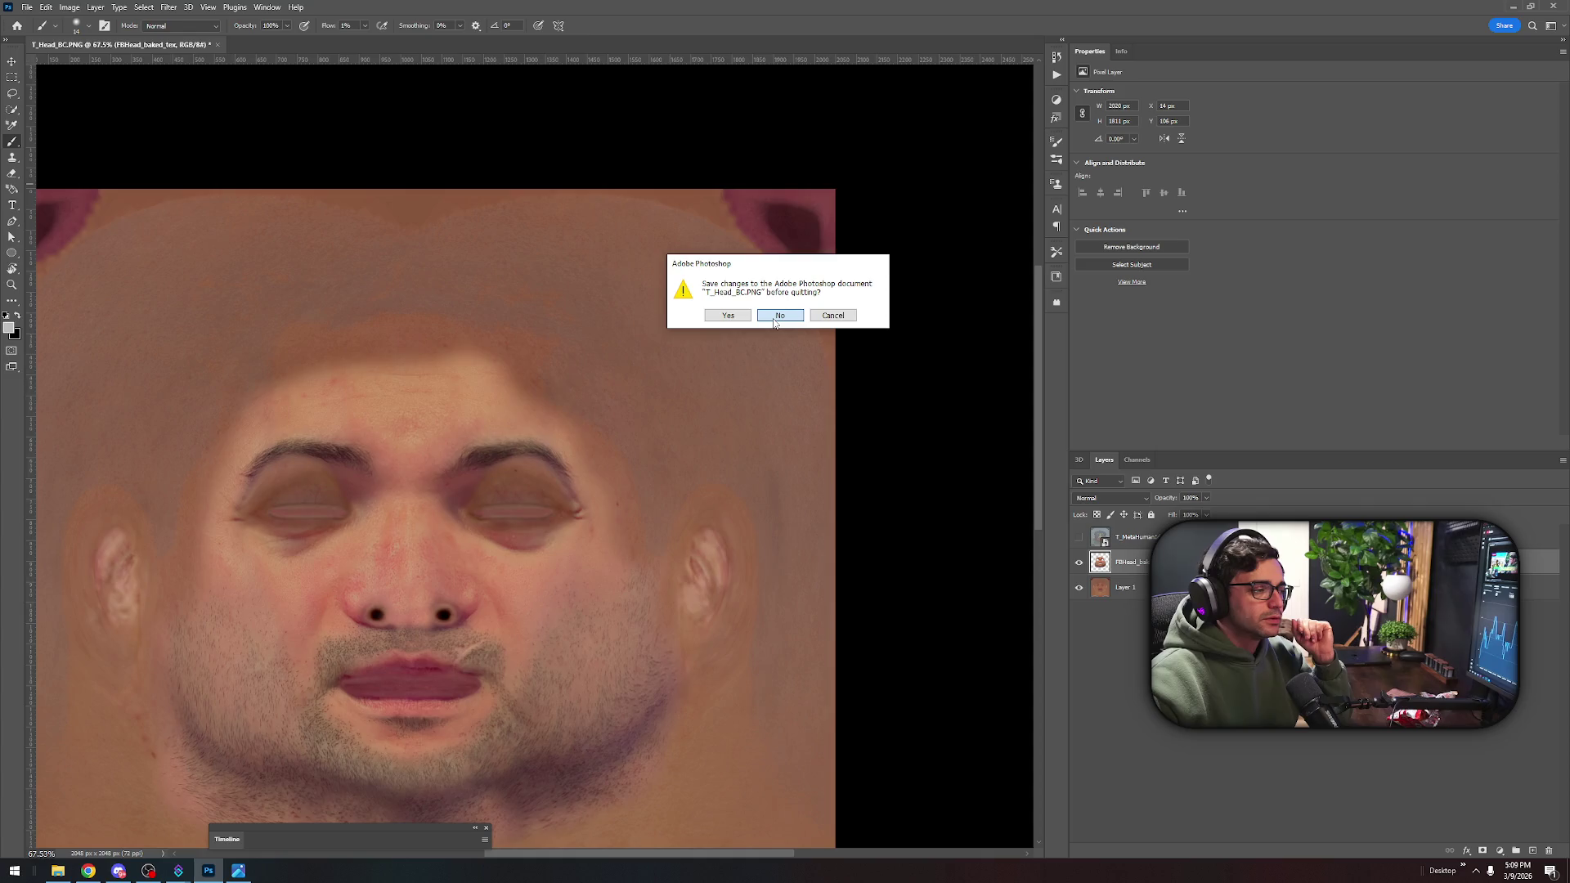
left_click(775, 322)
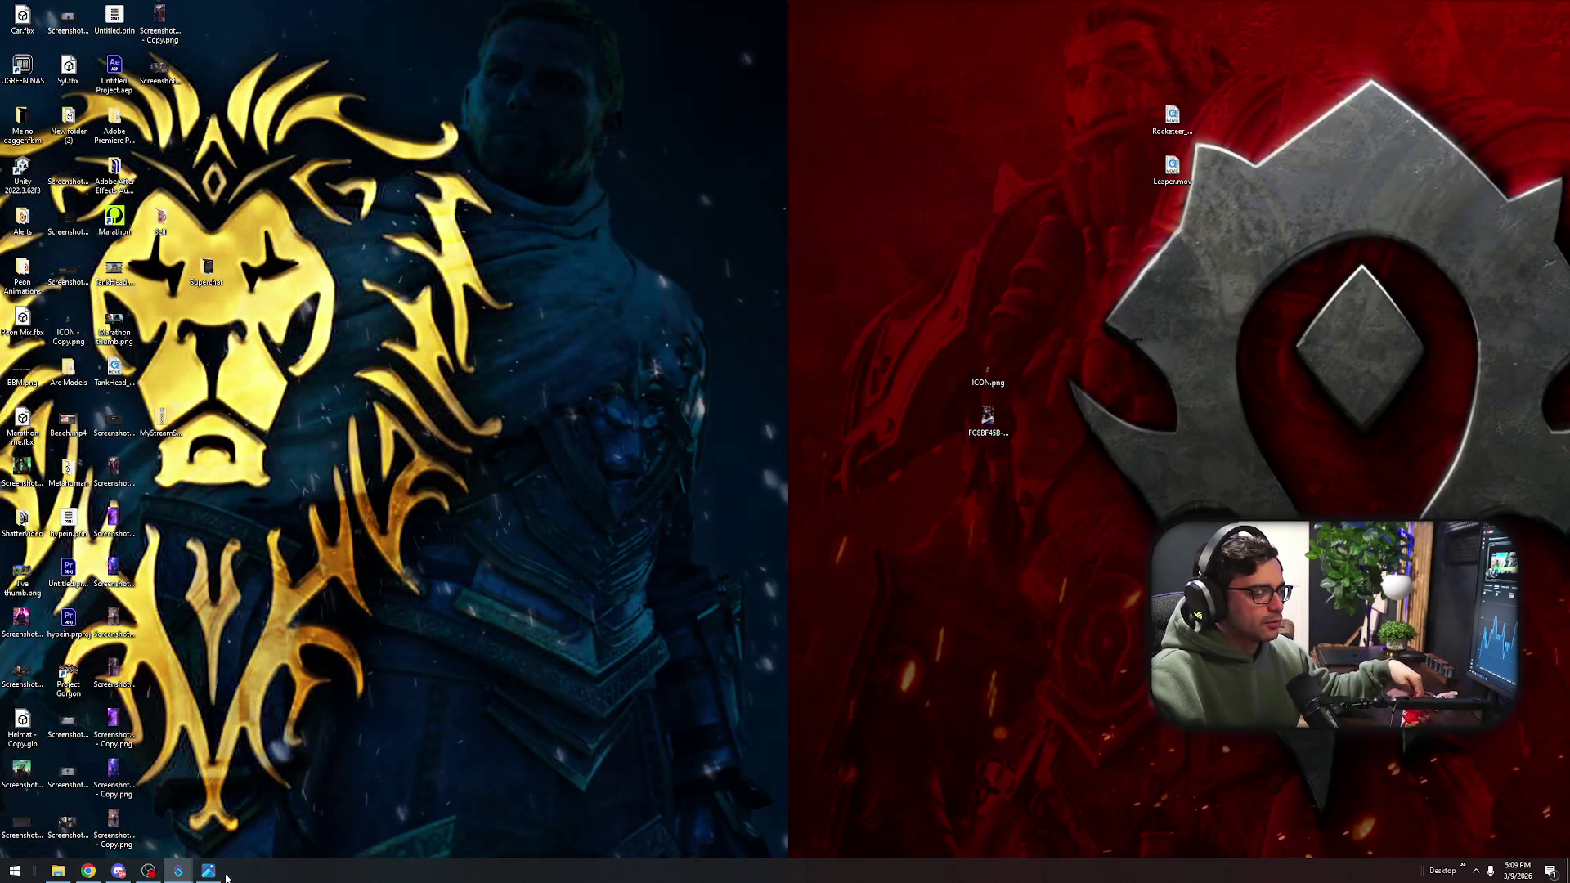
Close the photo viewer window and bring up Windows search
left_click(208, 871)
left_click(1202, 60)
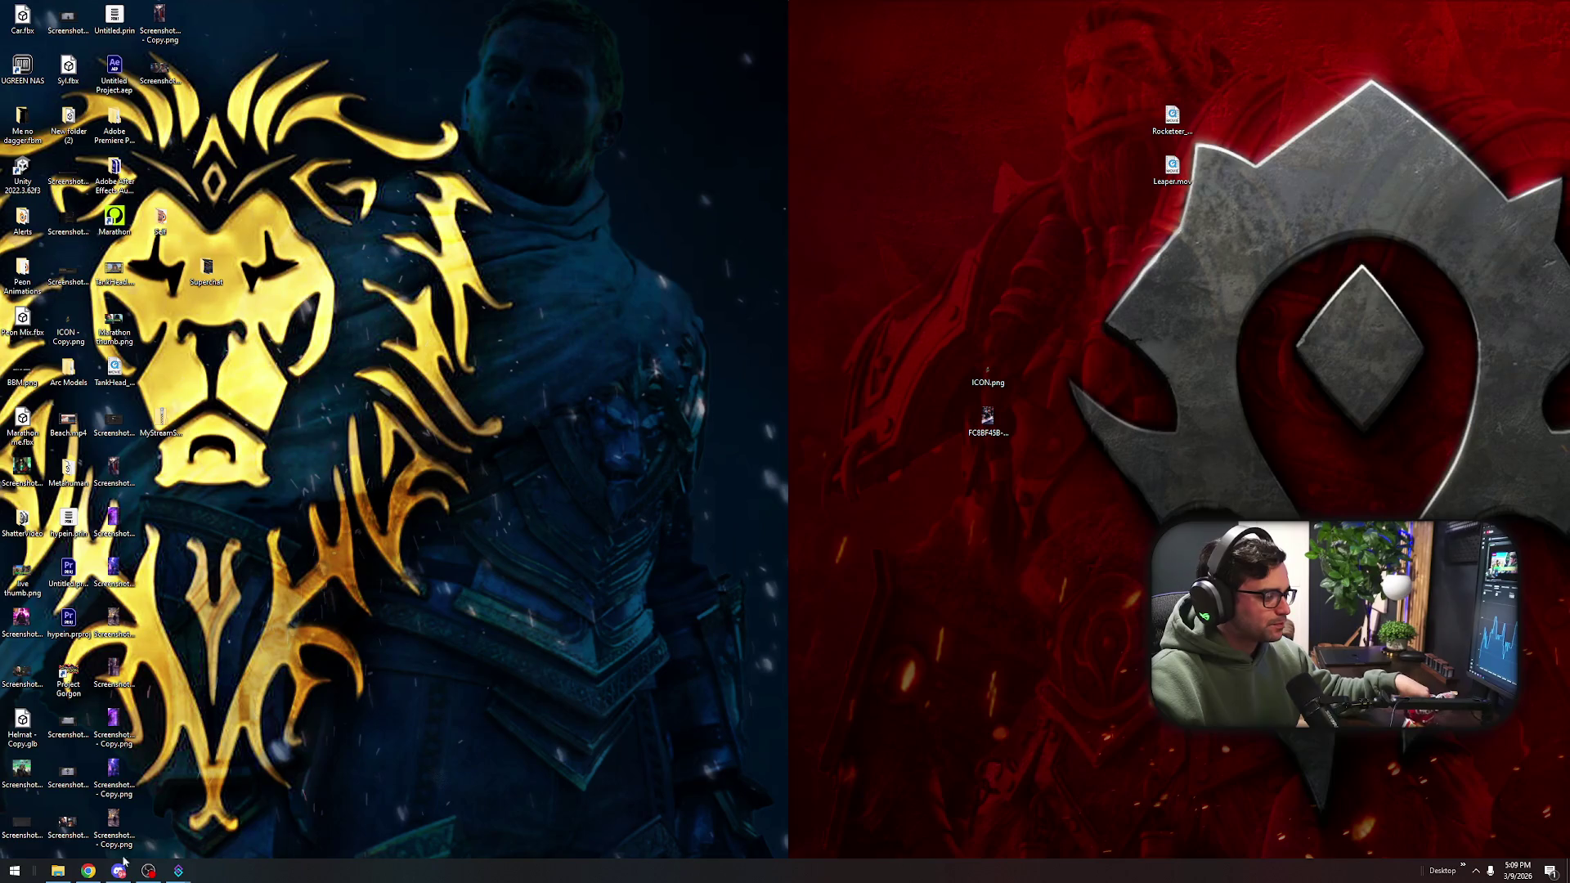
mouse_move(88, 871)
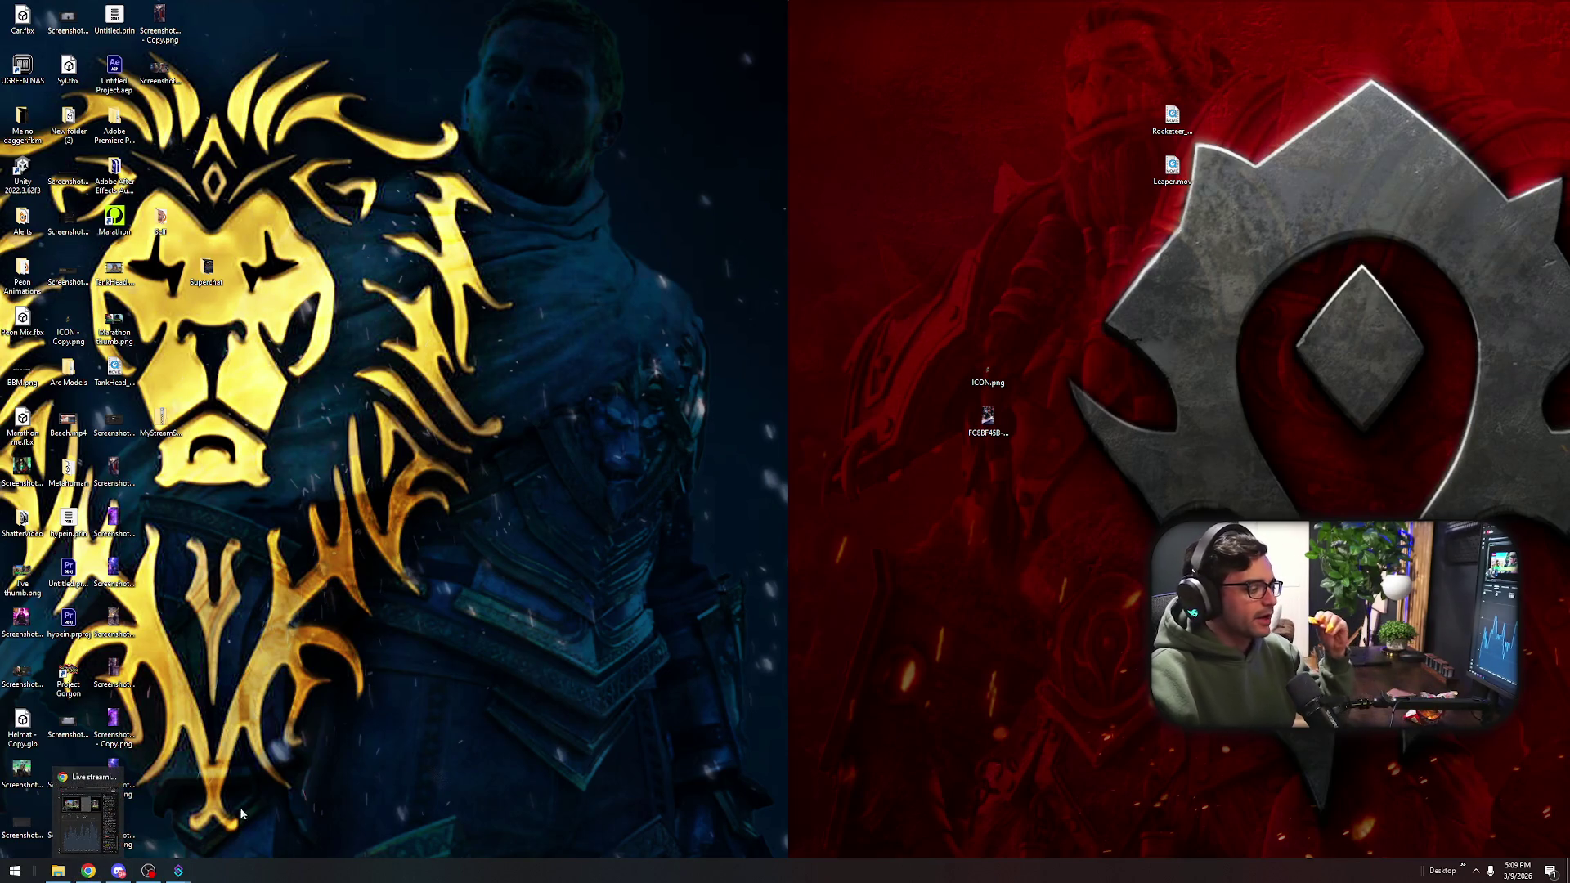
key("super")
Launch Epic Games Launcher via search and open the Meta project from the Library
type("epic")
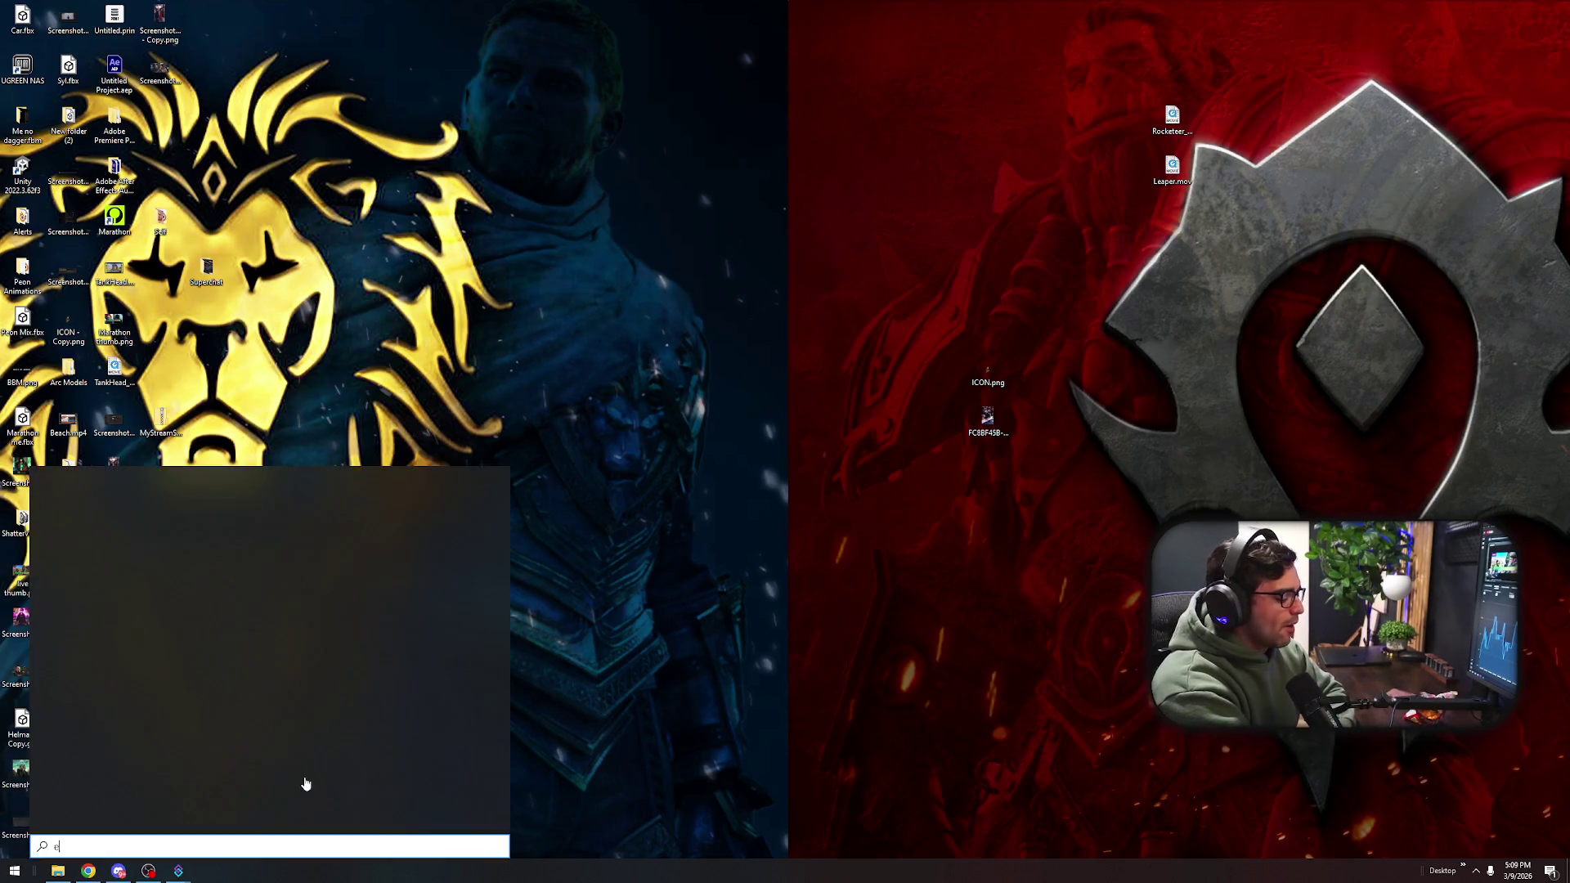
left_click(152, 535)
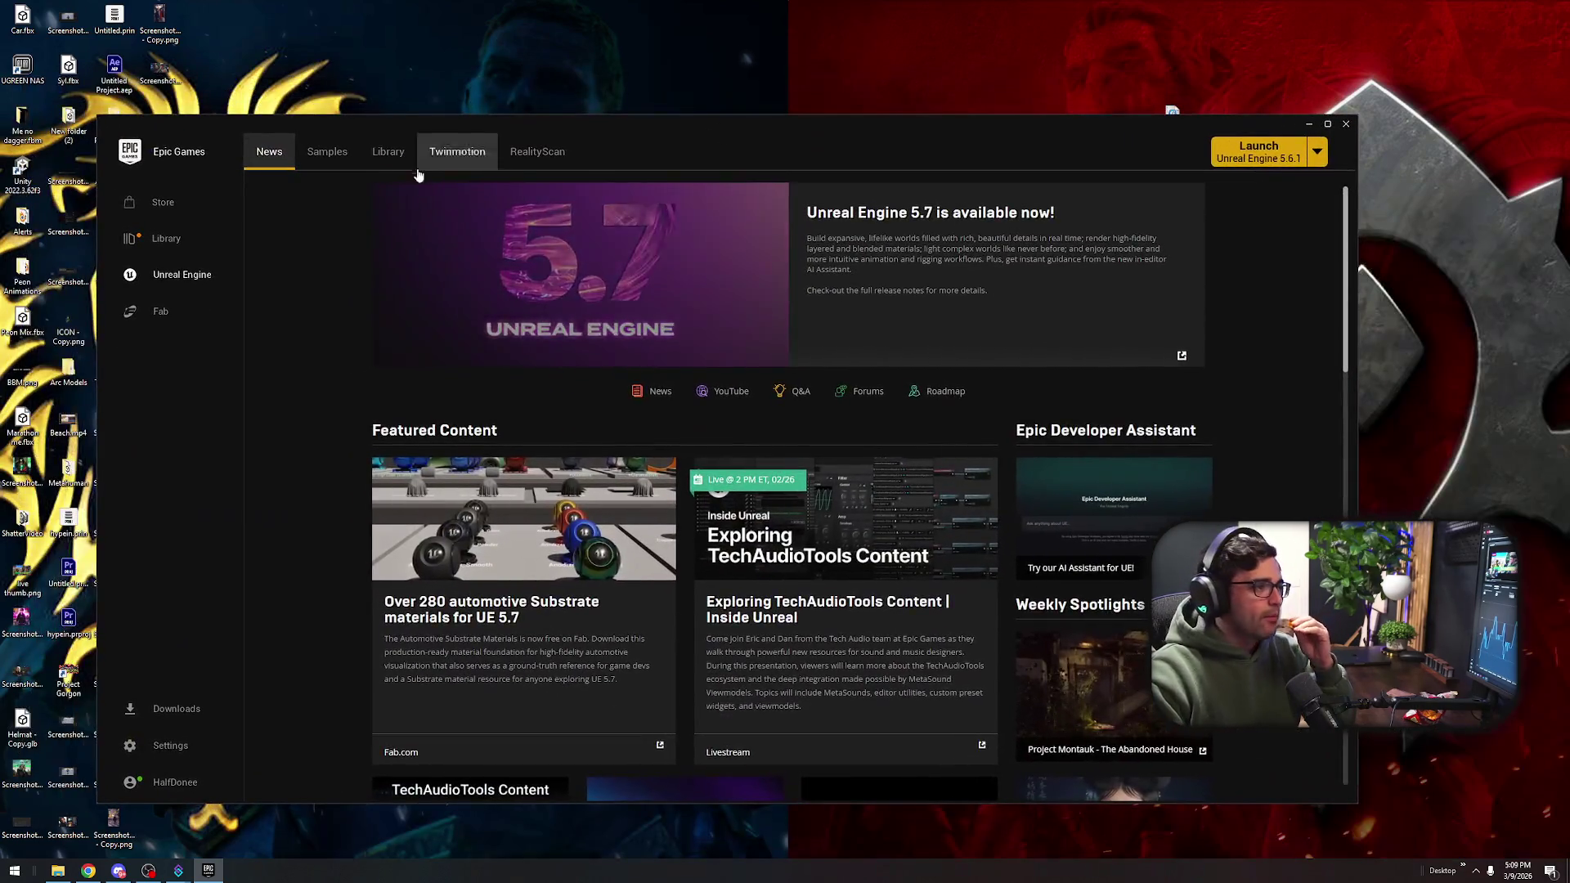
left_click(385, 153)
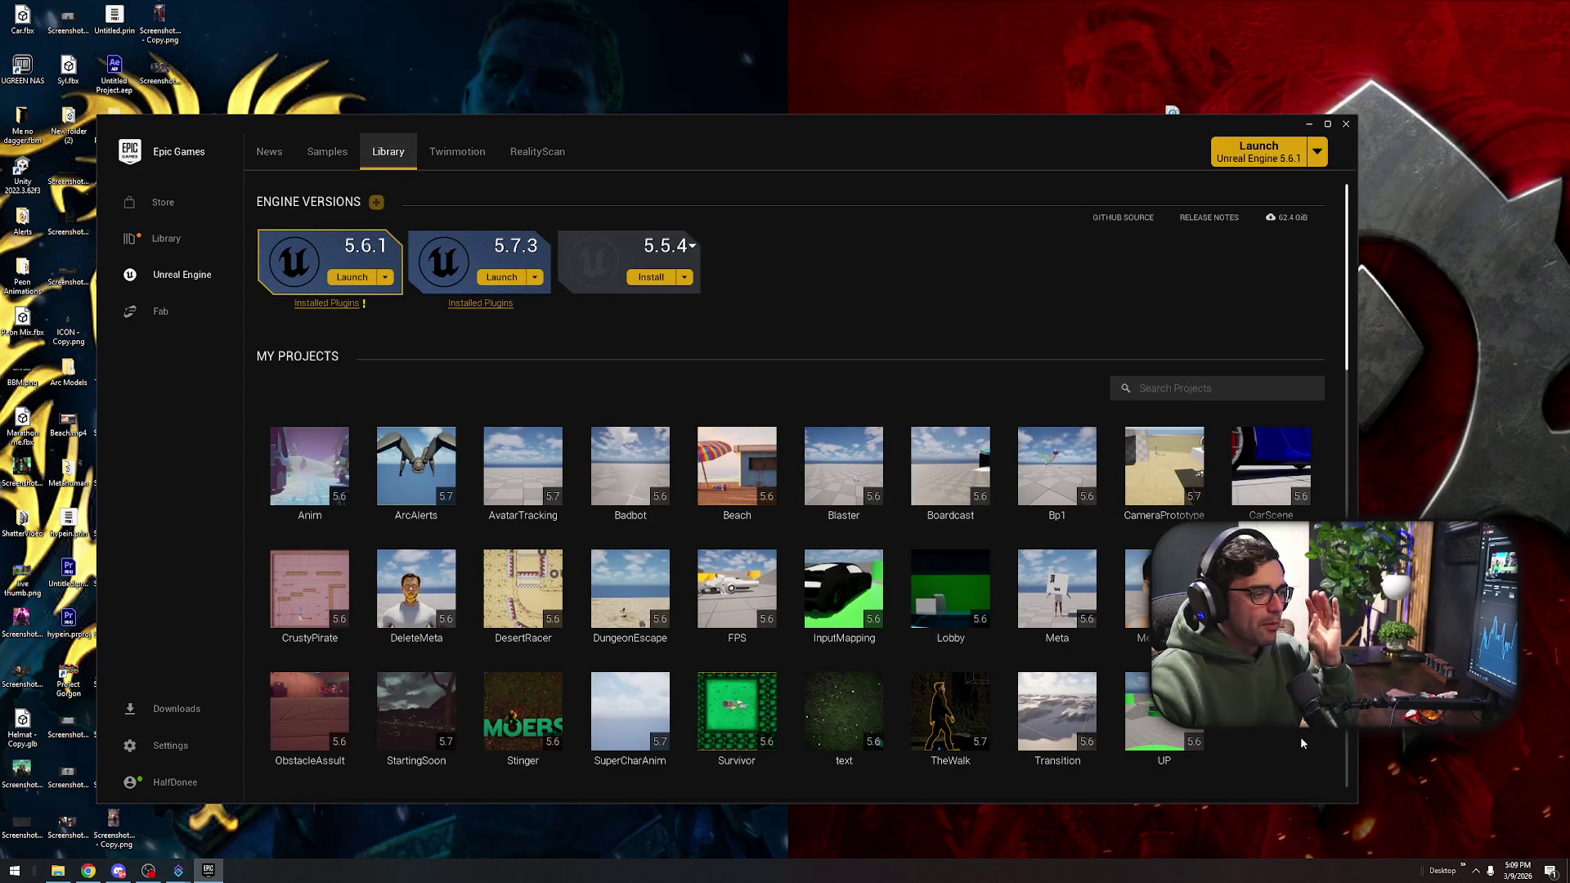
double_click(1070, 579)
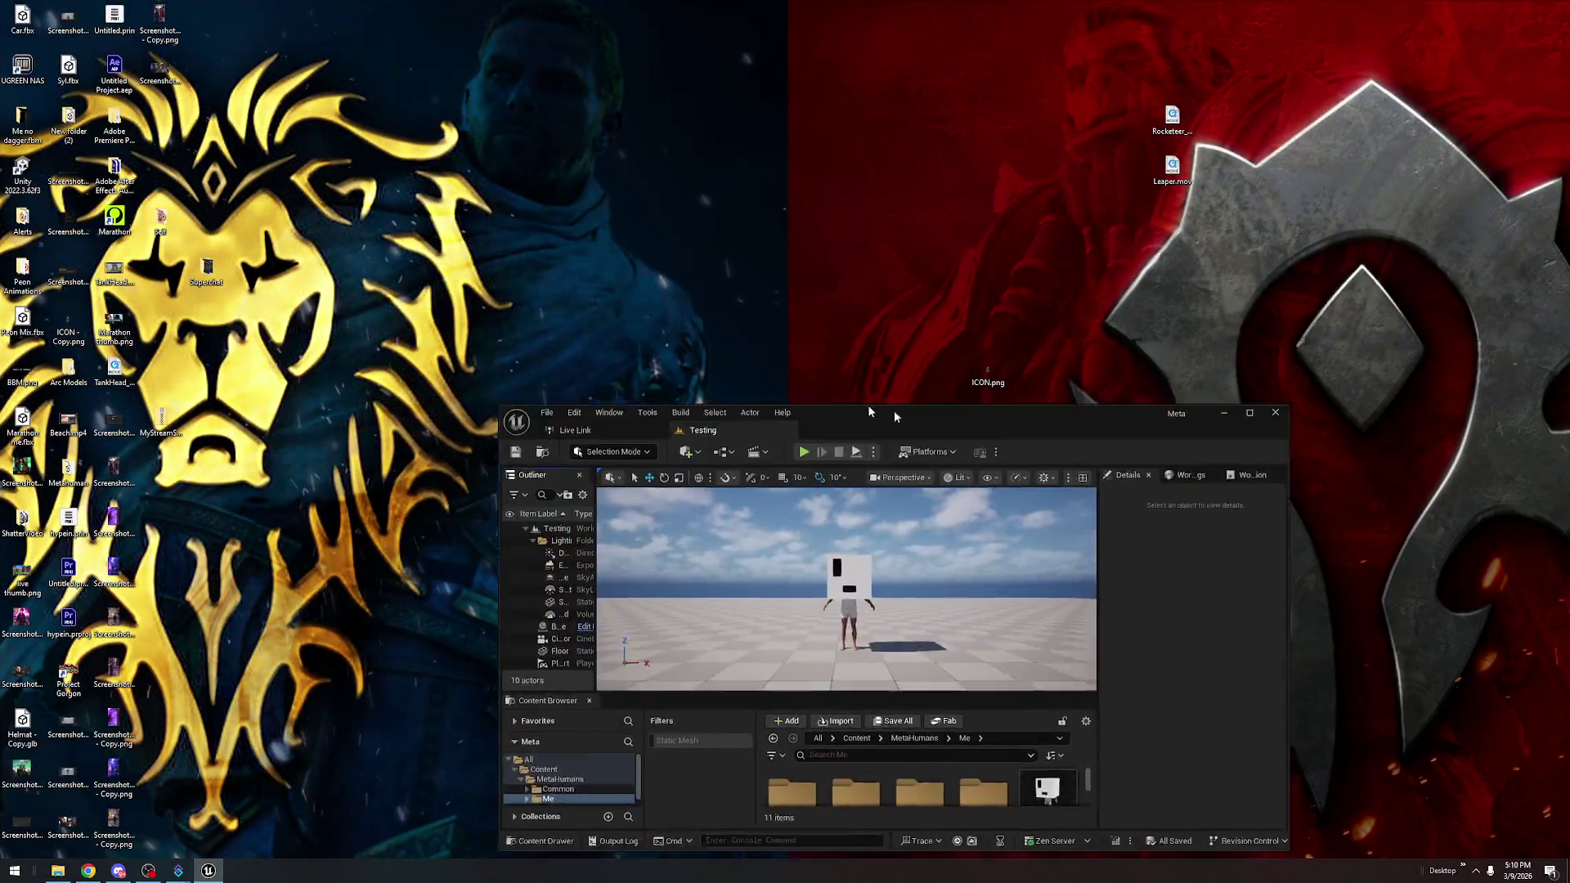
Maximize the editor, select BP_Me, and view the Me subject under MetaHuman (Video)
left_click_drag(894, 417, 946, 155)
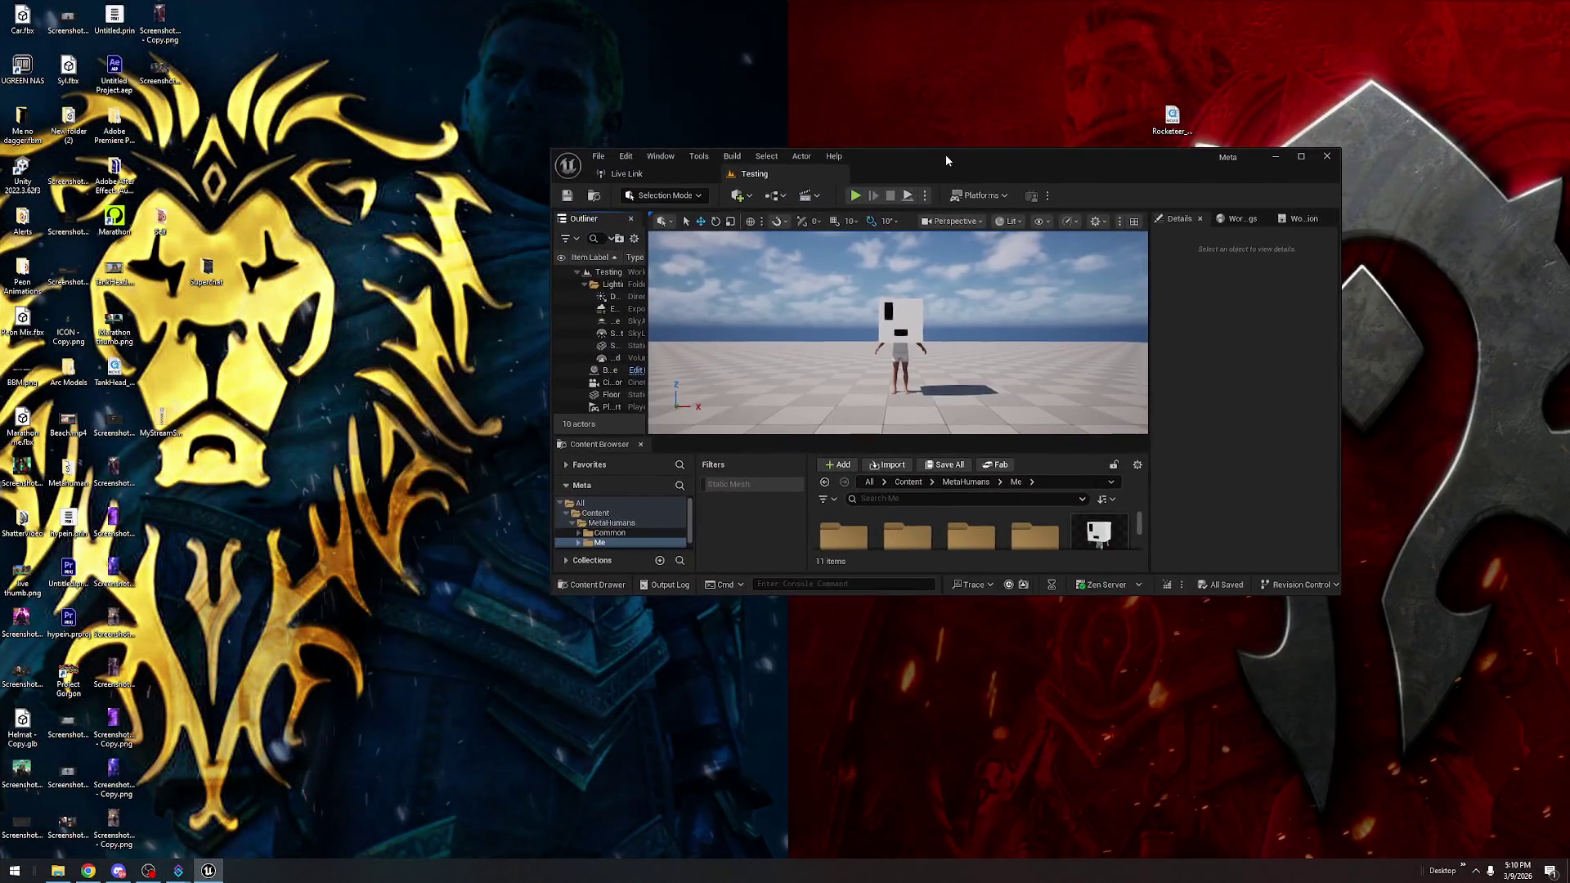
double_click(945, 155)
left_click(711, 264)
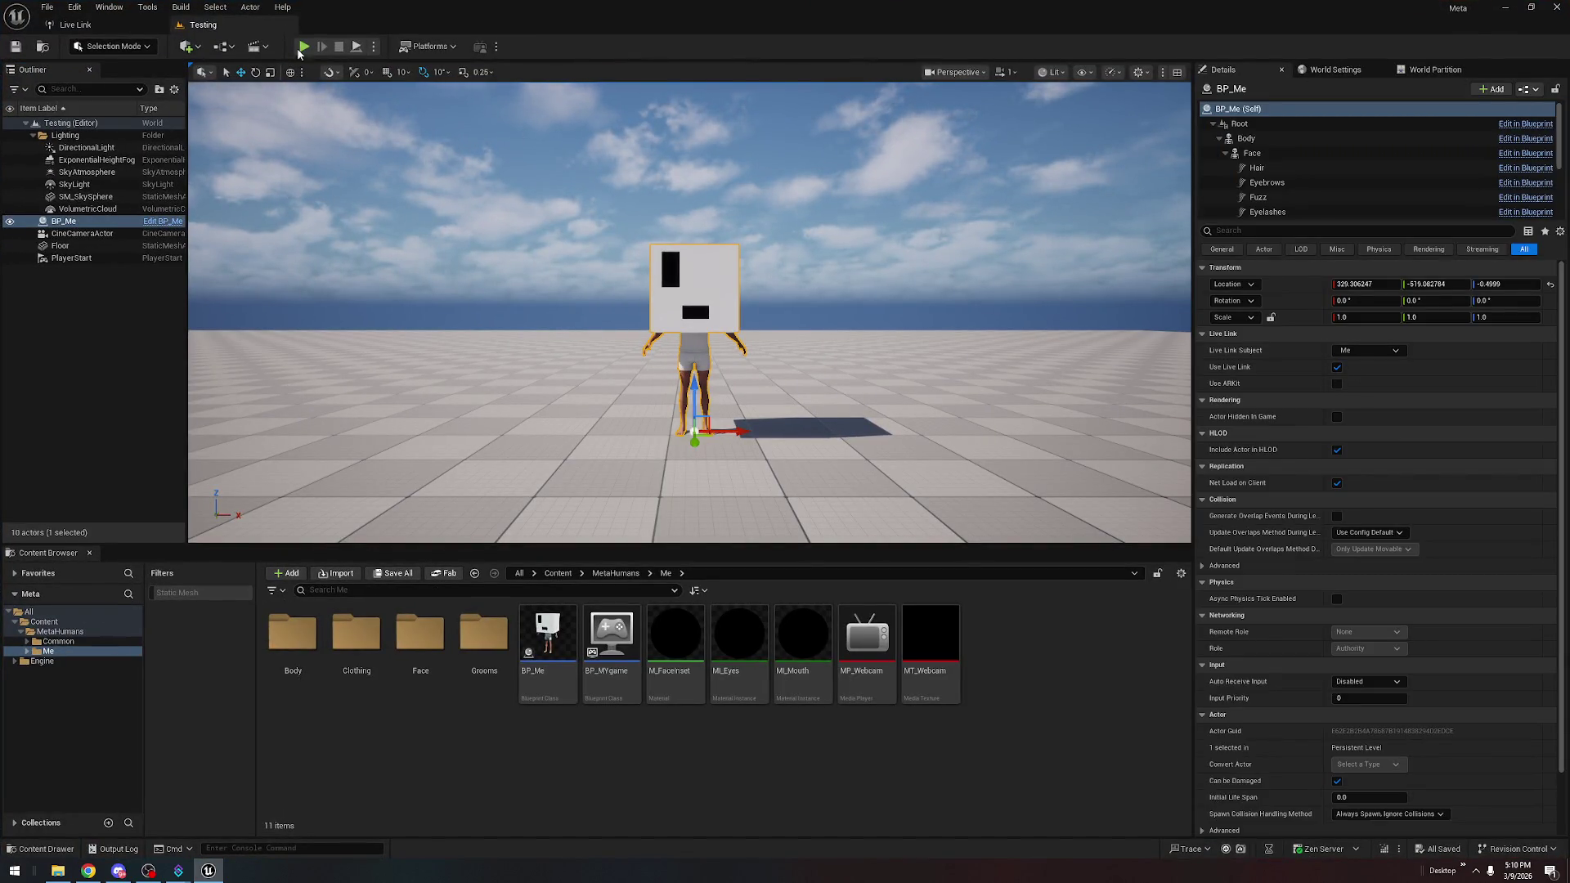
left_click(76, 24)
left_click(384, 87)
left_click(496, 258)
Inspect the stalled Me subject's settings and toggle it off and back on
left_click(1174, 243)
left_click(1154, 277)
left_click(358, 90)
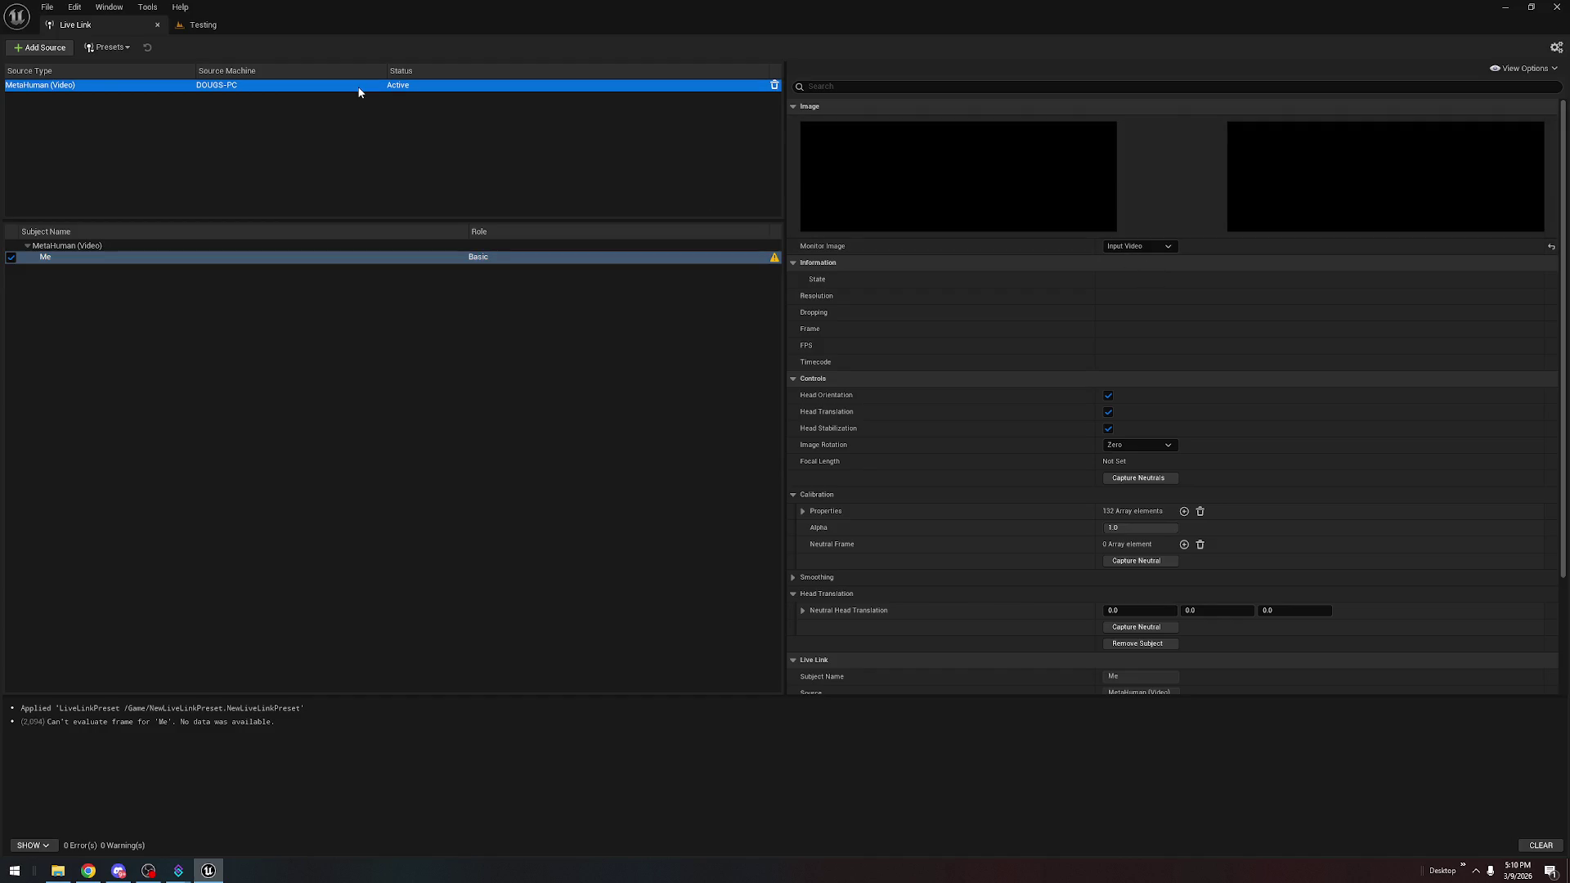
left_click(316, 246)
left_click(309, 259)
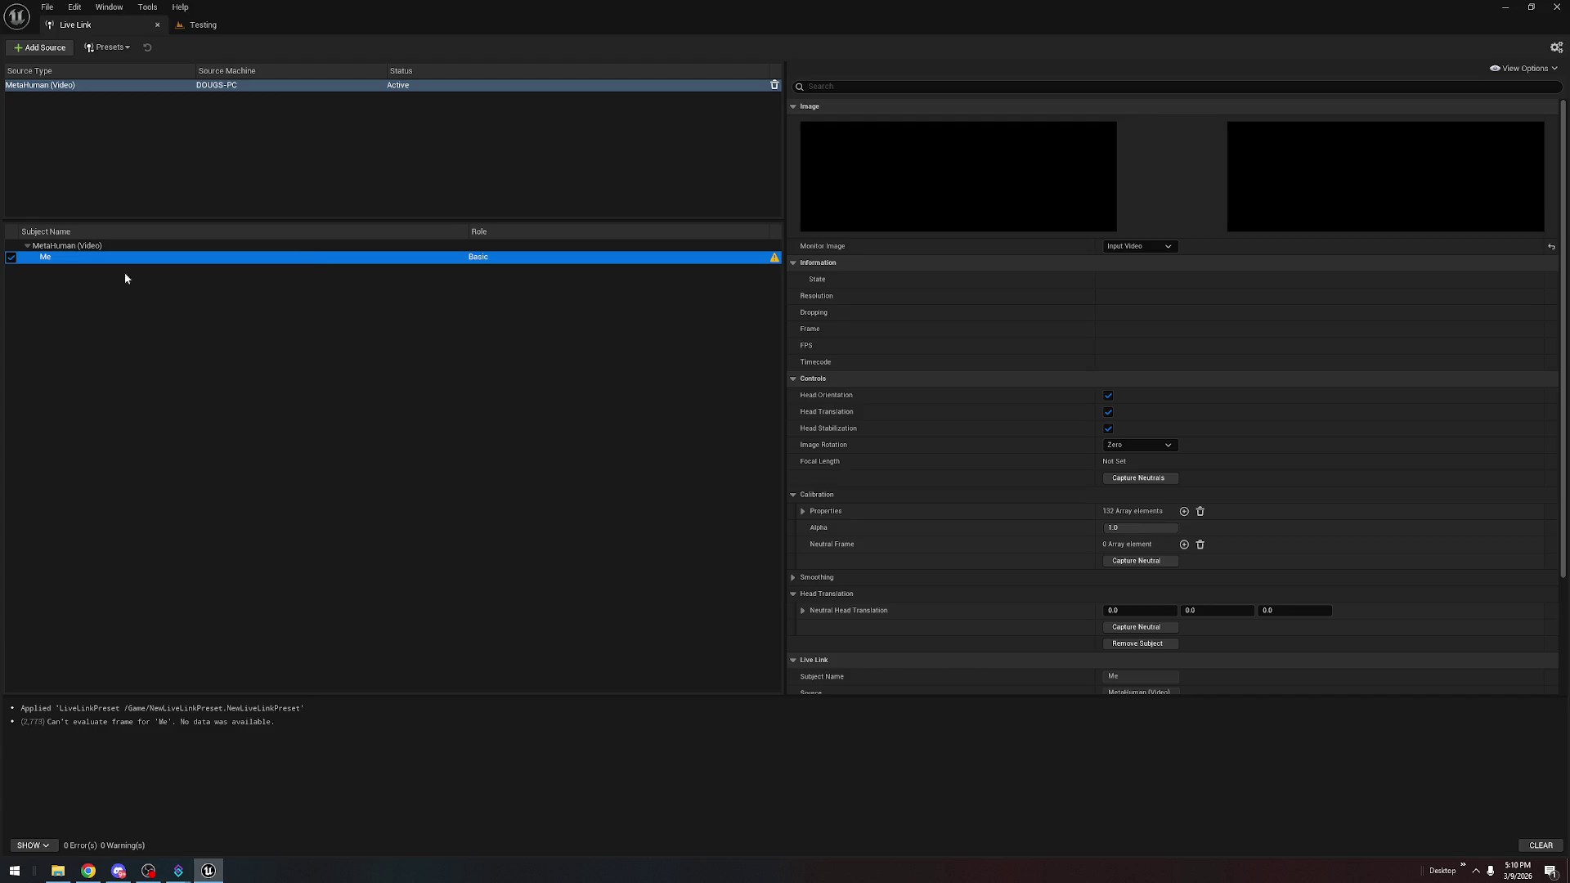
left_click(11, 258)
left_click(11, 258)
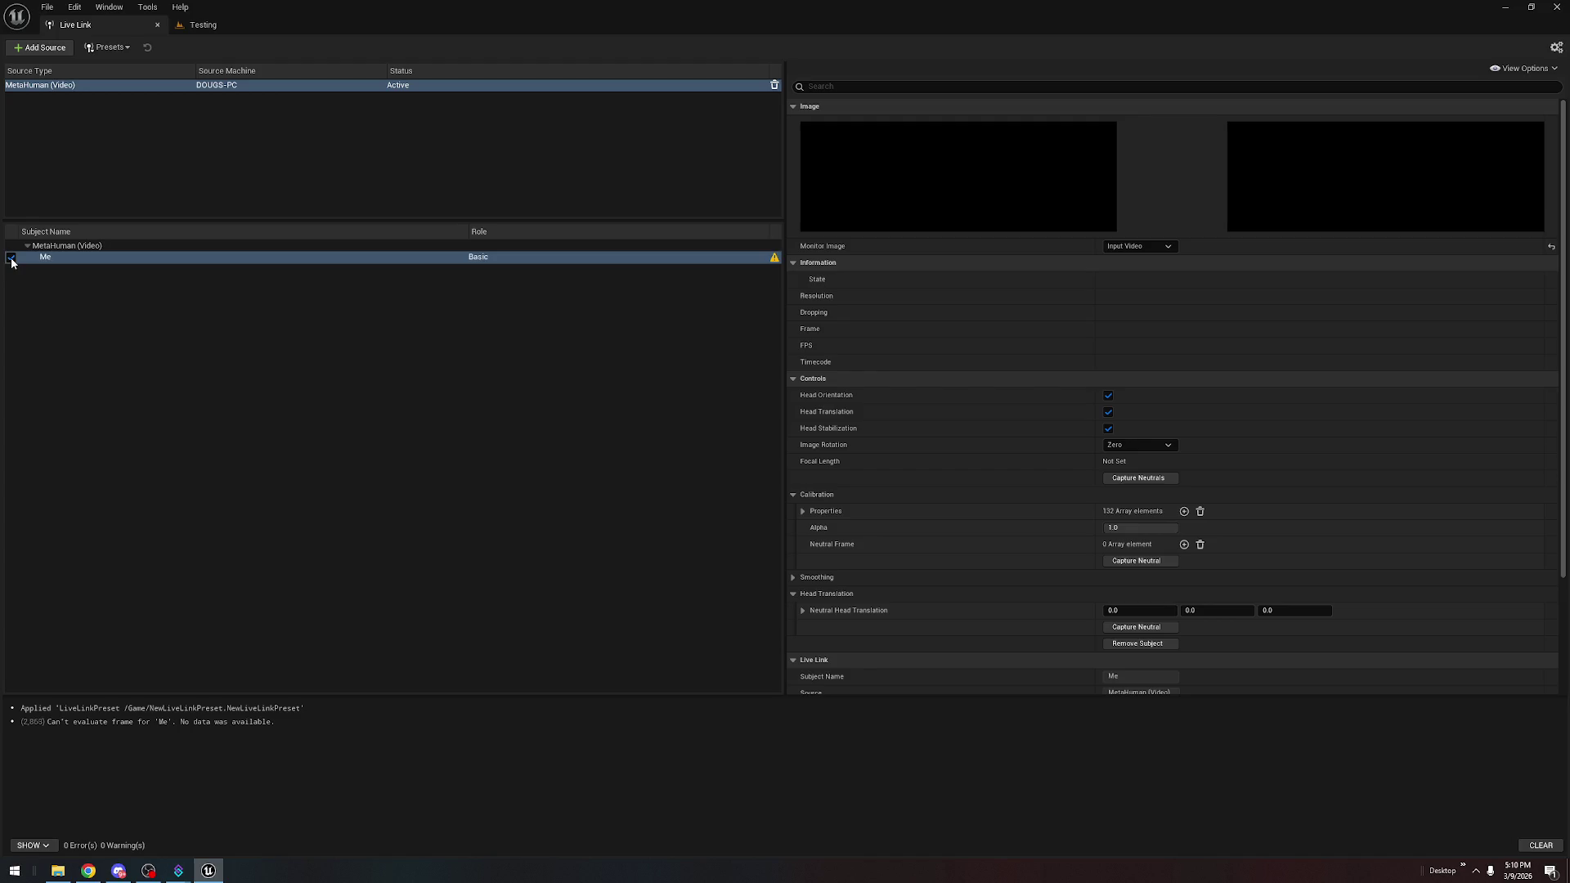
Remove Me and reconnect the MetaHuman (Video) source as subject Me, now reporting OK
left_click(430, 86)
left_click(1170, 159)
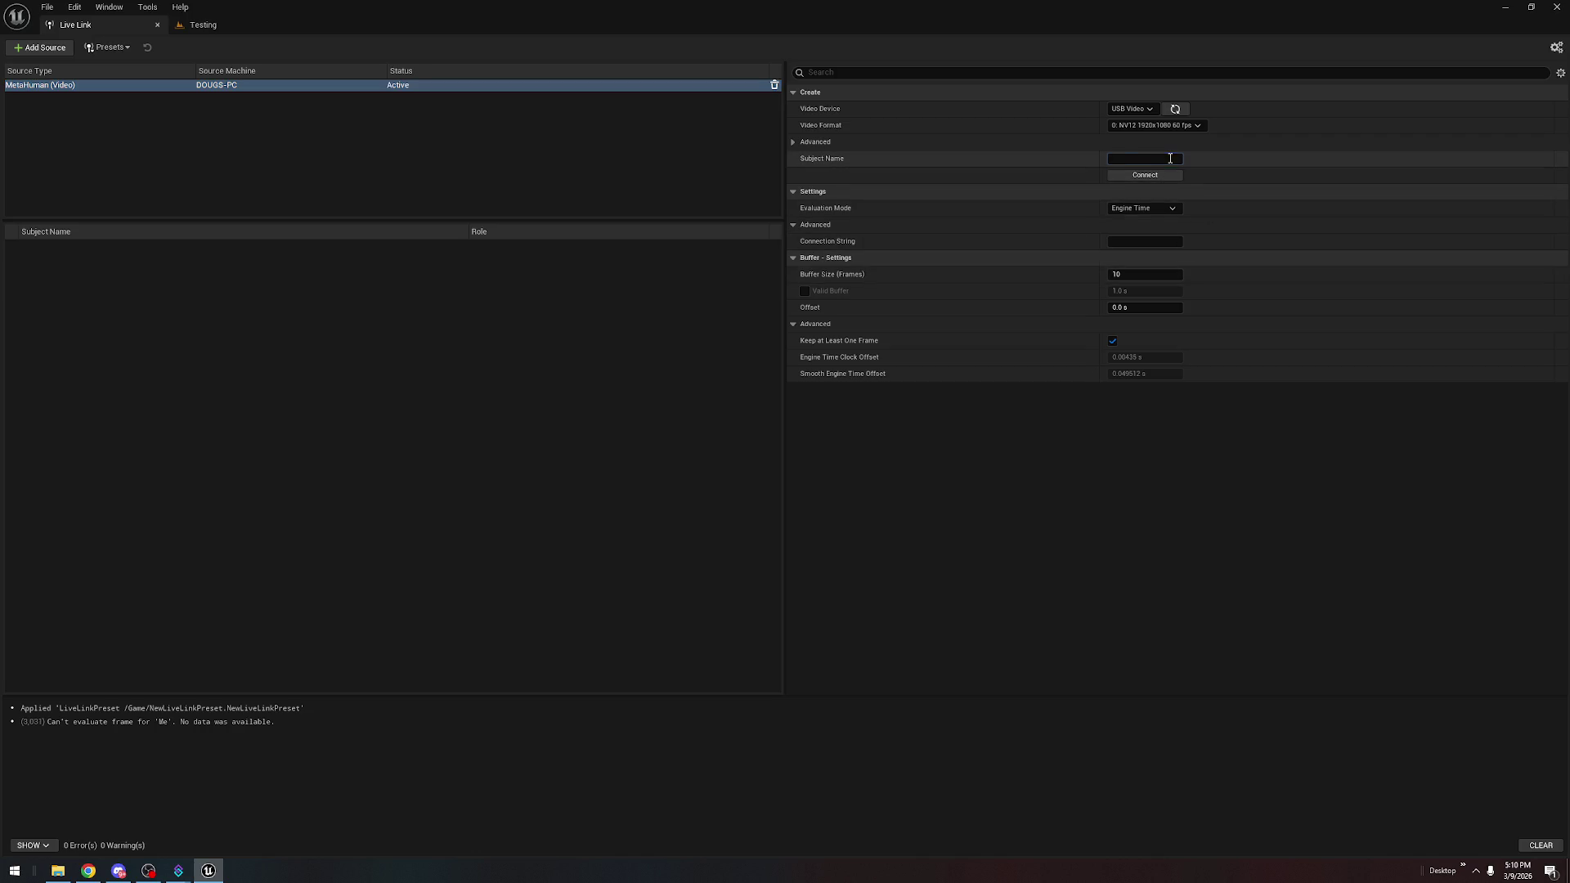
type("Me")
left_click(1165, 177)
left_click(1164, 176)
left_click(610, 259)
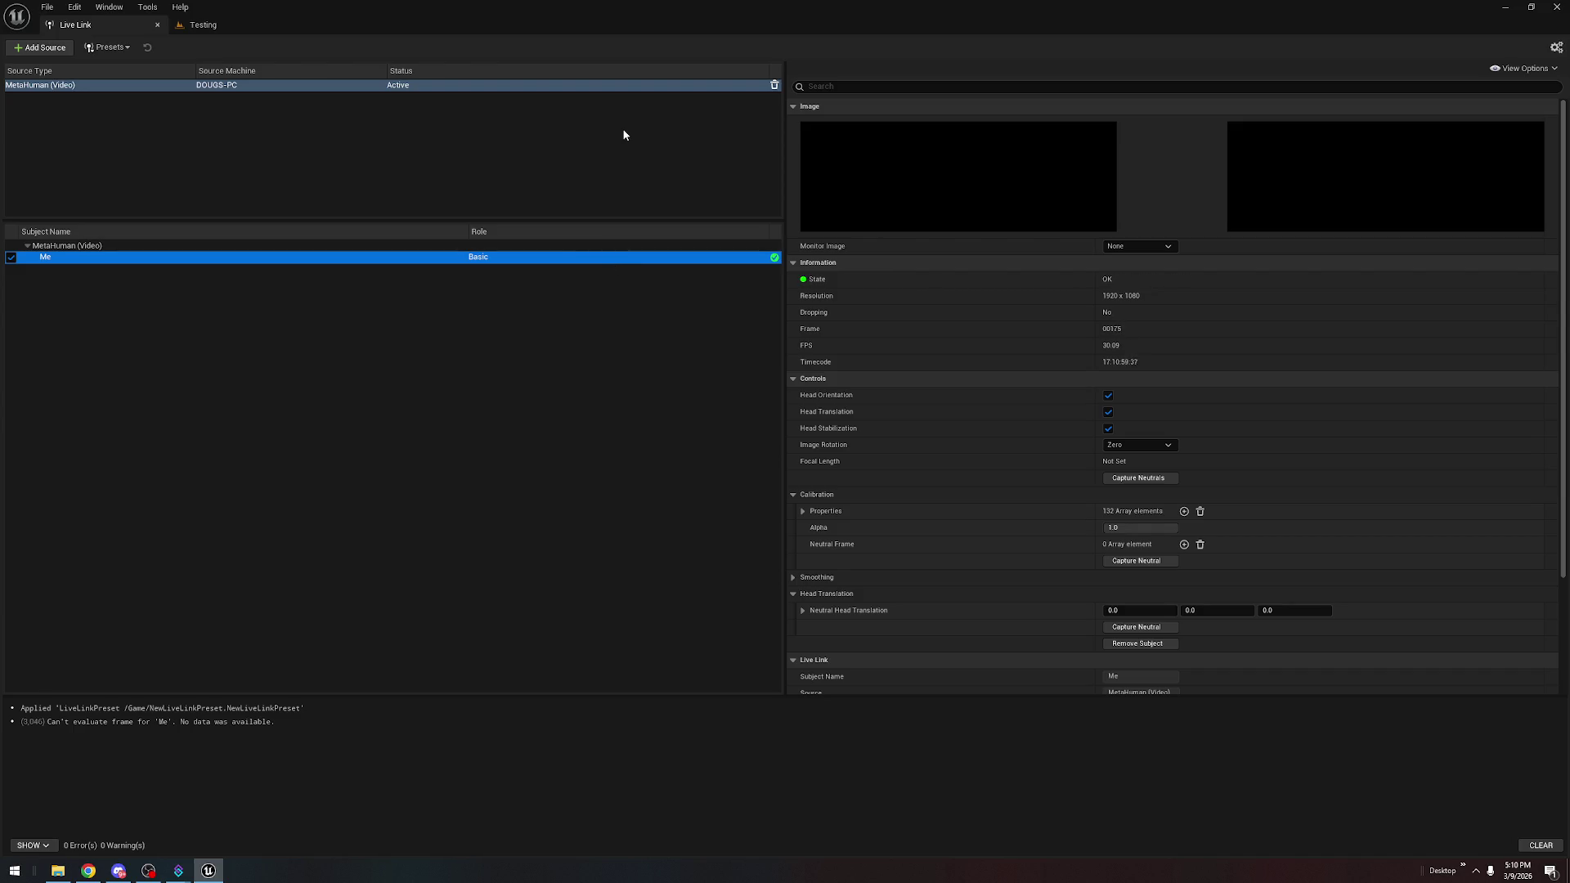
left_click(203, 25)
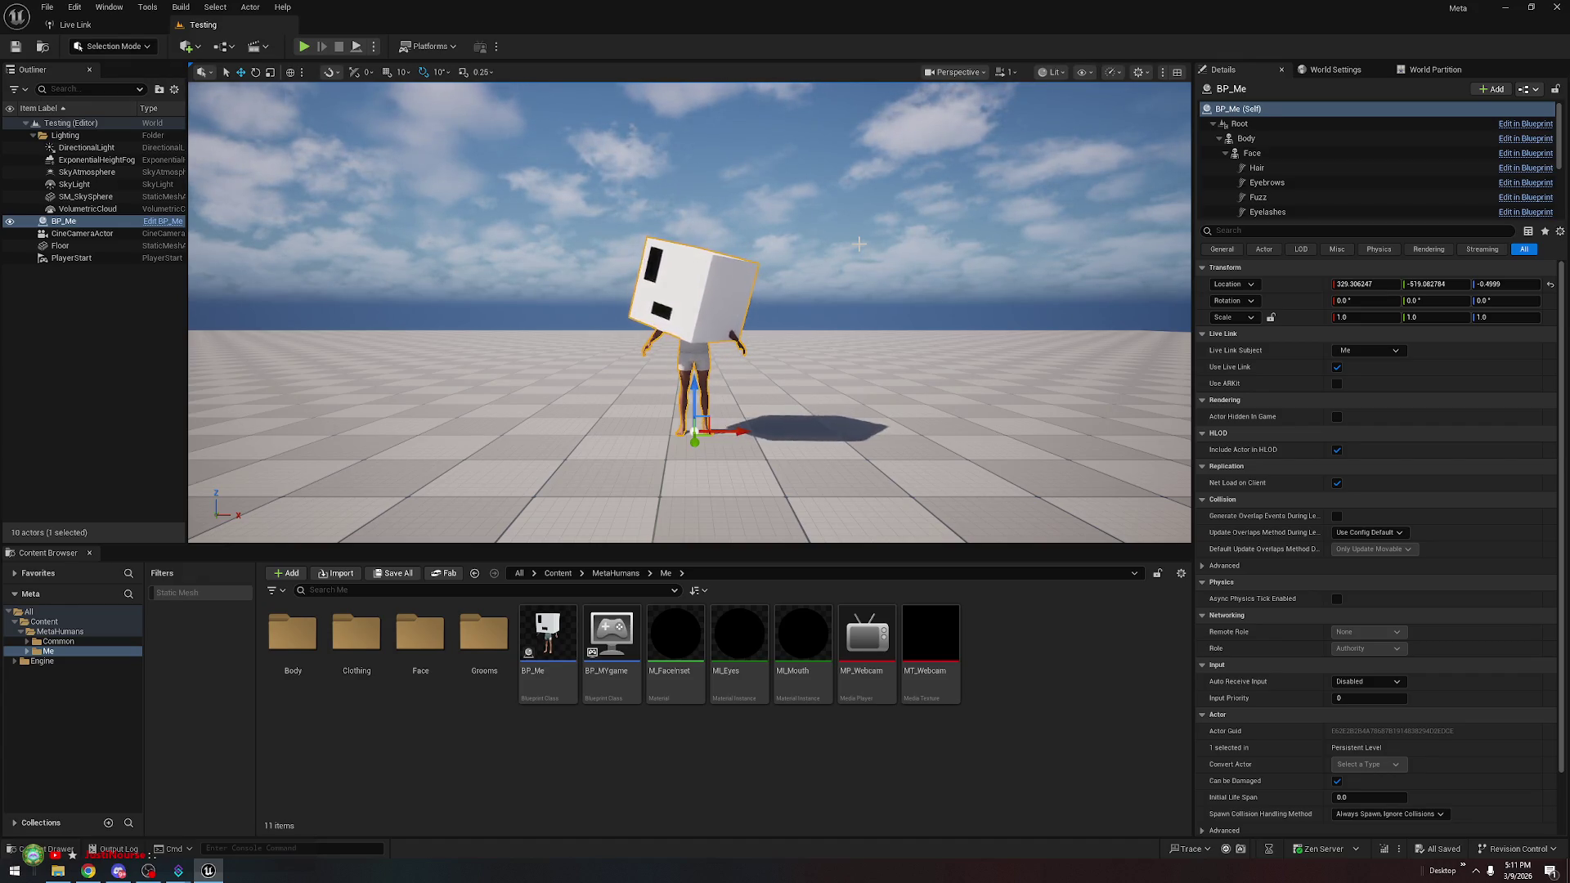
Play the Testing level, check the cube head, stop, and close the error Message Log
left_click(303, 47)
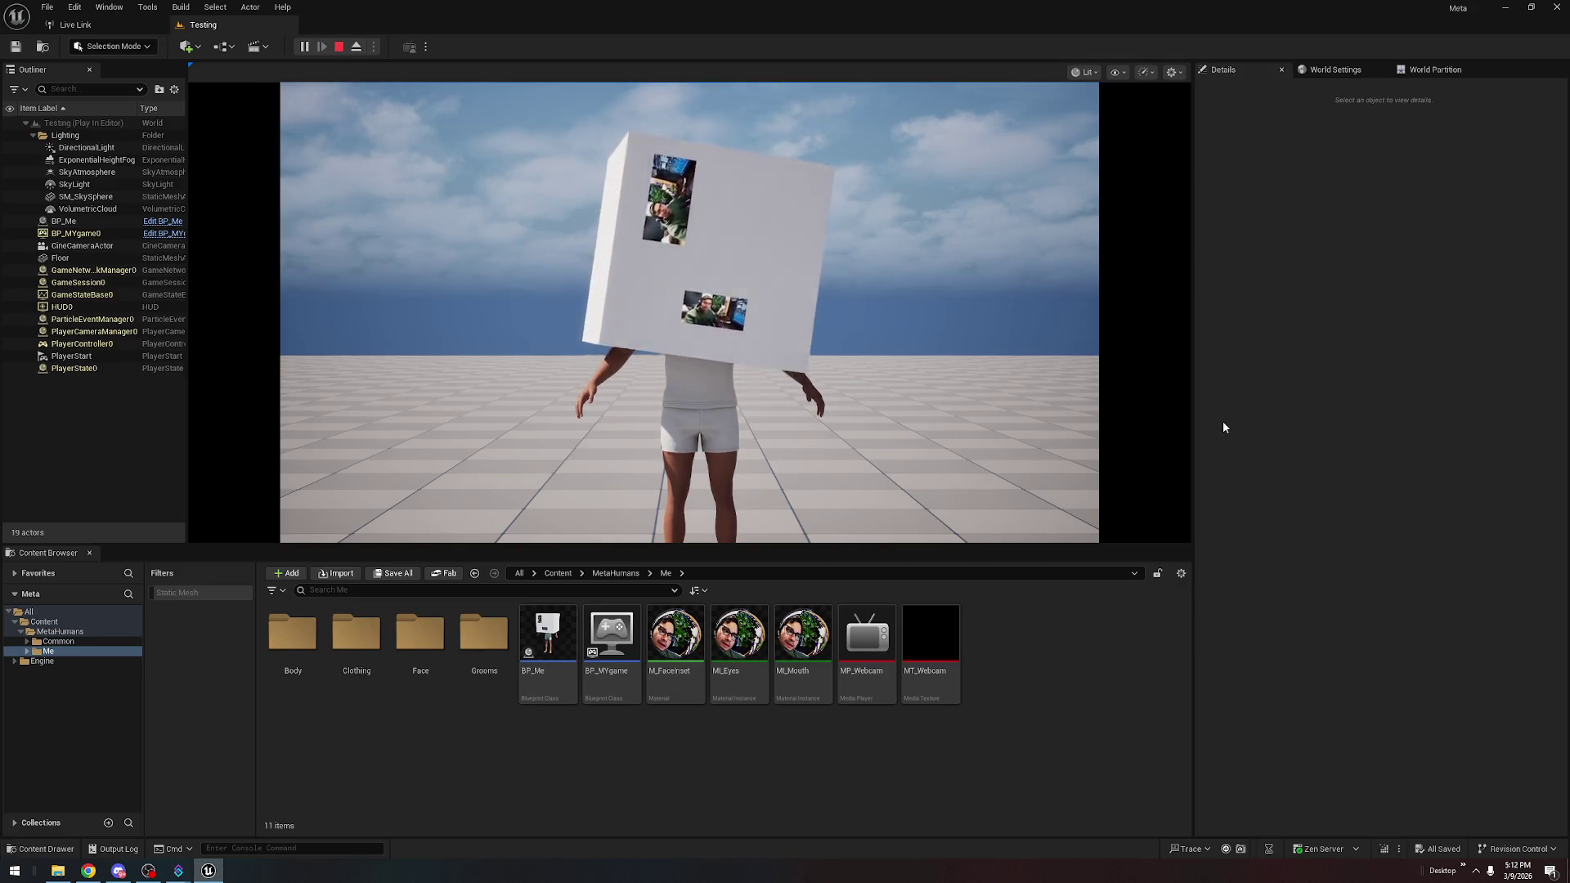
left_click(341, 47)
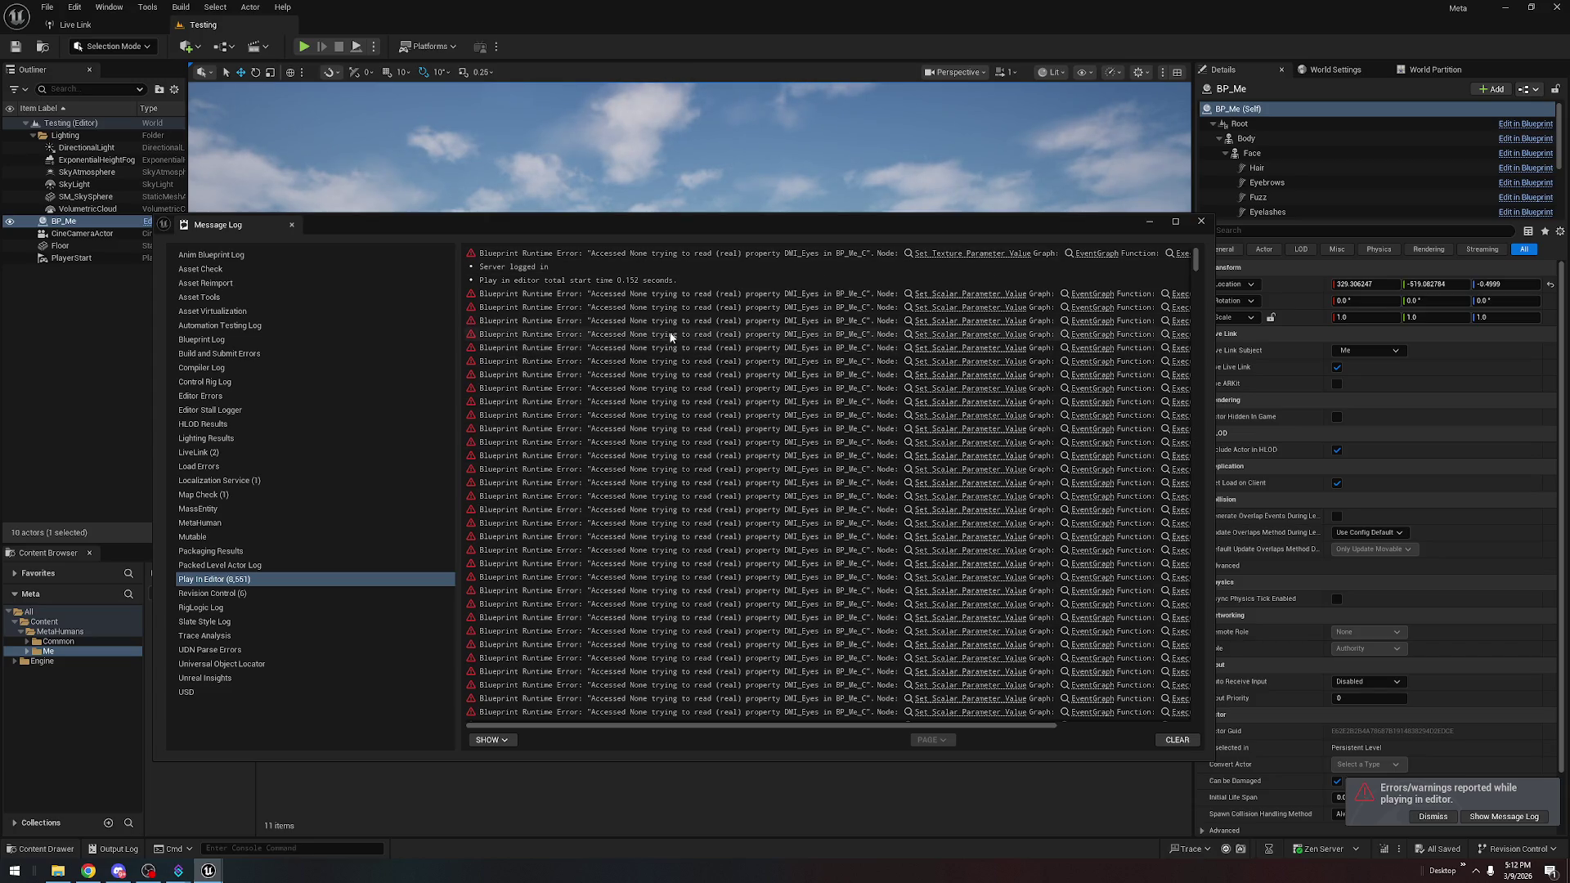
left_click(1202, 223)
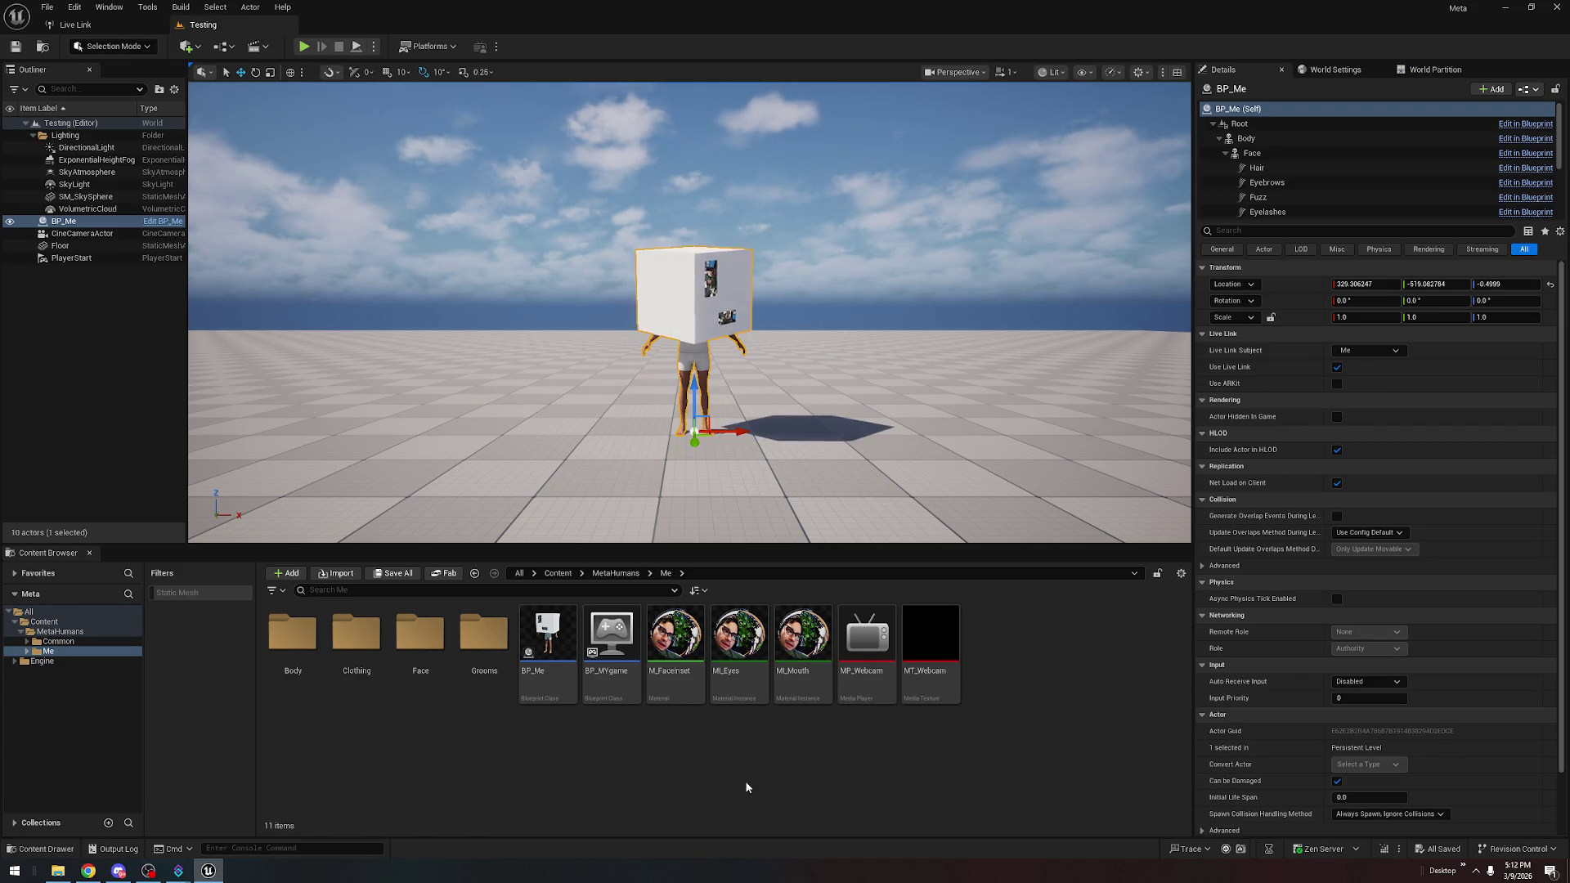
Open the BP_Me blueprint and survey its event graph, including the viewport-size nodes
left_click(533, 649)
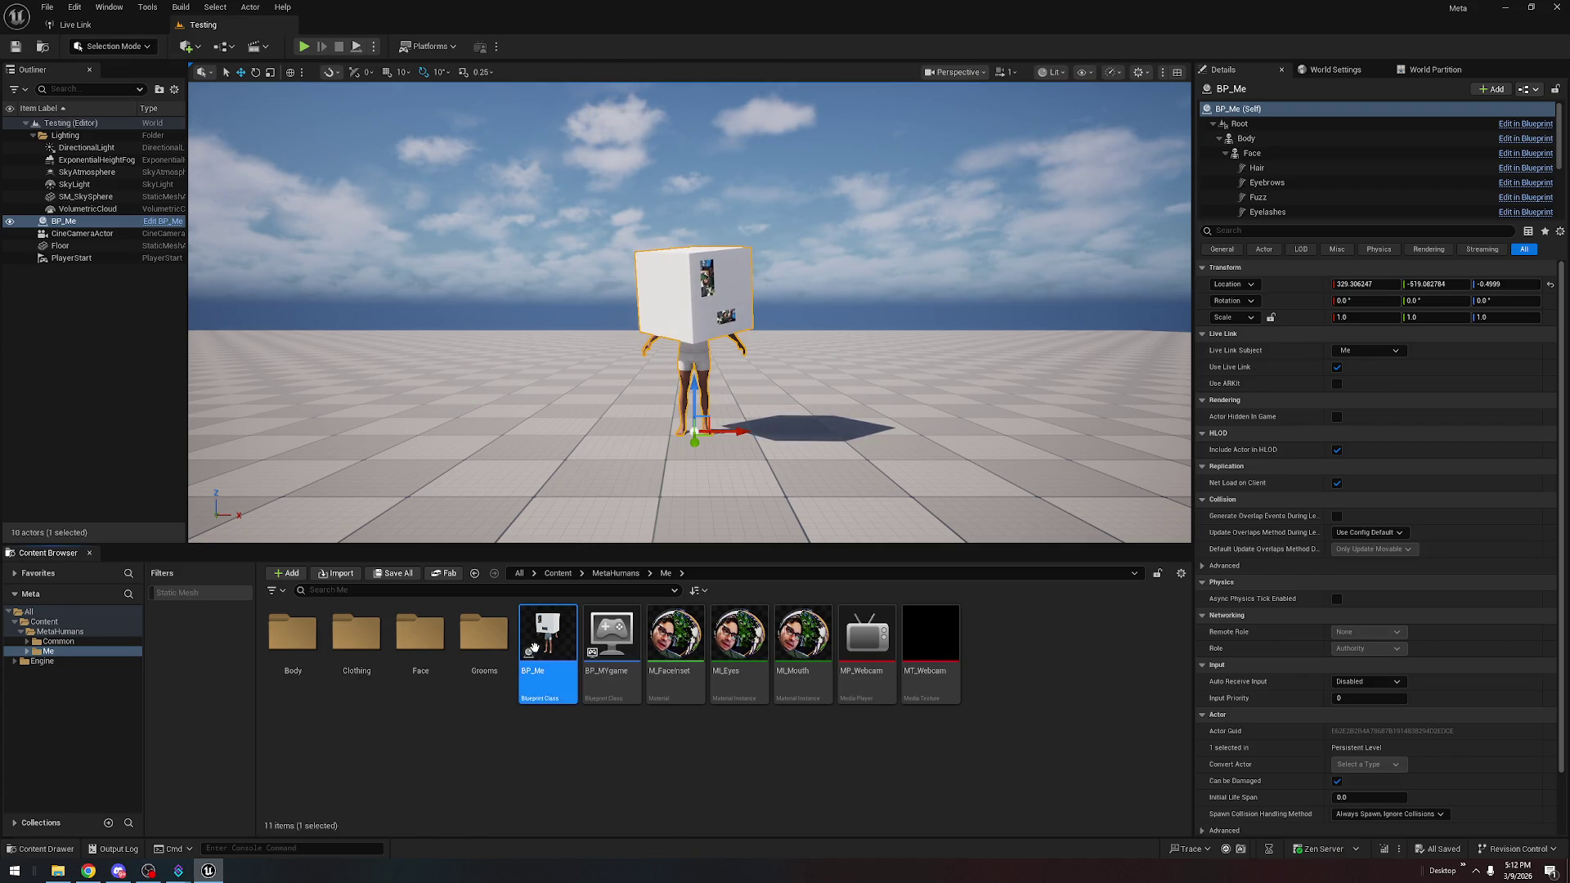
double_click(573, 678)
scroll(660, 591, "down", 3)
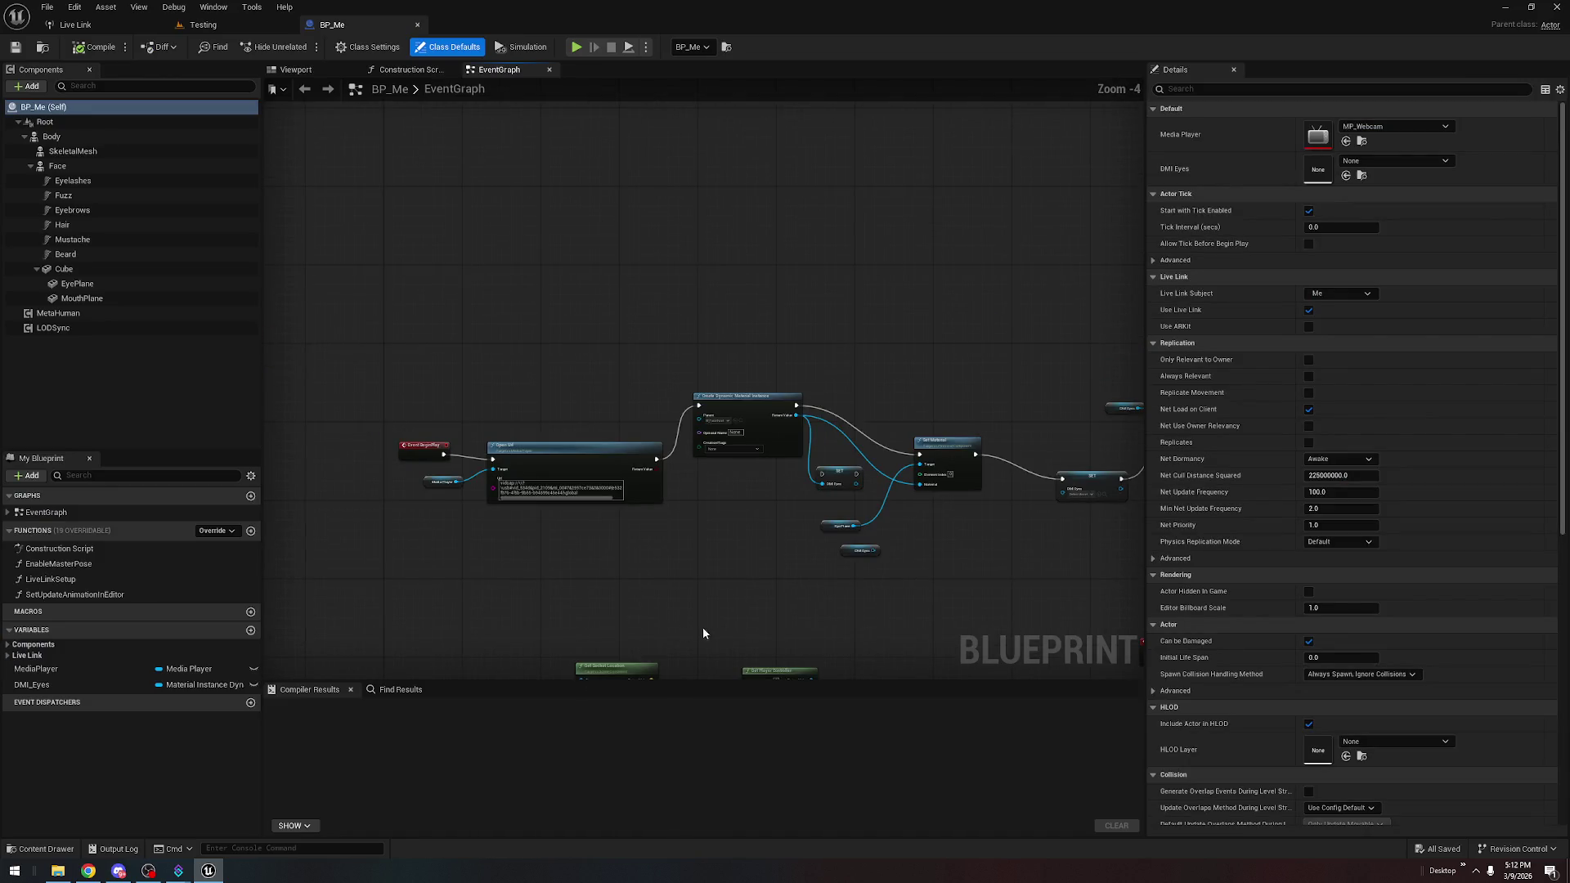
left_click_drag(695, 626, 748, 194)
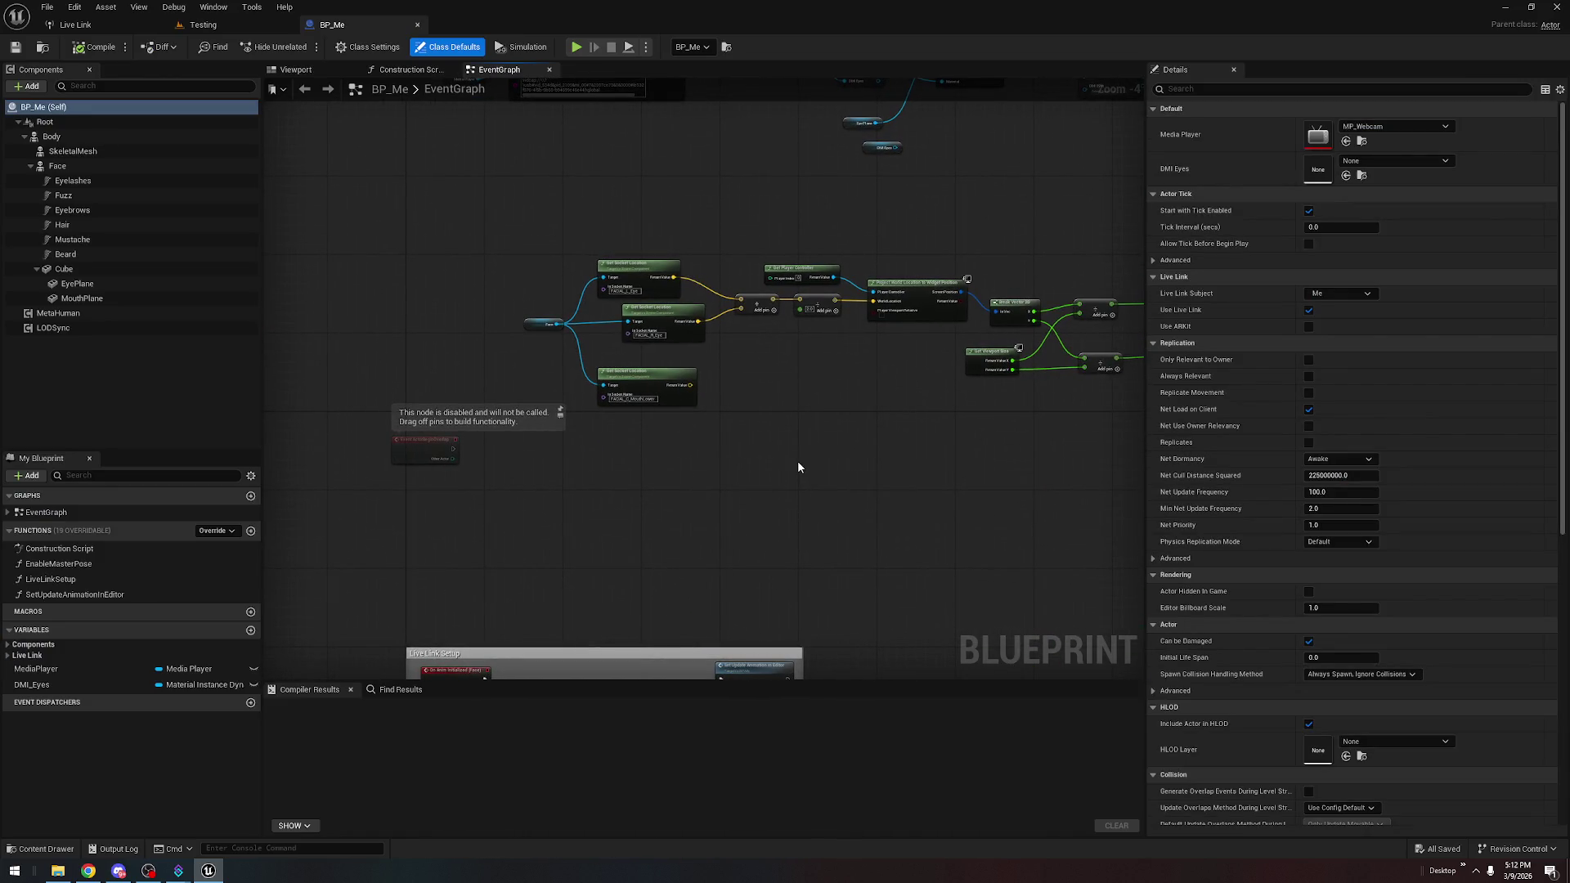
scroll(798, 467, "up", 4)
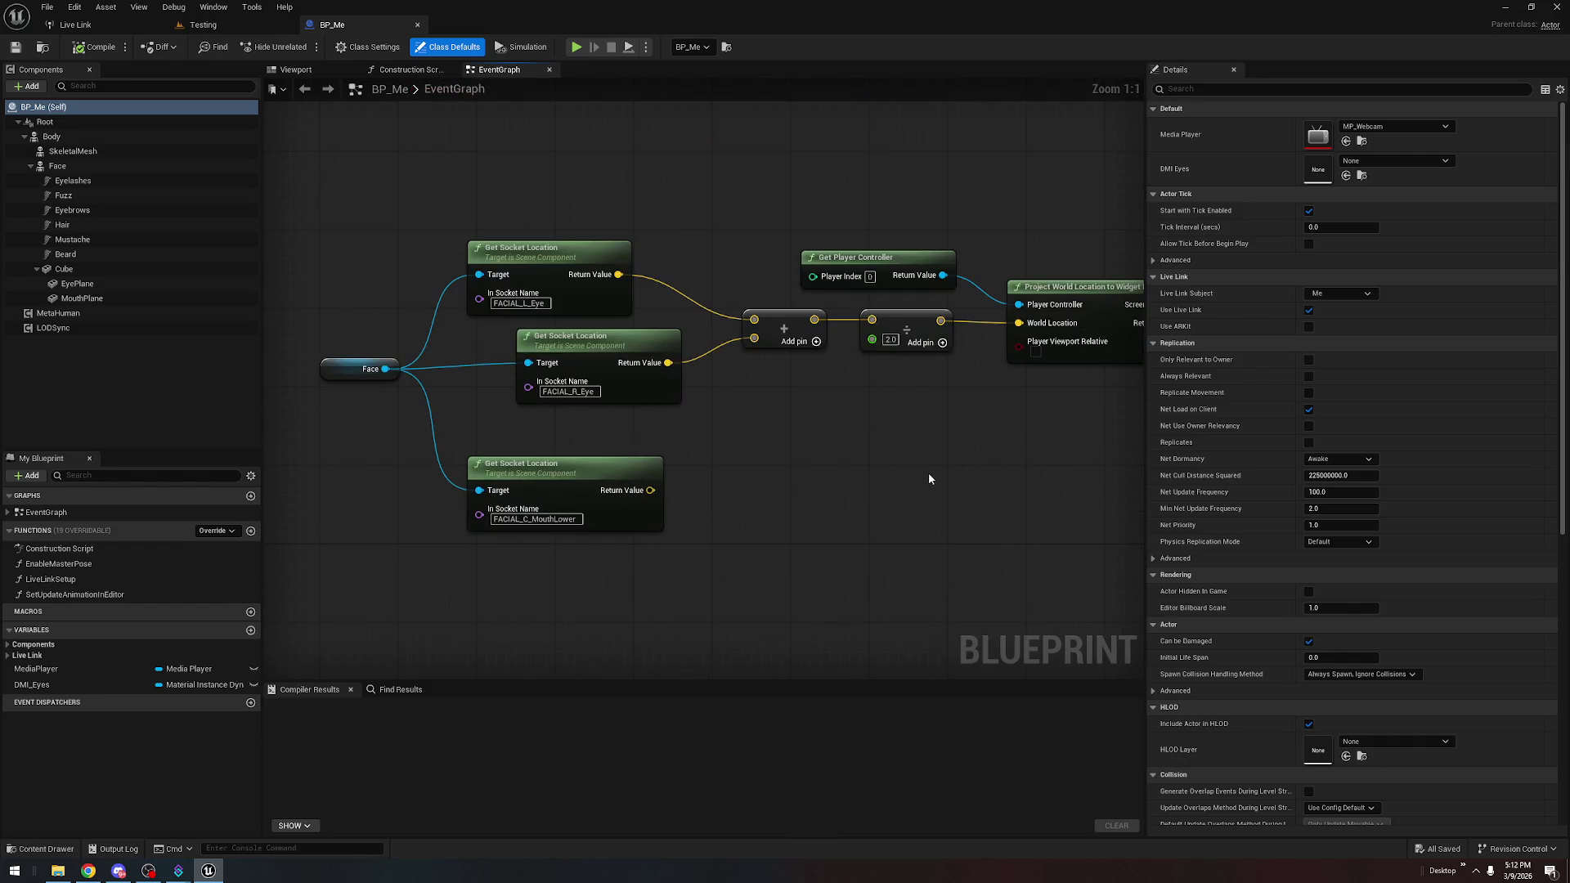
mouse_move(997, 491)
left_mouse_down()
mouse_move(550, 434)
mouse_move(402, 460)
left_mouse_up()
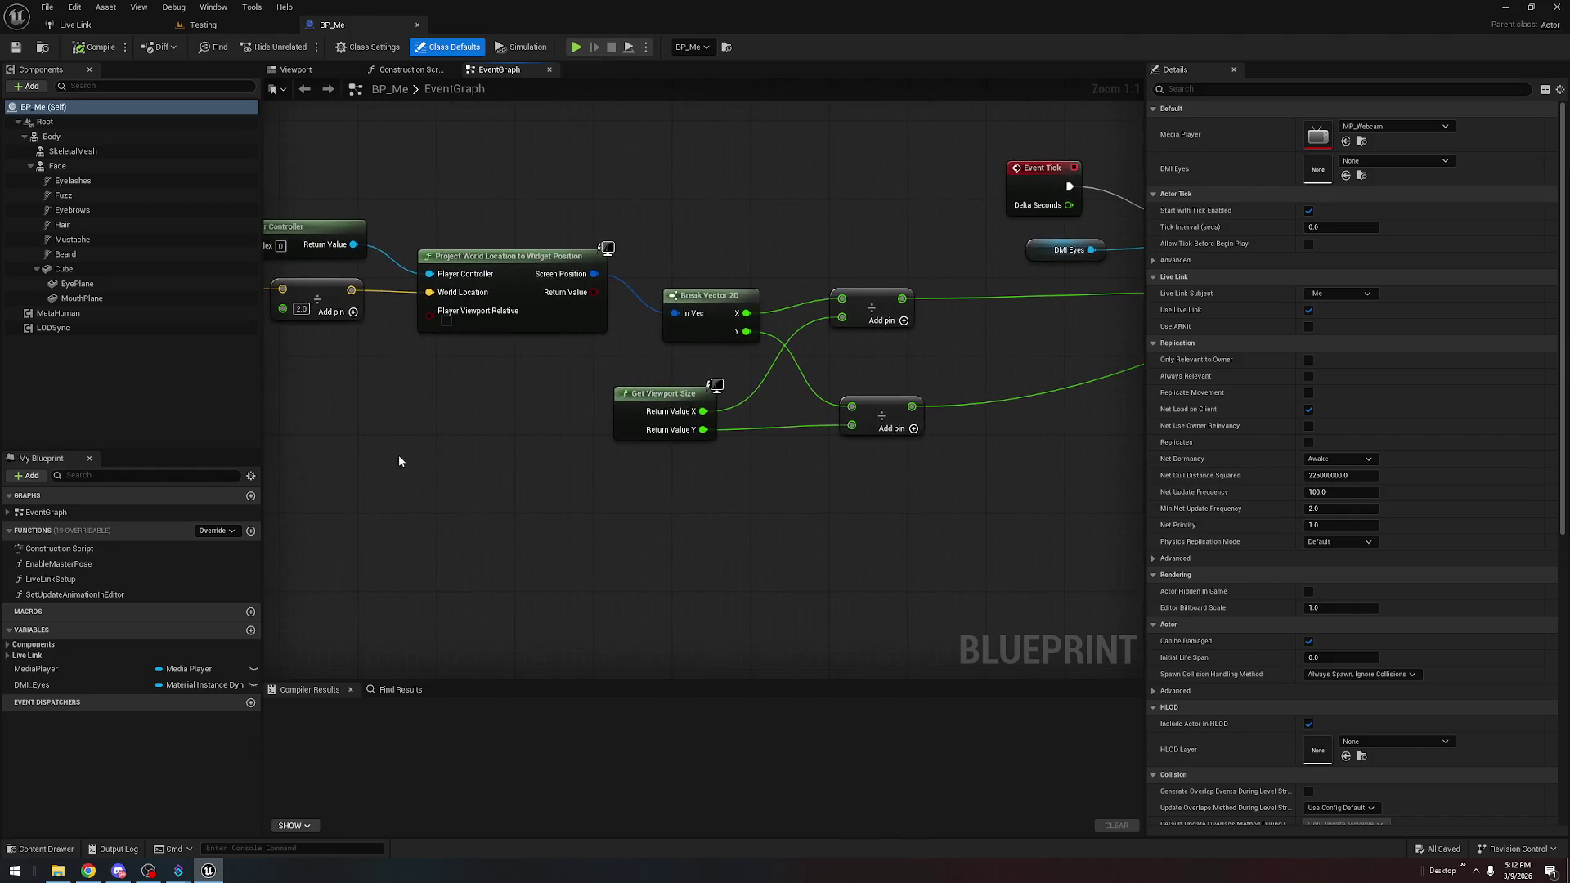
scroll(711, 582, "down", 7)
mouse_move(561, 466)
left_mouse_down()
mouse_move(767, 306)
mouse_move(769, 288)
left_mouse_up()
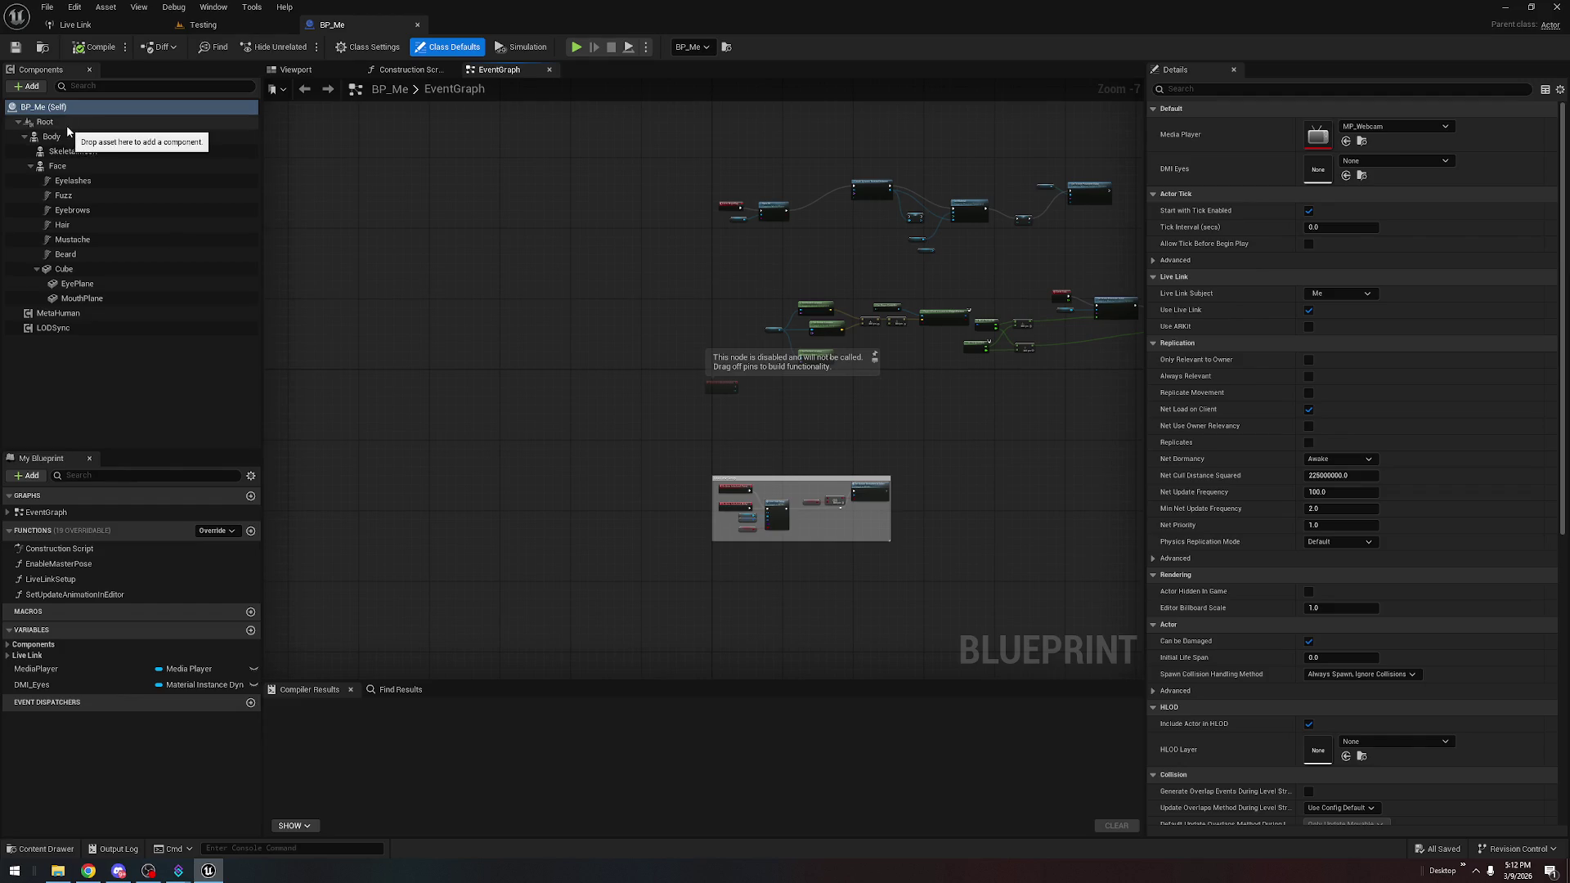
Select the SkeletalMesh component, then close BP_Me and quit Unreal Editor
left_click(45, 122)
left_click(72, 151)
left_click(415, 24)
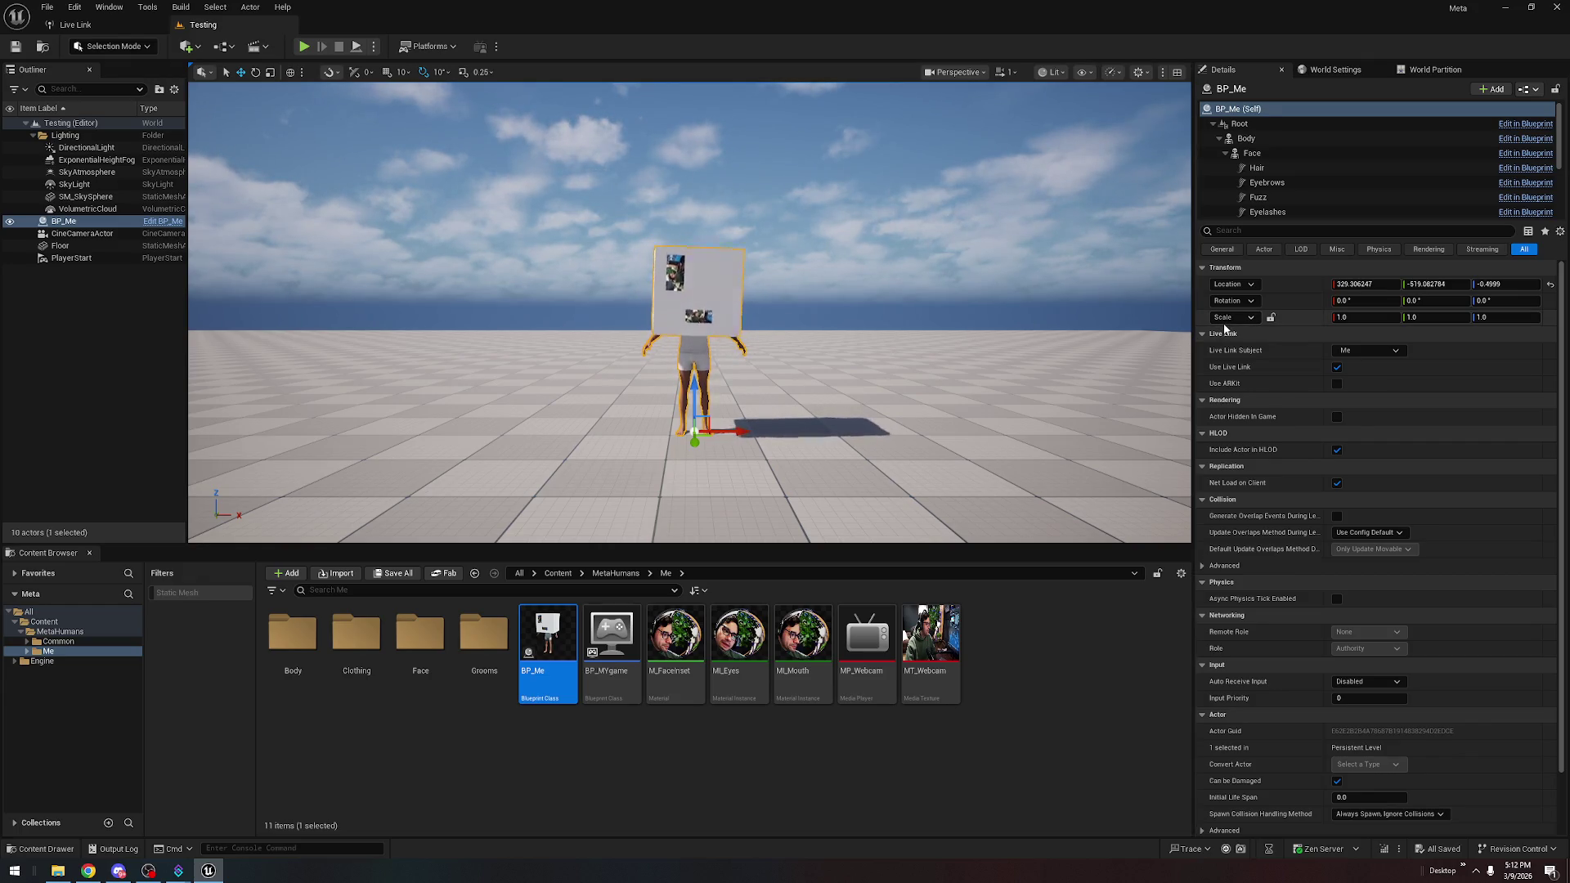
left_click(1557, 6)
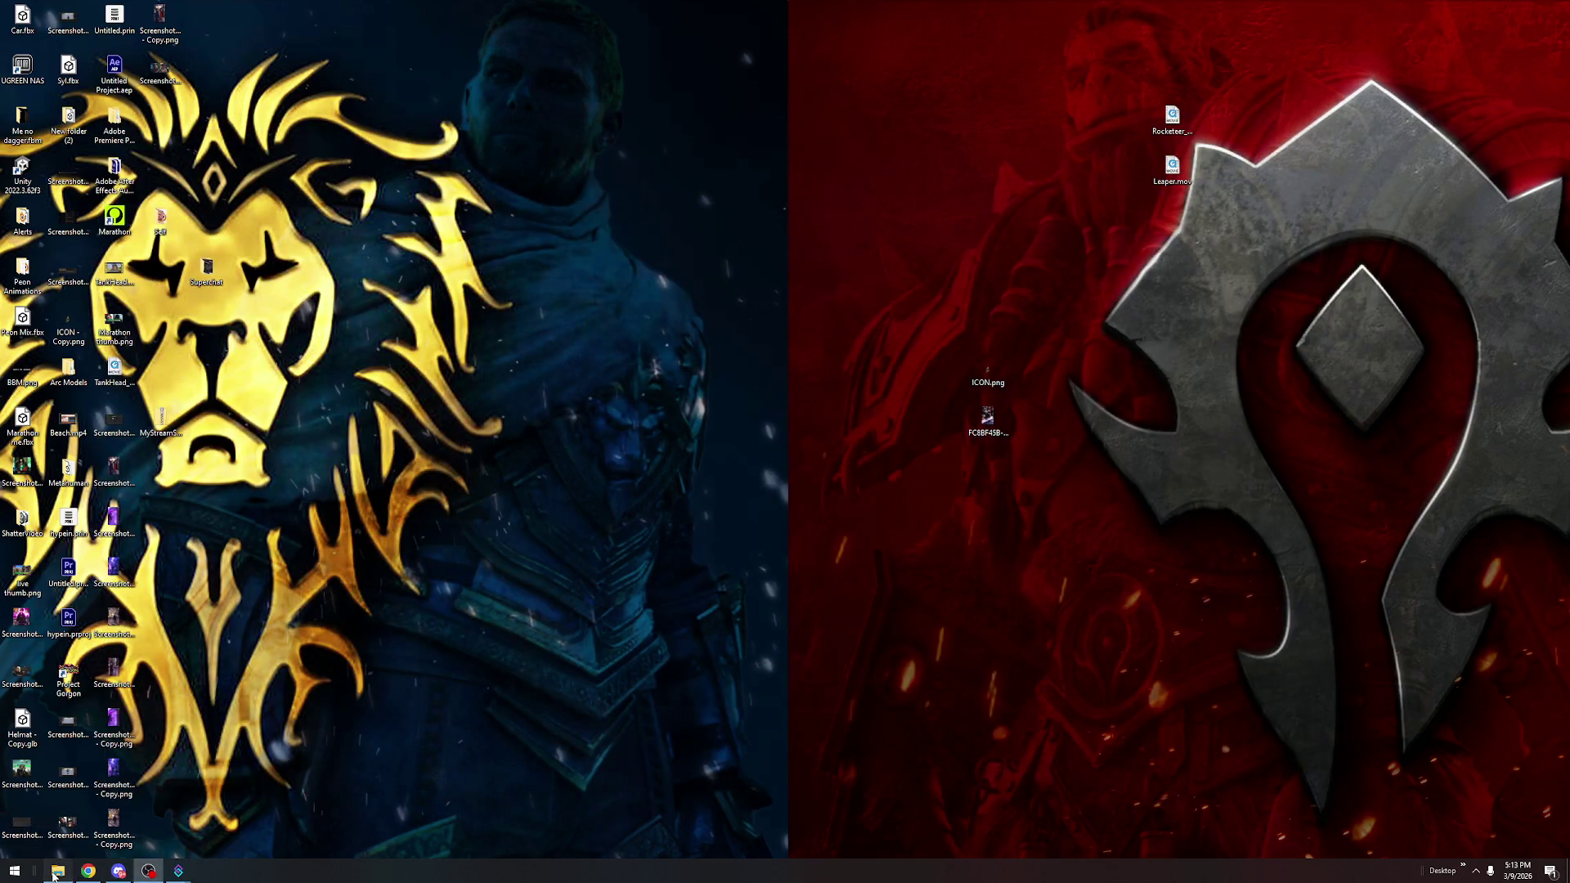
Launch Meta.exe from Desktop > Self > Test > Windows, then minimize File Explorer
left_click(57, 871)
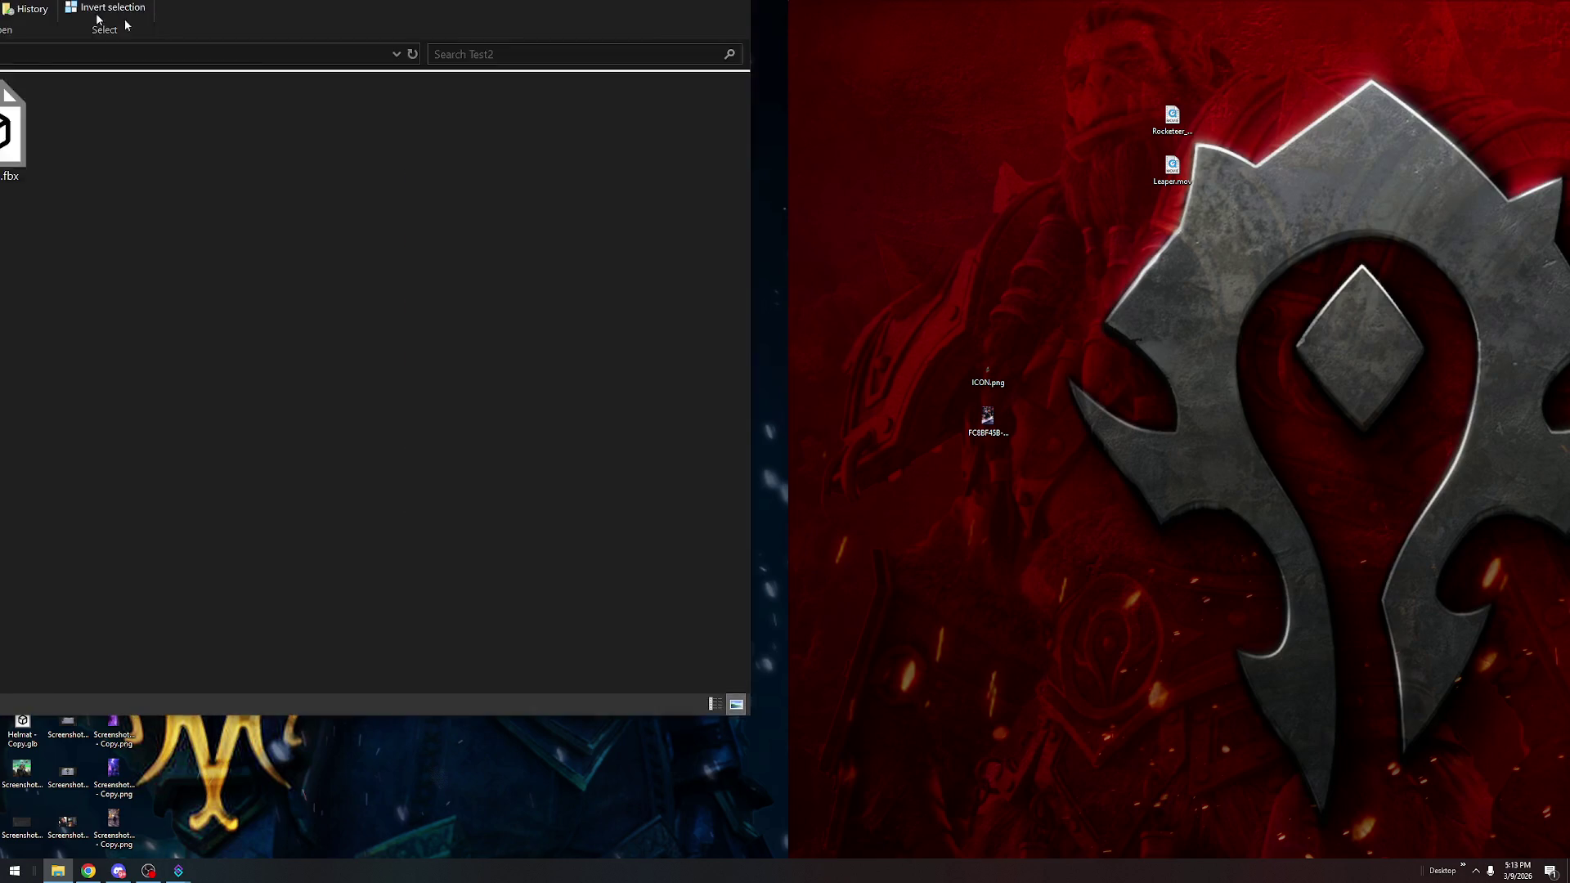
left_click(526, 309)
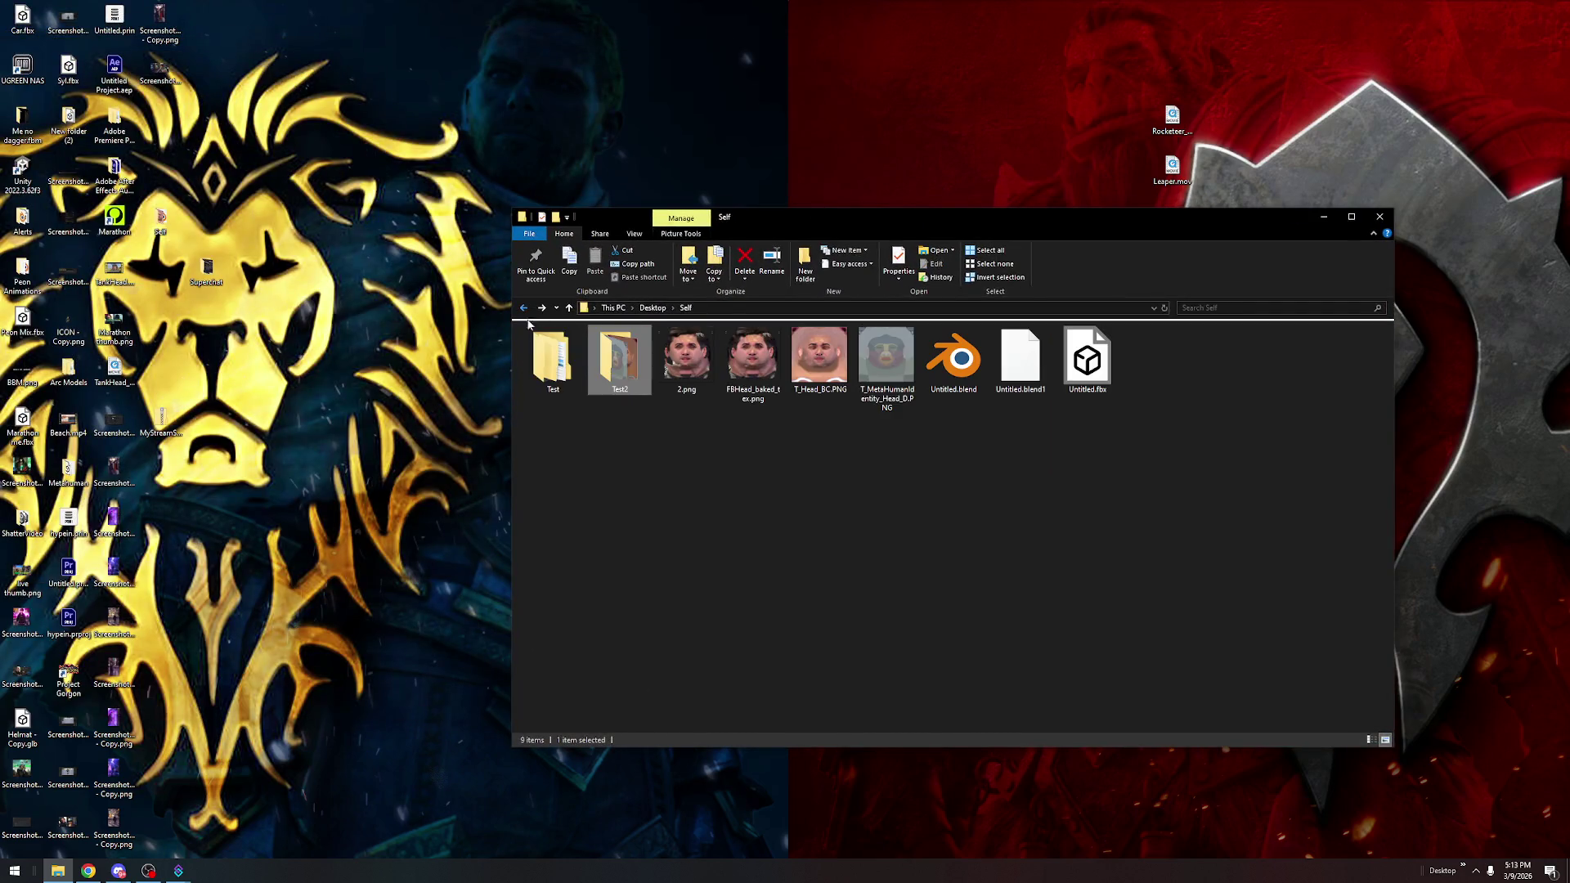
double_click(551, 360)
double_click(550, 411)
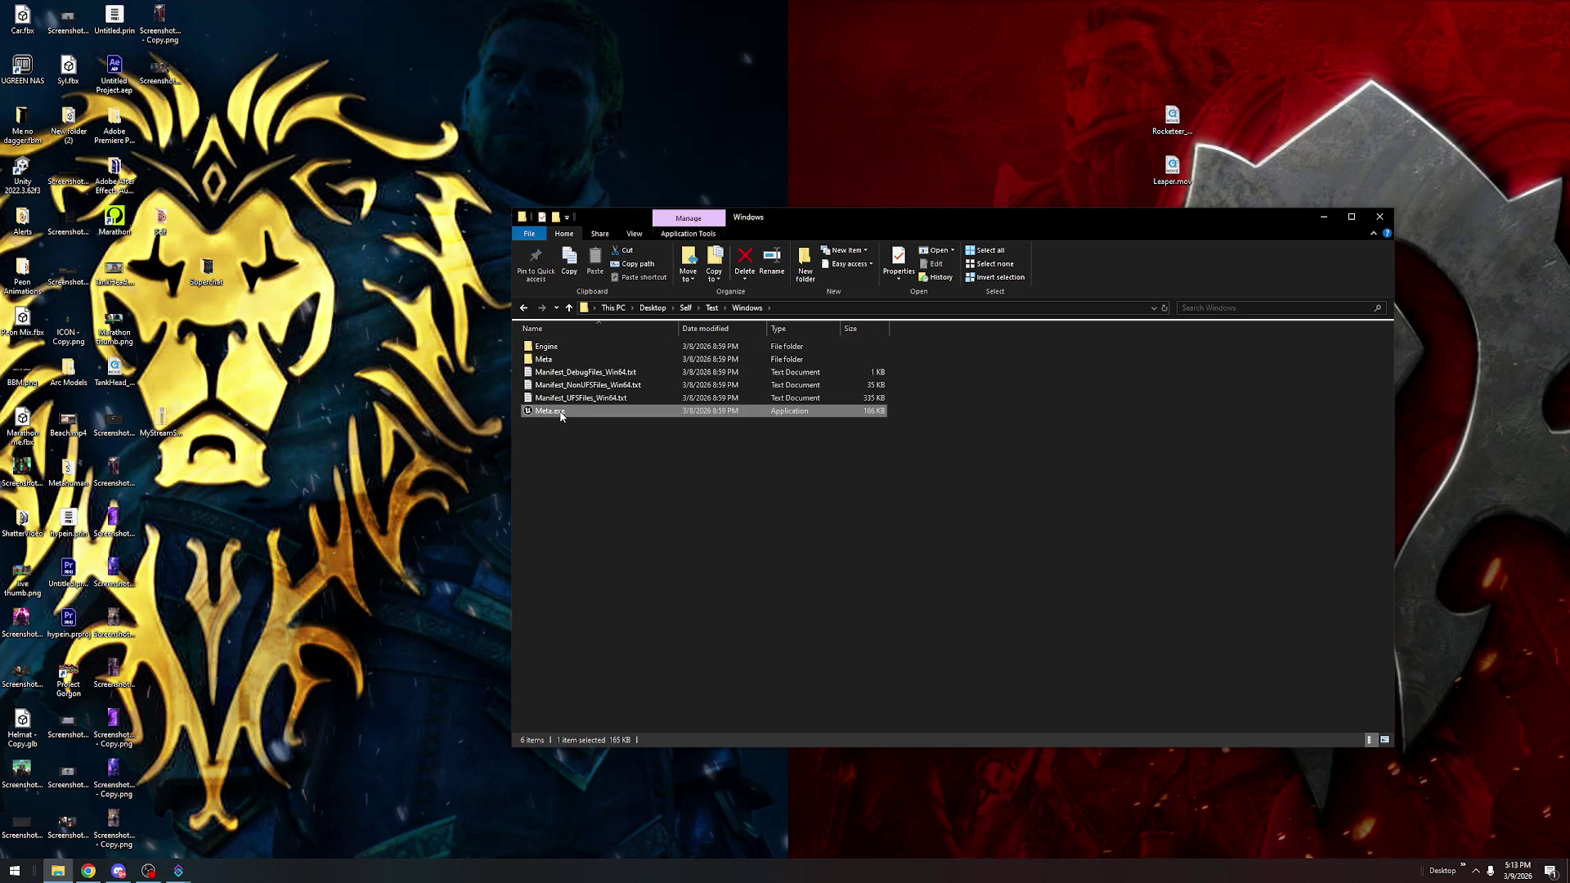
left_click(1324, 217)
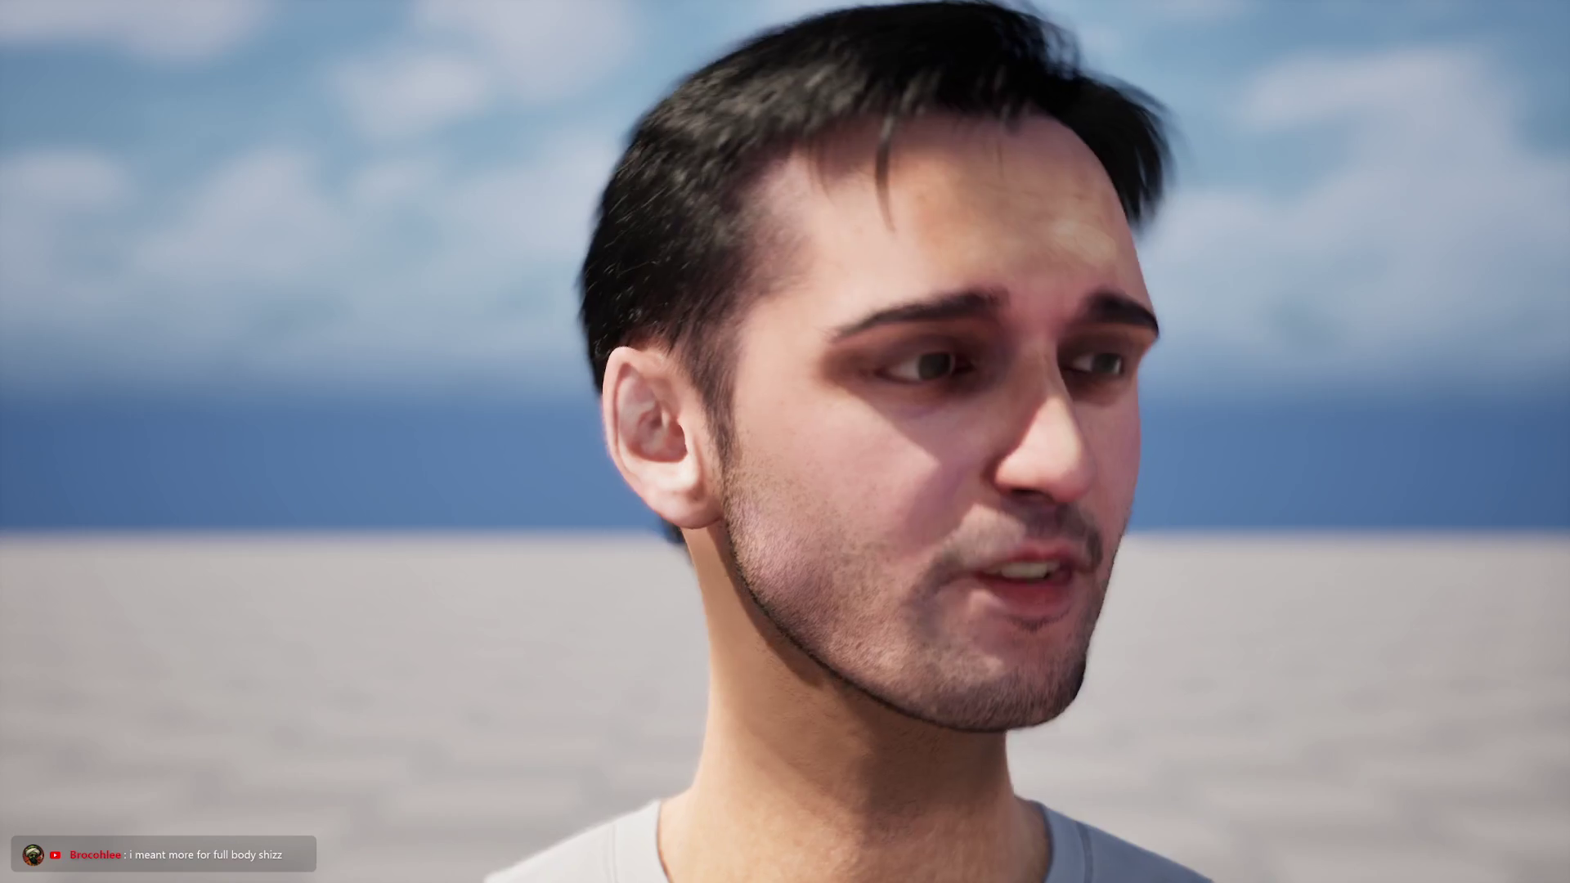
Bring the Start menu and taskbar over the fullscreen Meta build with Win and Shift+F1
key("super")
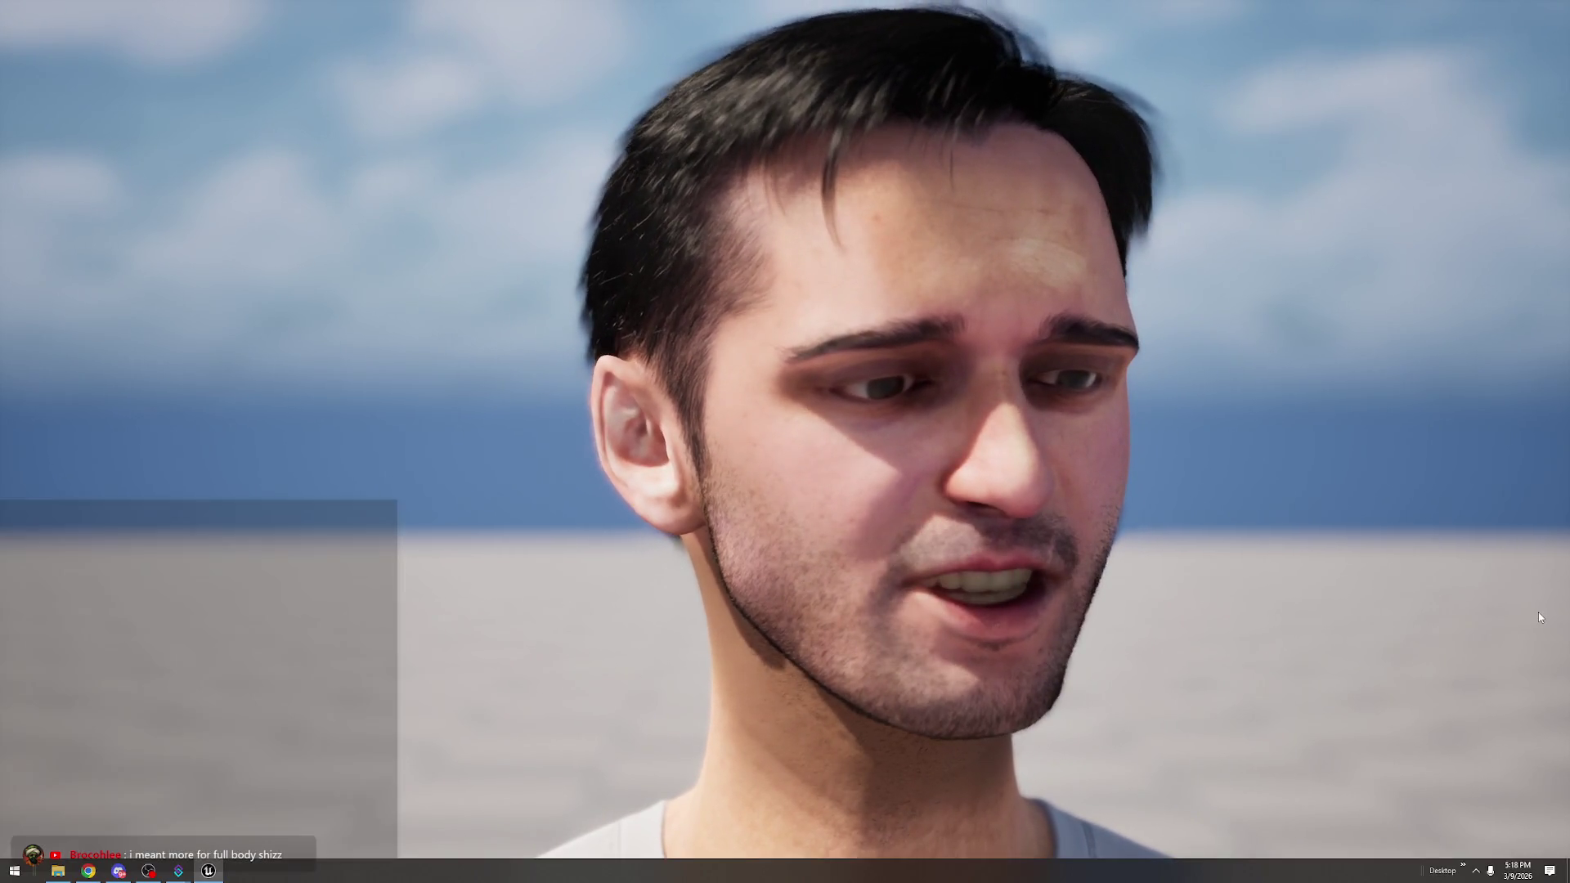
key("super")
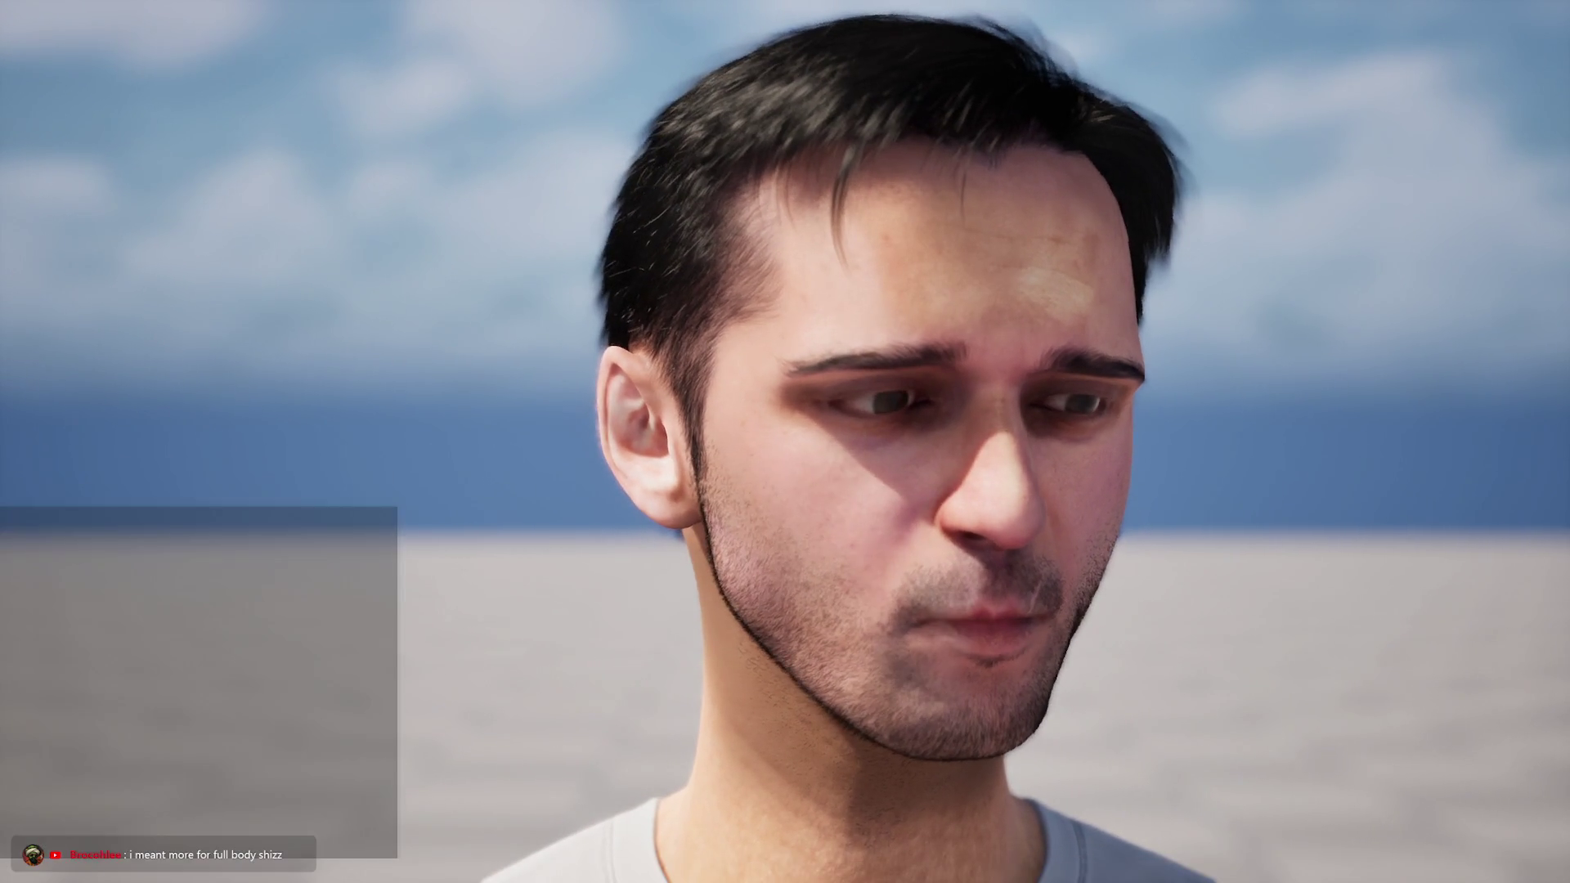
key("super")
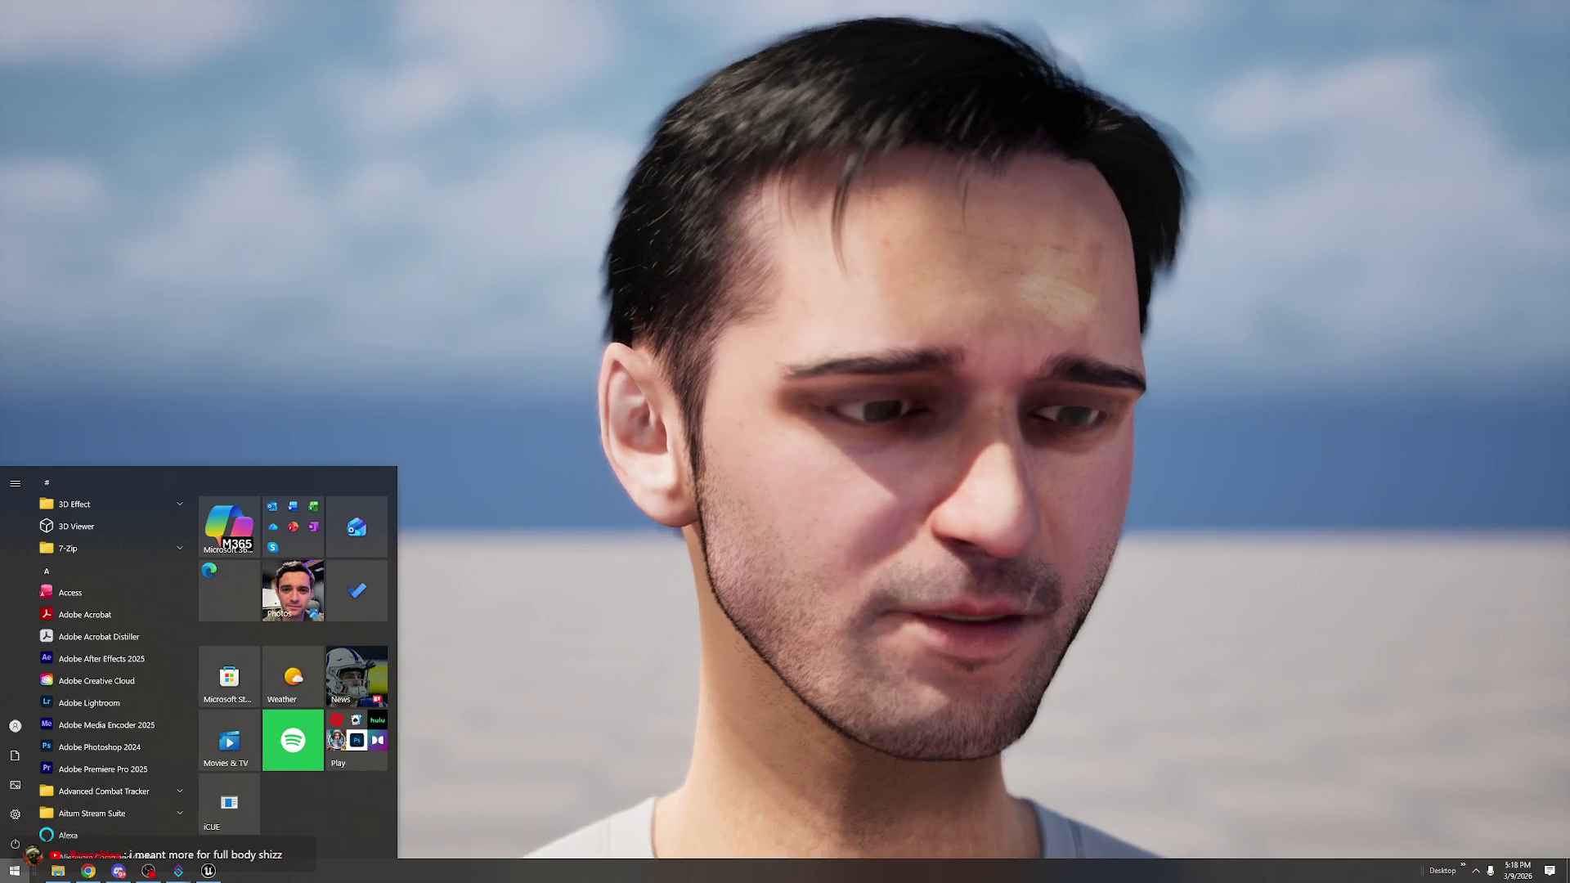
key("super")
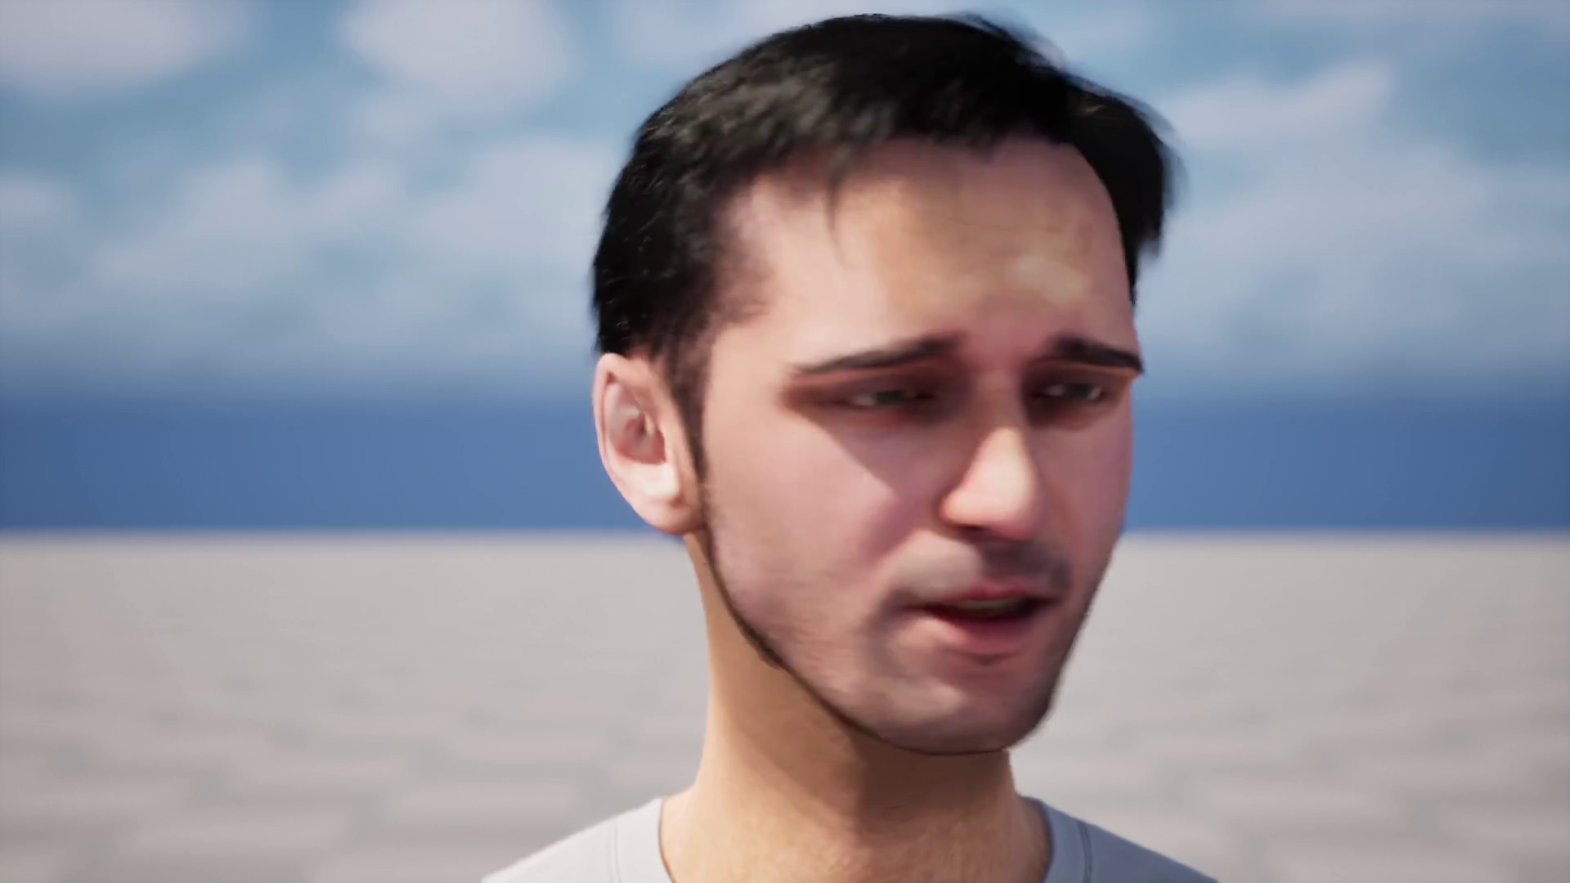
key("shift+F1")
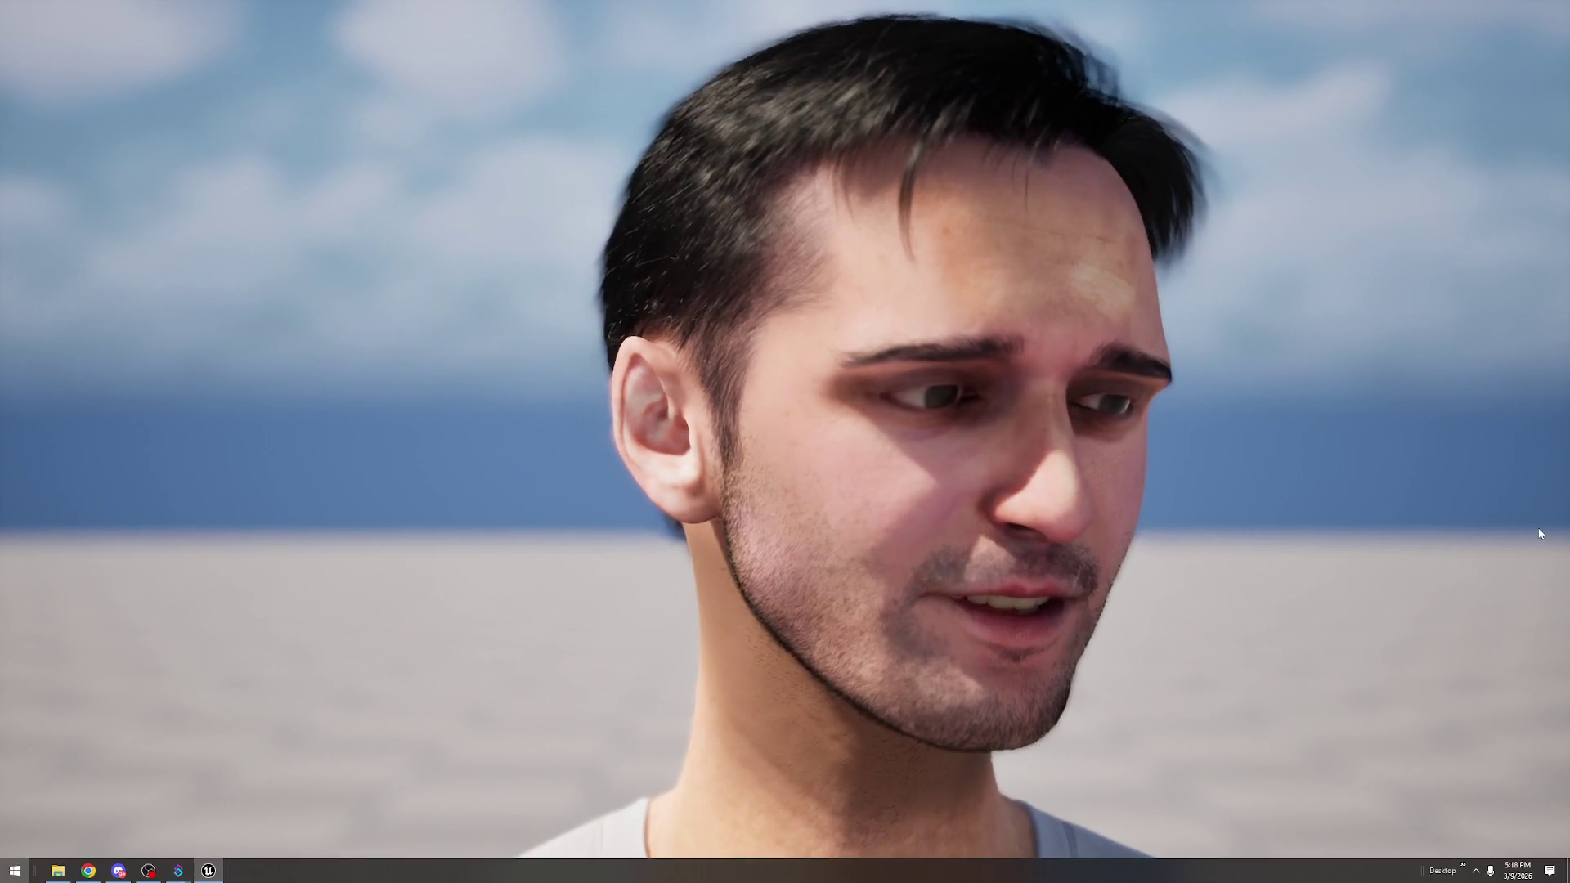
key("super")
left_click(1537, 534)
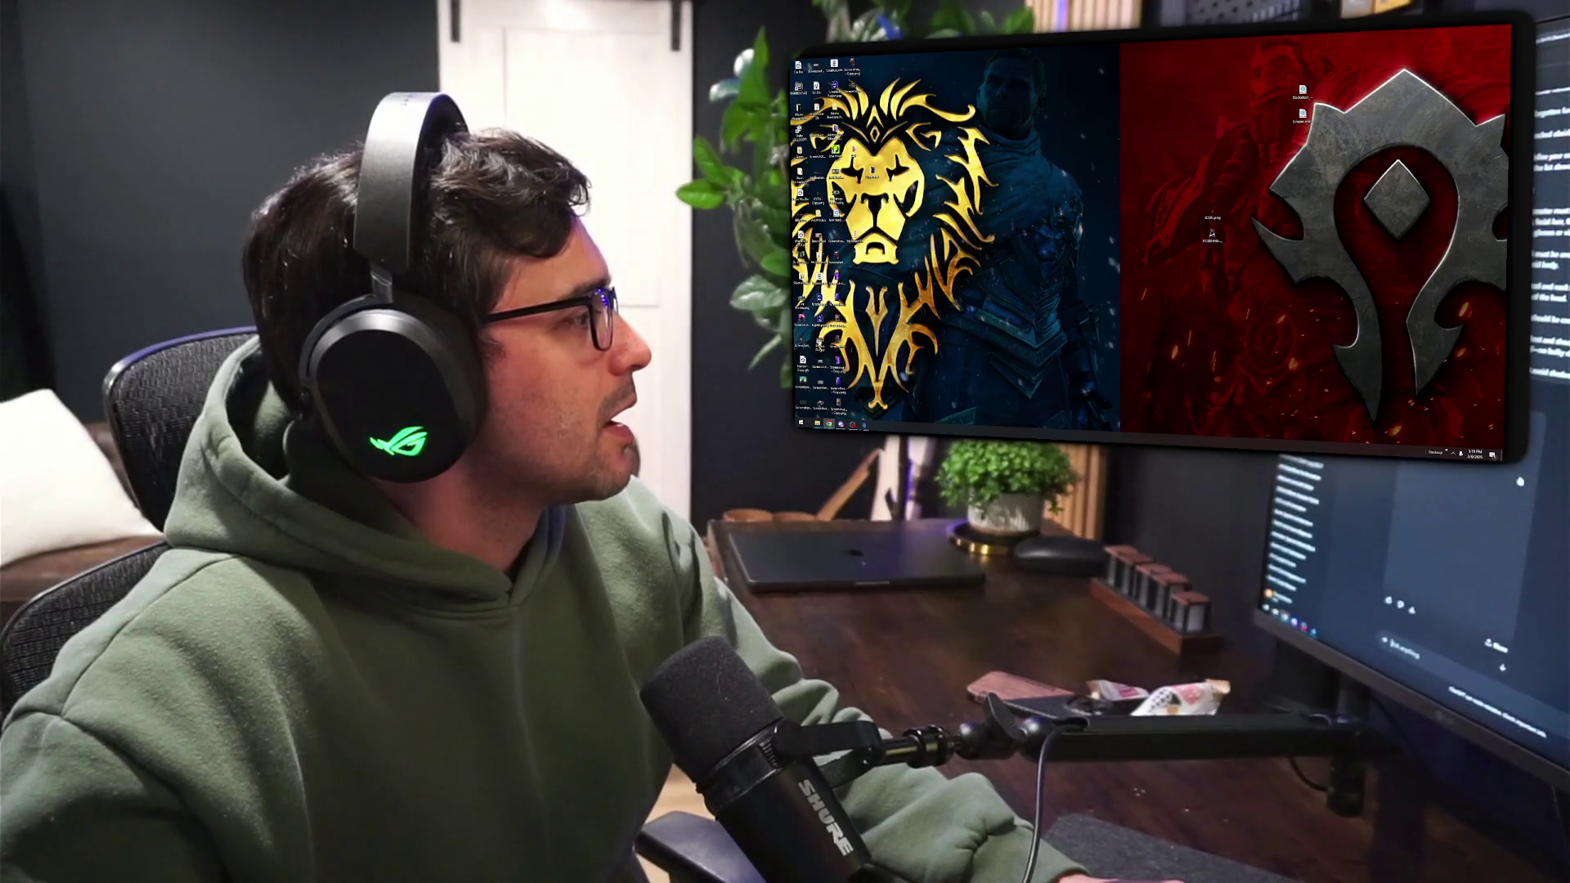
double_click(872, 173)
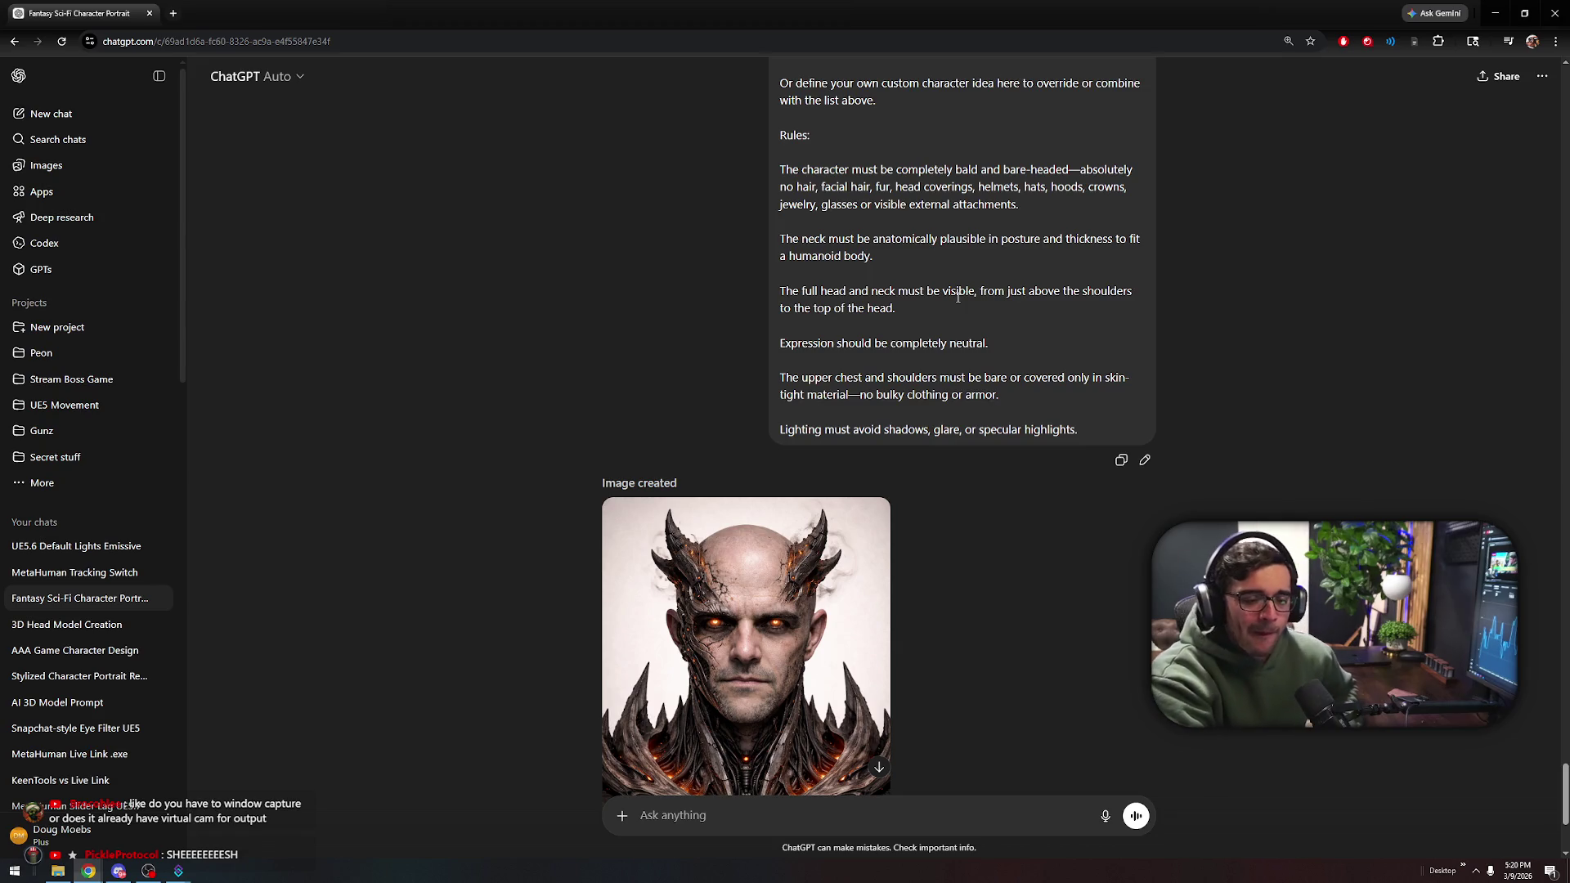
scroll(1004, 412, "down", 2)
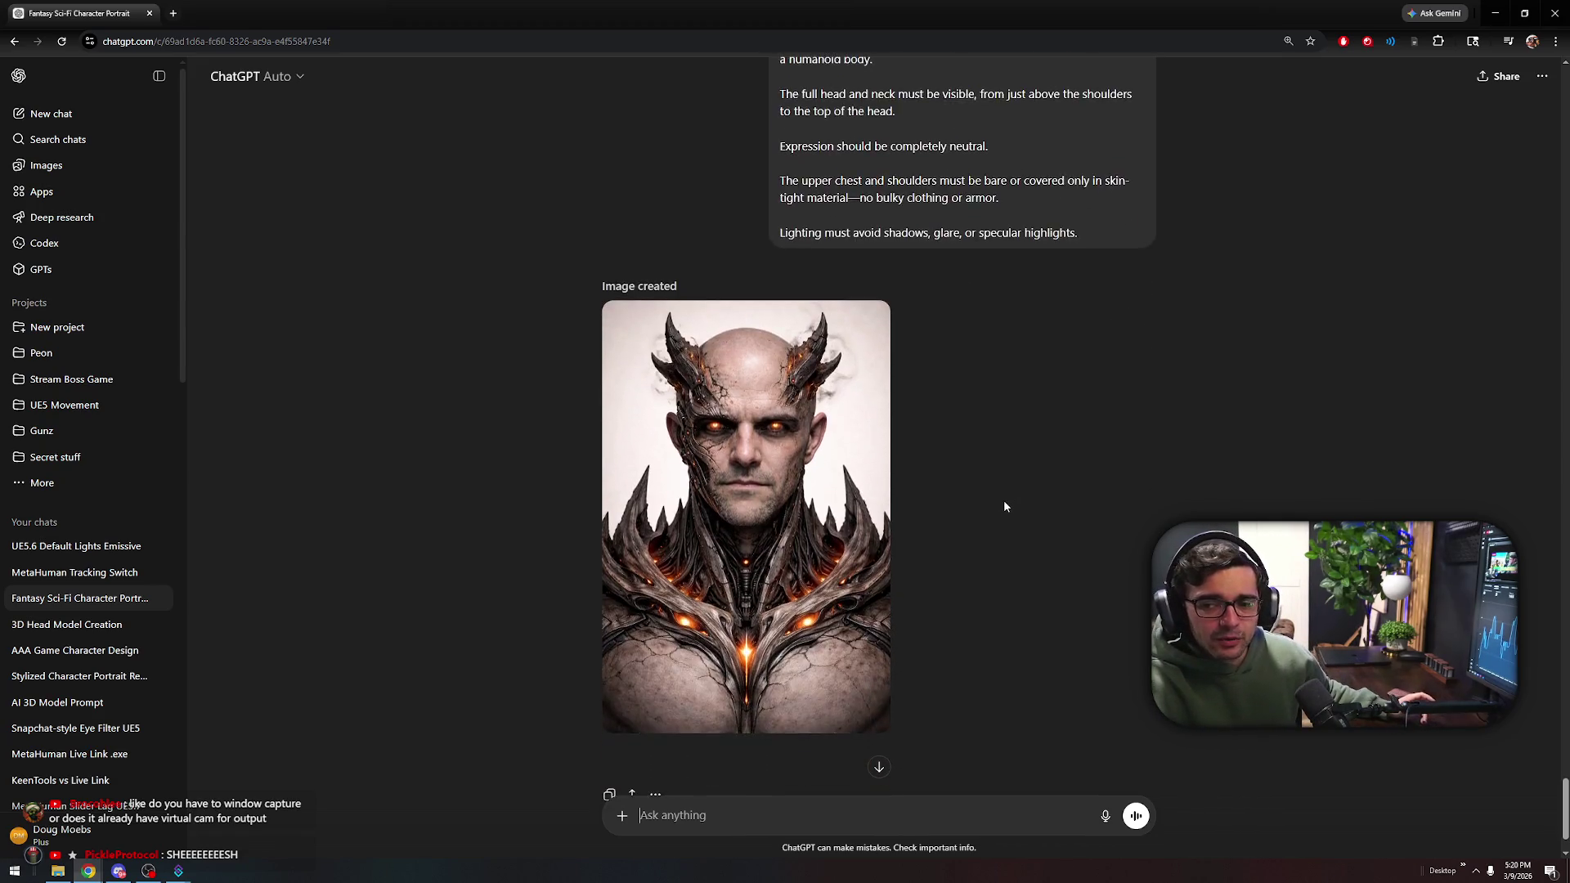
scroll(1111, 525, "up", 5)
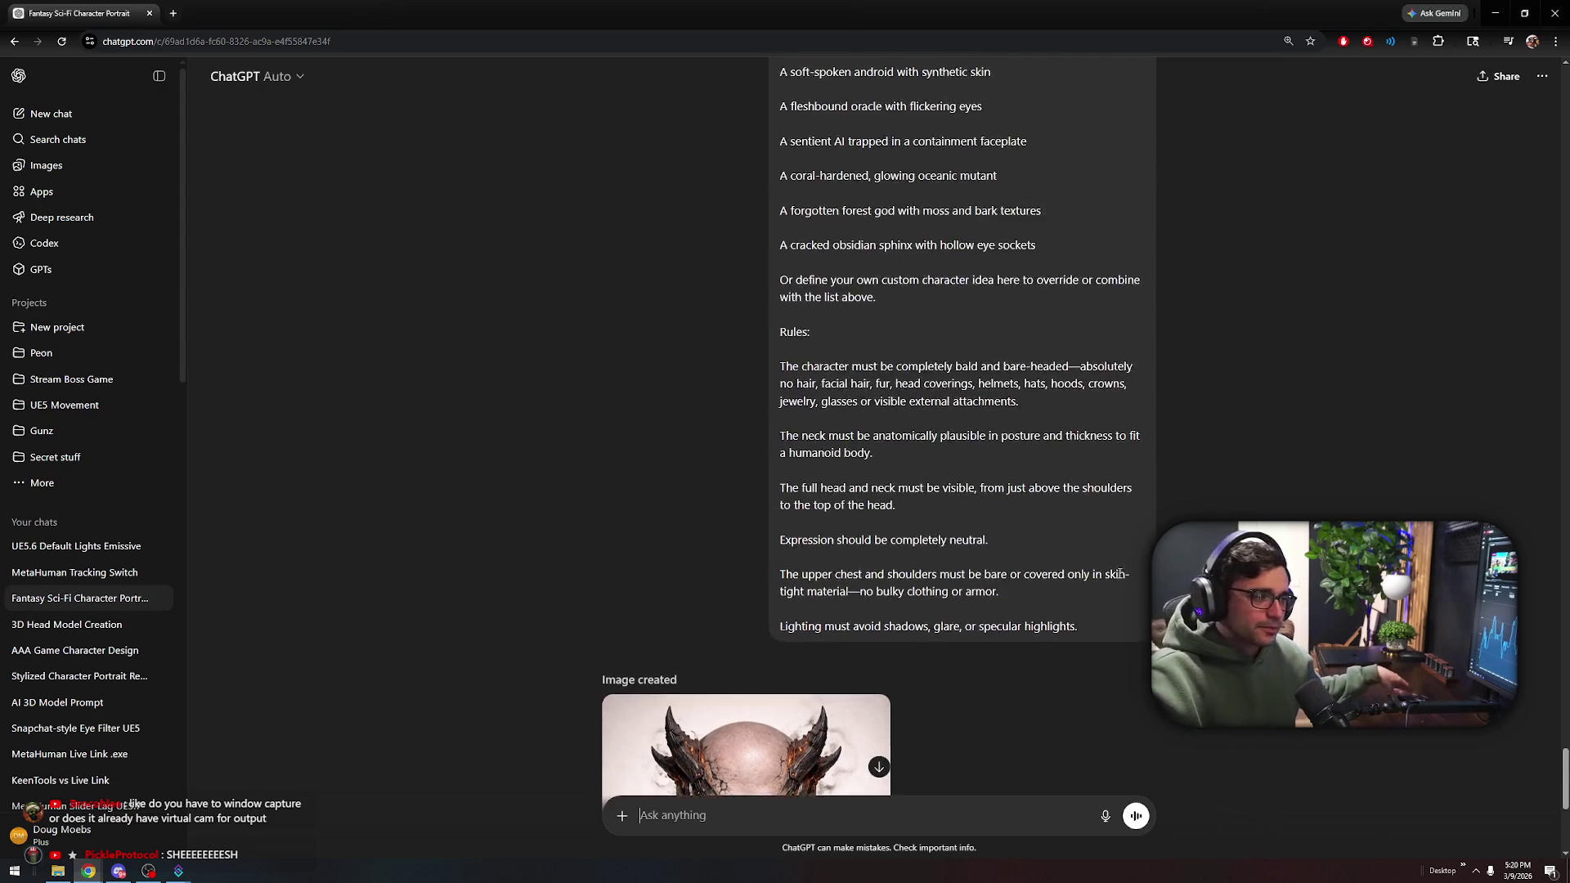
scroll(1119, 575, "up", 15)
scroll(1094, 572, "down", 20)
scroll(857, 405, "up", 10)
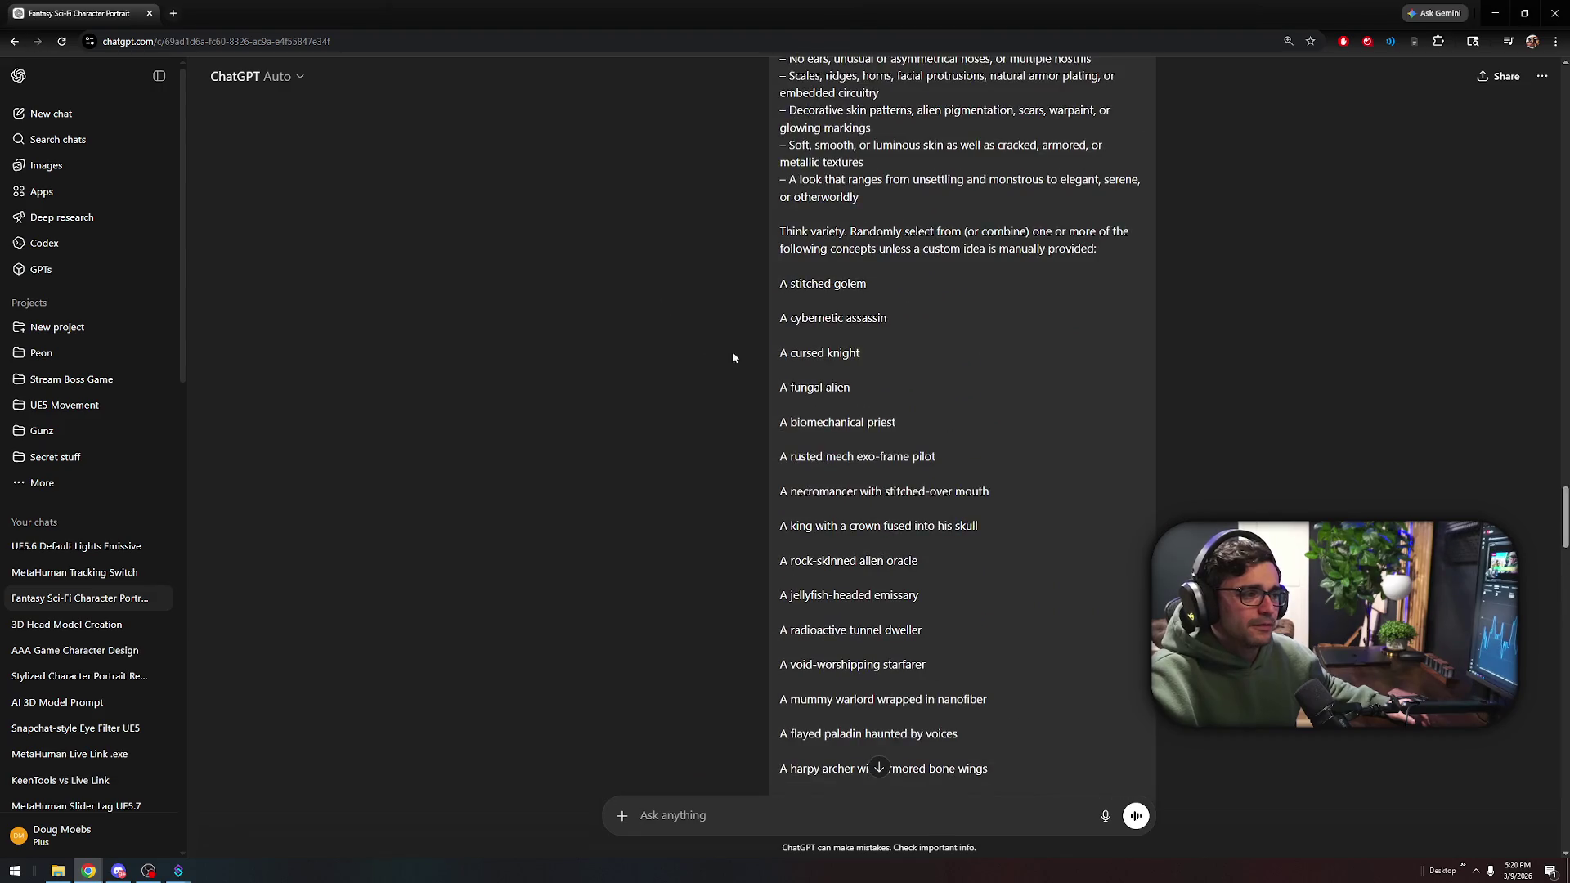
scroll(698, 335, "up", 10)
scroll(952, 435, "down", 4)
scroll(929, 315, "up", 2)
scroll(929, 315, "up", 5)
scroll(985, 385, "down", 12)
scroll(913, 400, "up", 1)
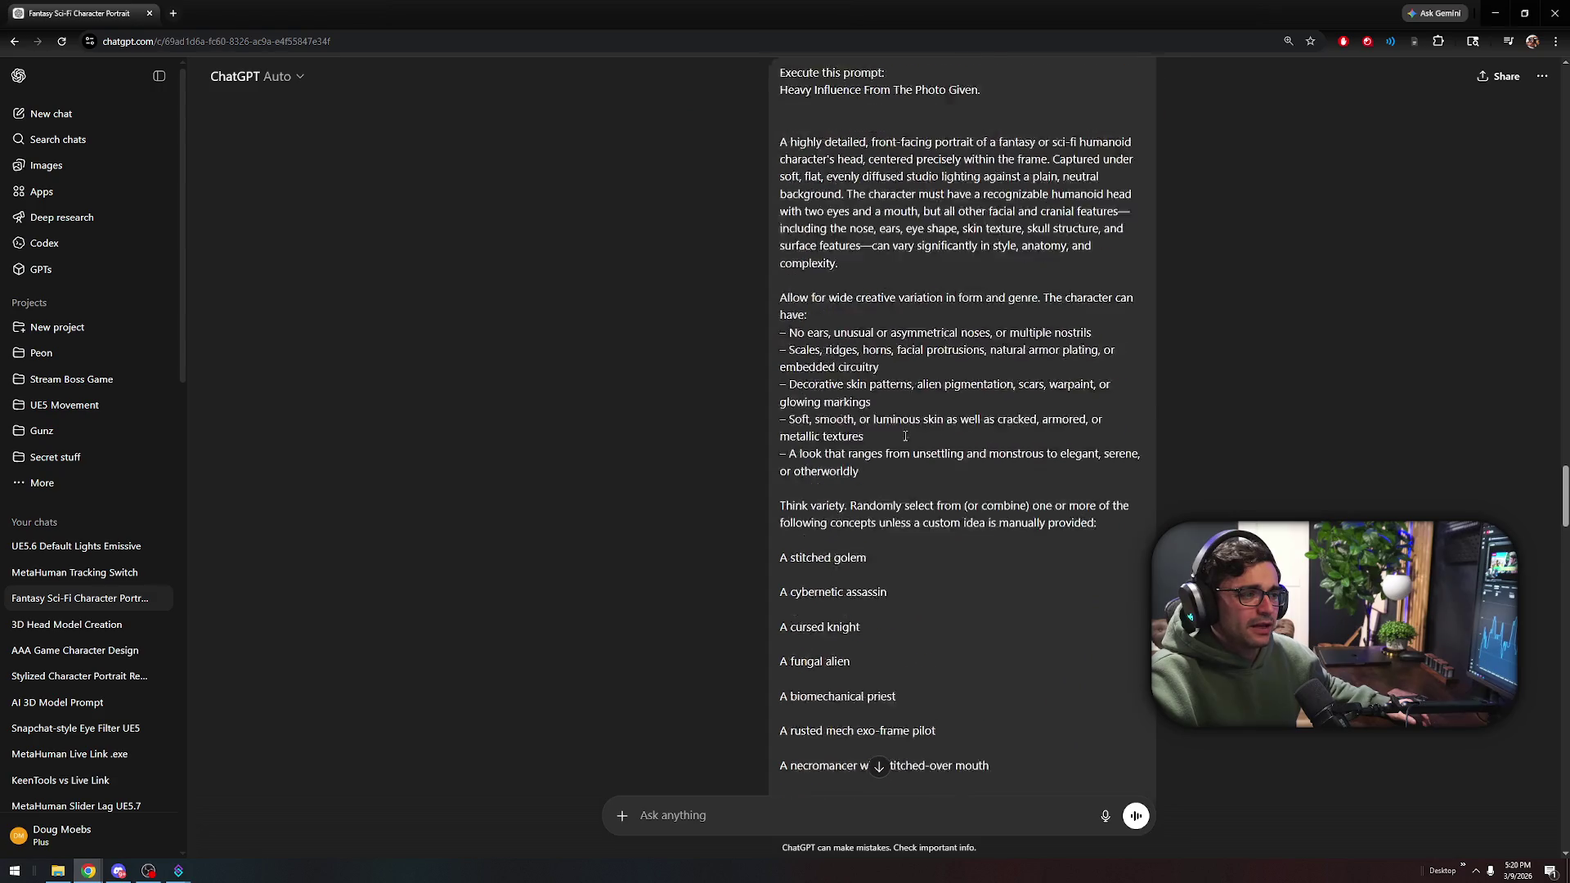
scroll(905, 433, "down", 20)
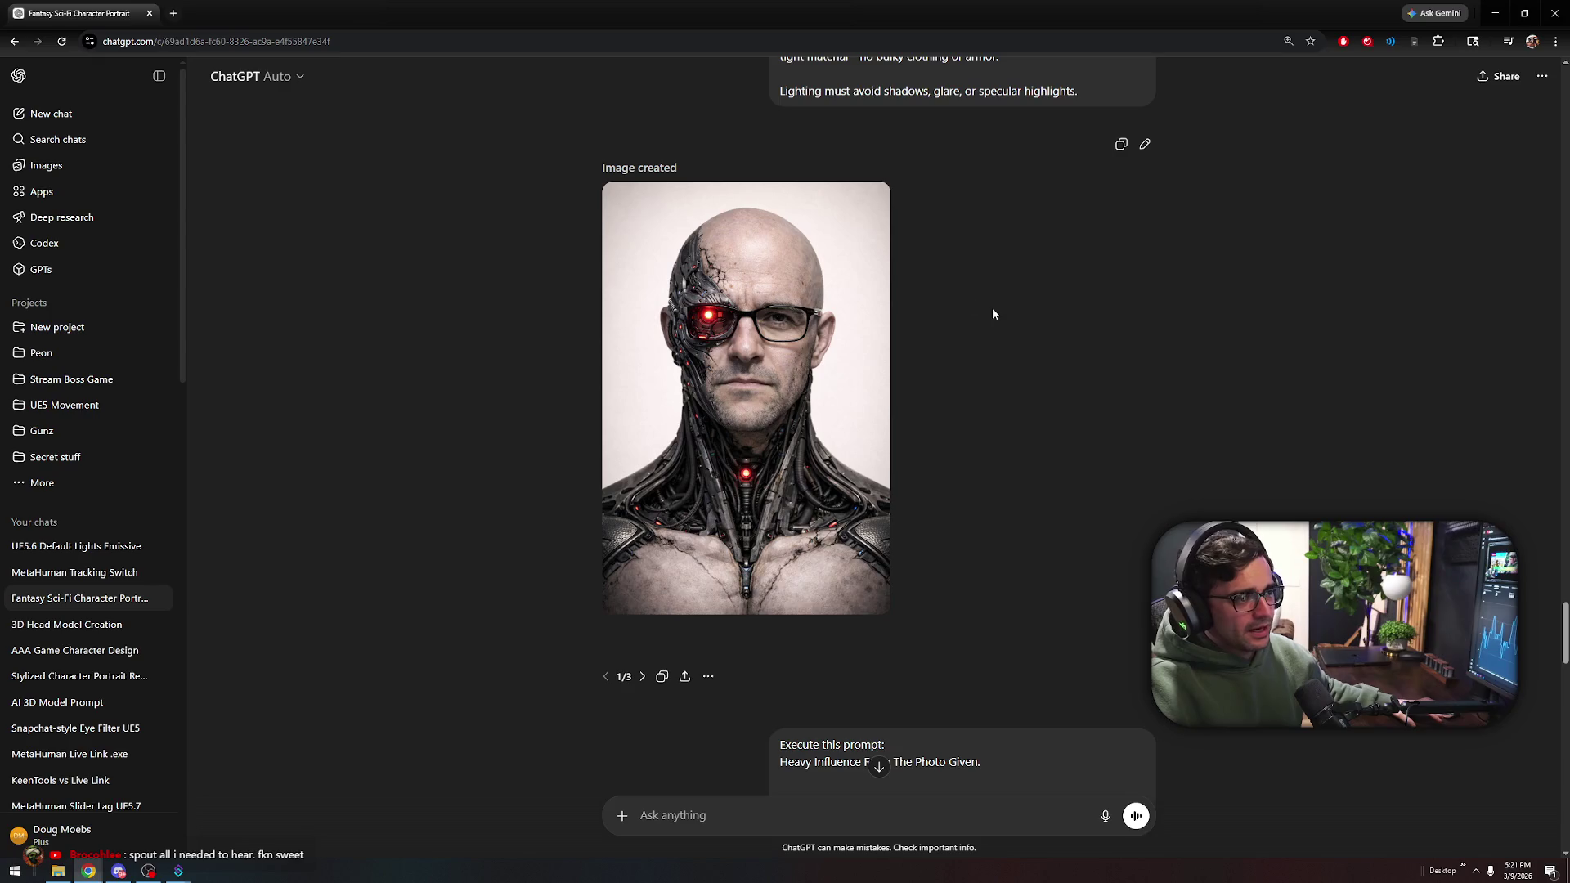
scroll(717, 521, "down", 5)
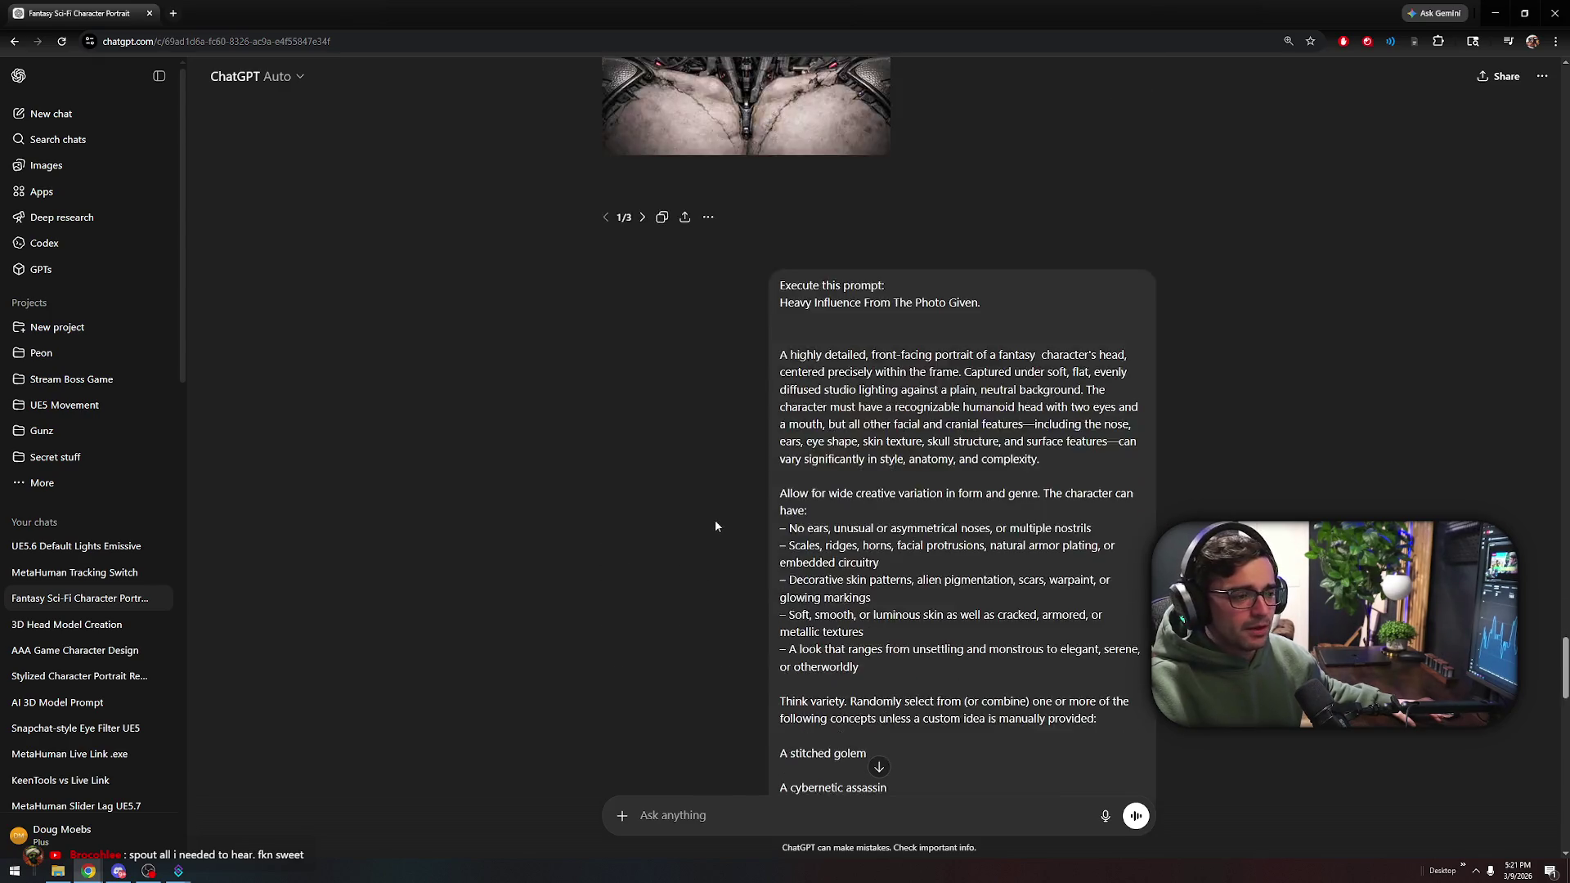
scroll(717, 520, "down", 15)
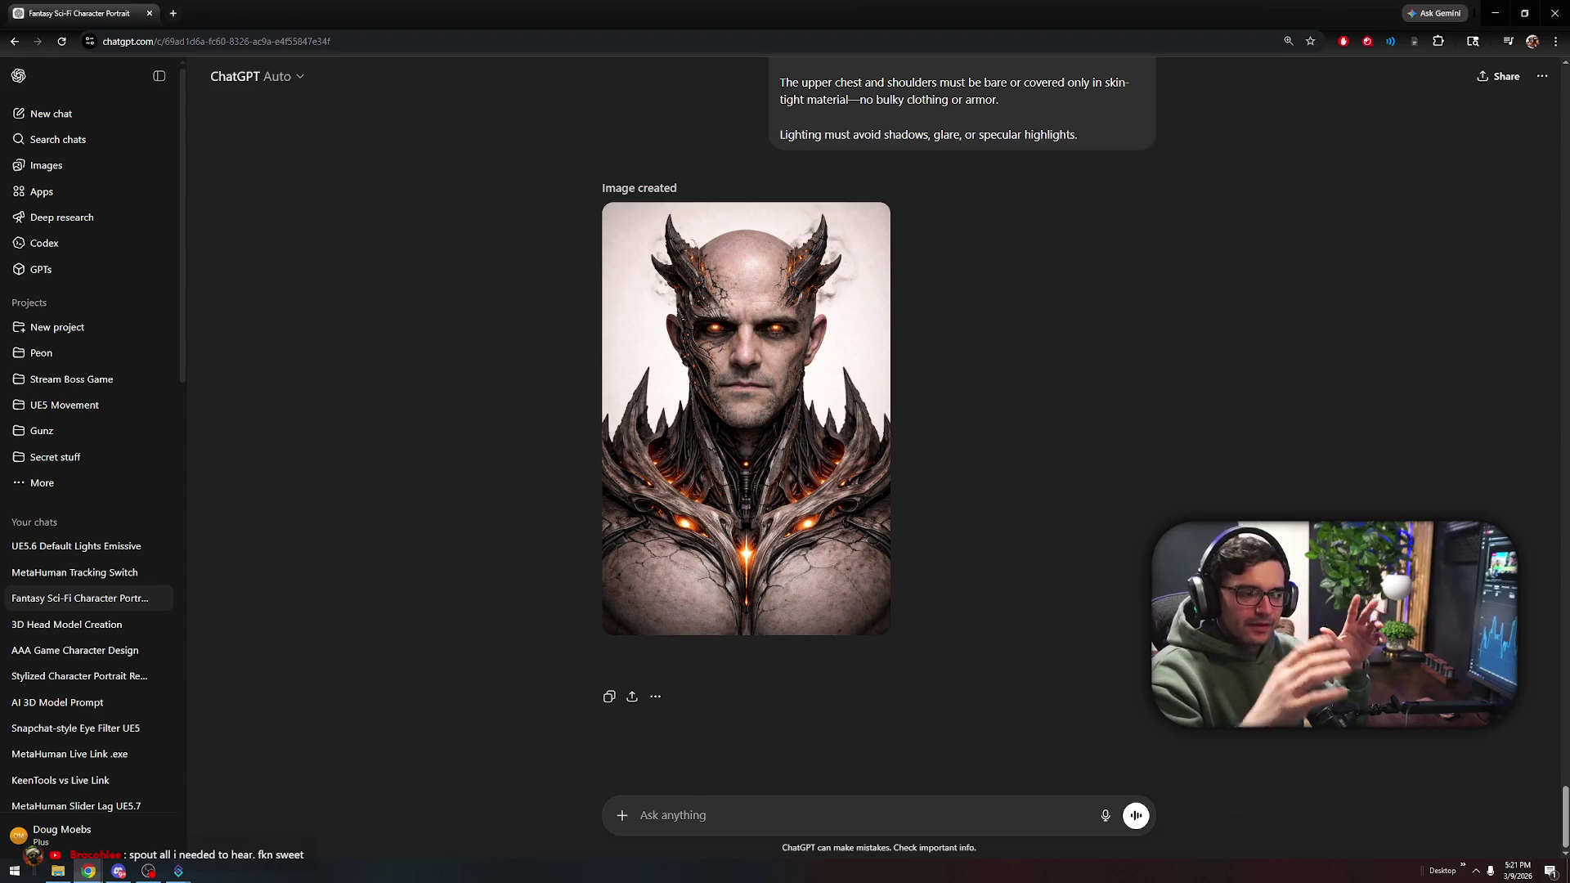
mouse_move(764, 368)
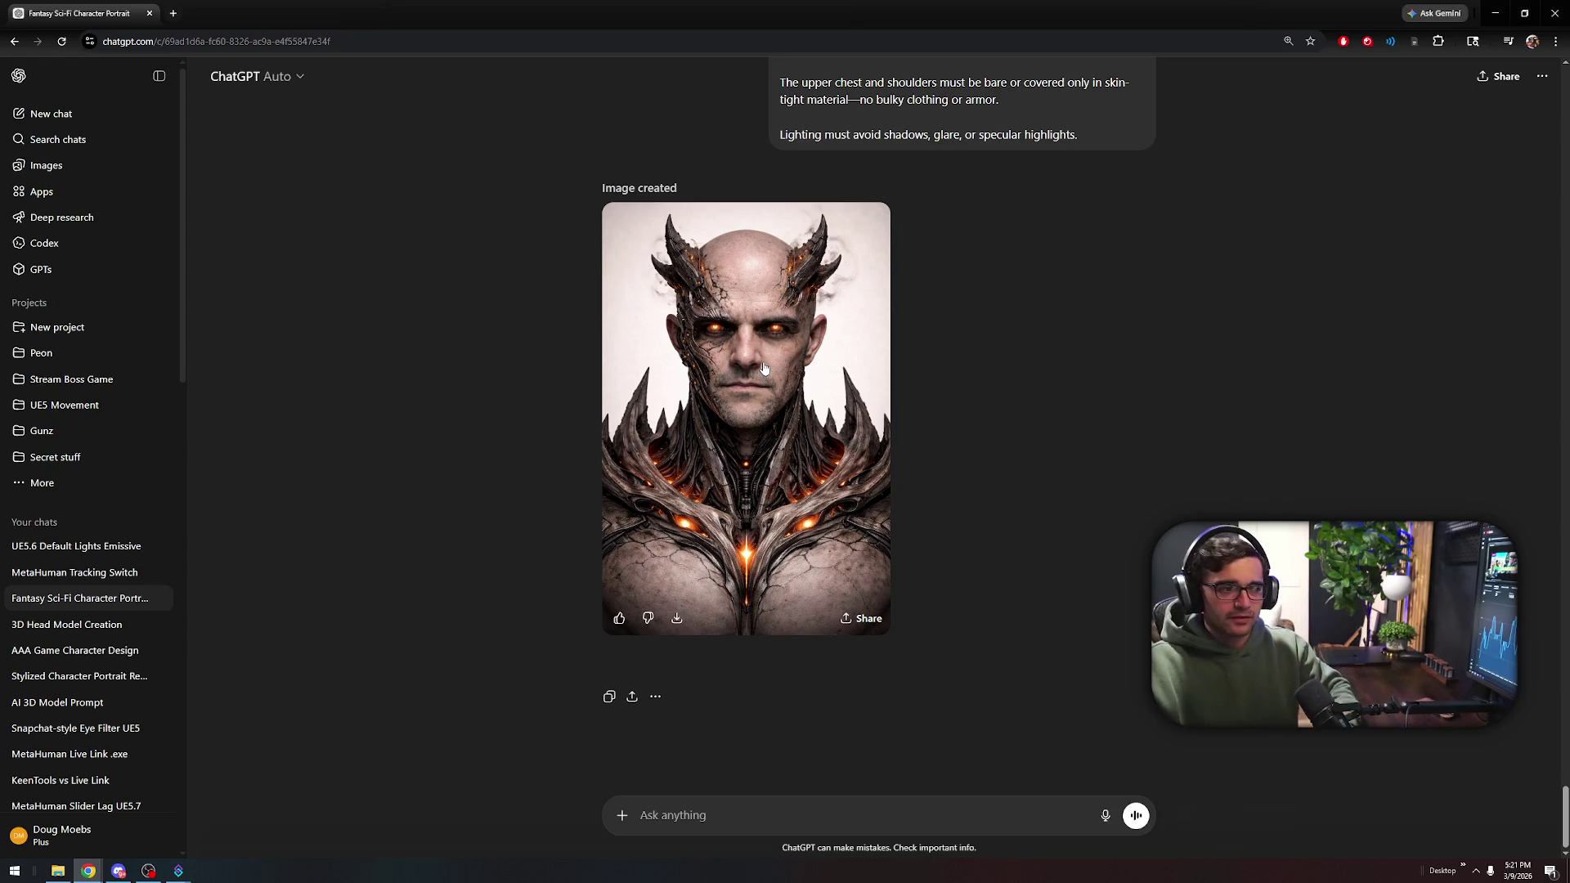
Scroll up to the cyborg portrait, preview it full size, and download it
scroll(708, 543, "up", 20)
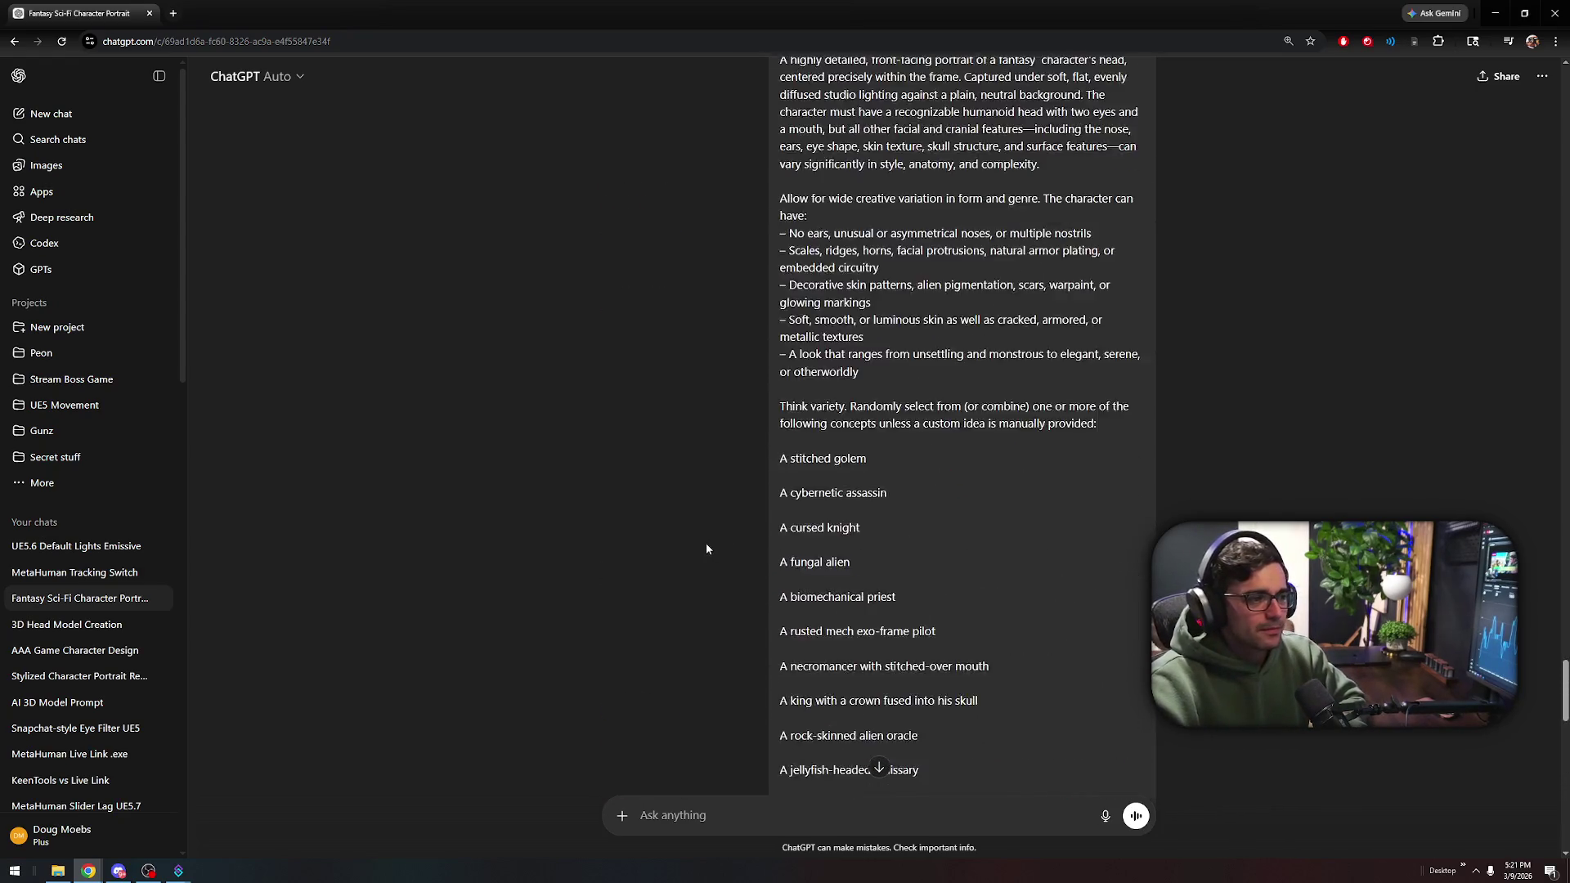
scroll(691, 533, "up", 5)
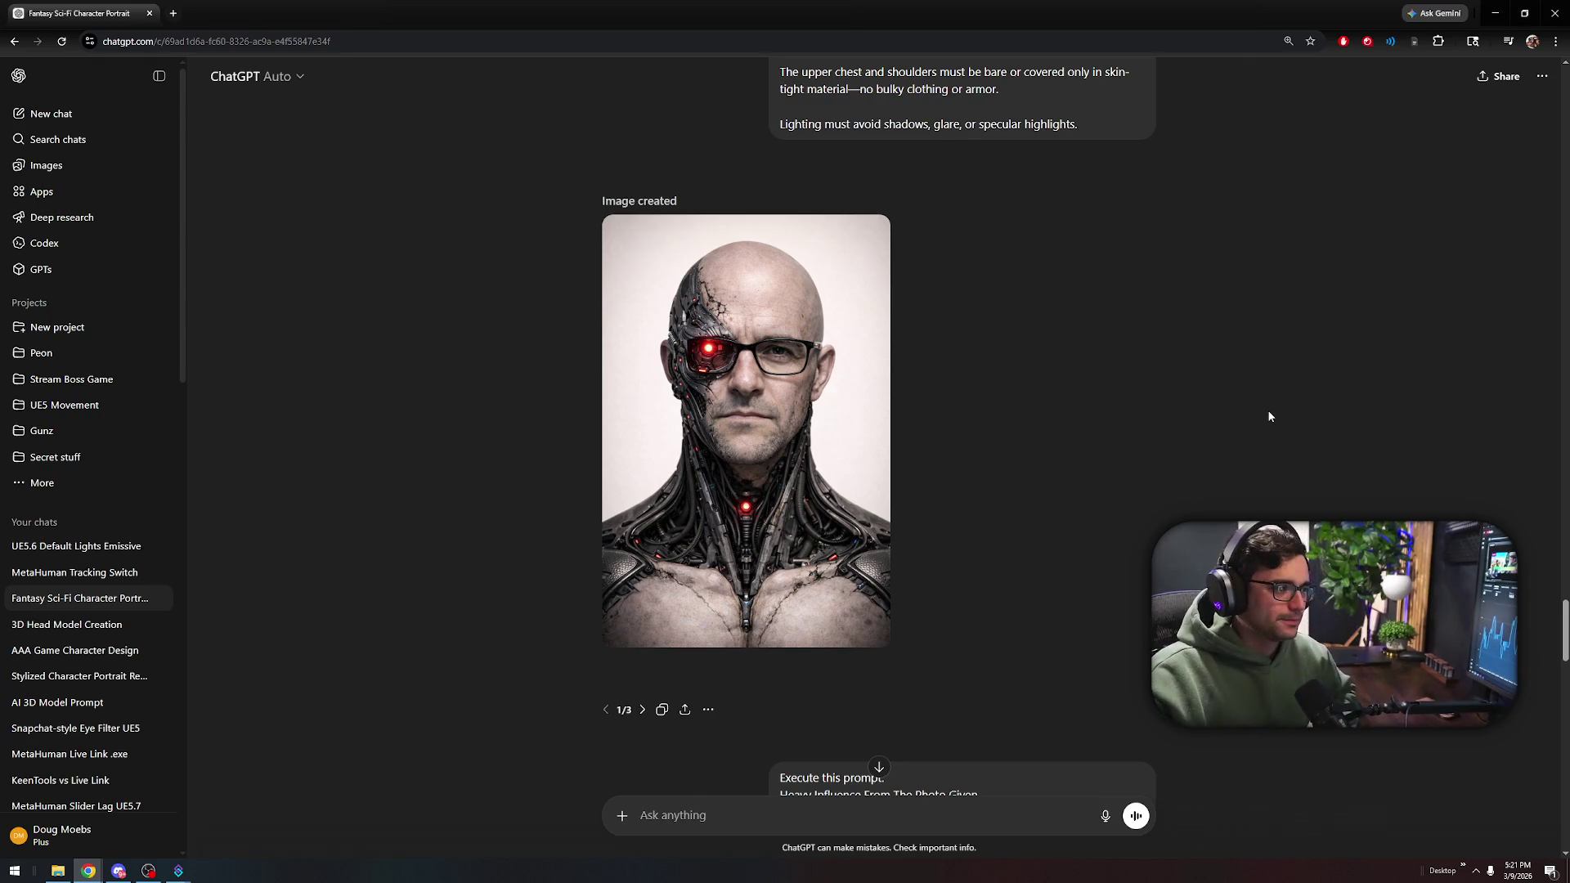
left_click(693, 637)
left_click(1166, 427)
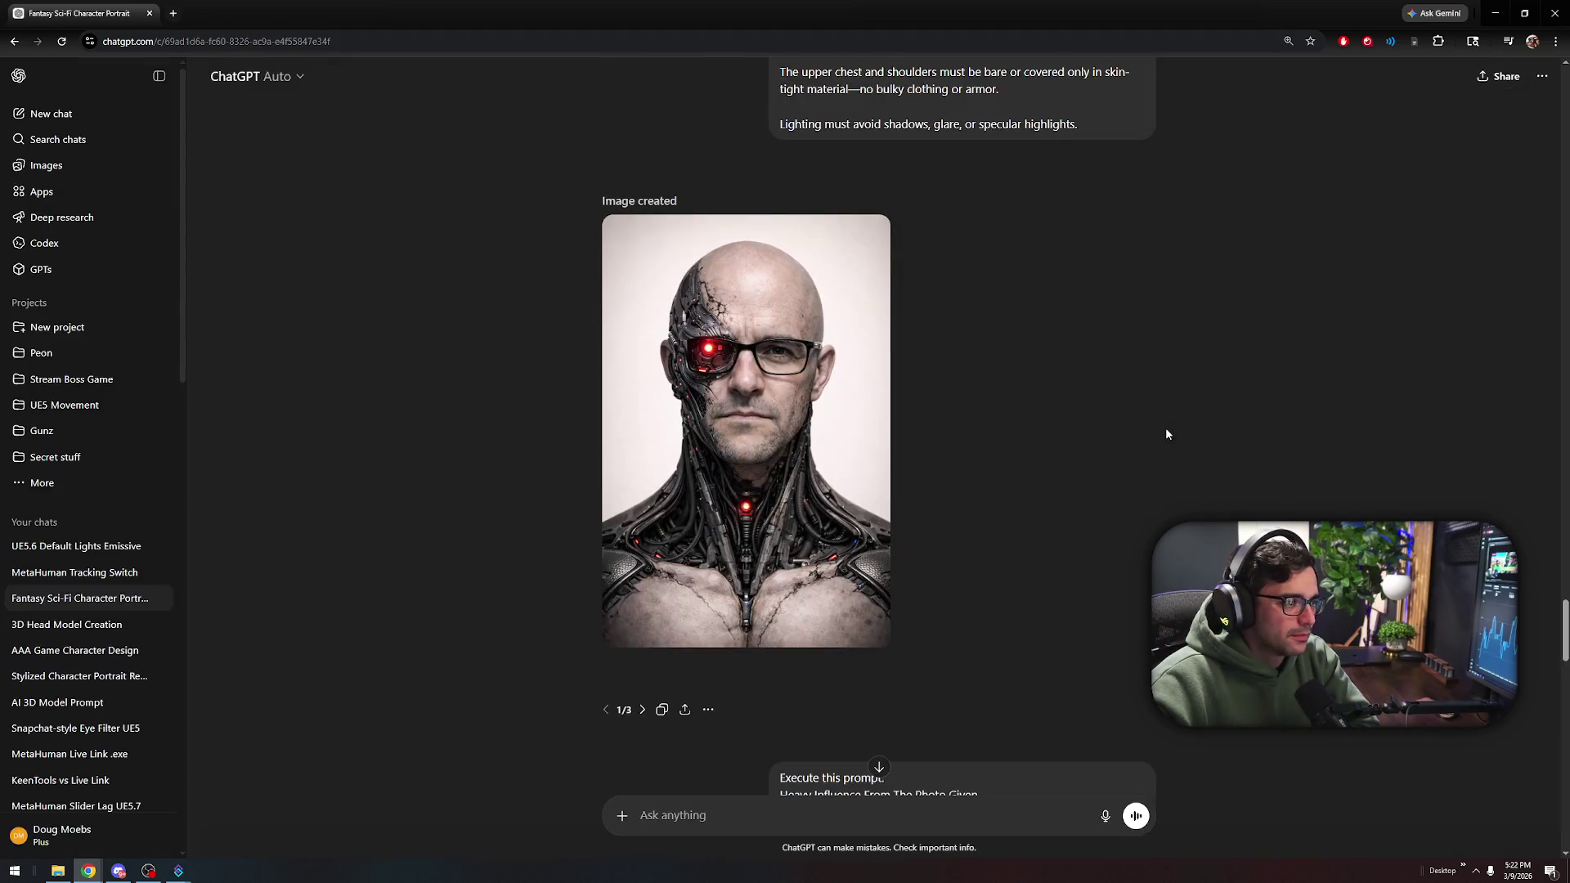
left_click(678, 631)
scroll(548, 581, "down", 20)
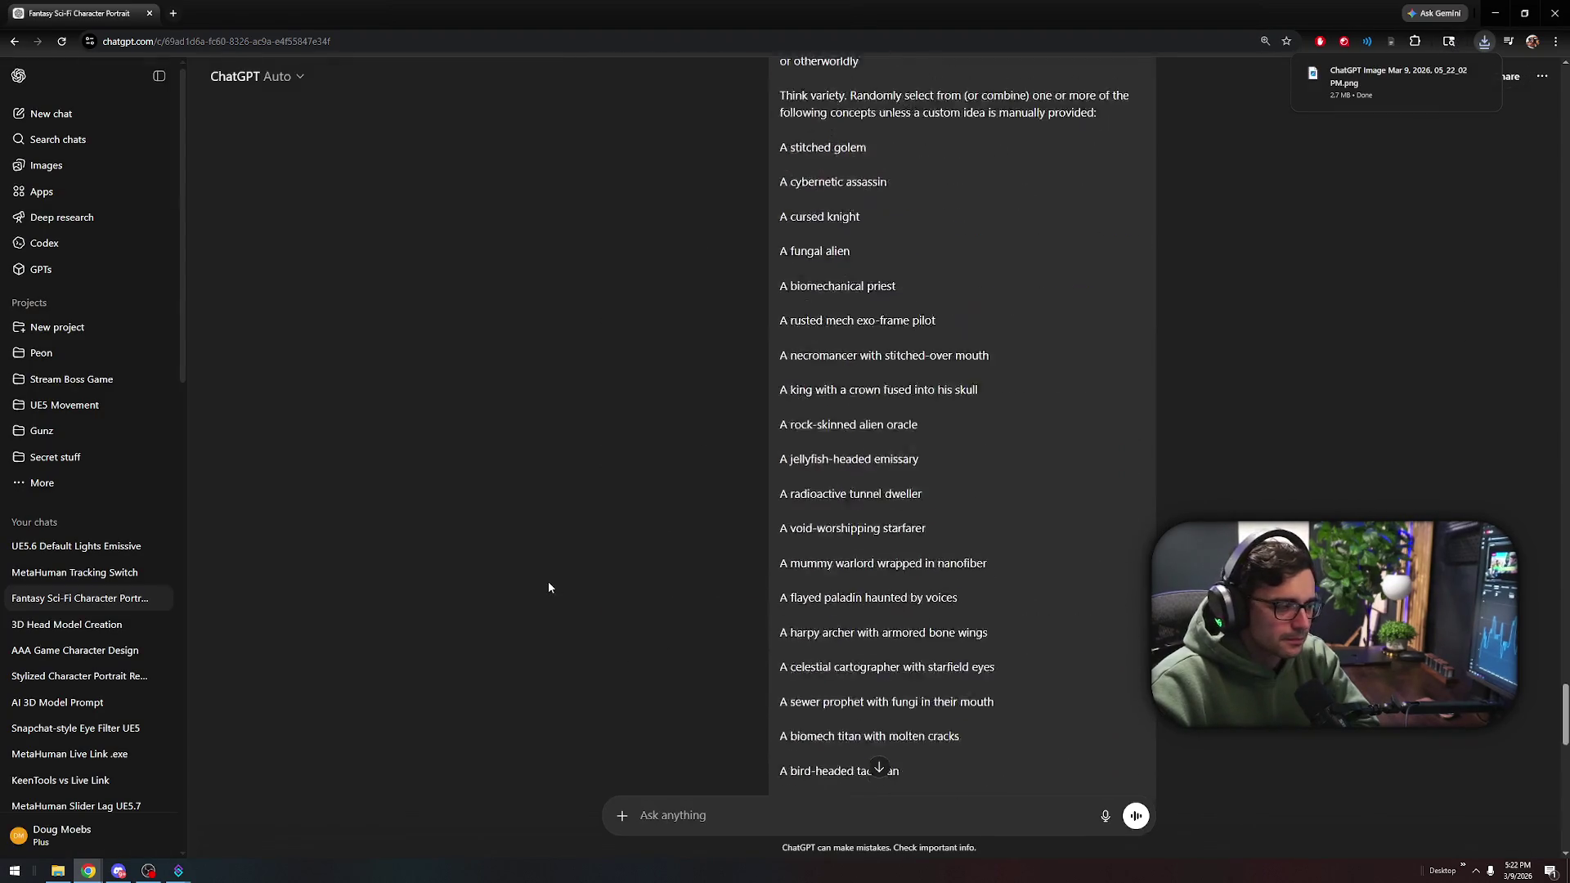
scroll(548, 585, "down", 5)
Download the latest portrait, close the ChatGPT window, and open a new Chrome window
left_click(677, 684)
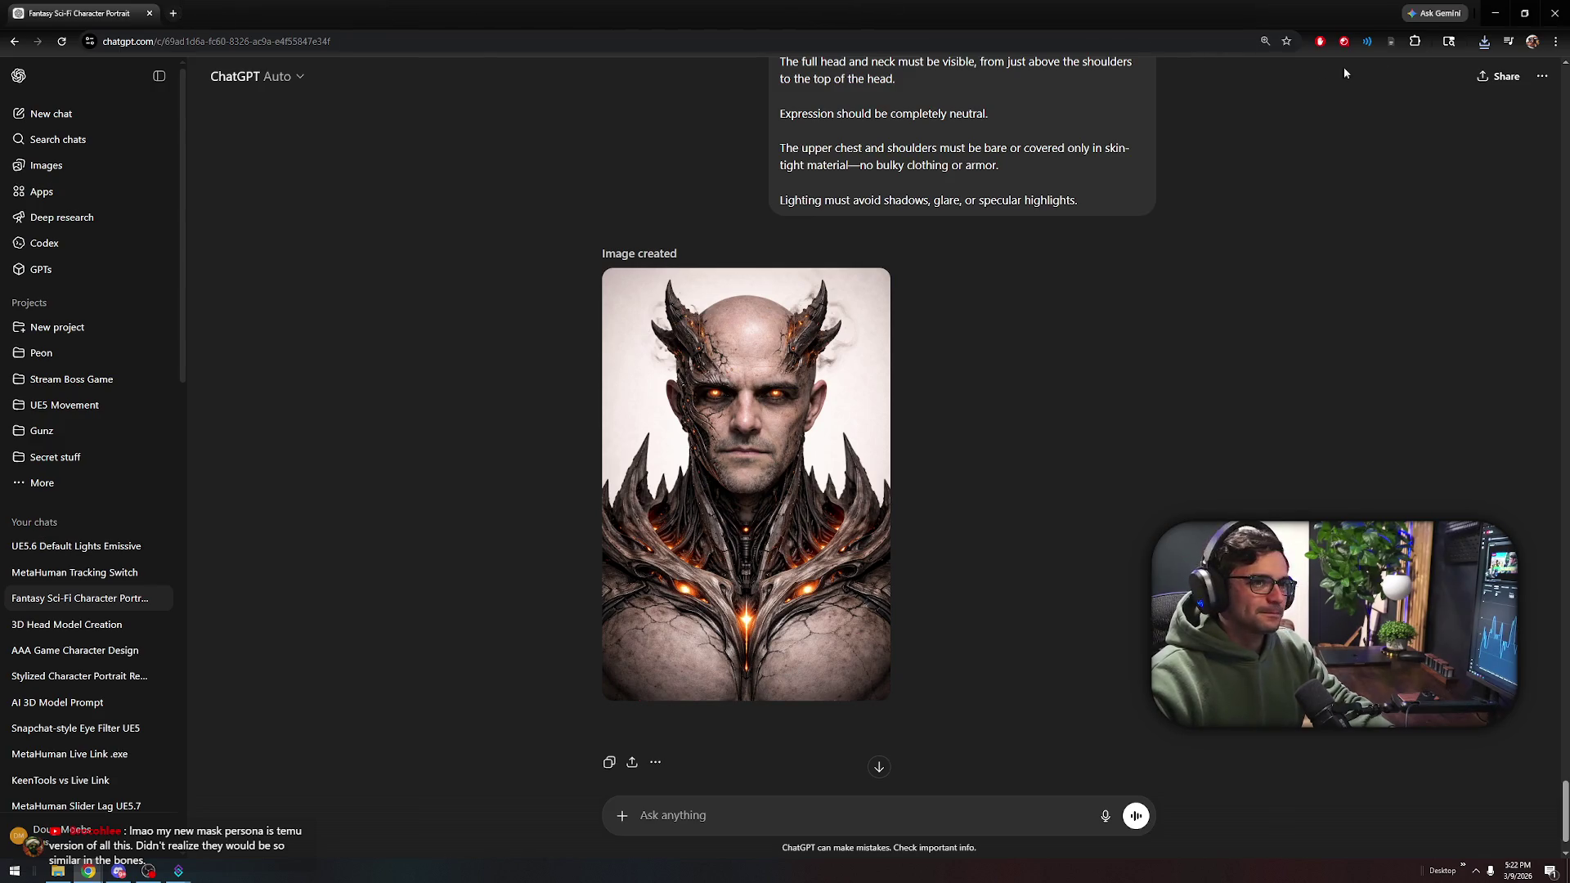
left_click(1556, 22)
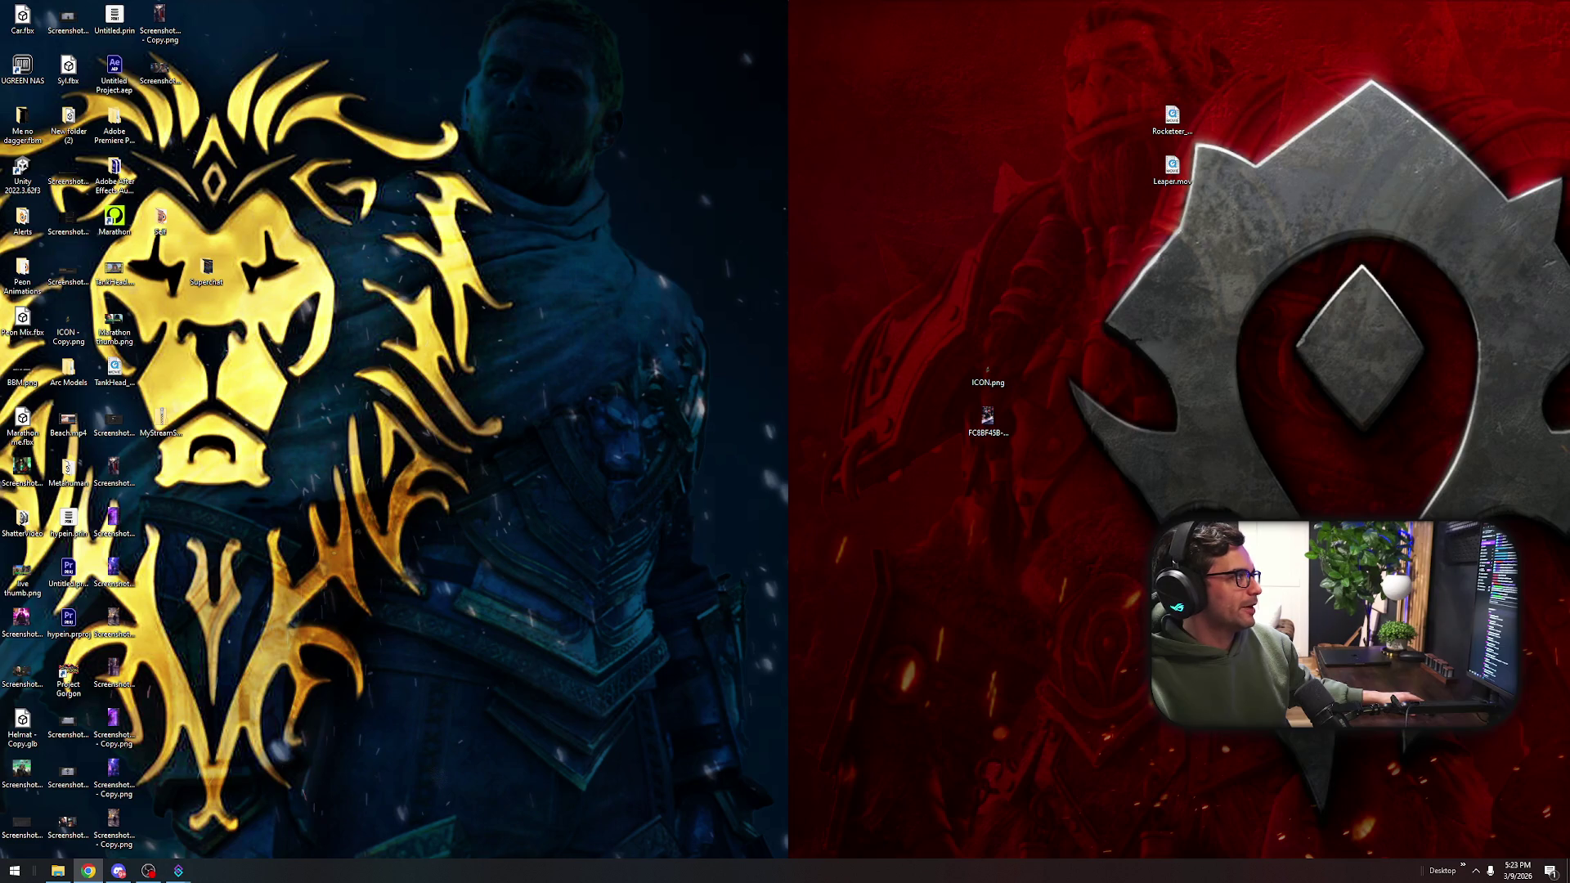
left_click(88, 871)
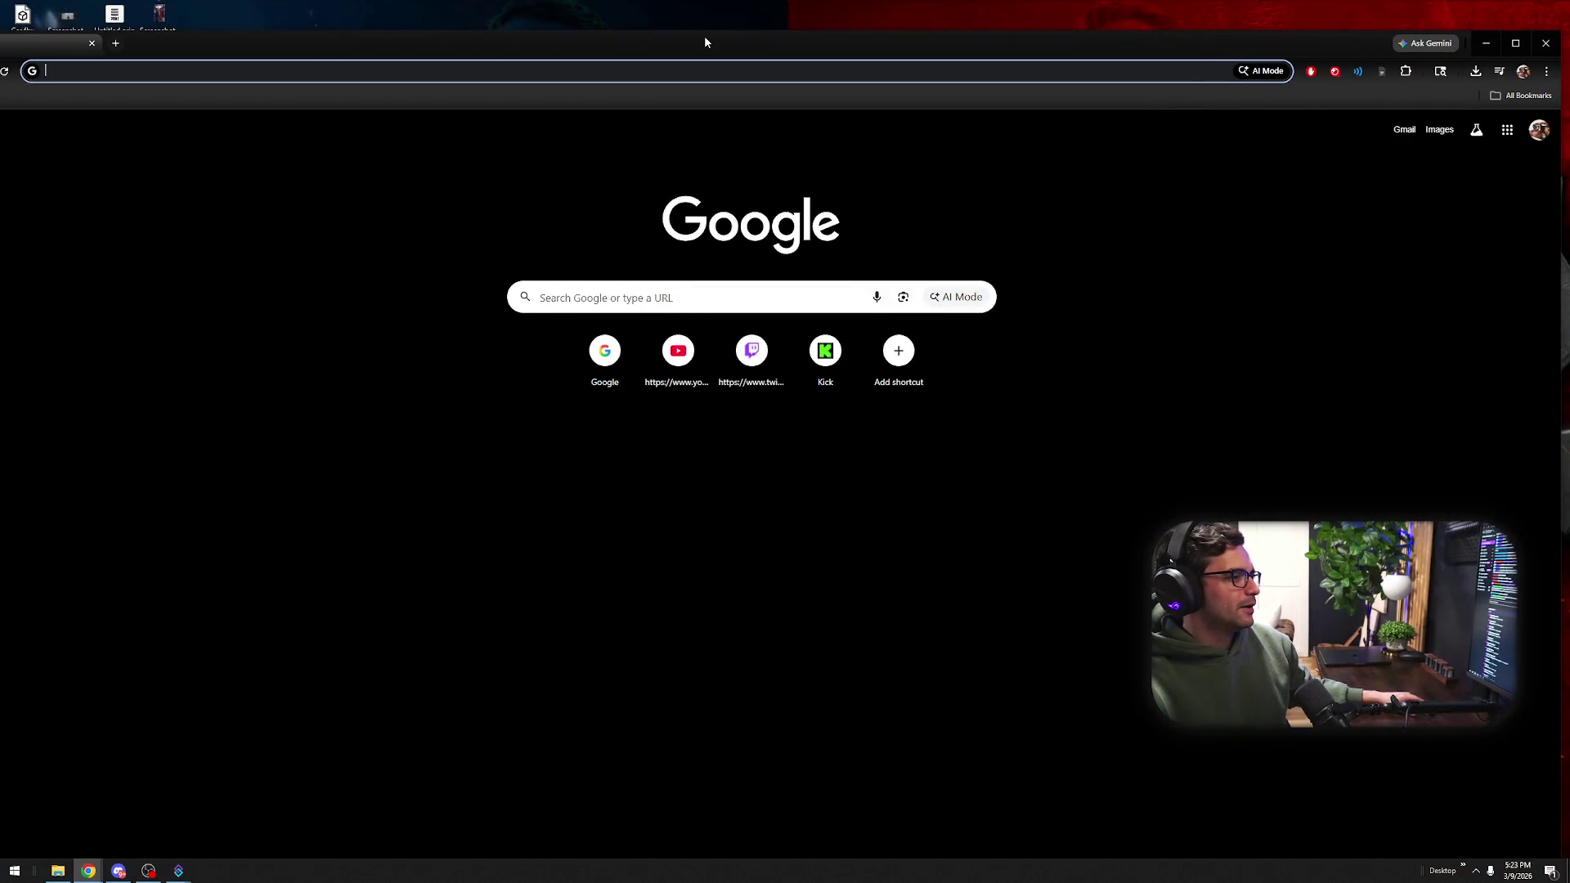
Maximize Chrome, open Twitch's category directory, and peek at the Slay the Spire II category
double_click(705, 41)
left_click(768, 324)
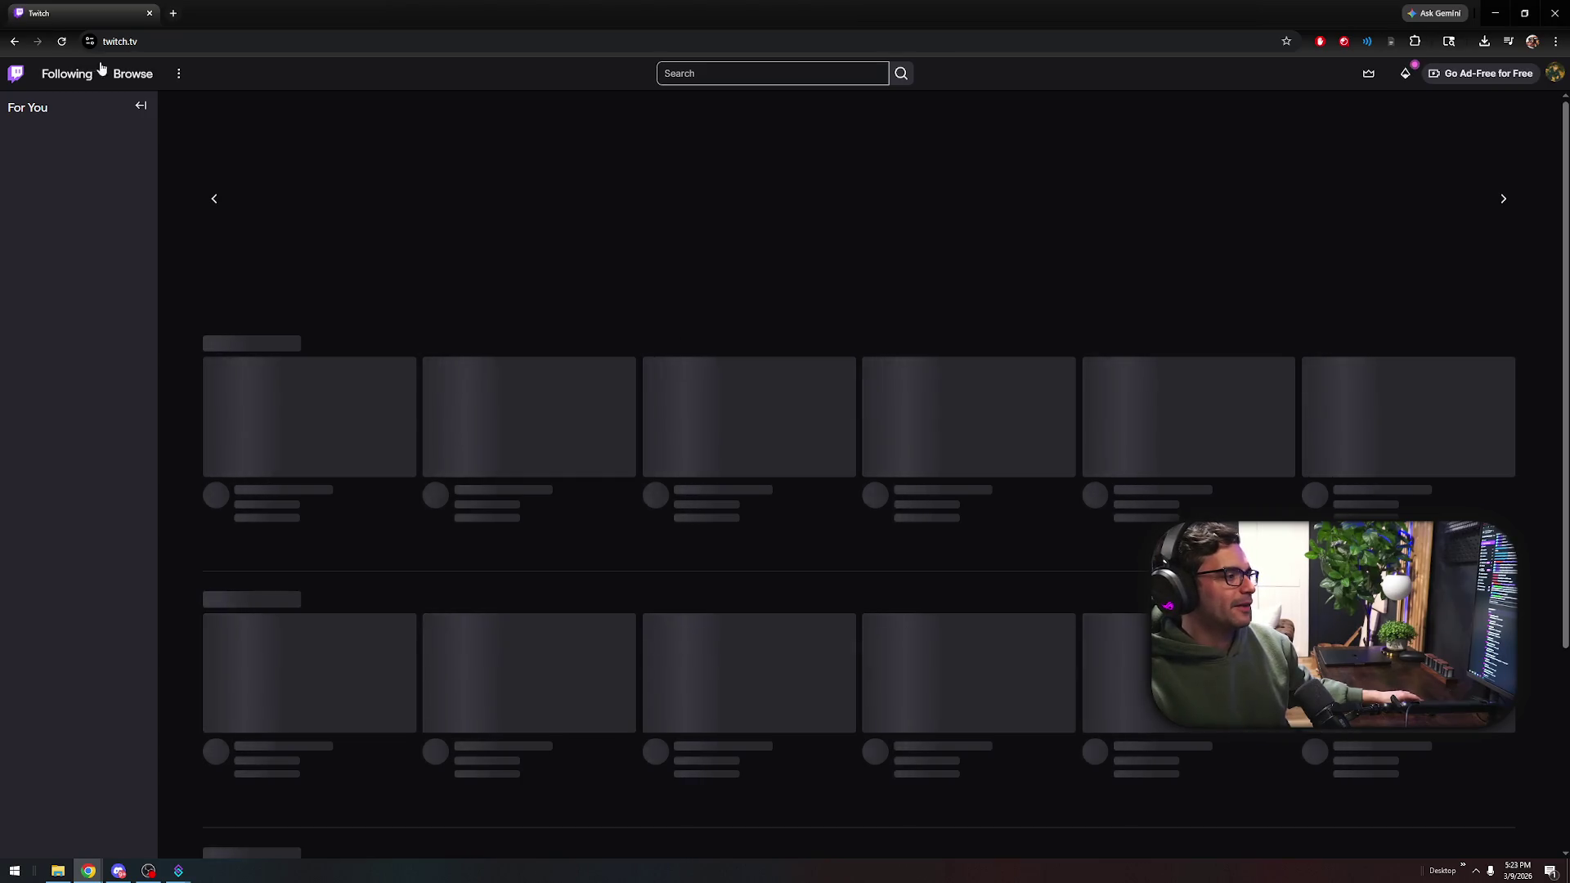
left_click(139, 74)
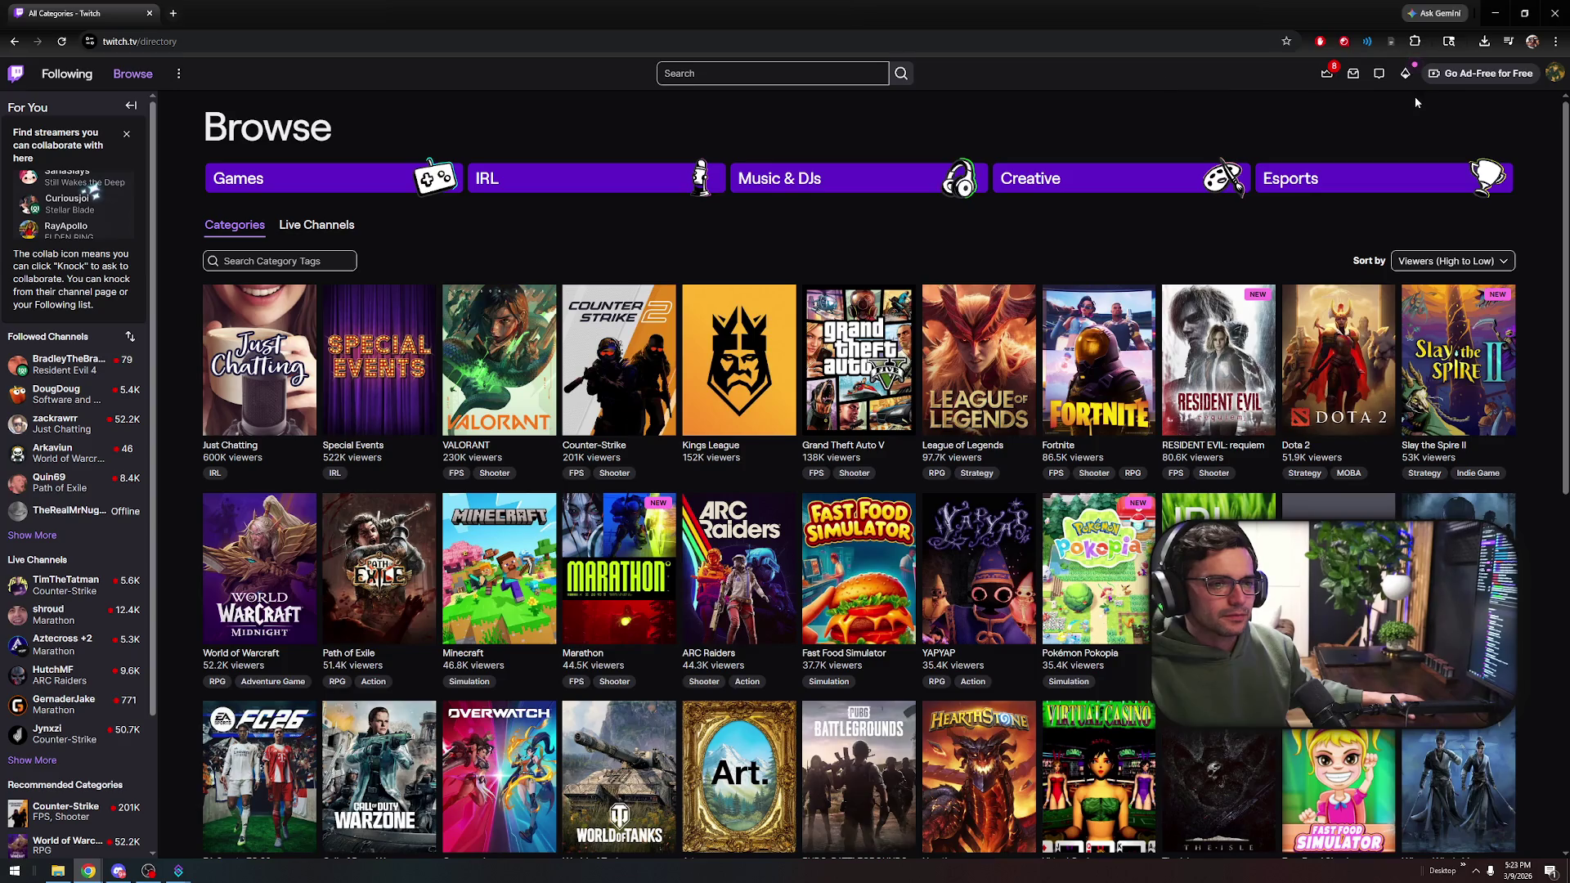
left_click(1462, 370)
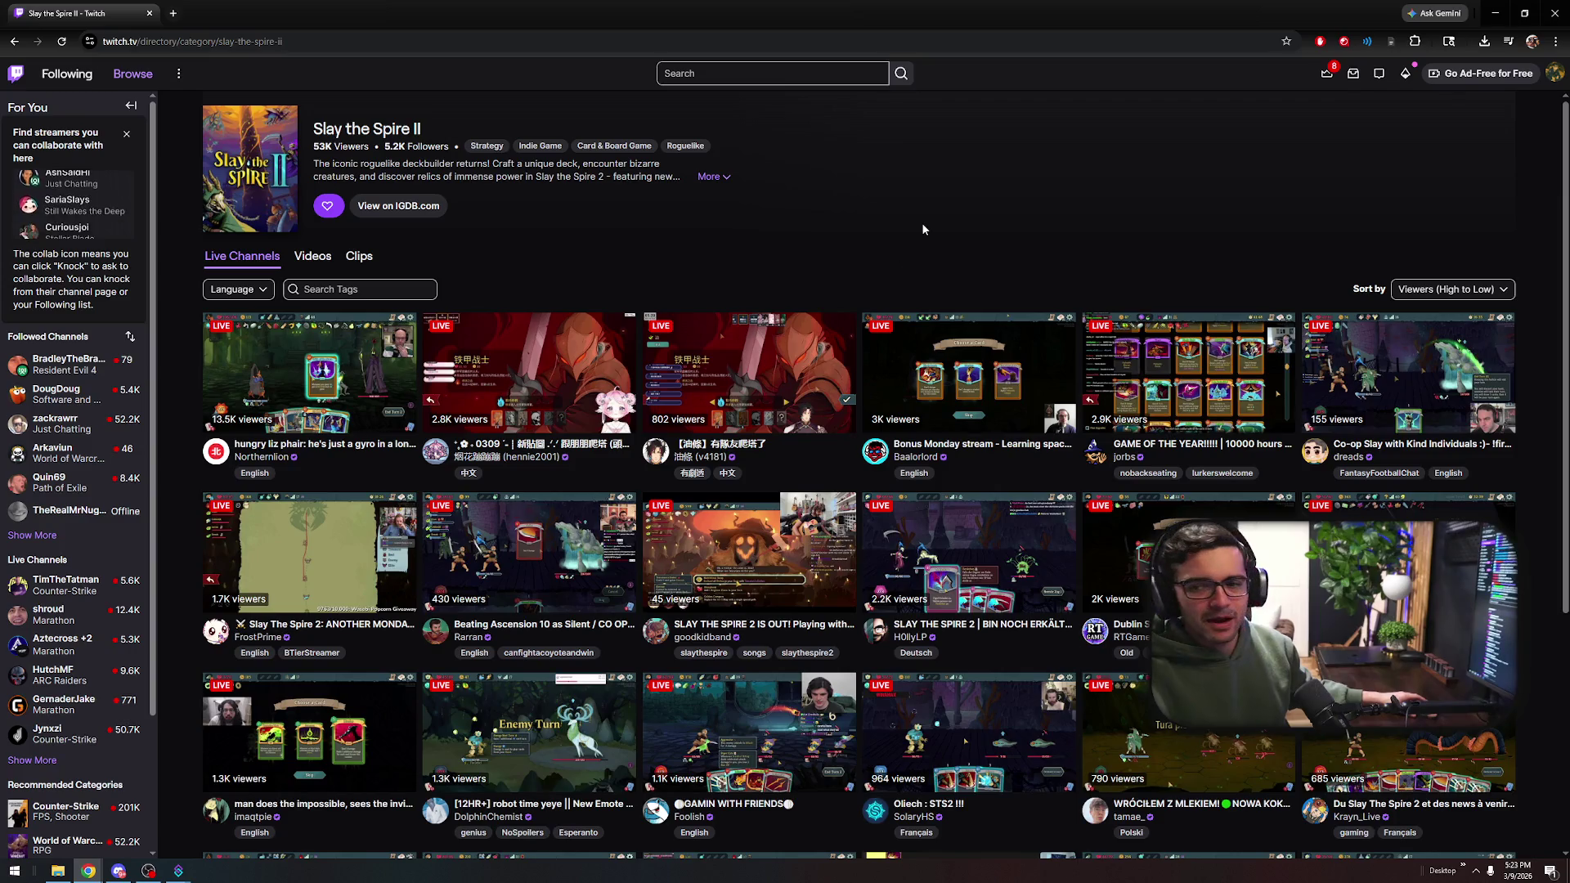
key("alt+Left")
Read the full Grind Survivors description, then close Chrome and start a Windows search
scroll(1014, 259, "down", 1)
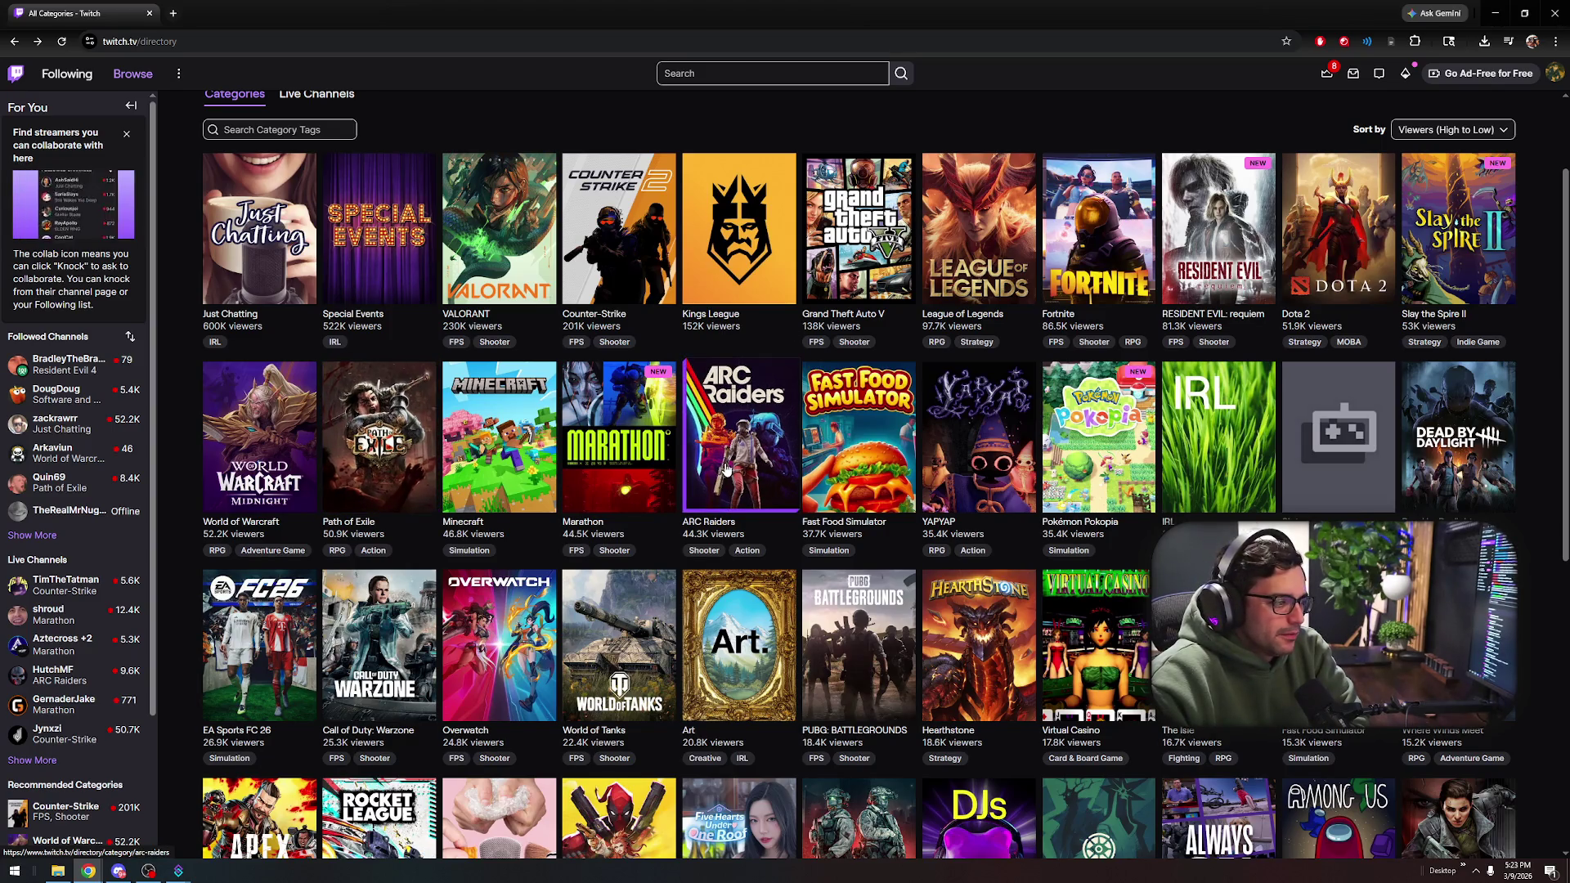
scroll(725, 468, "down", 2)
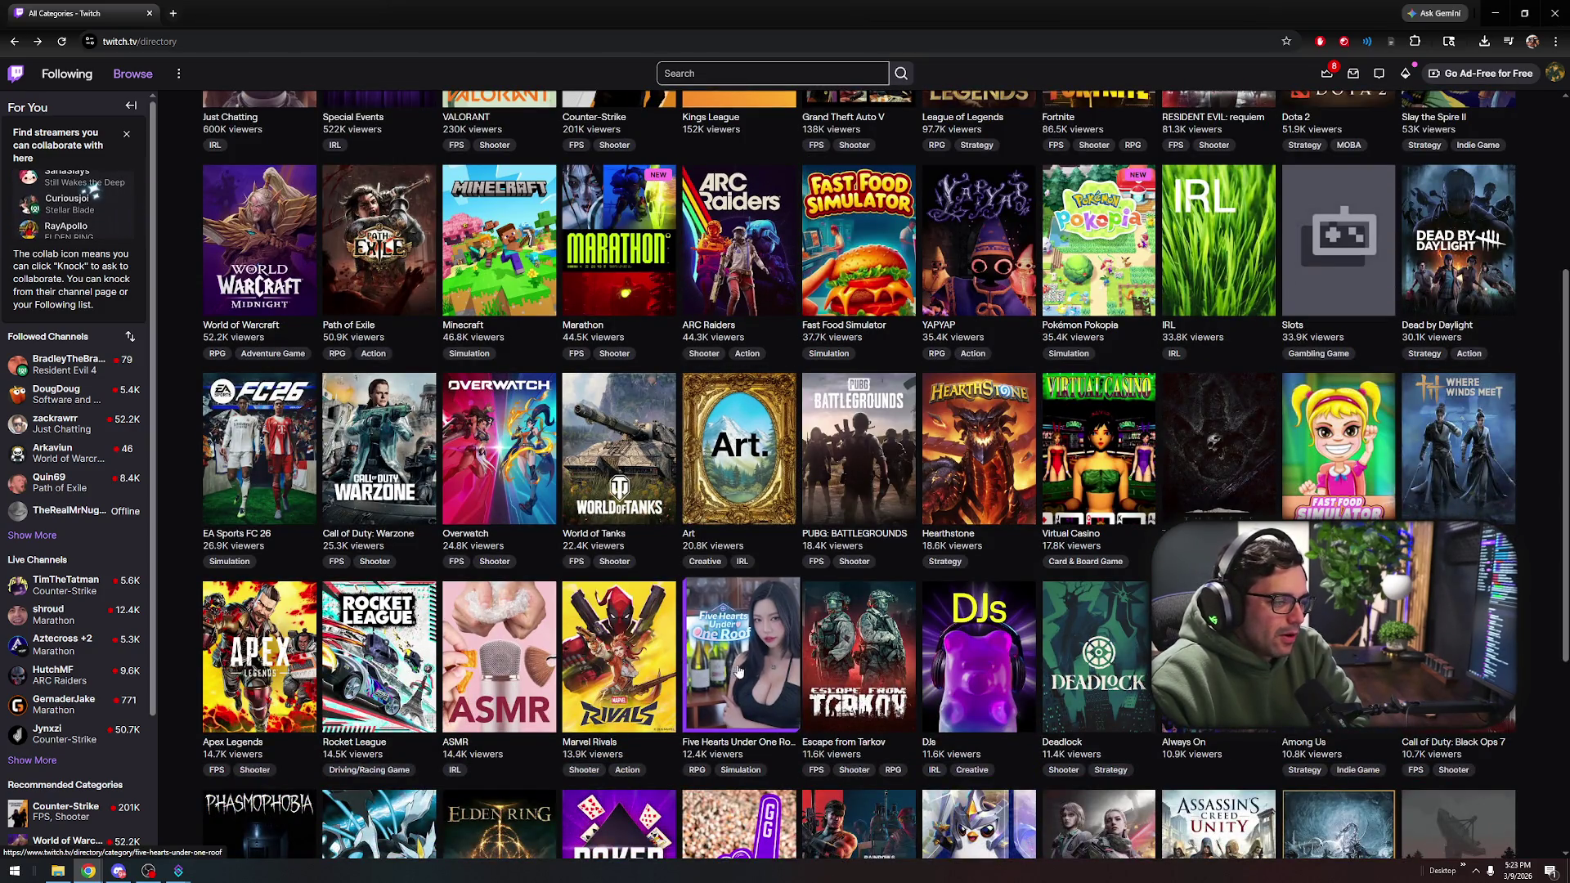
scroll(1078, 409, "down", 2)
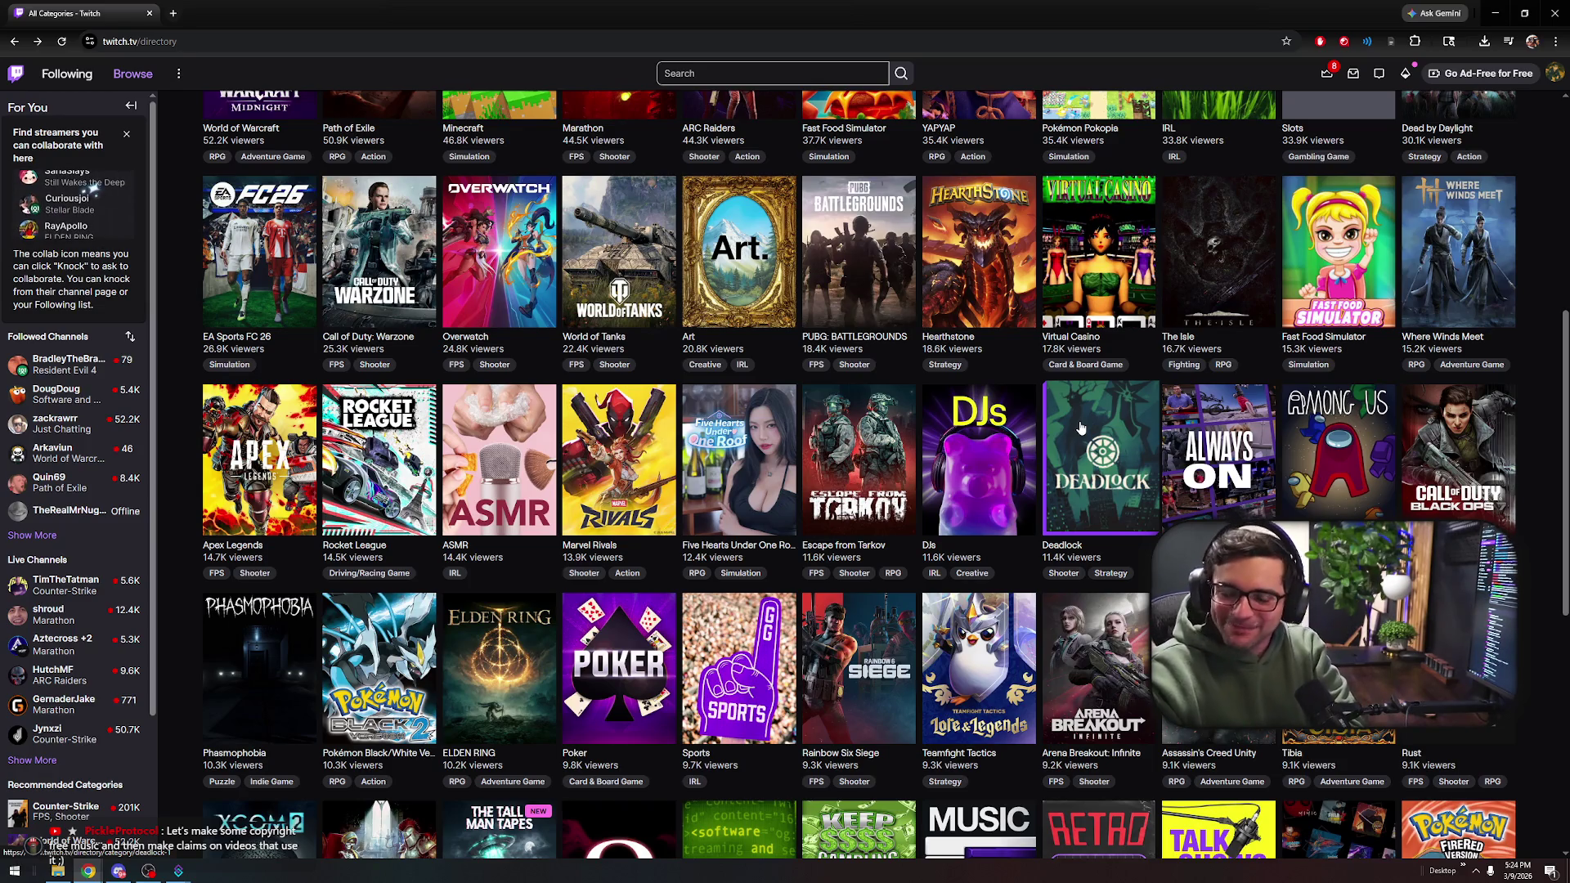
scroll(1063, 429, "down", 10)
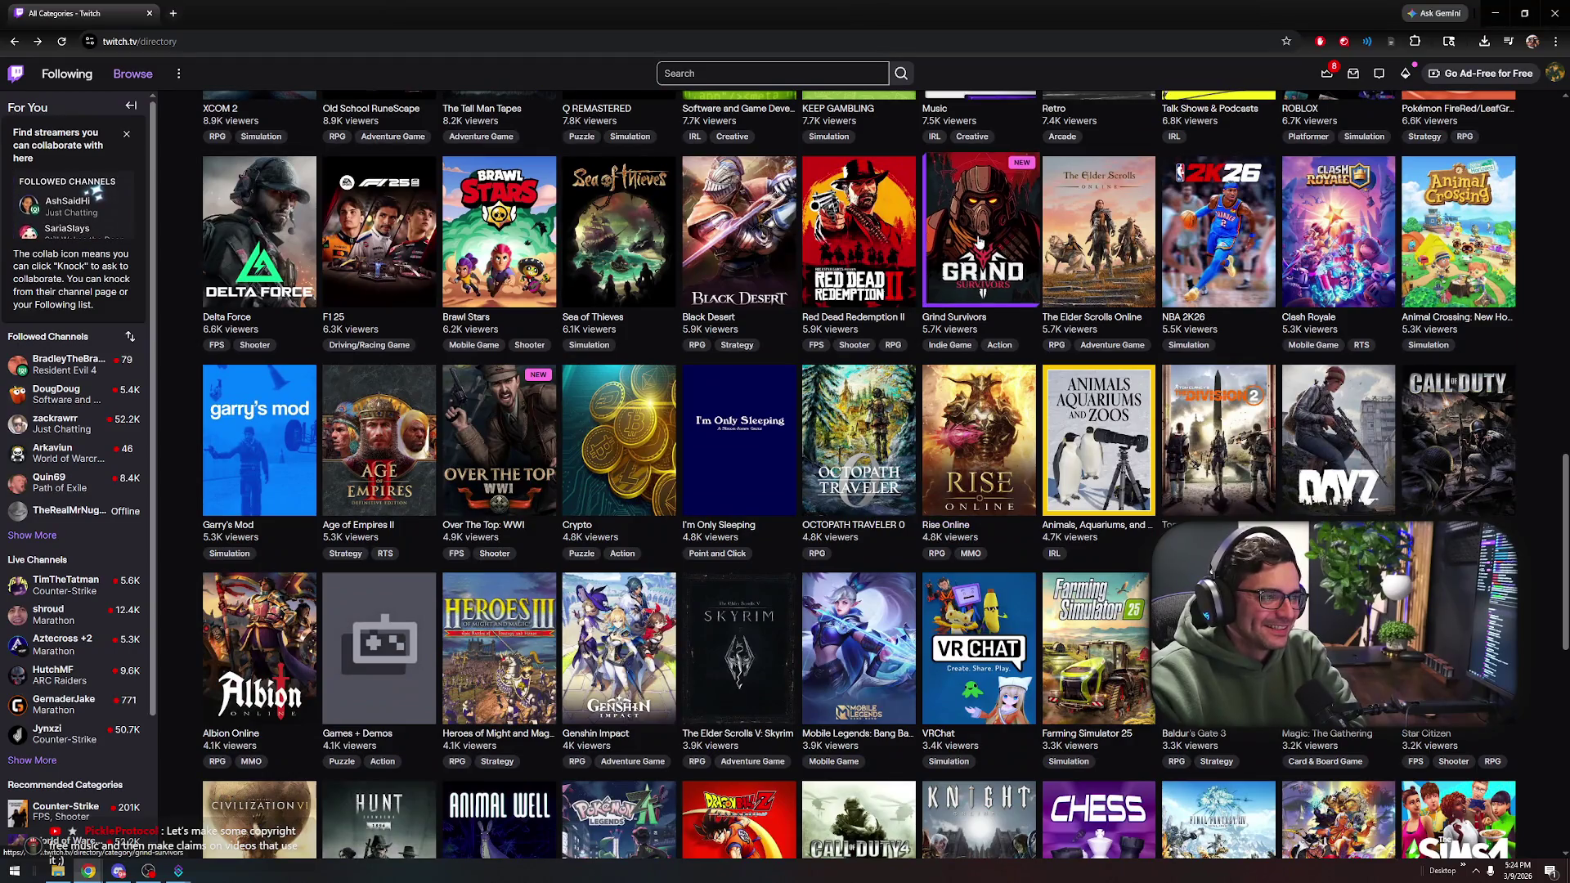
left_click(968, 249)
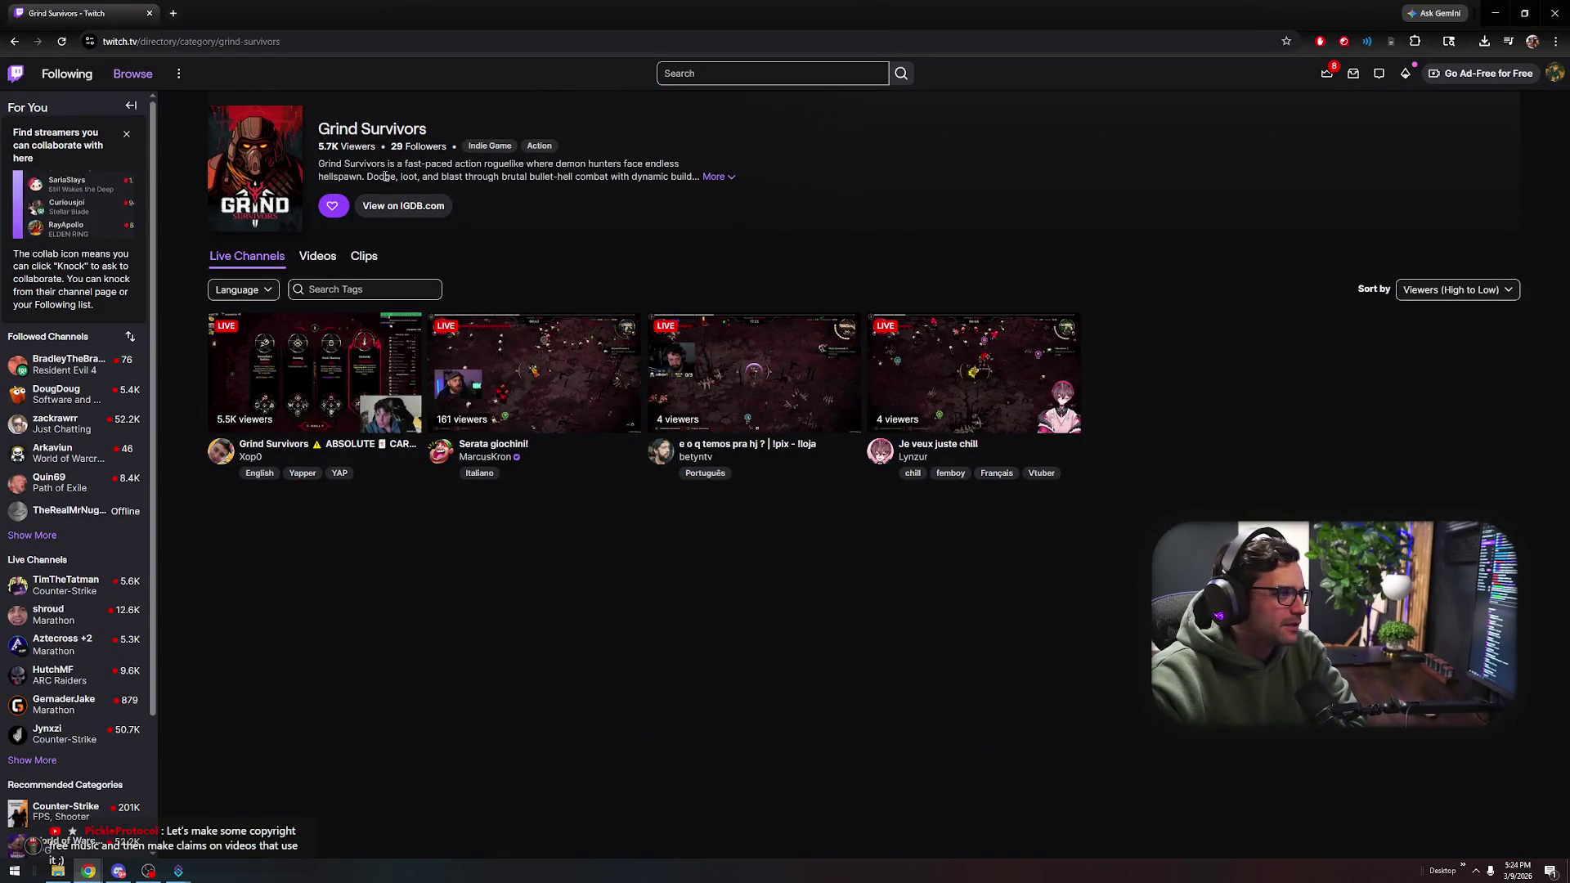
left_click_drag(637, 167, 646, 179)
left_click(640, 196)
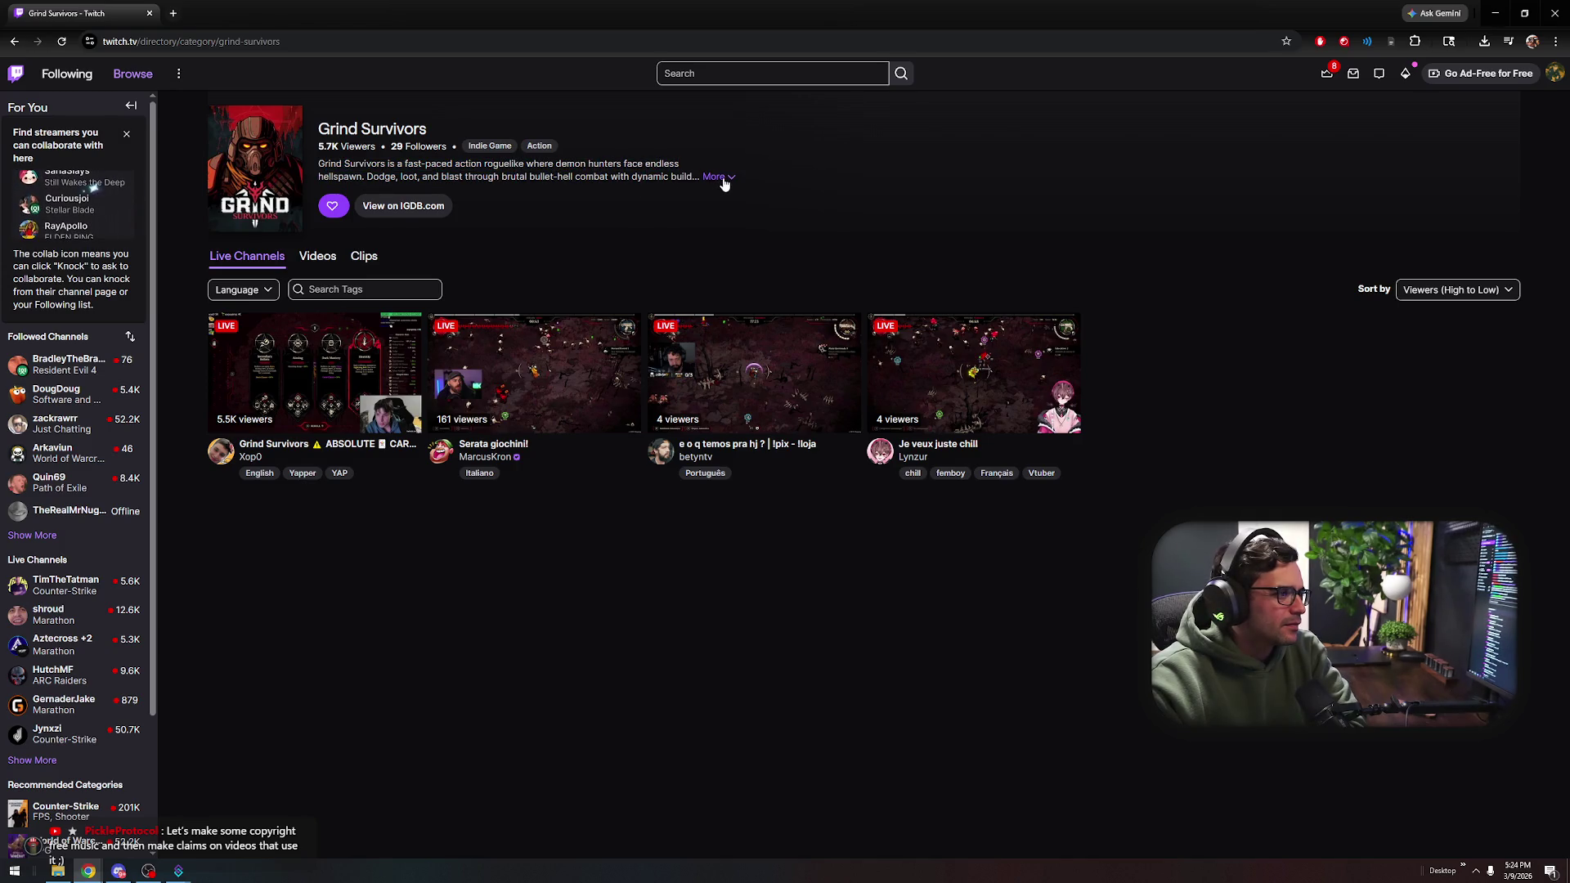
left_click(719, 178)
left_click(1052, 379)
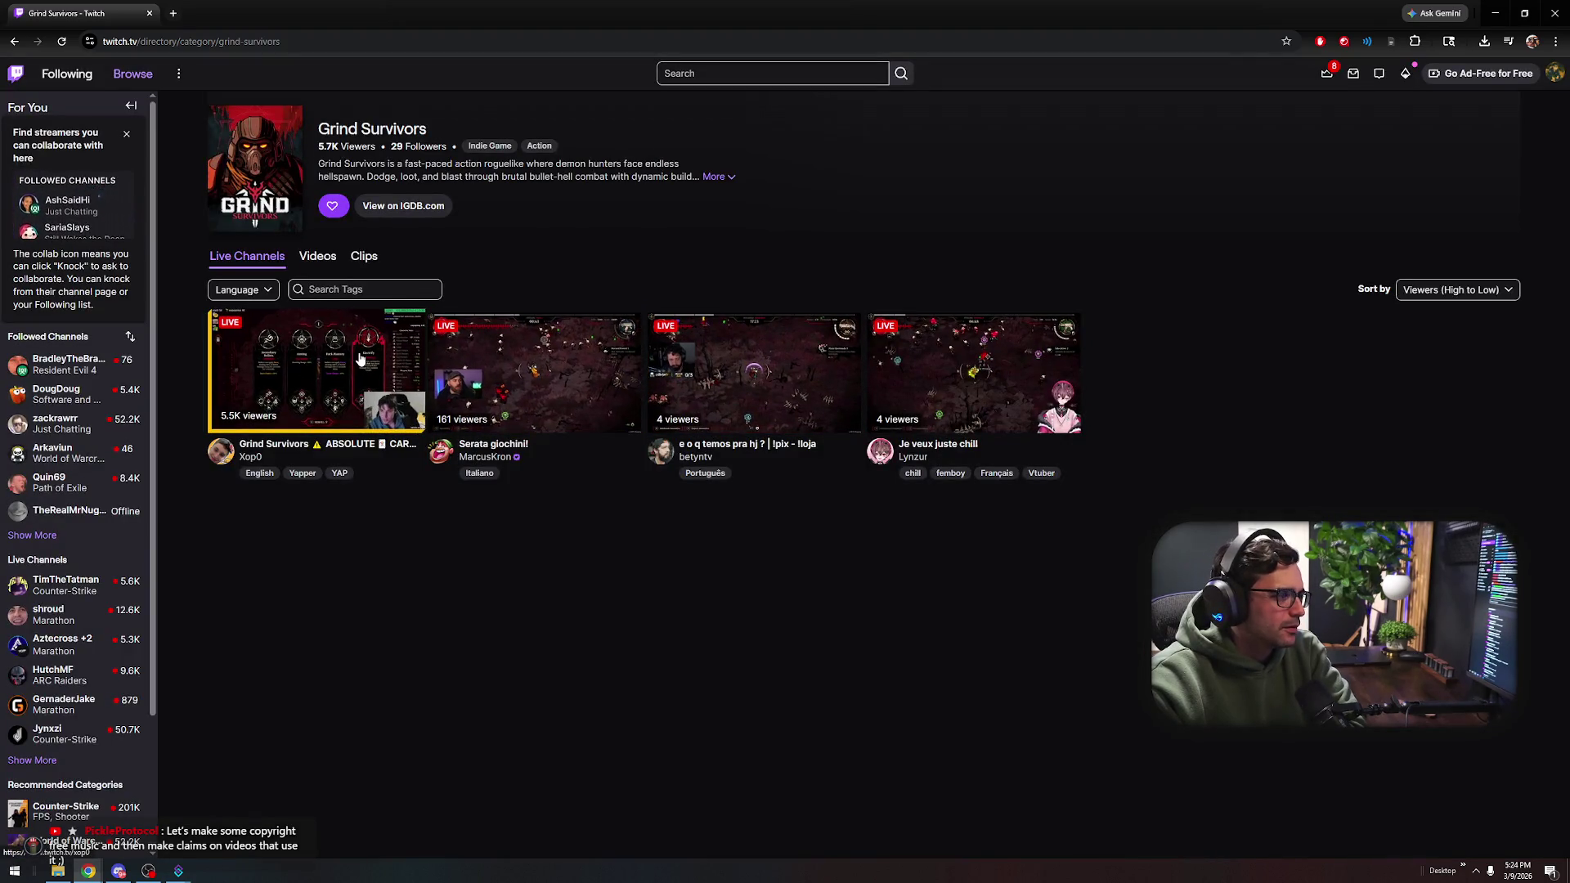
left_click(148, 13)
key("super")
Launch Steam via 'st' search, close the Monster Hunter Stories 3 popup, and scroll to New & Trending
type("st")
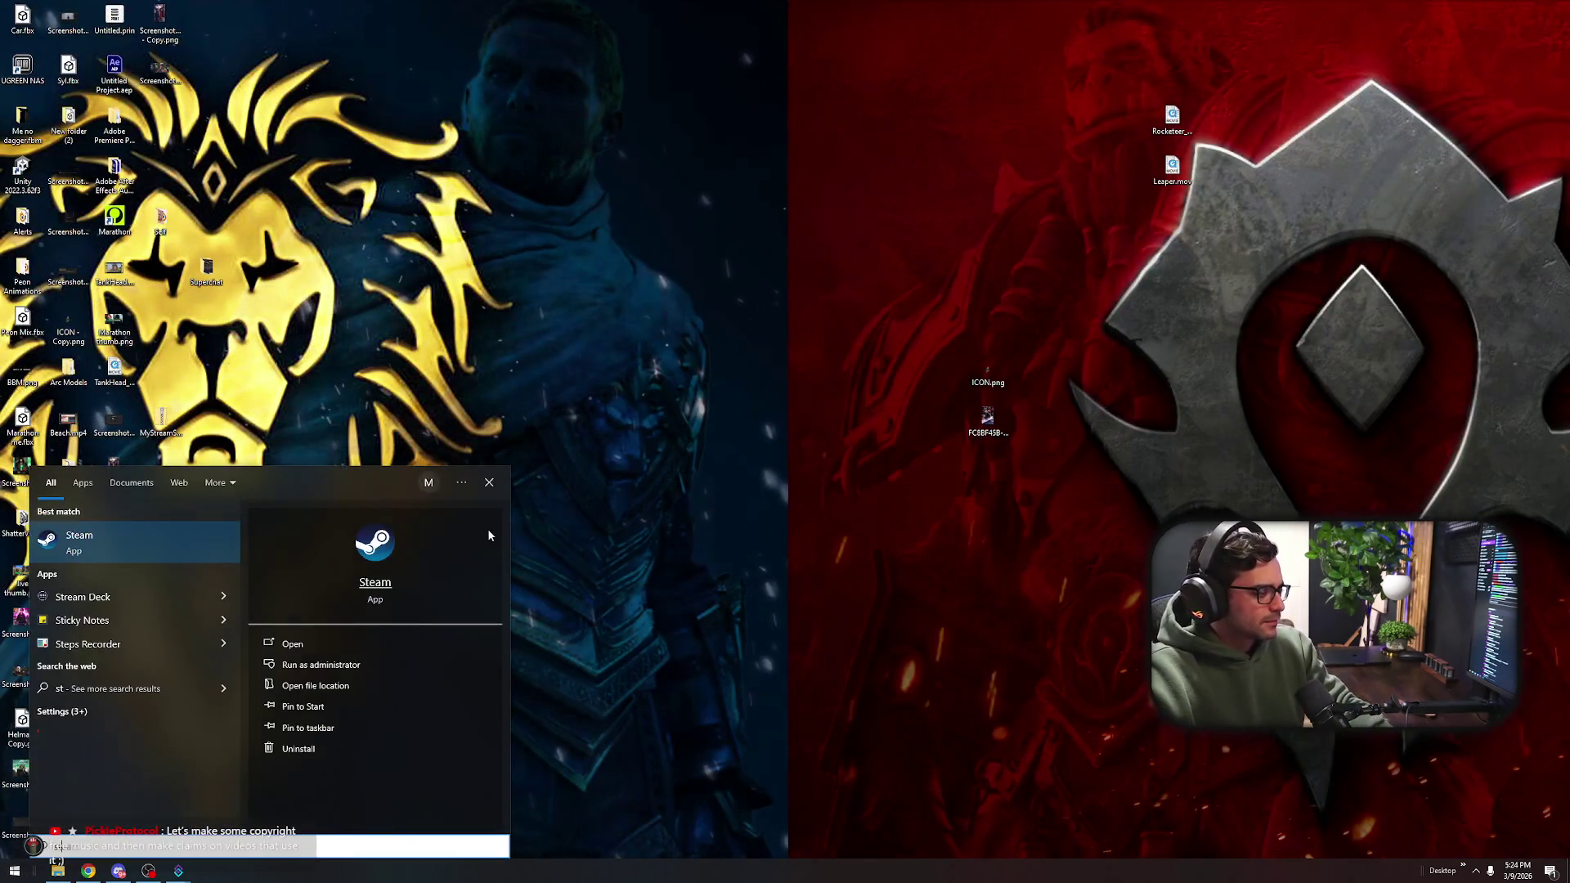
left_click(133, 542)
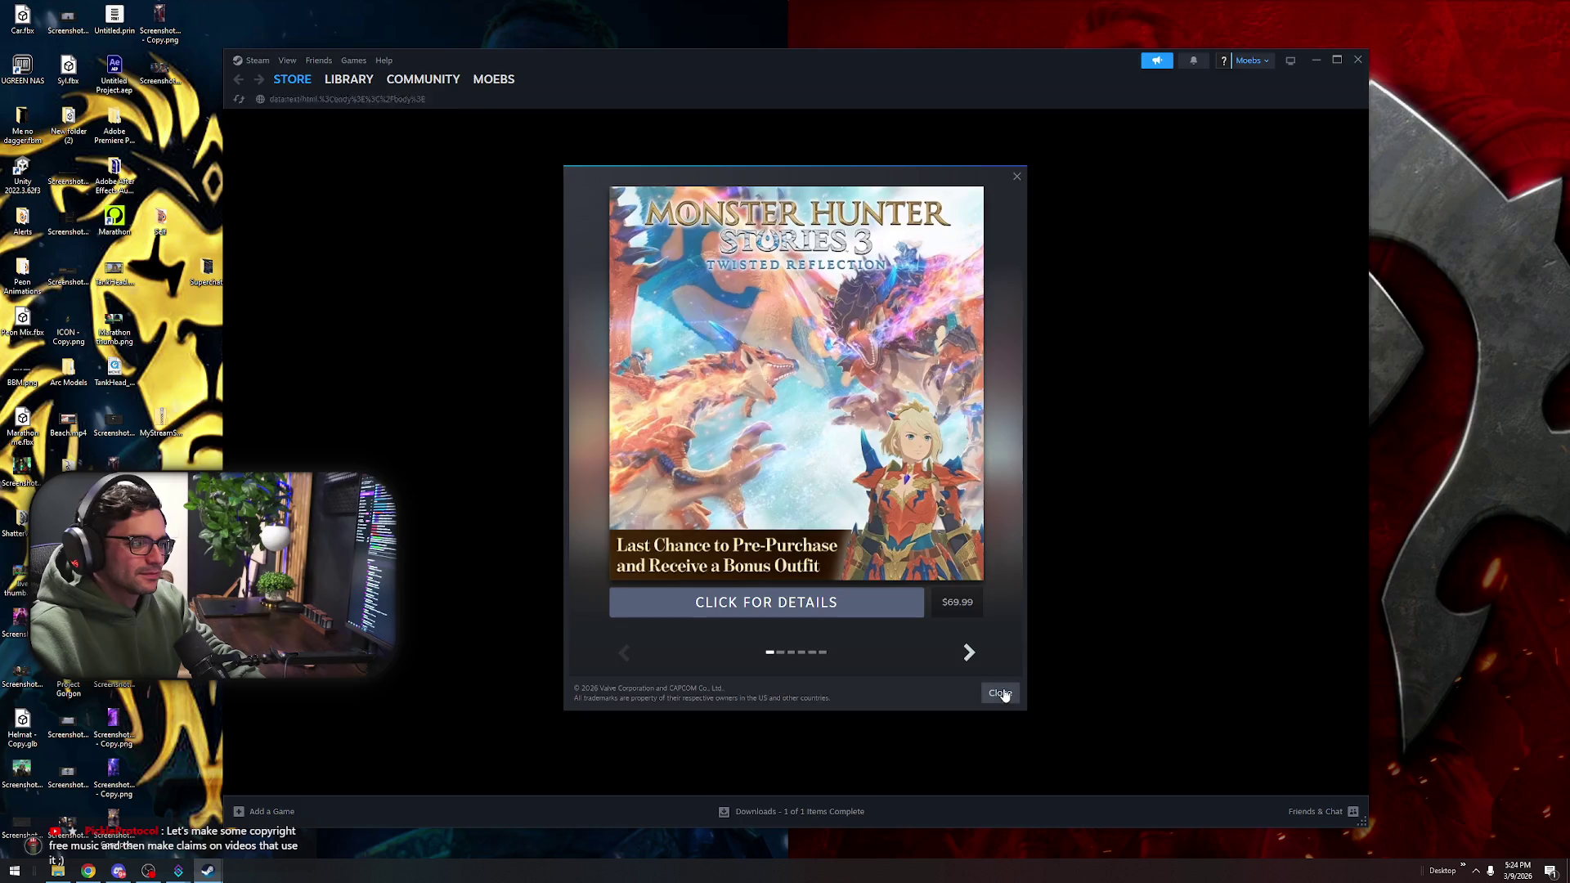
left_click(1003, 693)
scroll(793, 450, "down", 7)
scroll(754, 771, "down", 10)
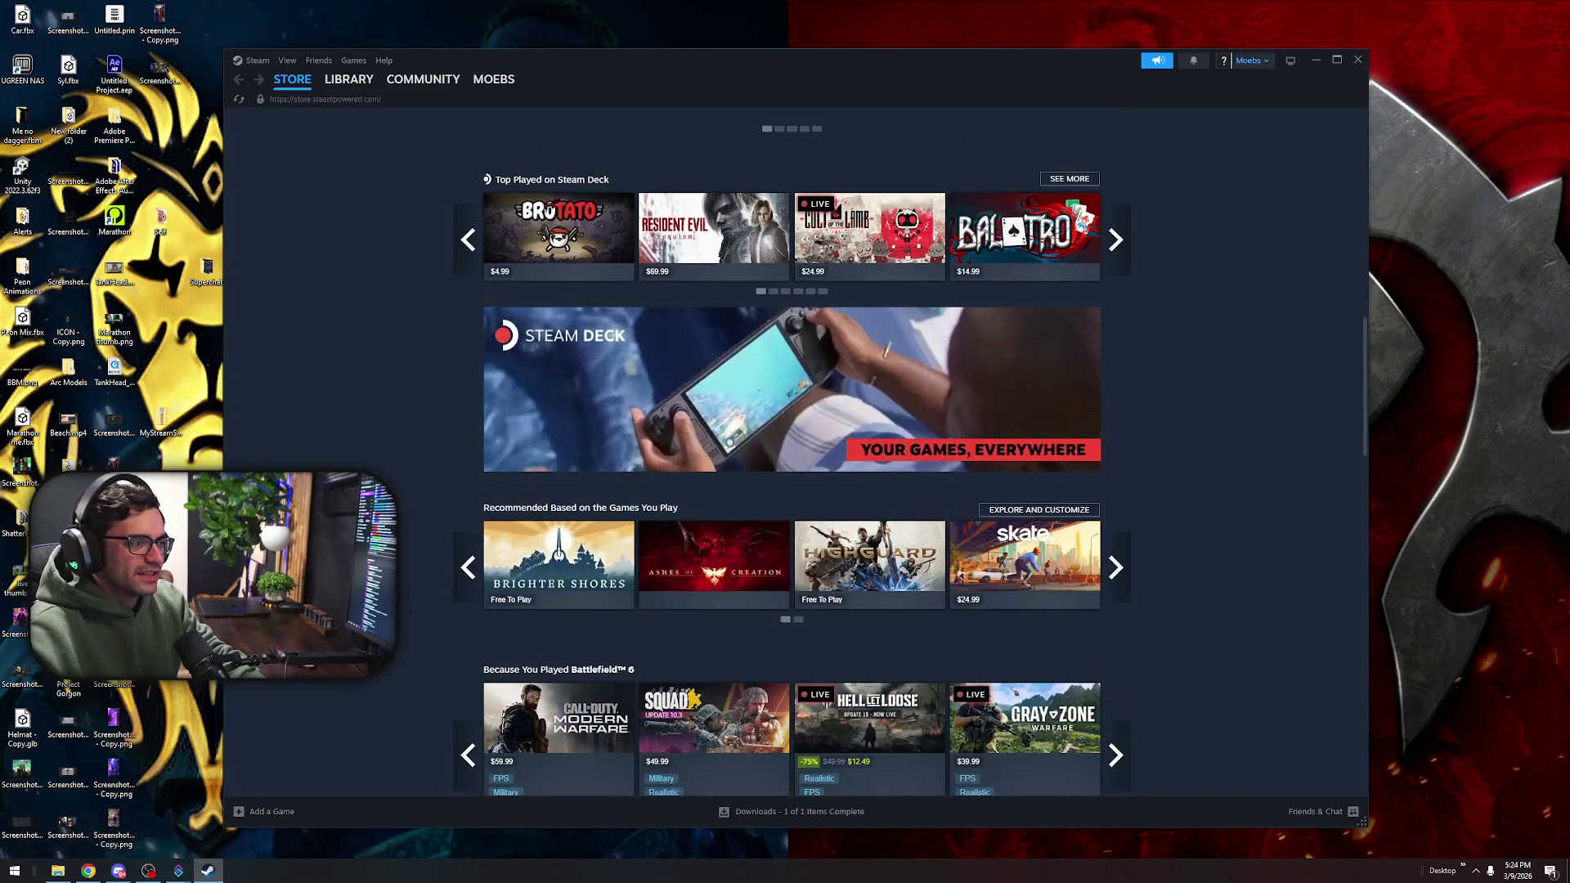
scroll(754, 771, "down", 10)
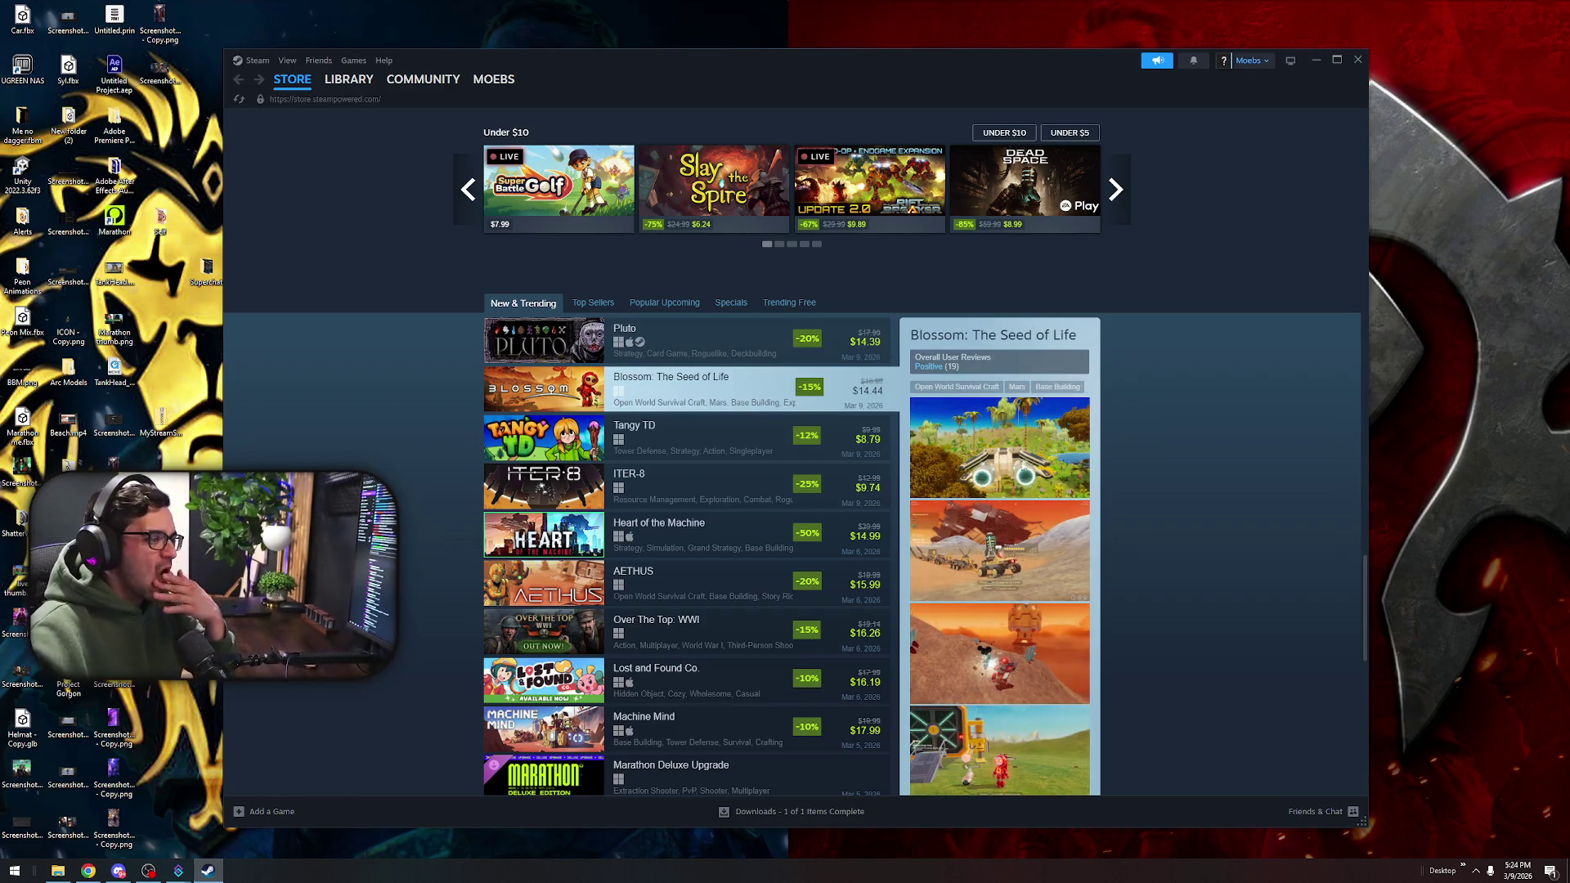
scroll(427, 649, "down", 3)
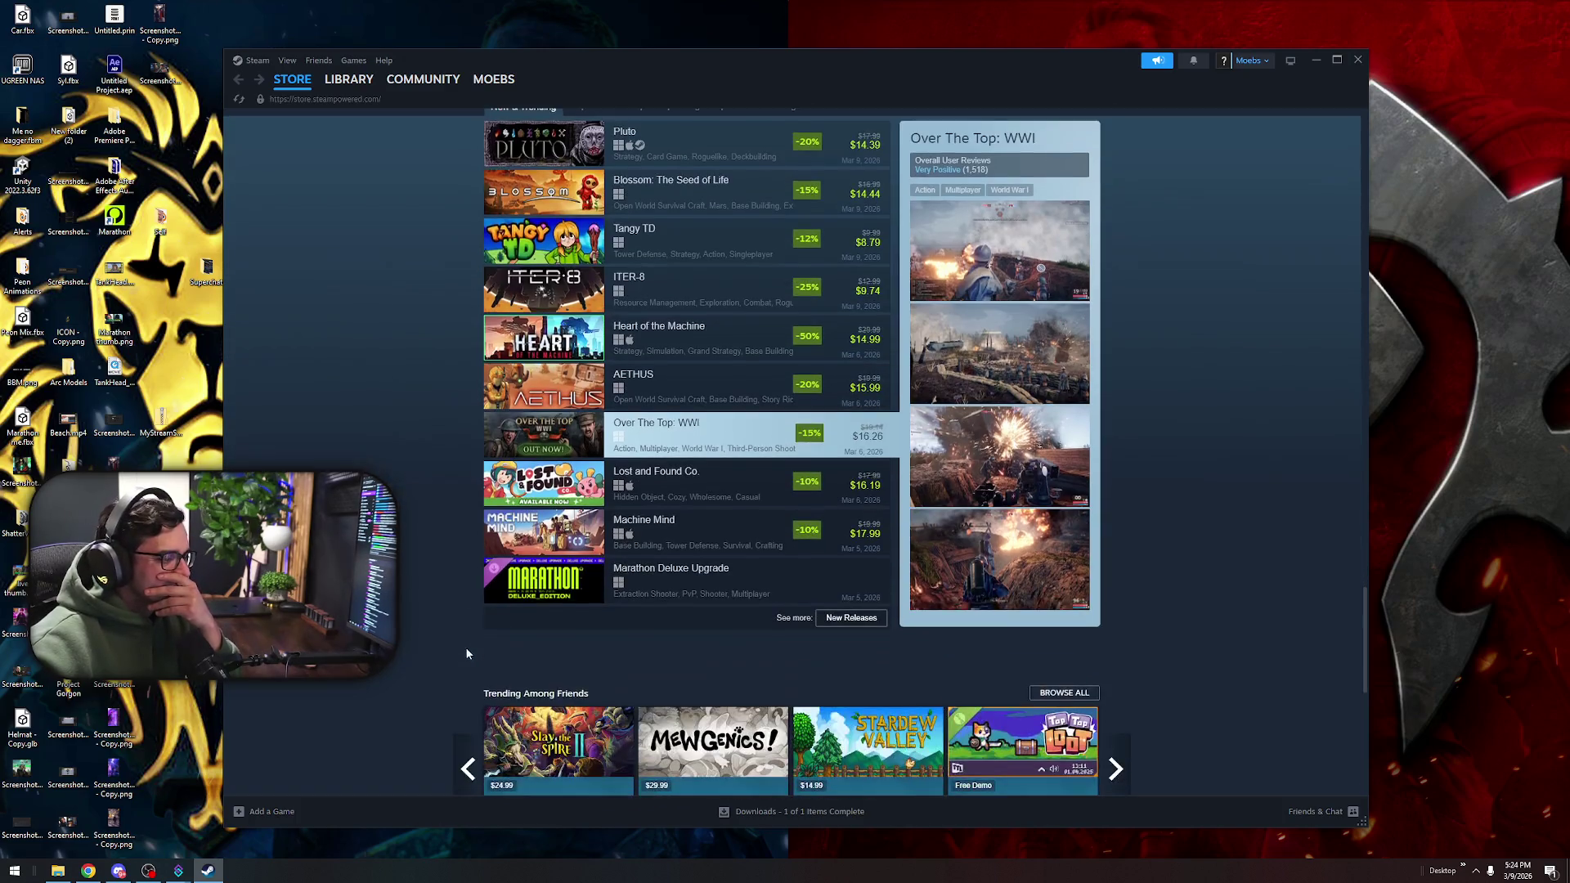
scroll(473, 641, "up", 4)
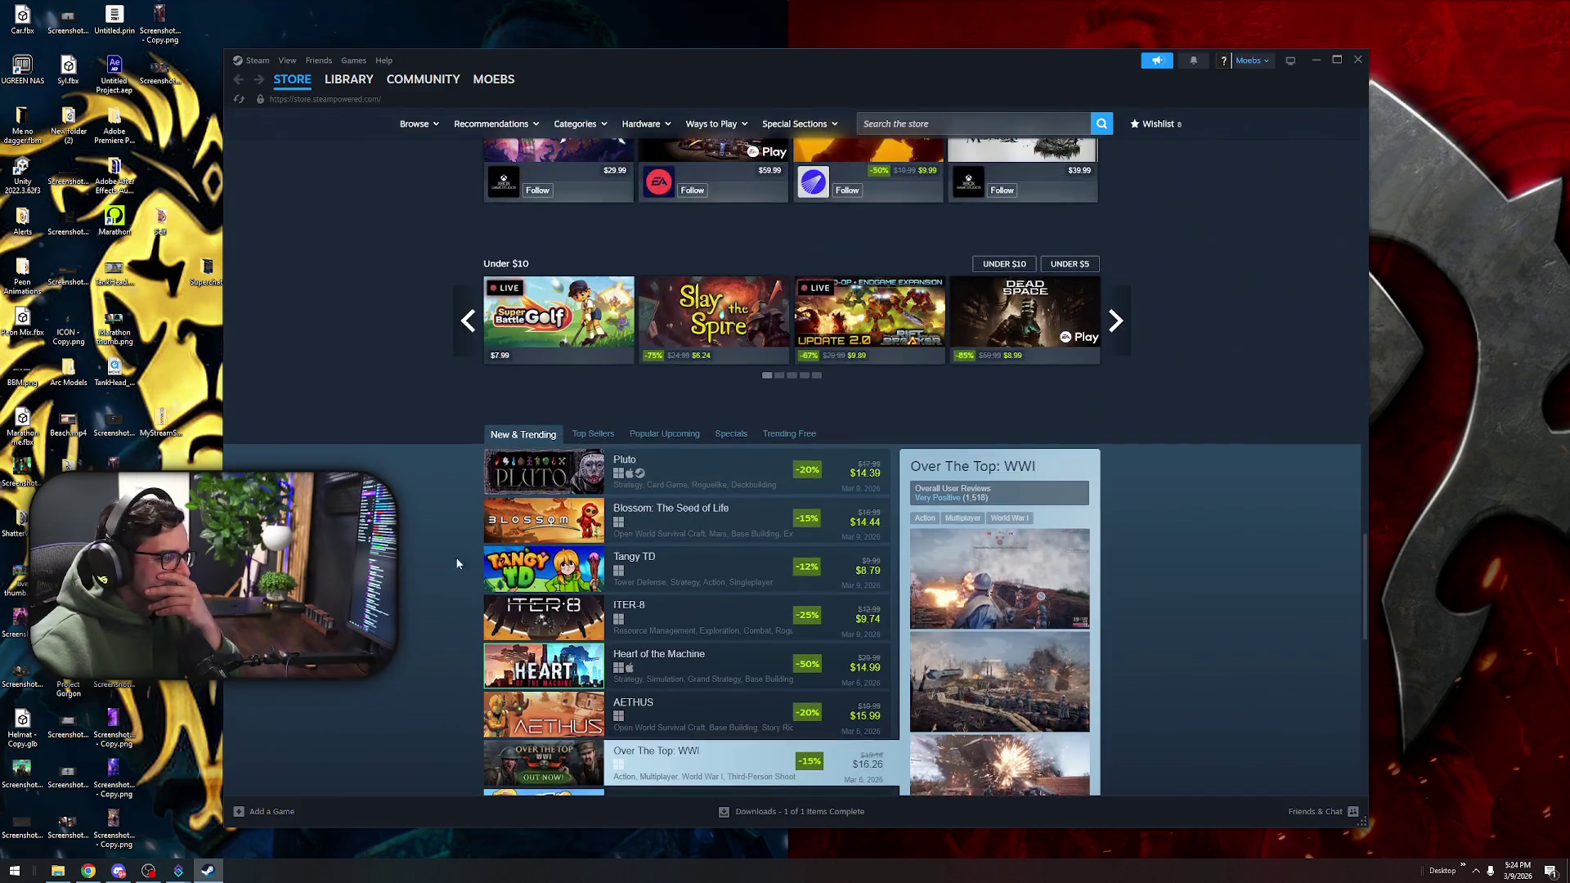
left_click(536, 568)
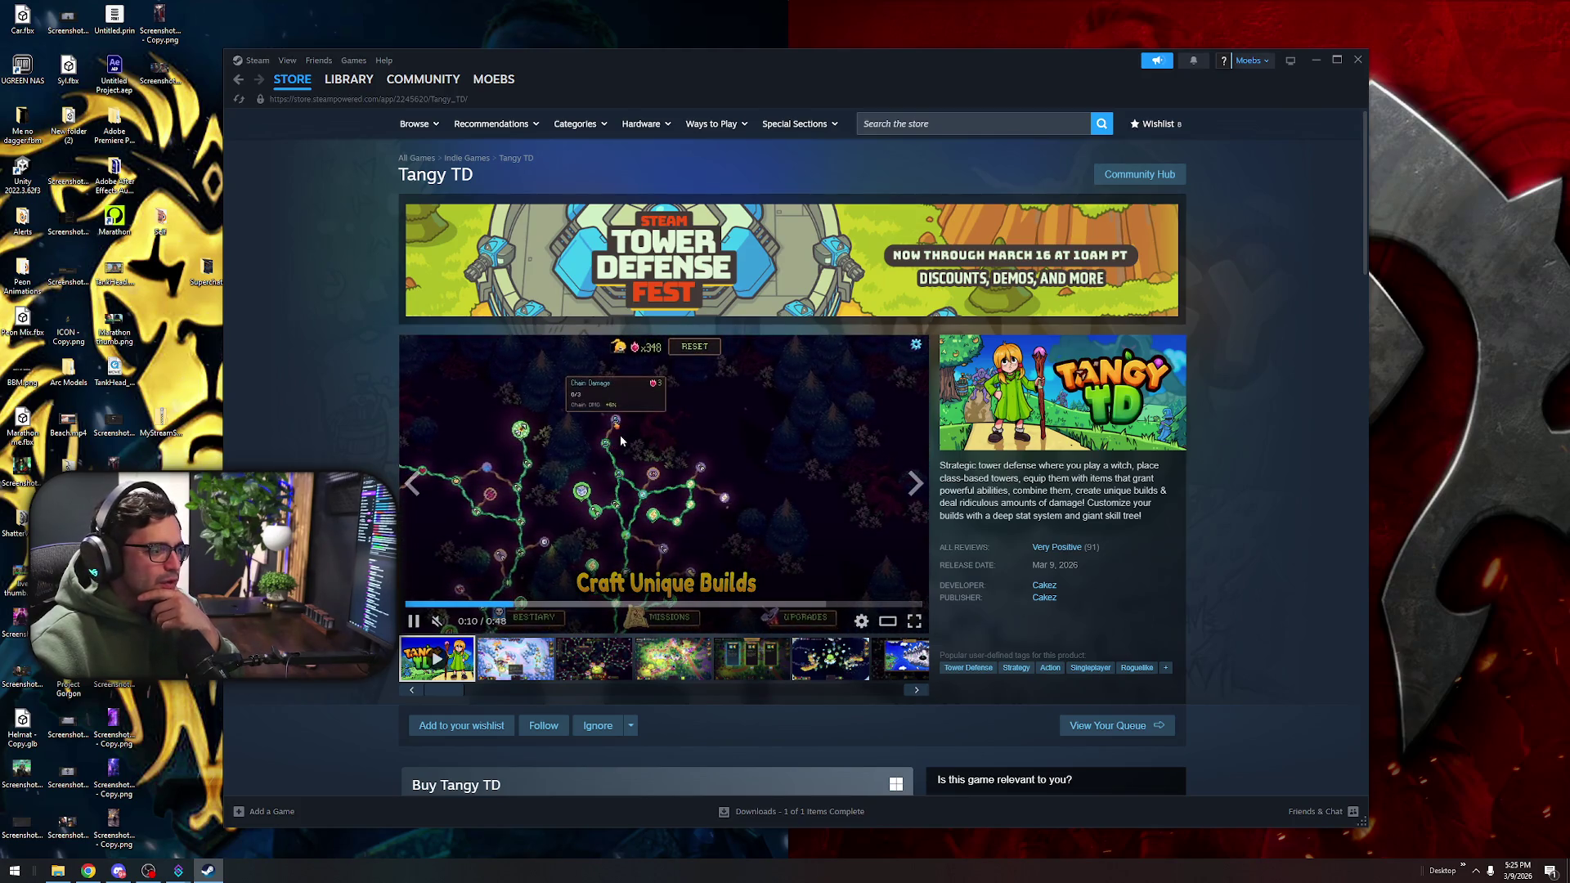
scroll(736, 532, "down", 7)
scroll(621, 589, "up", 5)
scroll(607, 598, "down", 1)
scroll(607, 599, "down", 10)
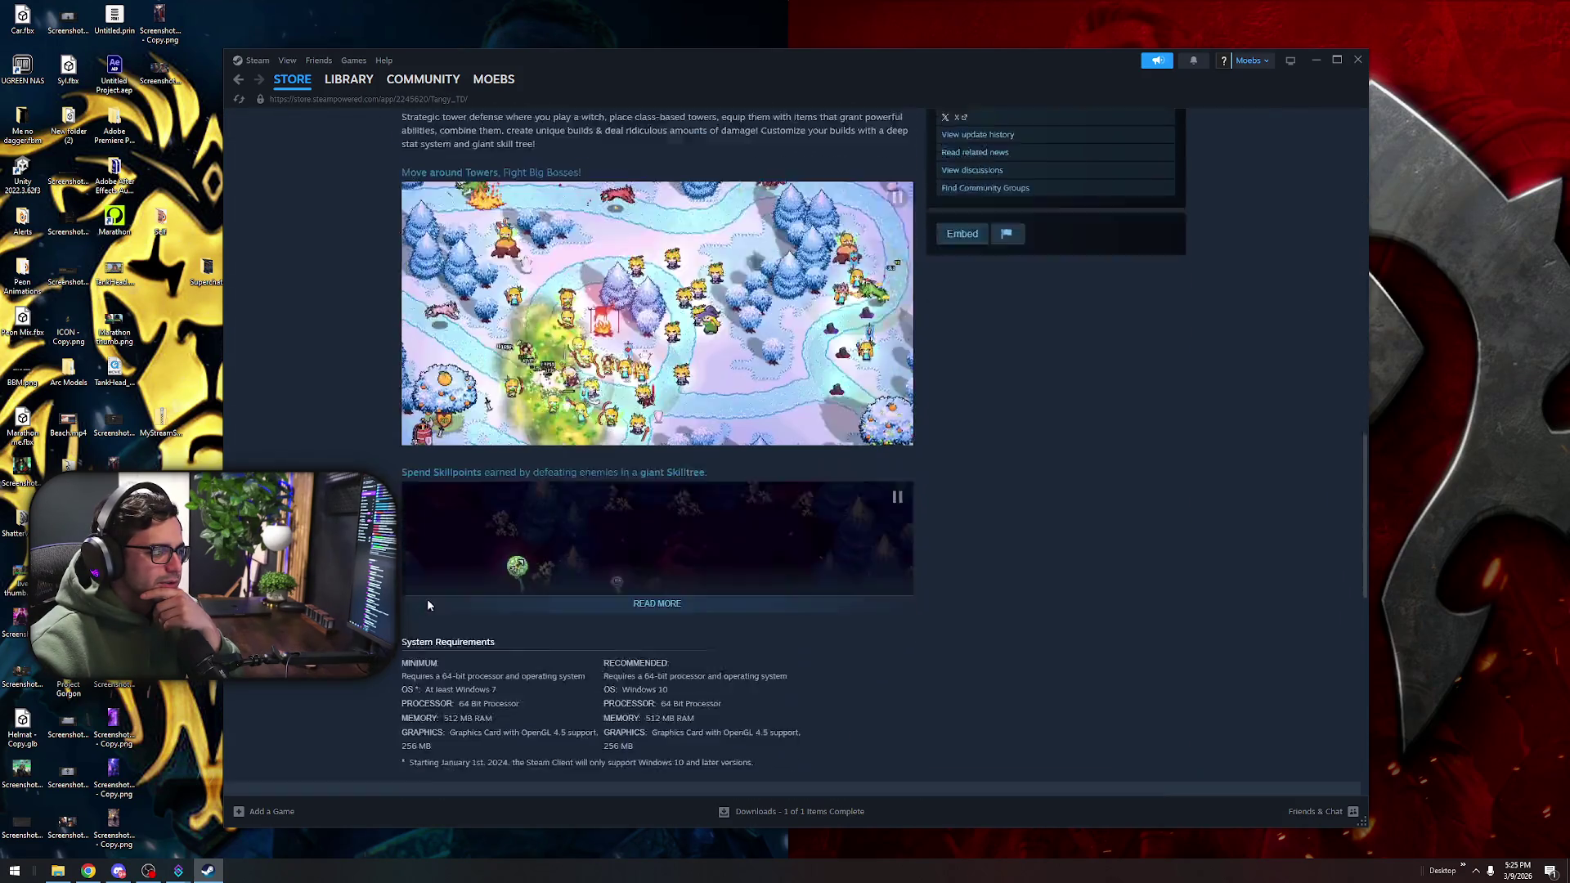
scroll(428, 606, "down", 5)
scroll(428, 606, "down", 3)
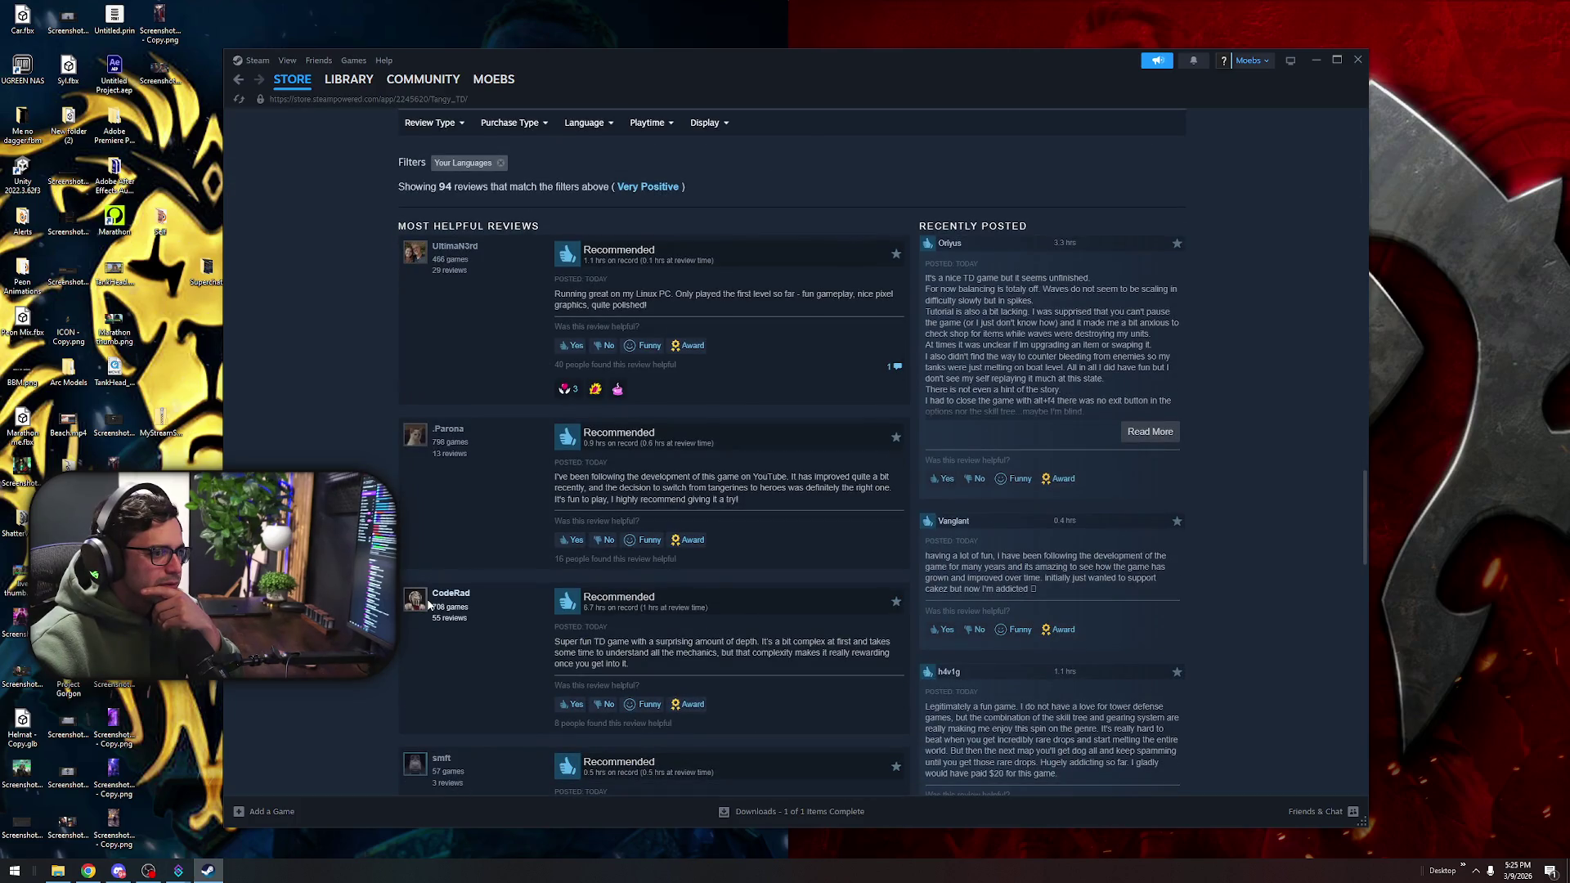
scroll(427, 601, "down", 5)
key("alt+Left")
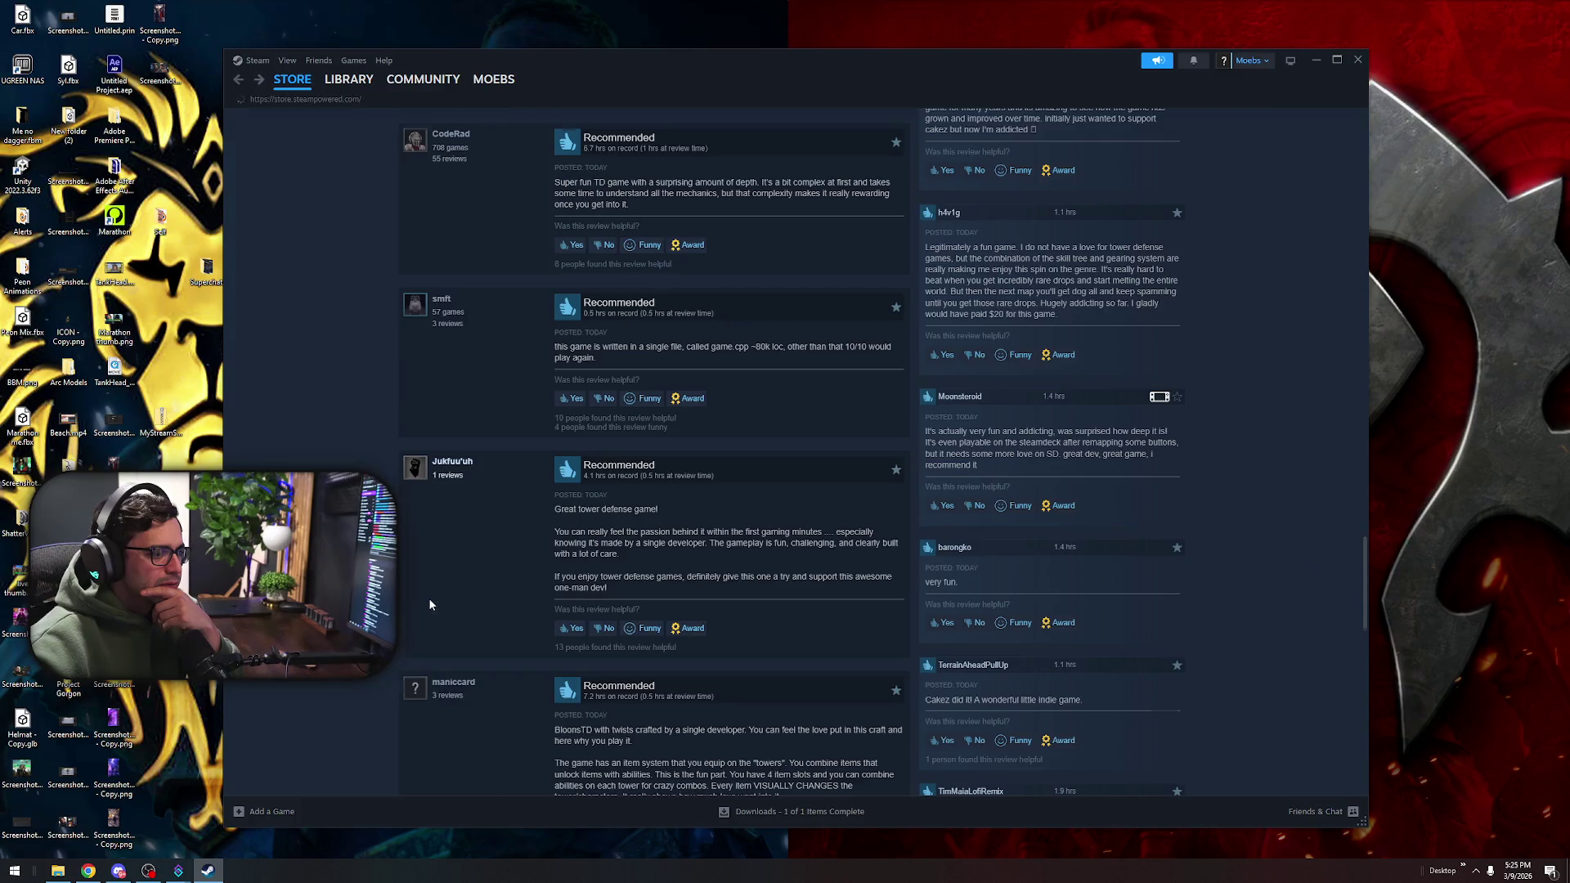
scroll(423, 605, "down", 1)
scroll(424, 605, "up", 7)
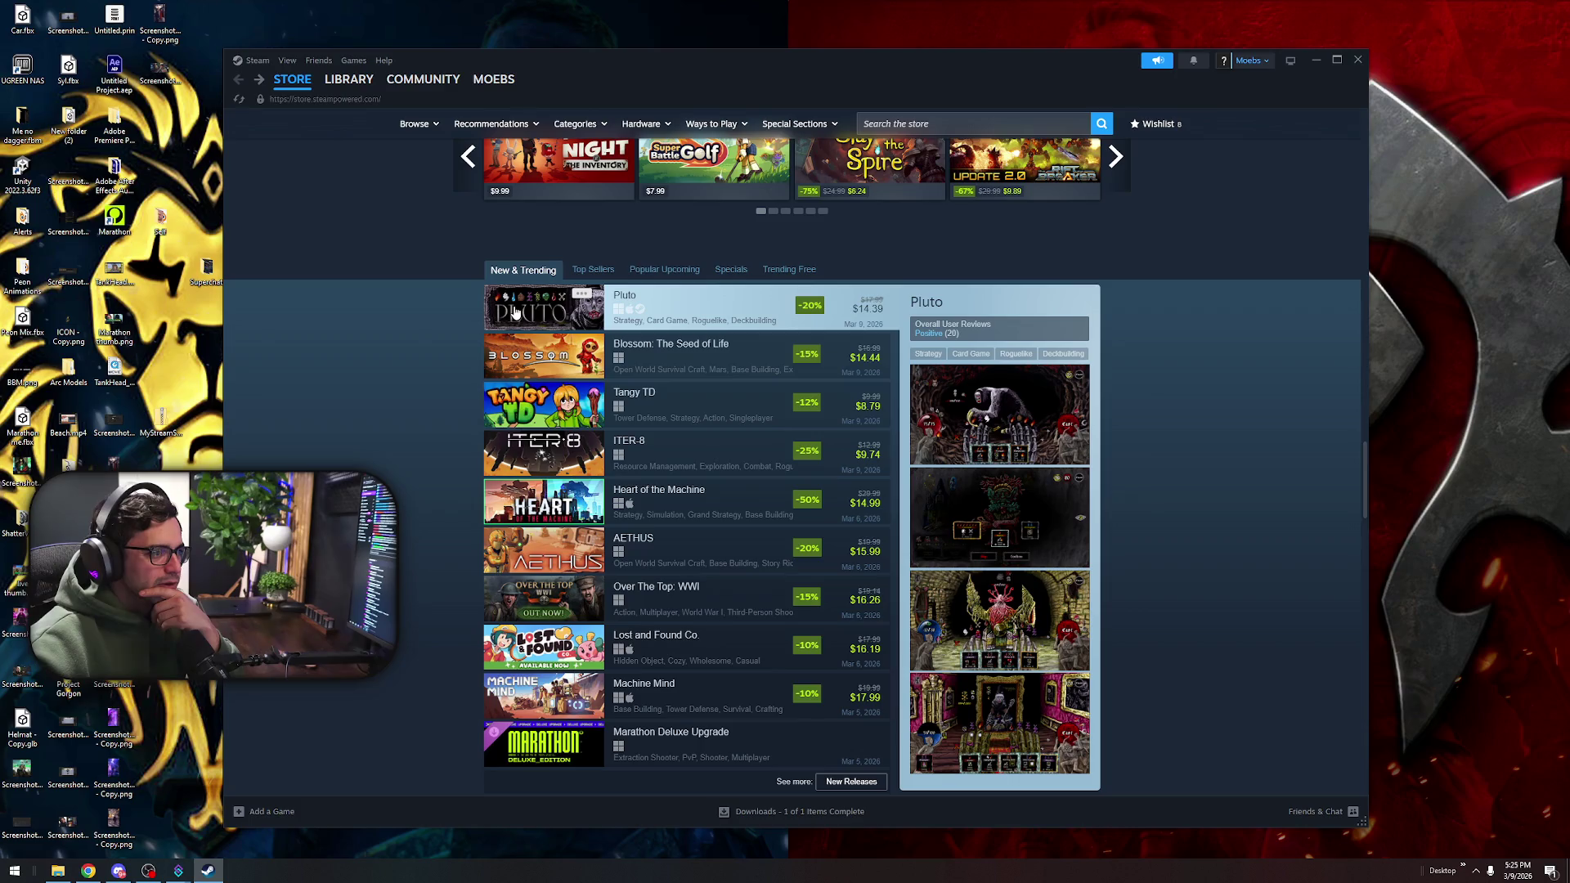
left_click(579, 272)
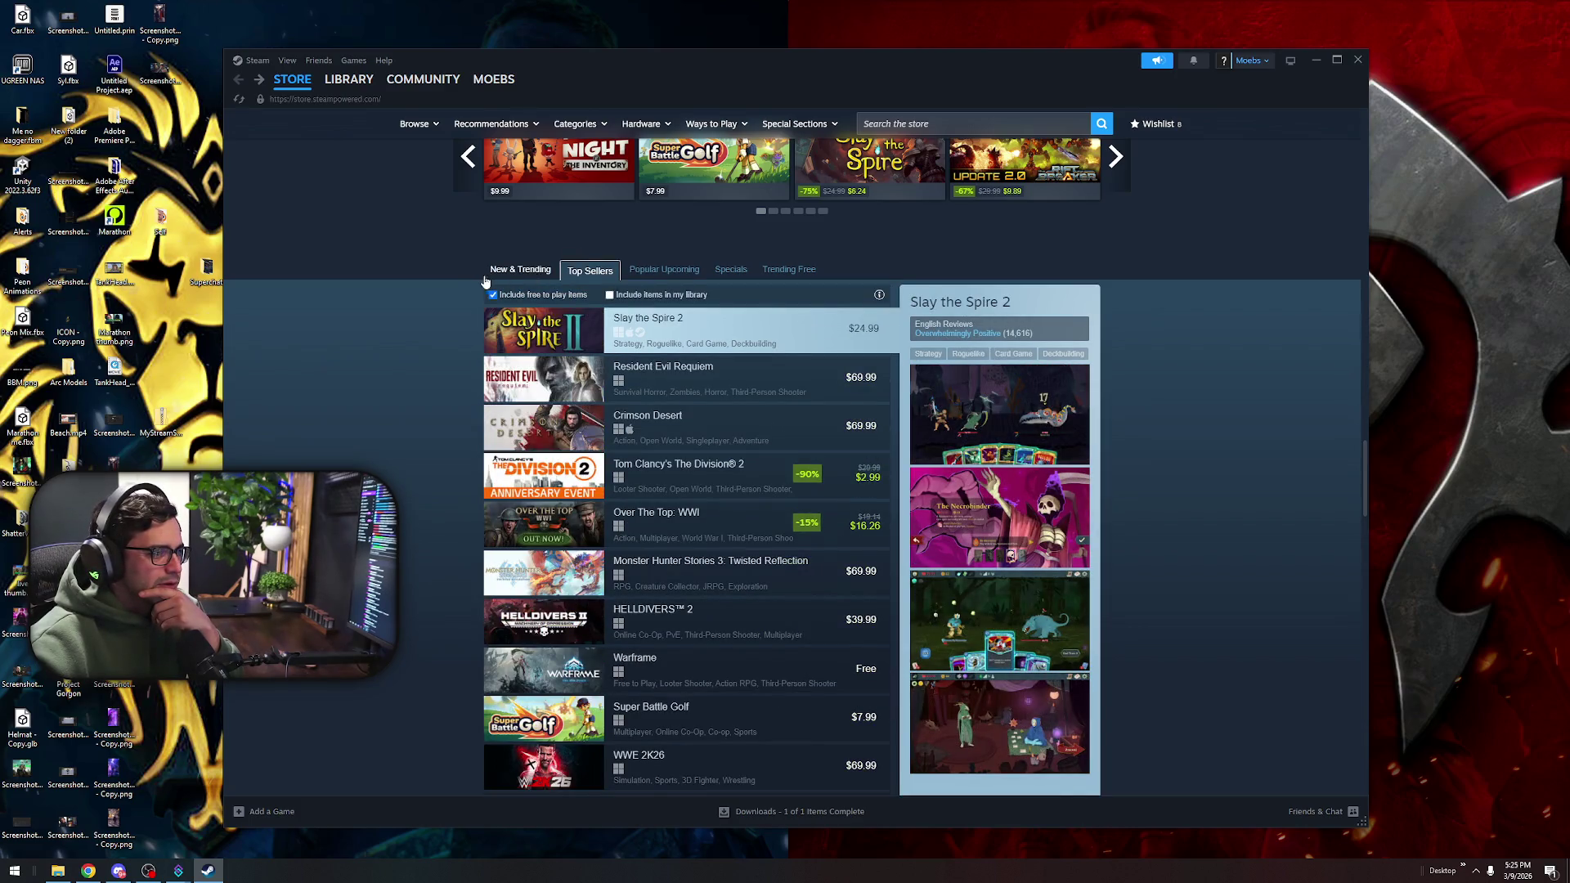
Open the Slay the Spire 2 store page and play its second video, the Gameplay Trailer
left_click(544, 330)
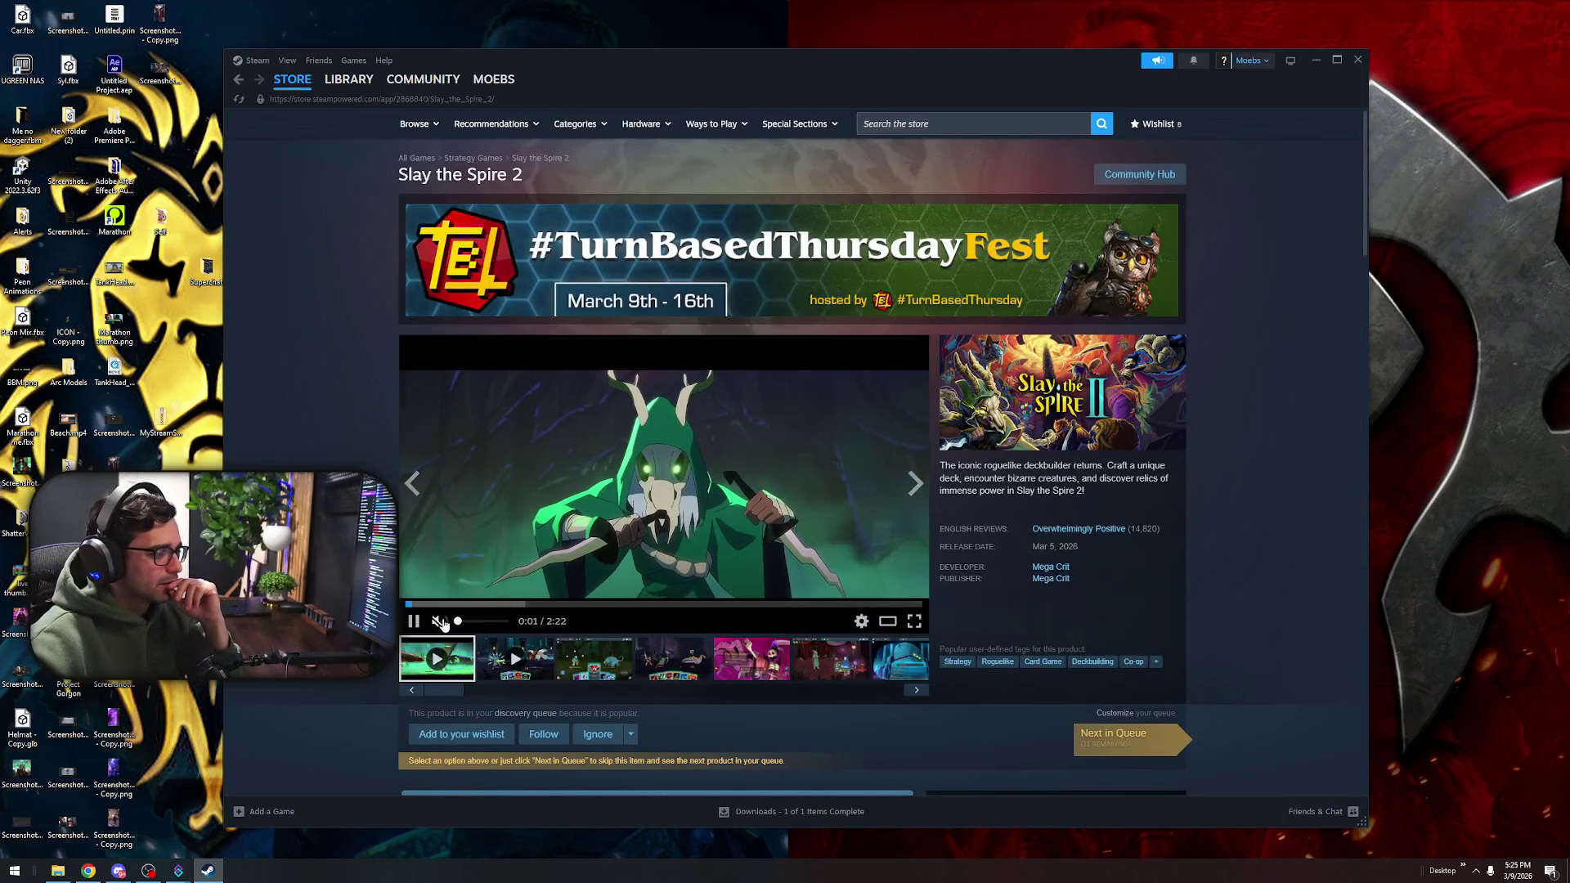
key("XF86AudioPlay")
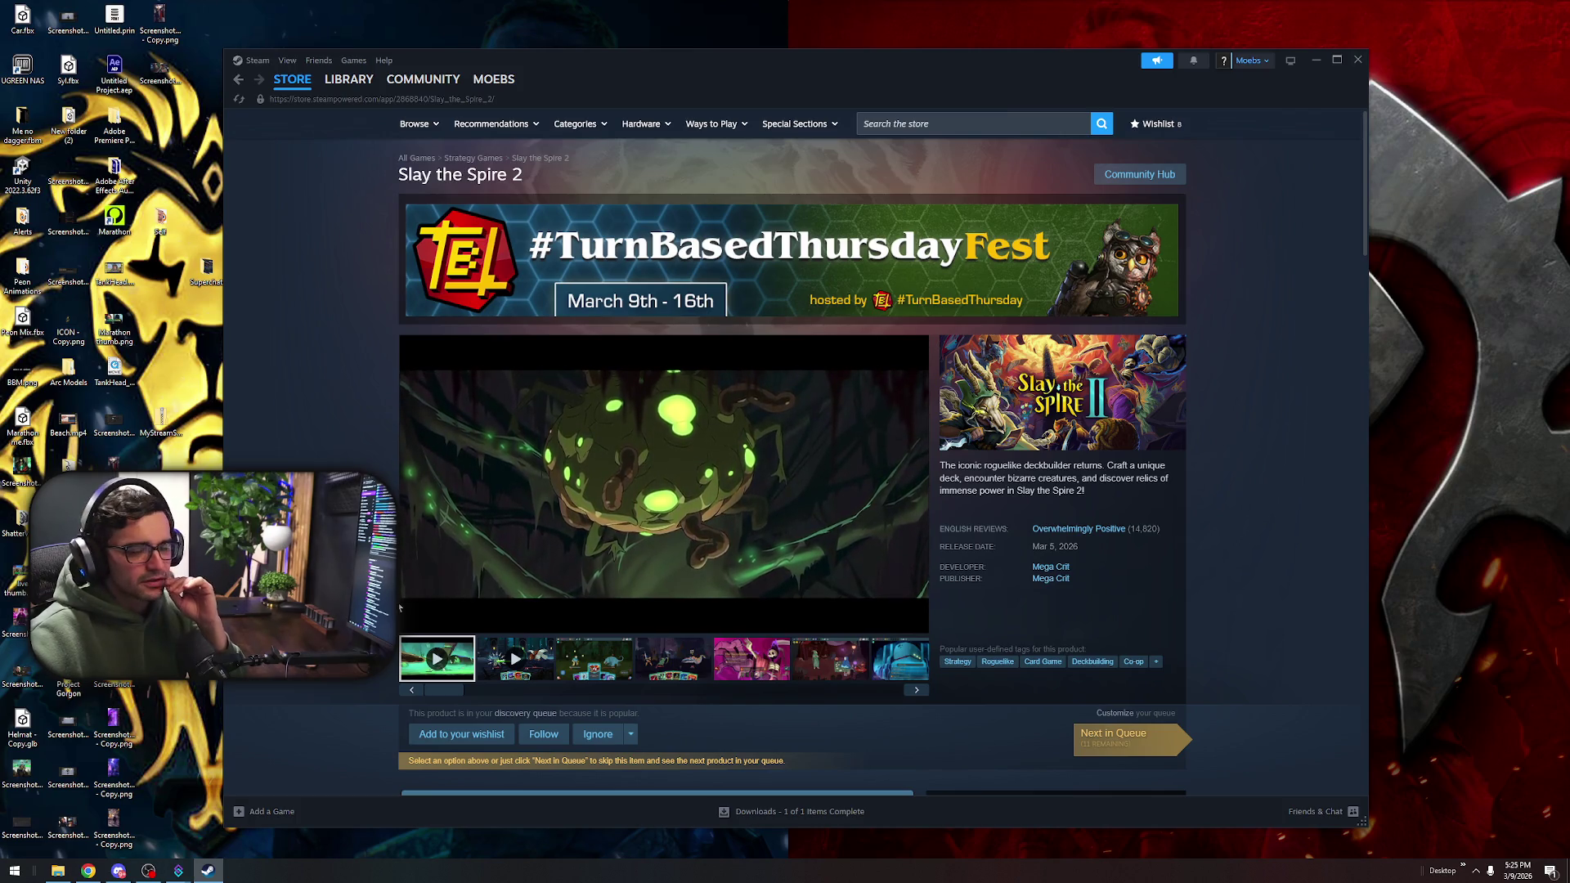
mouse_move(415, 630)
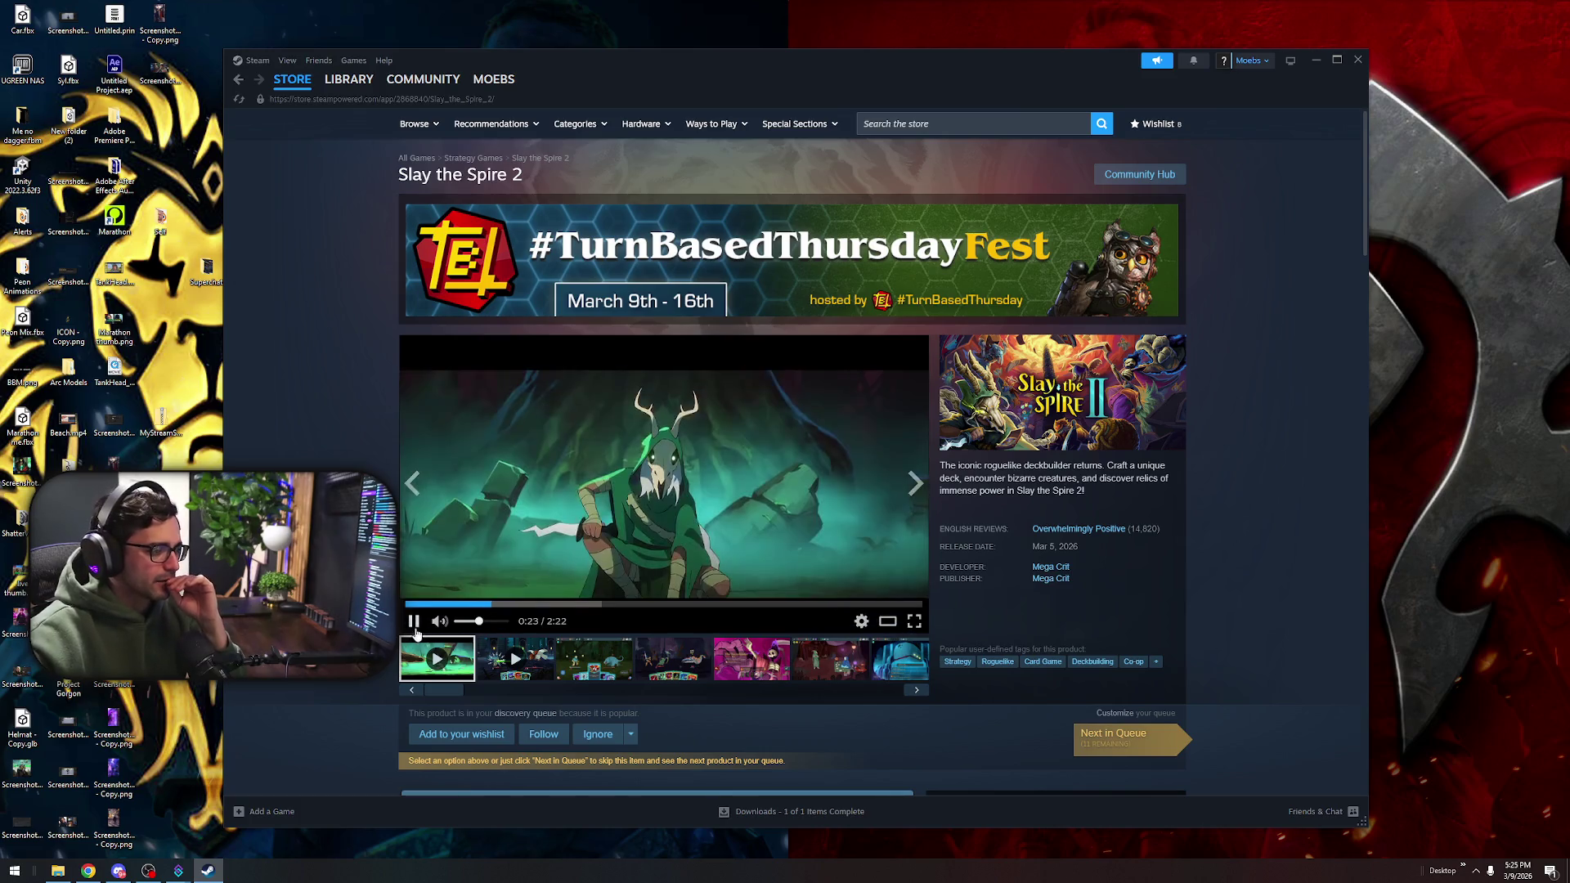
left_click(515, 658)
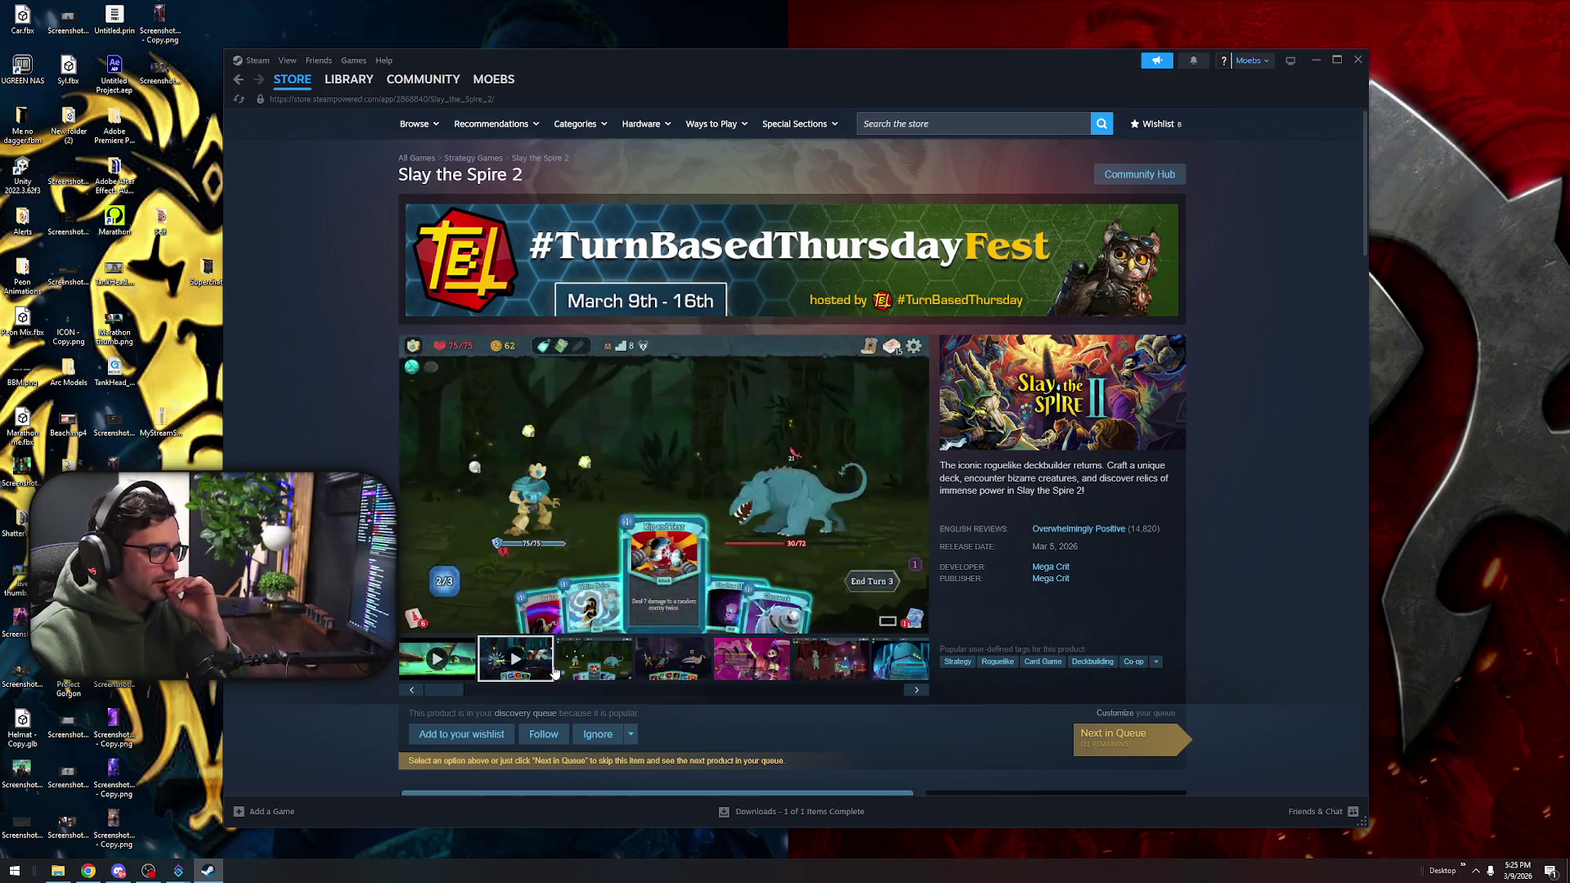
mouse_move(467, 628)
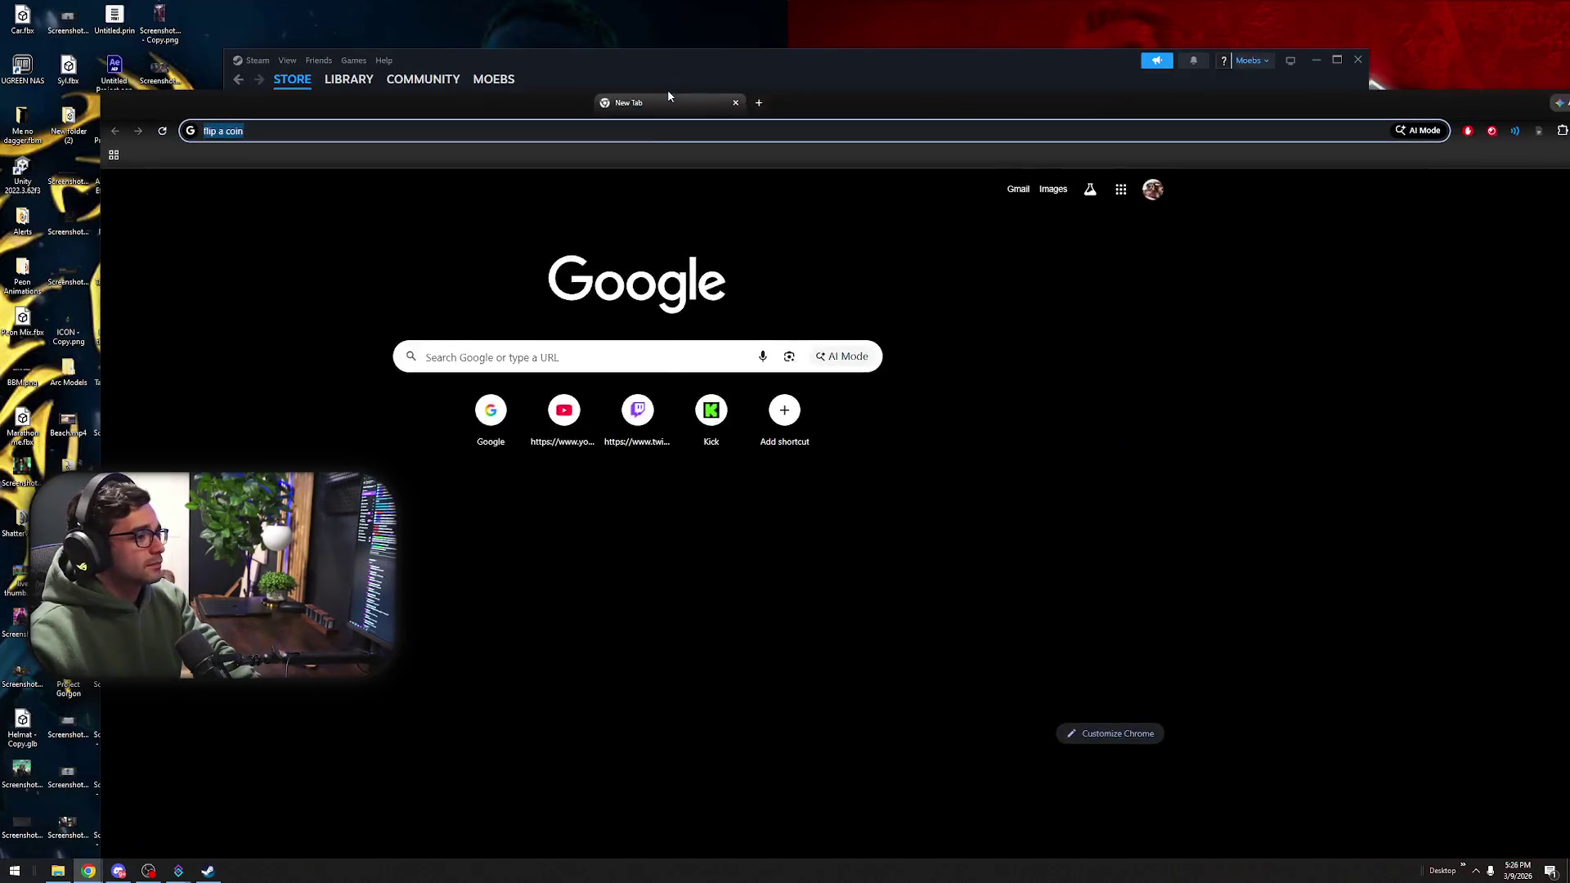
Search Google for 'flip a coin' in a maximized Chrome window
type("flip a coin")
double_click(704, 95)
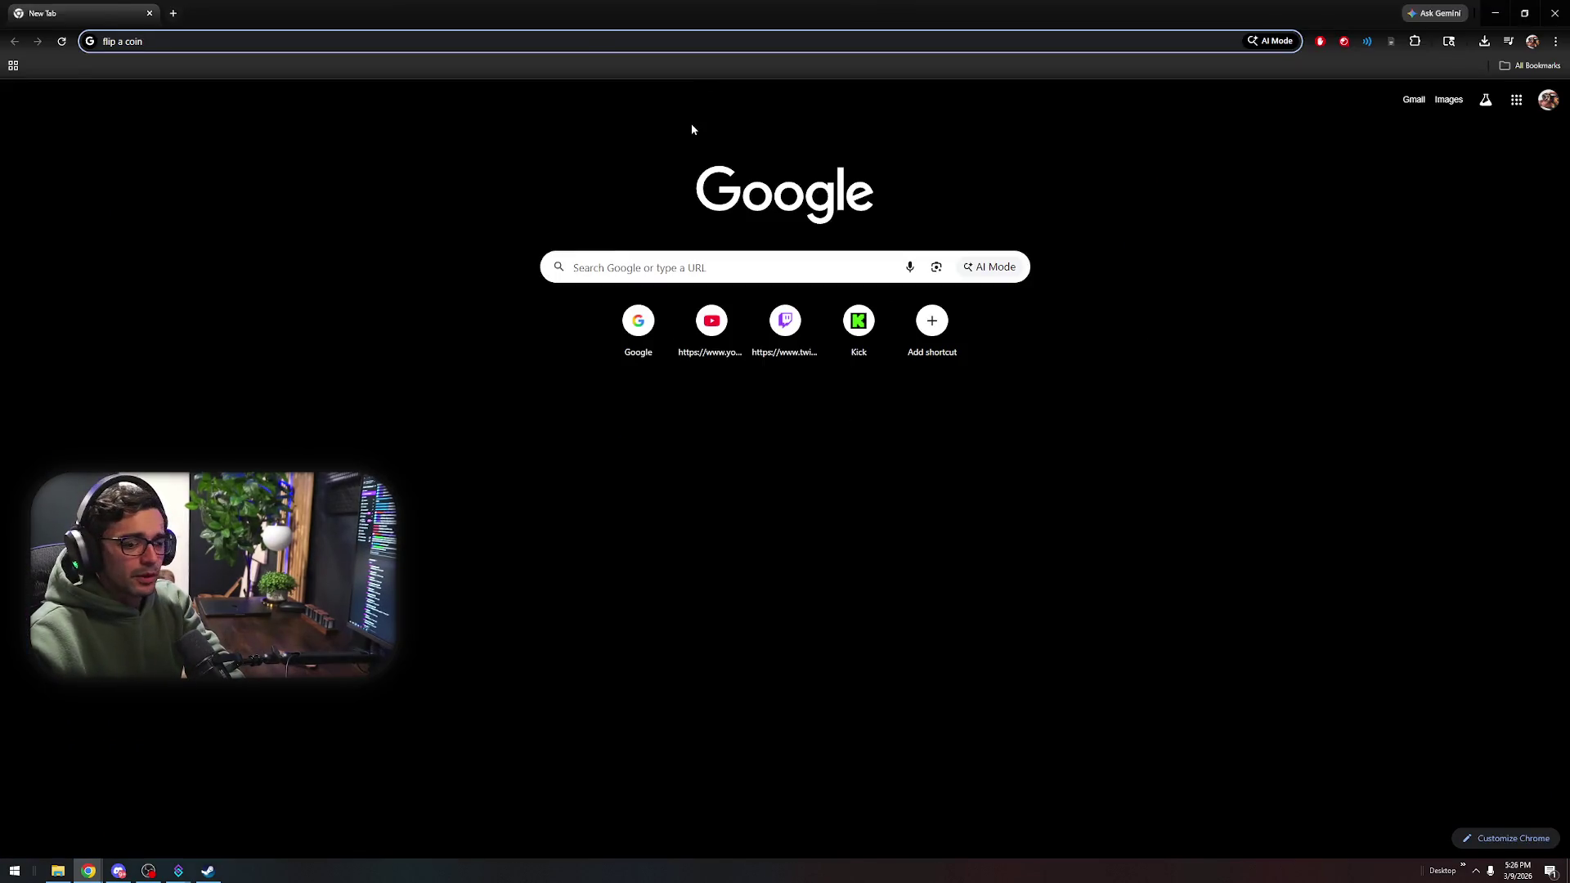
key("Return")
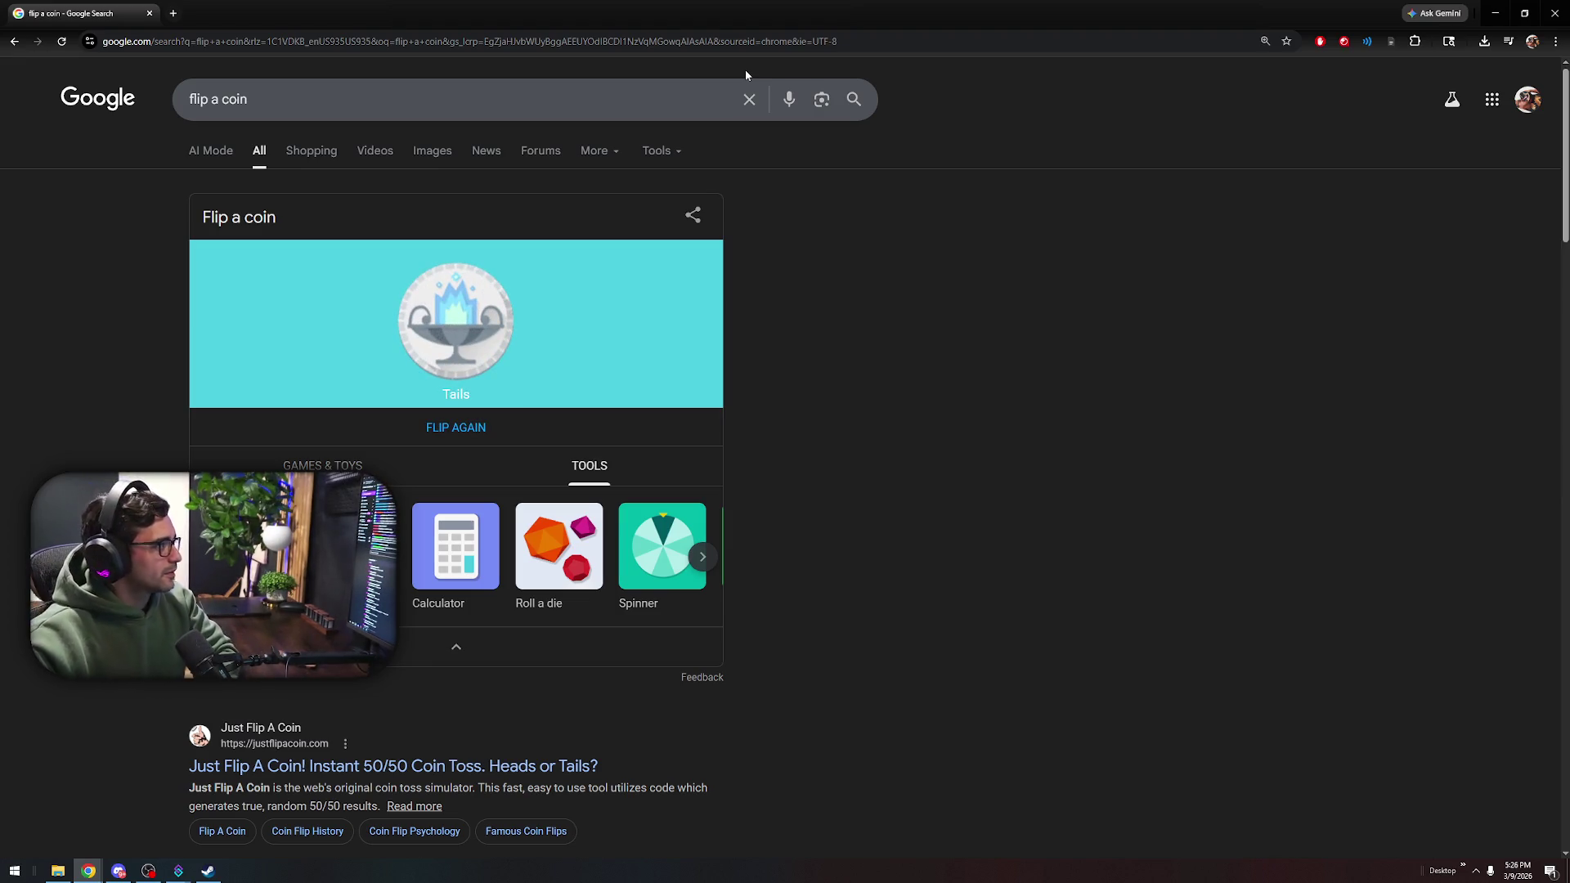
Flip the coin again until it lands on Heads, then close Chrome
left_click(490, 394)
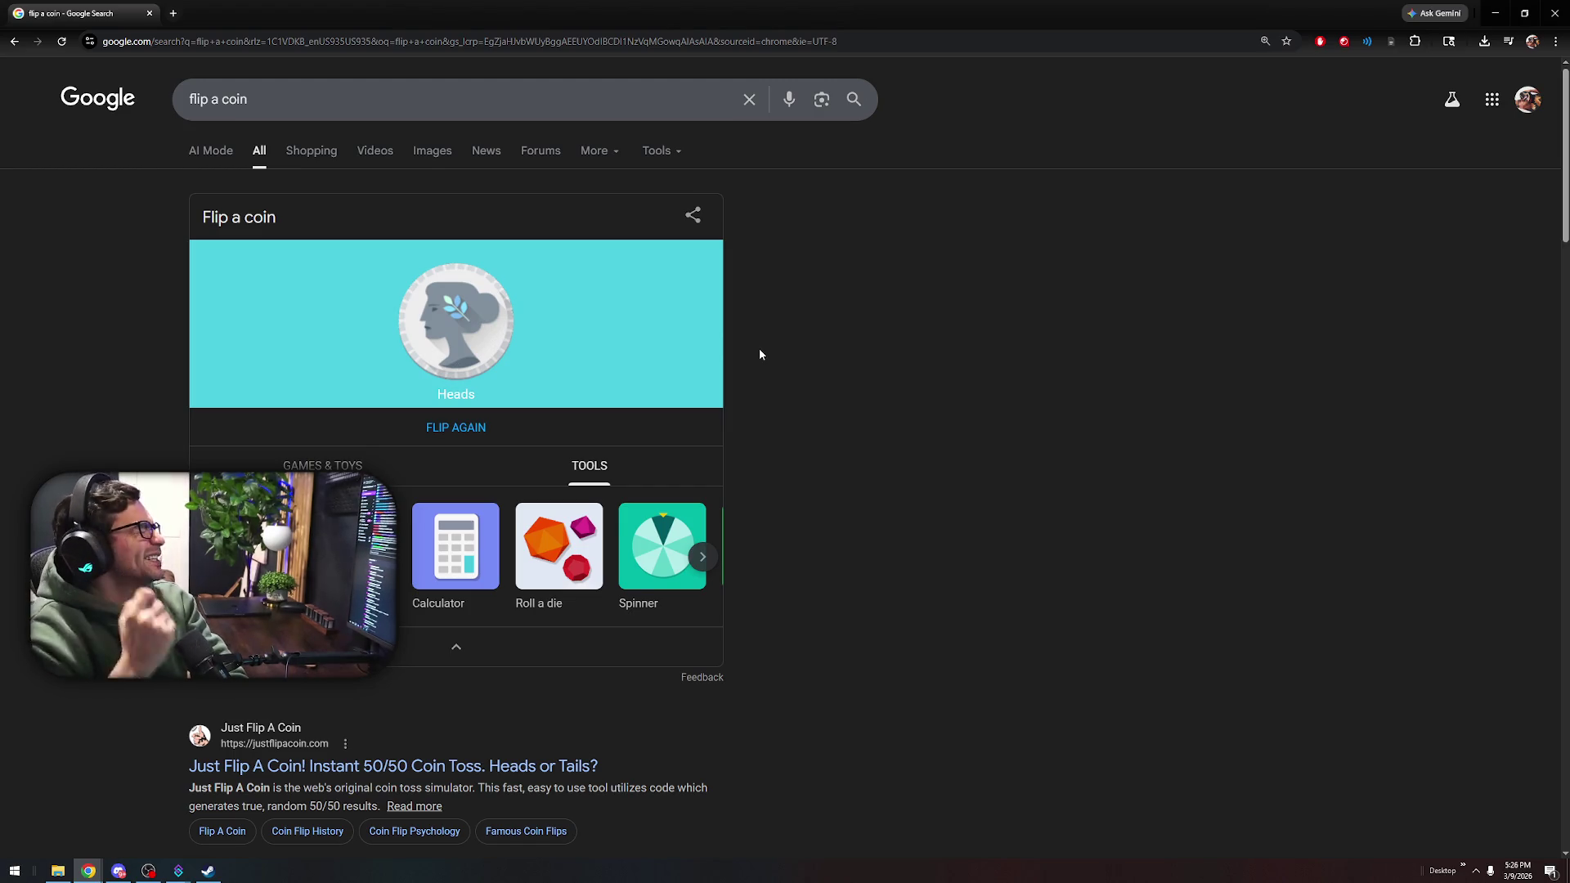
left_click(469, 427)
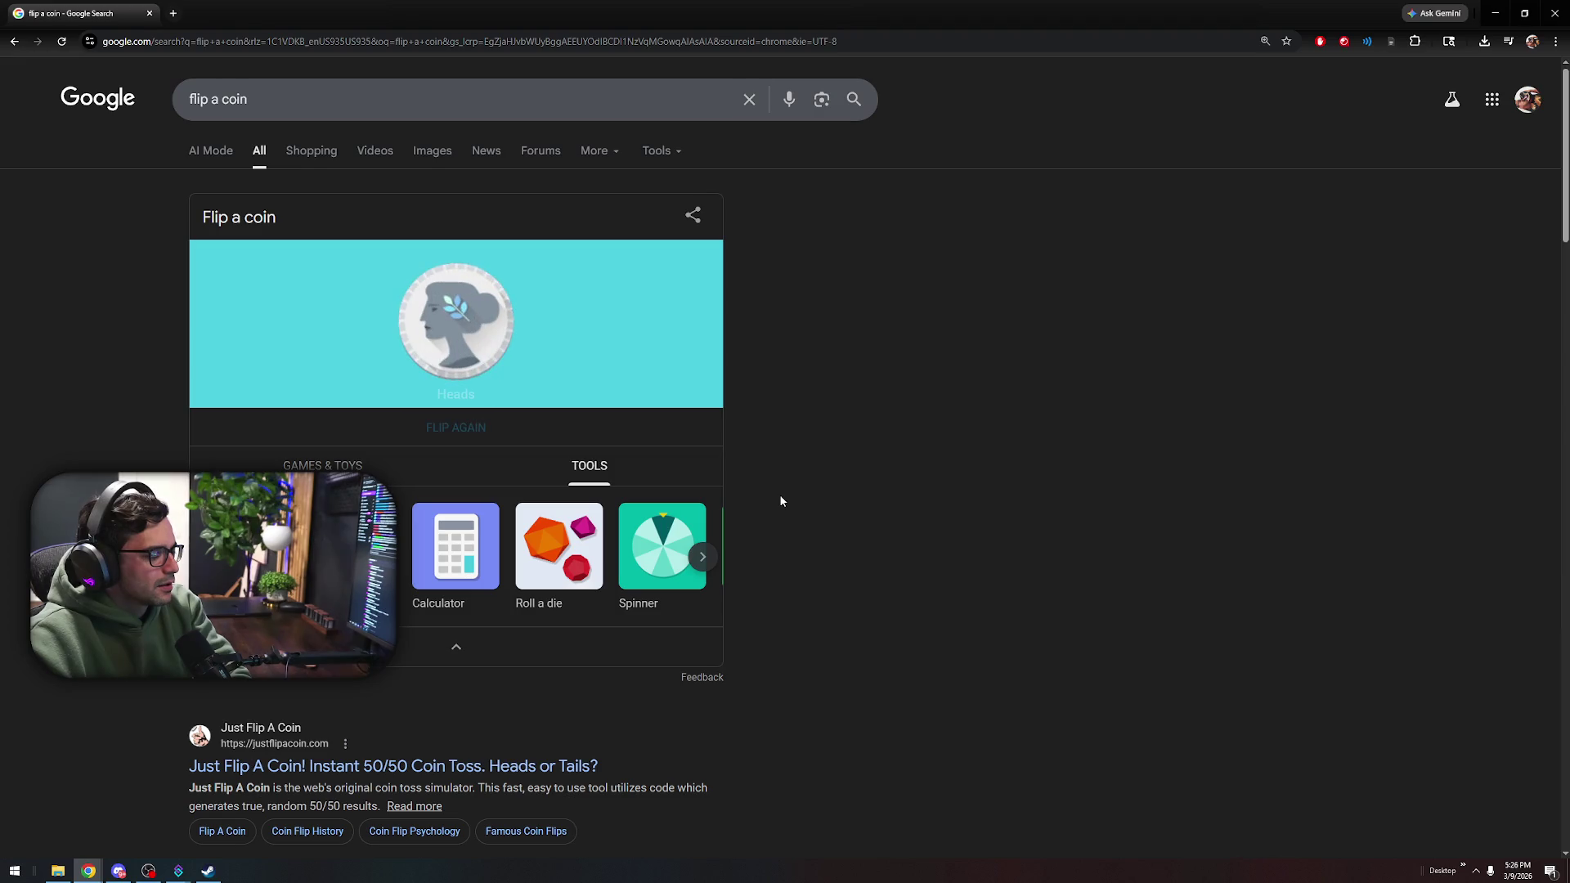
left_click(90, 874)
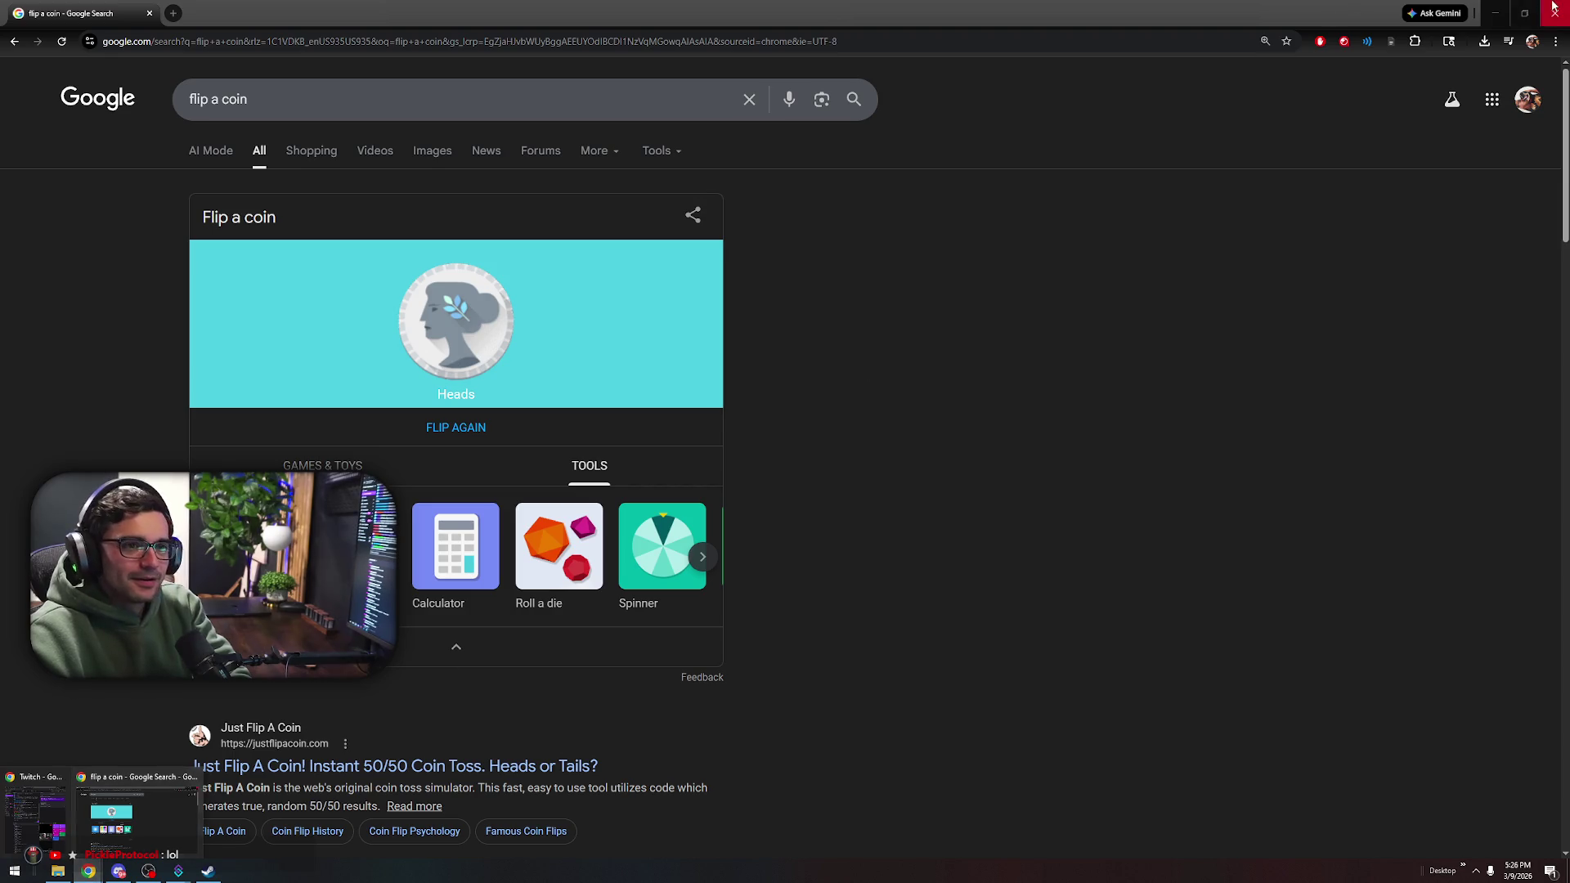
left_click(1554, 7)
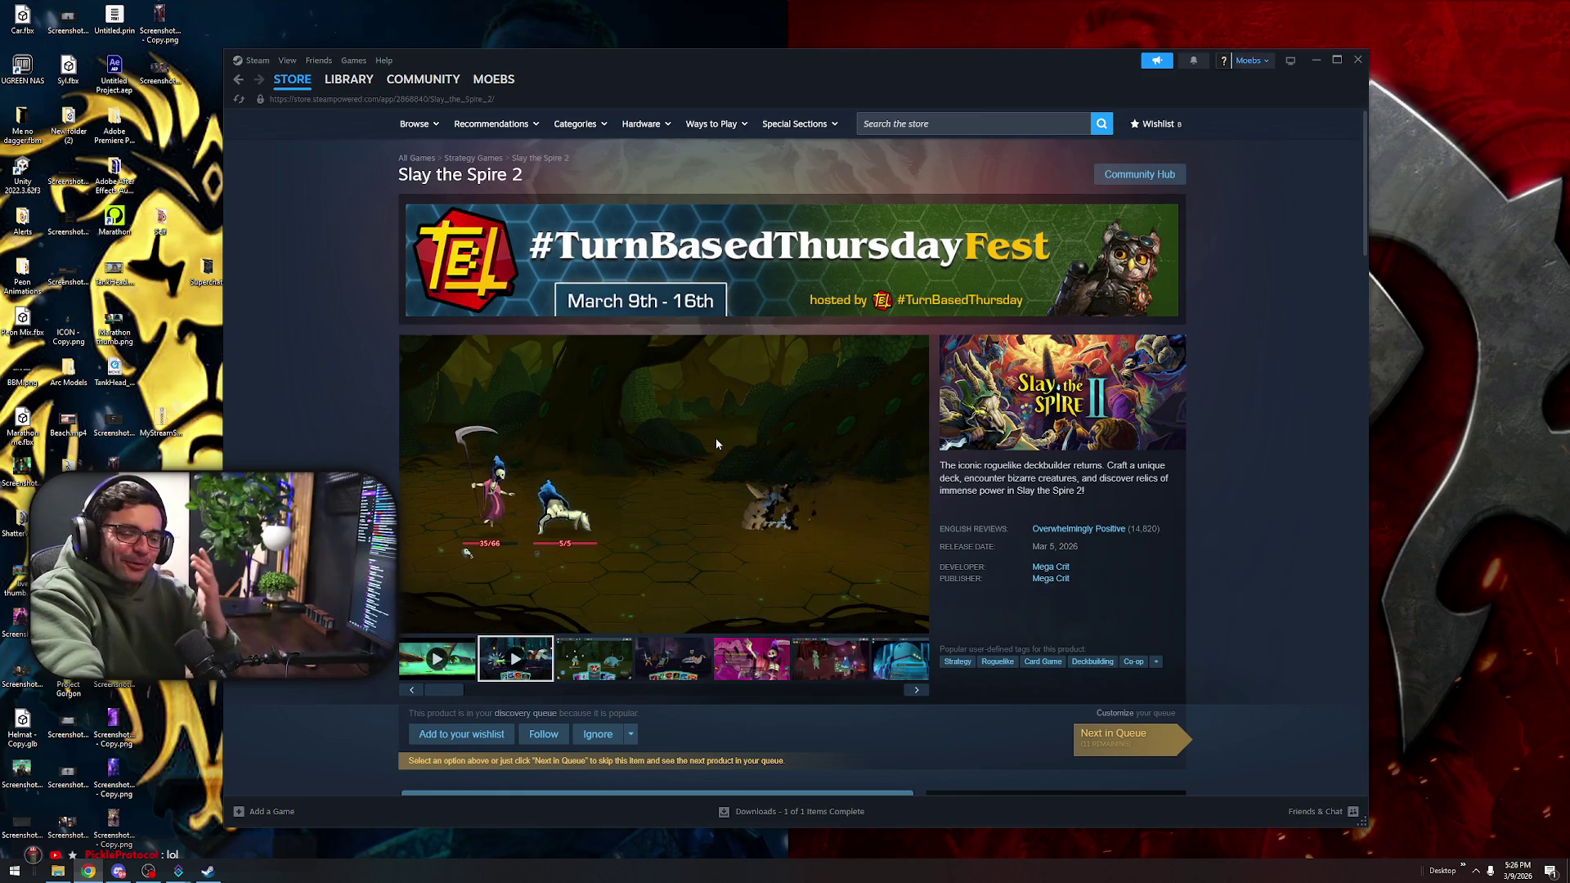
Browse down the Slay the Spire 2 store page and its reviews, then return to the top
mouse_move(718, 441)
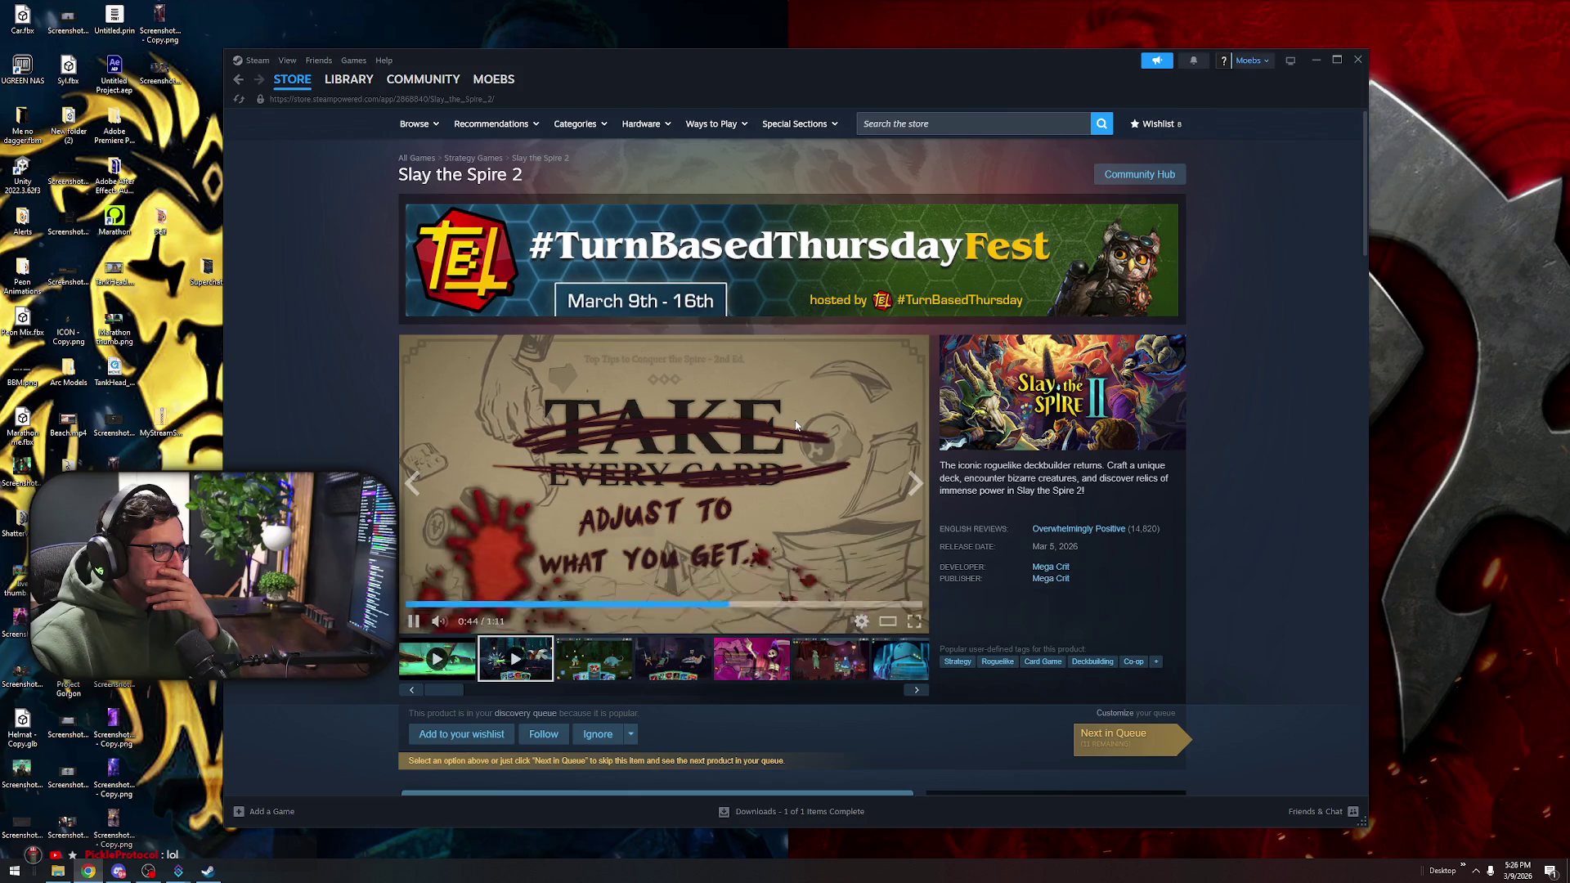
scroll(667, 574, "down", 5)
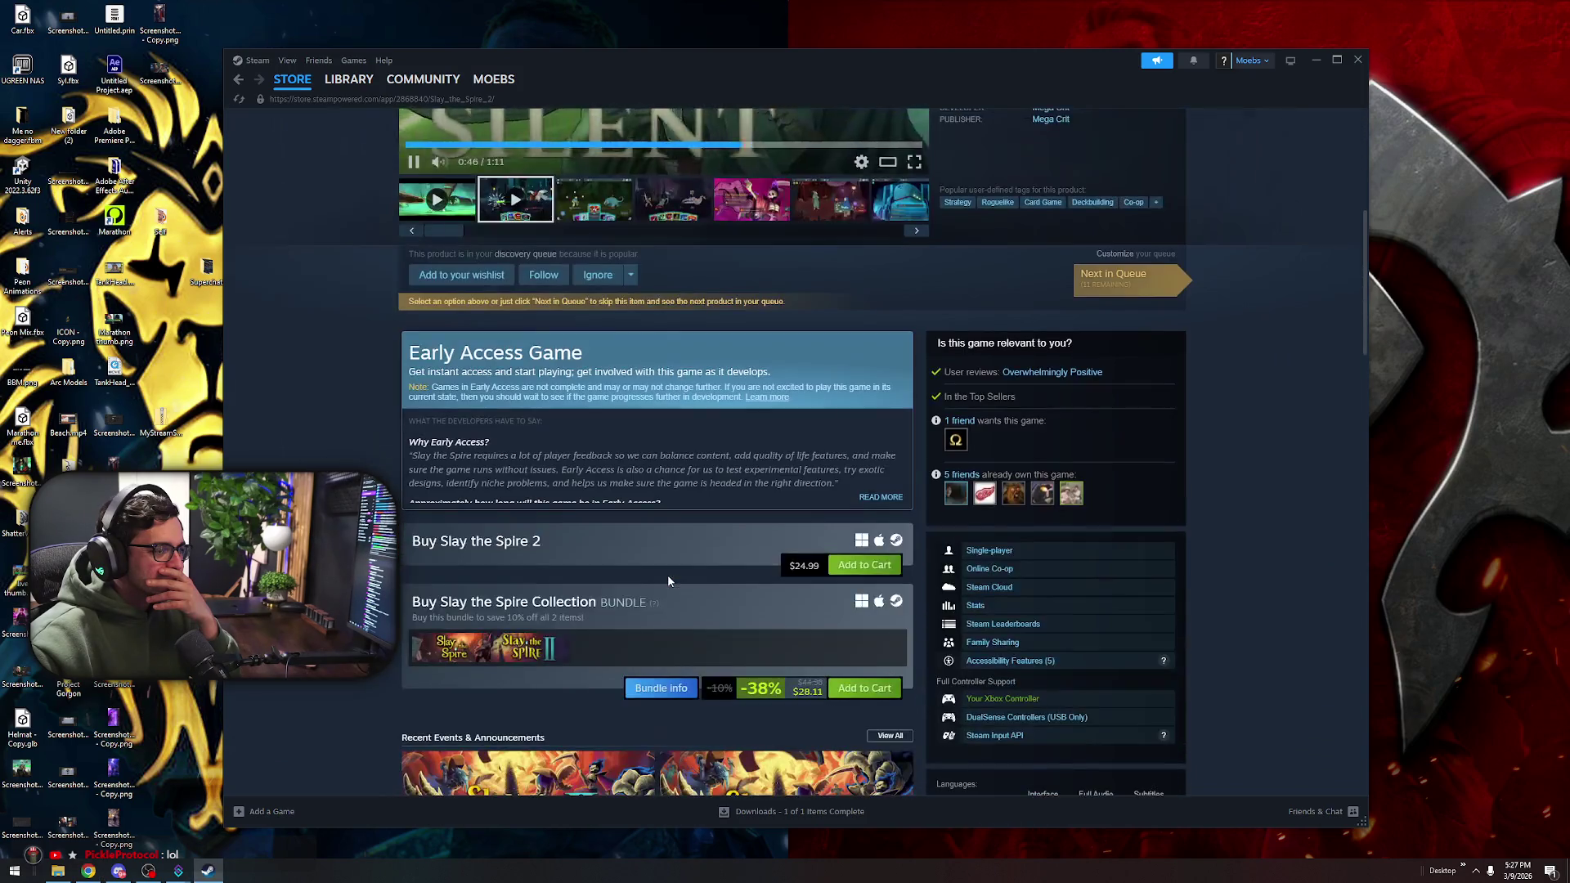
scroll(668, 574, "down", 7)
scroll(668, 574, "up", 4)
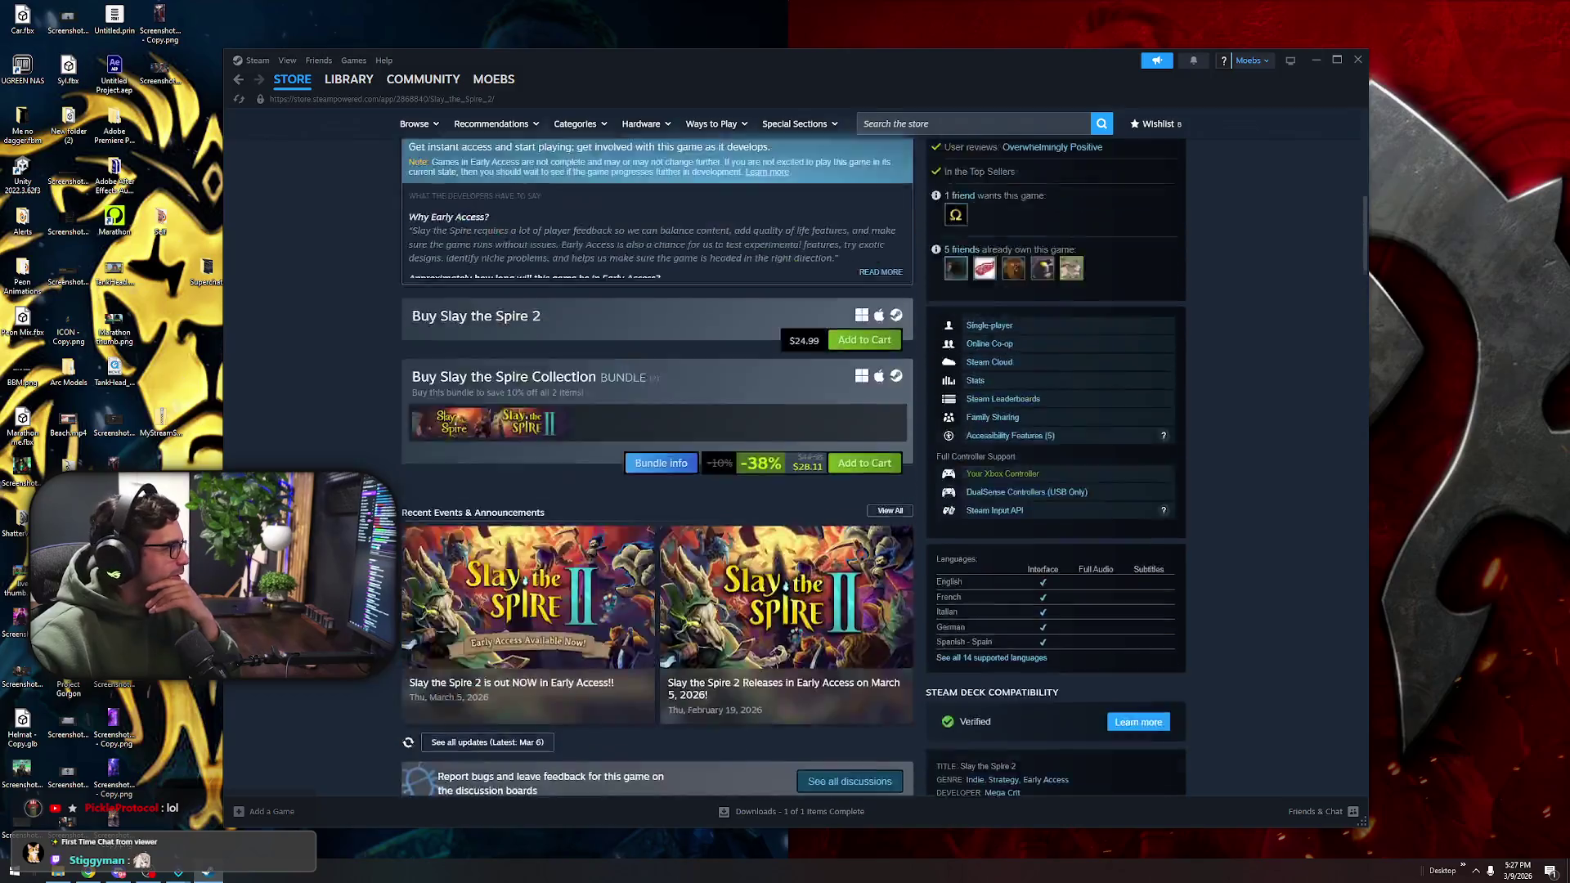
scroll(667, 574, "up", 8)
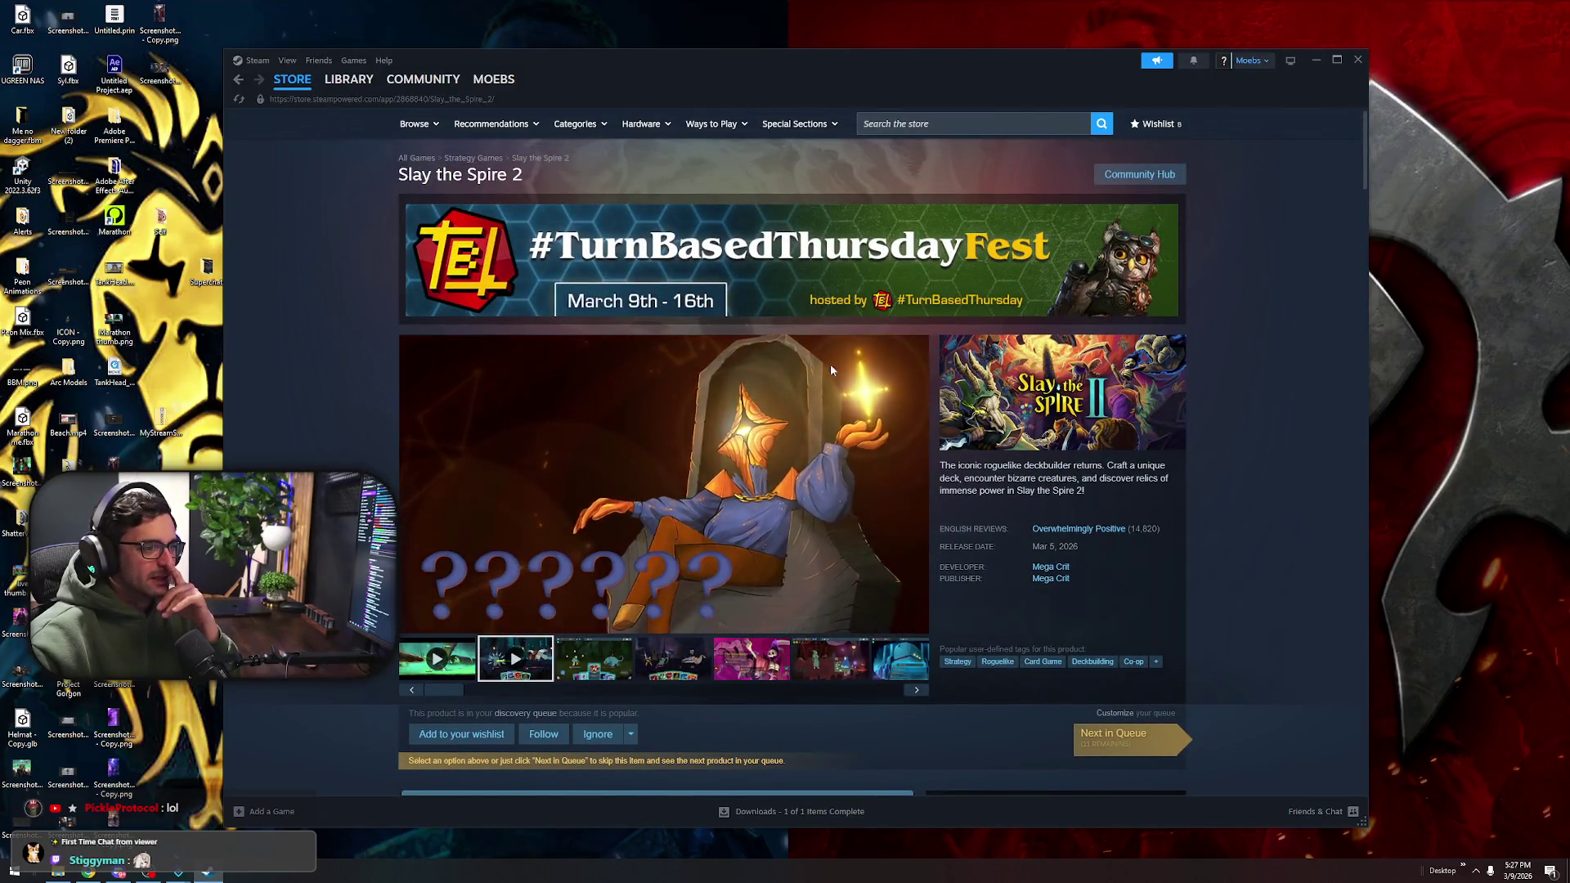
scroll(1064, 421, "down", 20)
scroll(1065, 422, "down", 15)
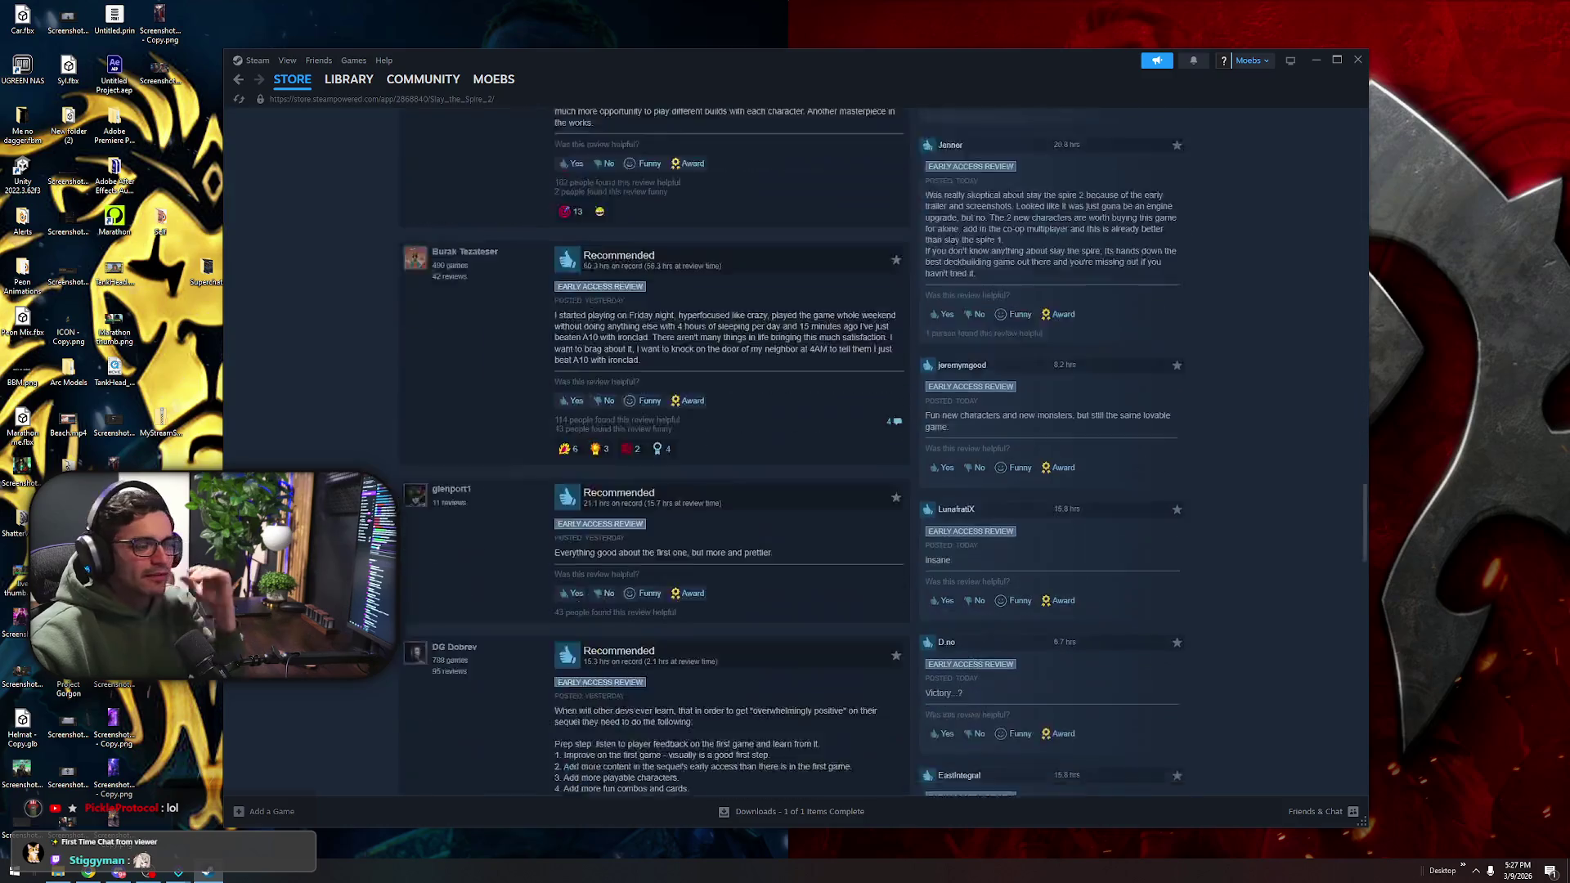
scroll(383, 351, "down", 20)
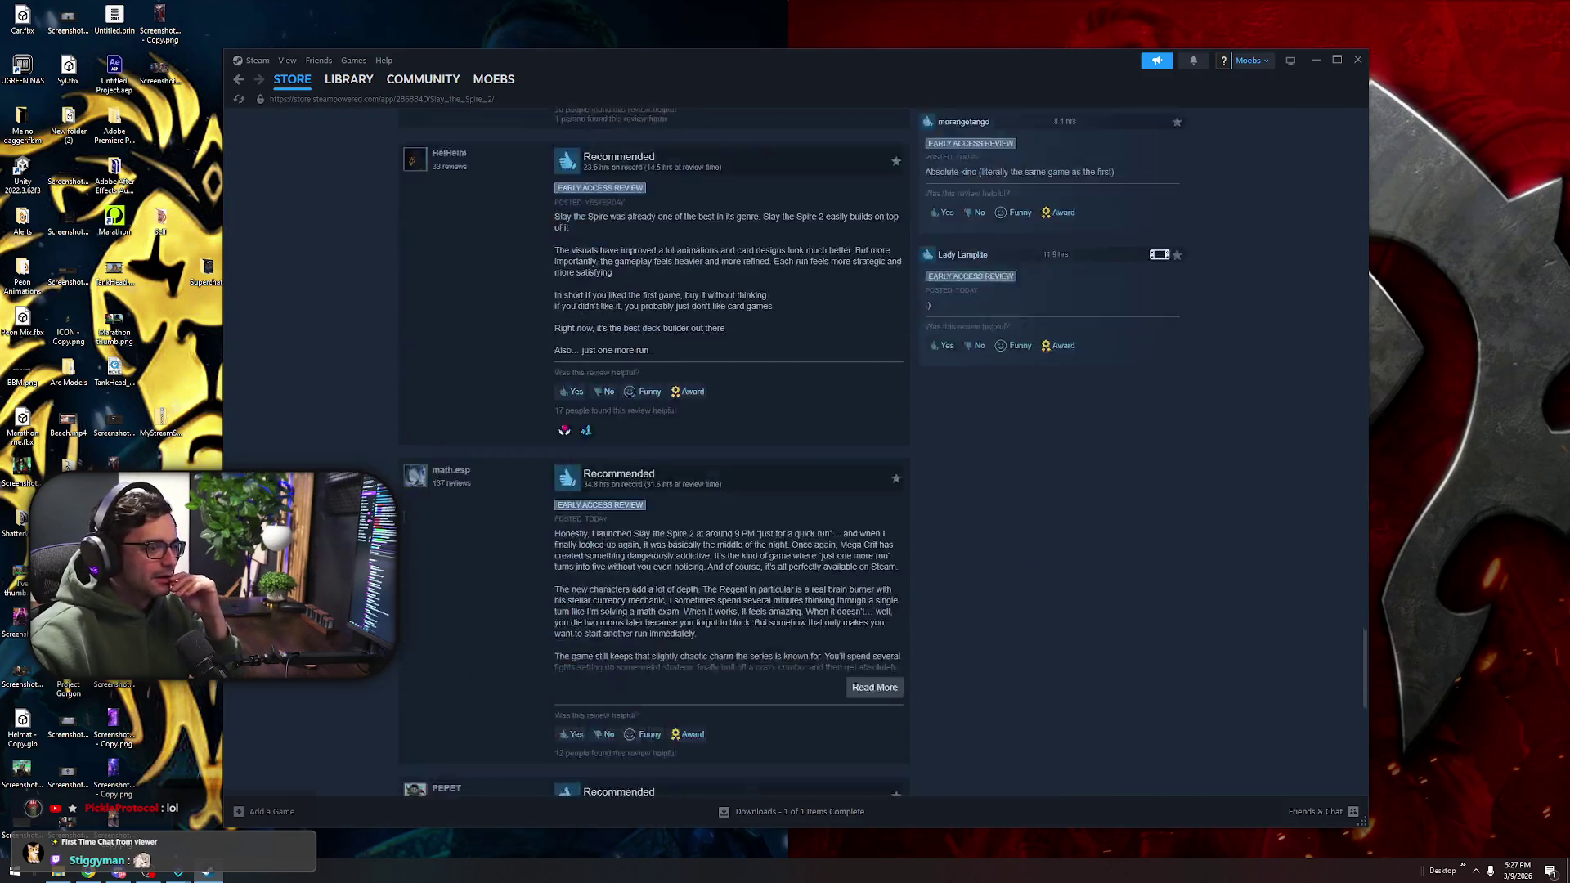
key("Home")
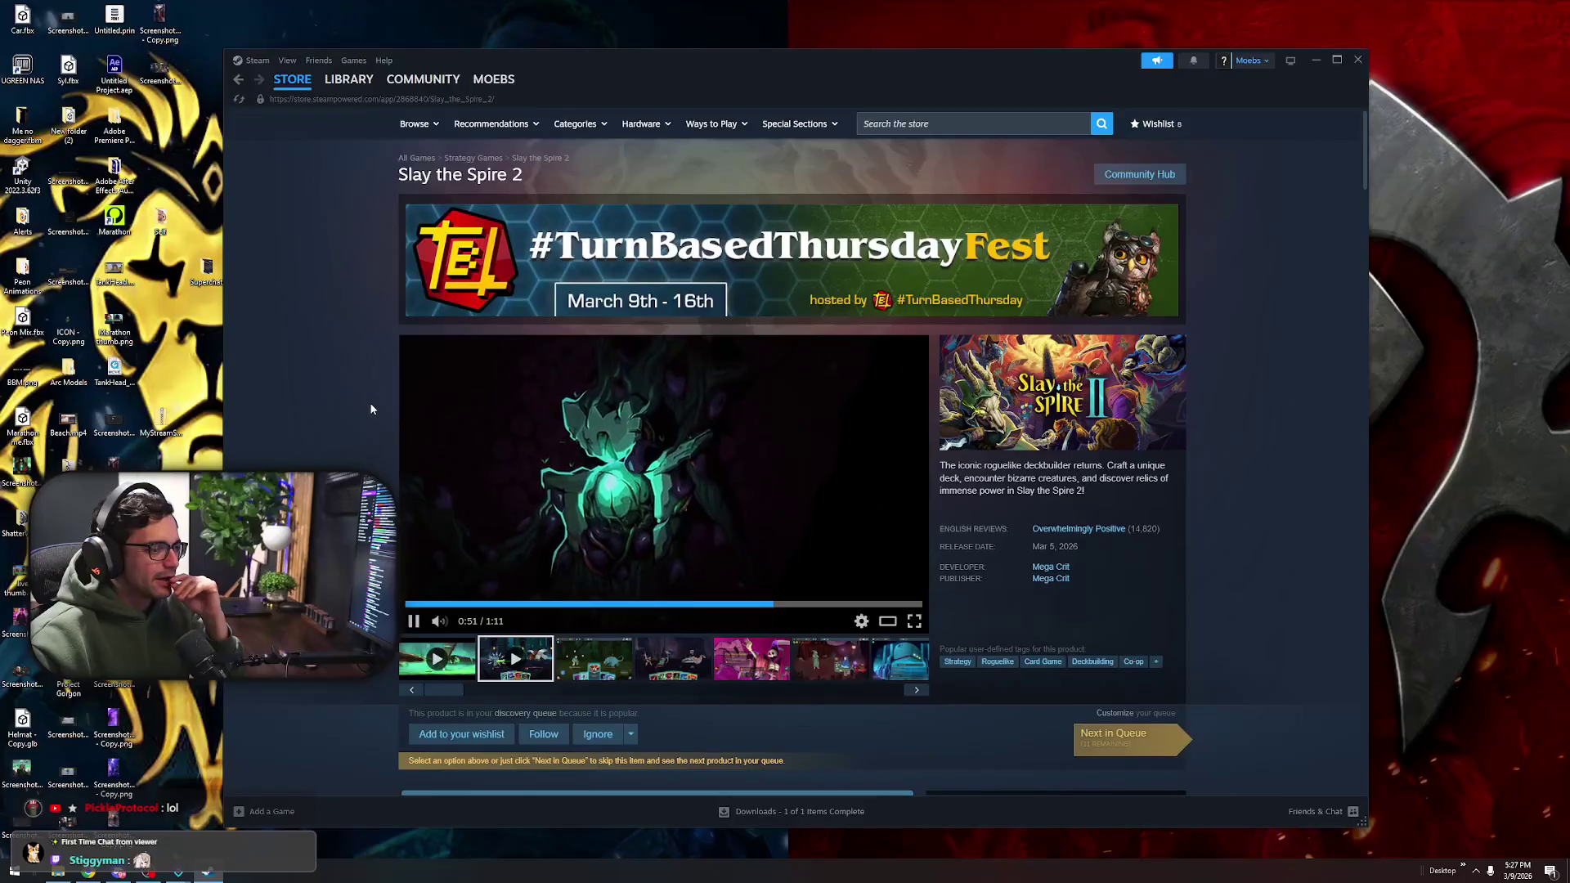
View the Slay the Spire 2 screenshots enlarged in the media viewer, then close it
left_click(597, 658)
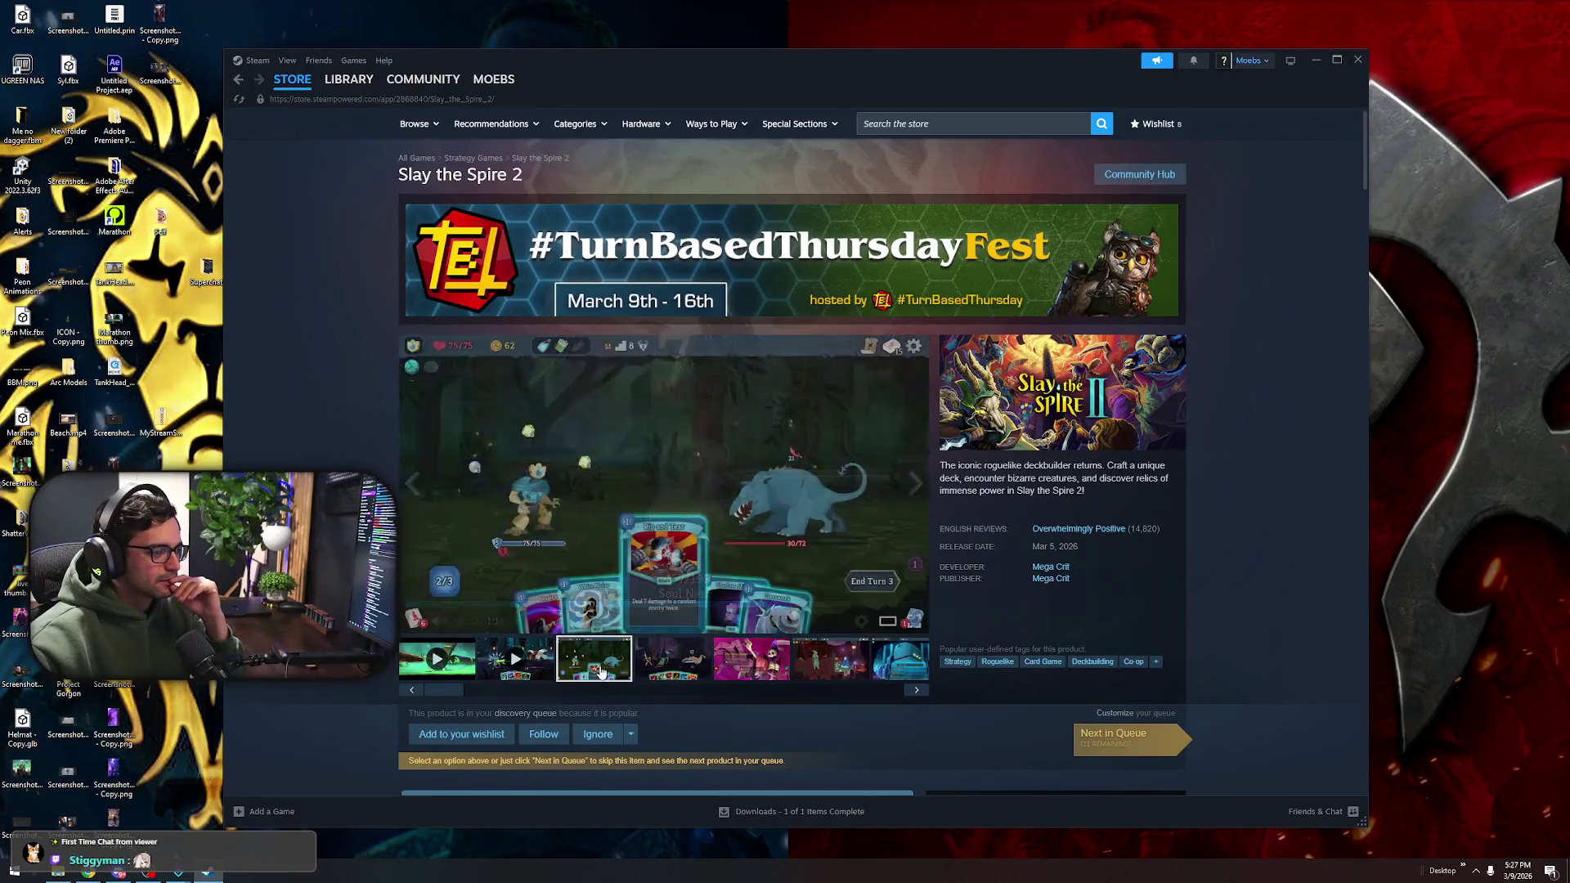
left_click(660, 619)
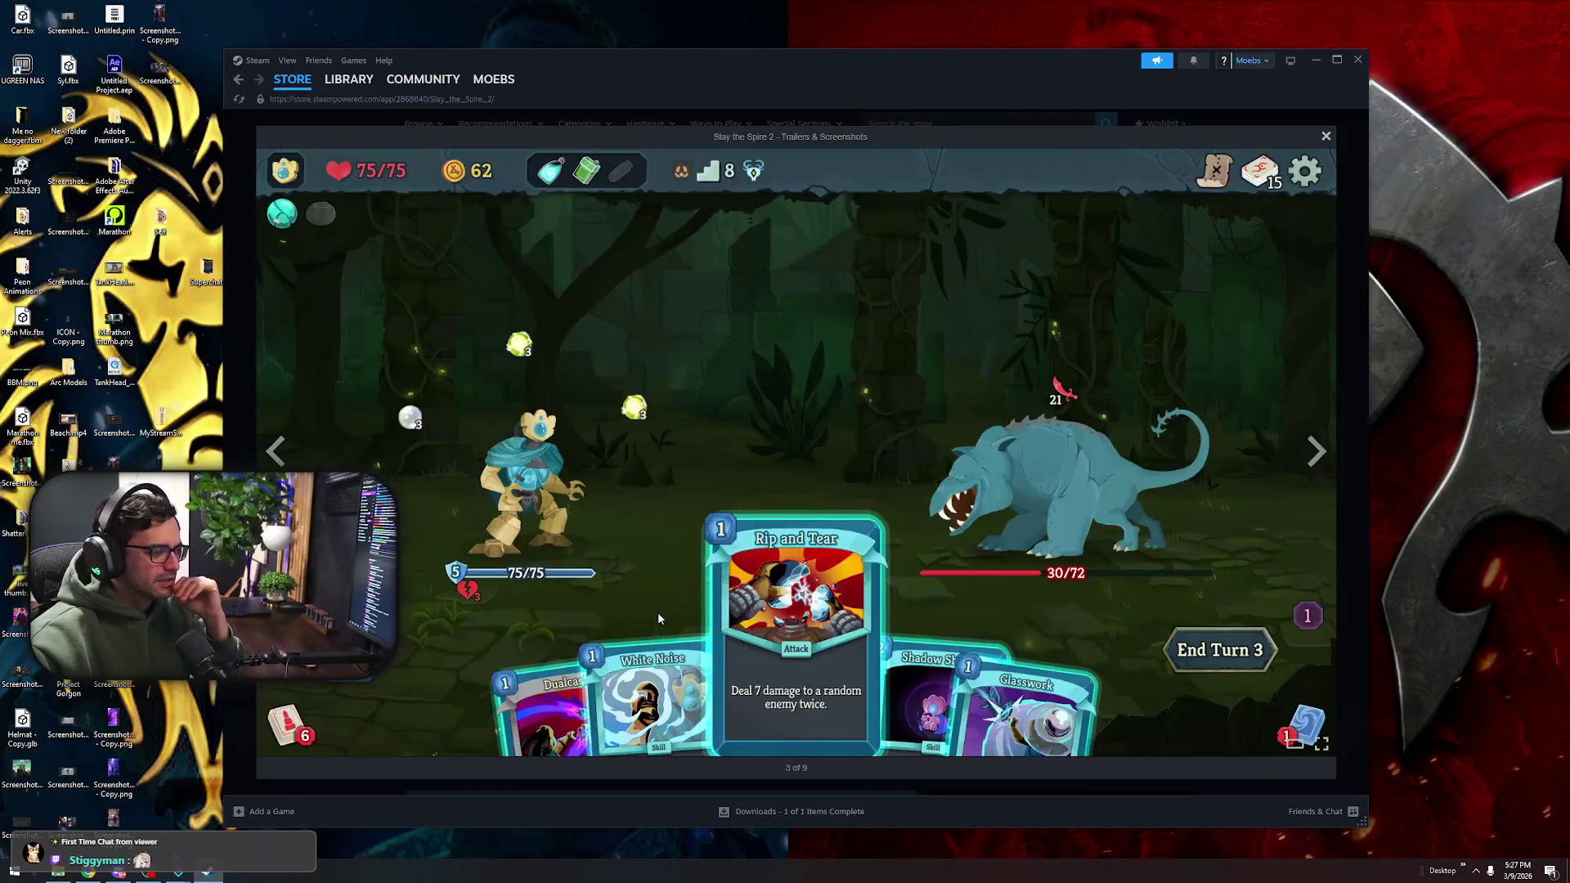
left_click(1323, 440)
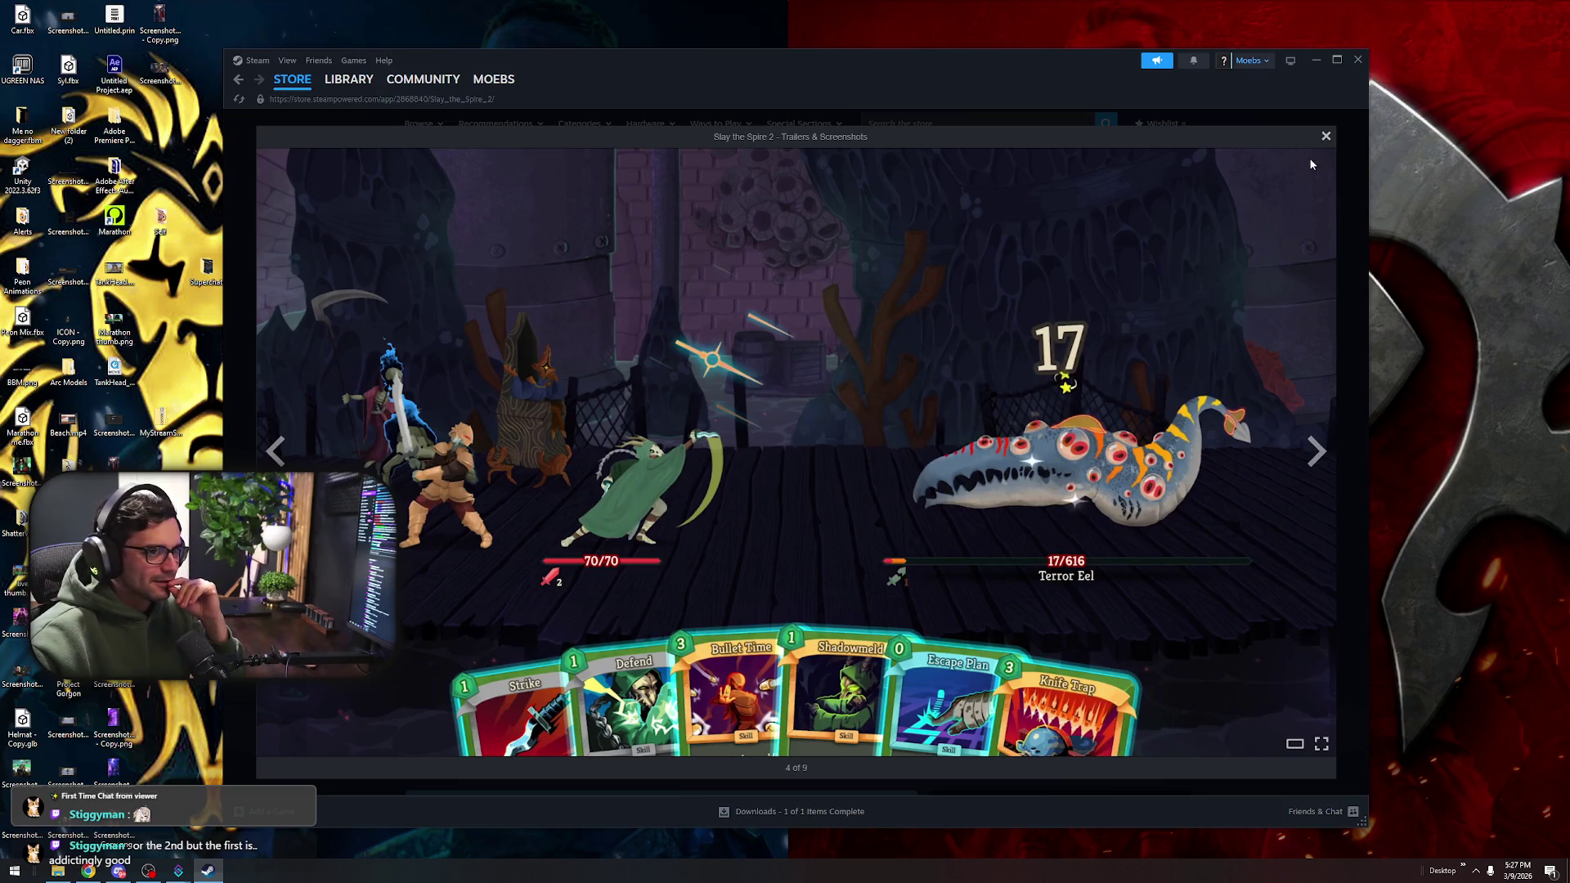
left_click(1326, 136)
mouse_move(759, 72)
left_mouse_down()
mouse_move(912, 92)
mouse_move(746, 69)
left_mouse_up()
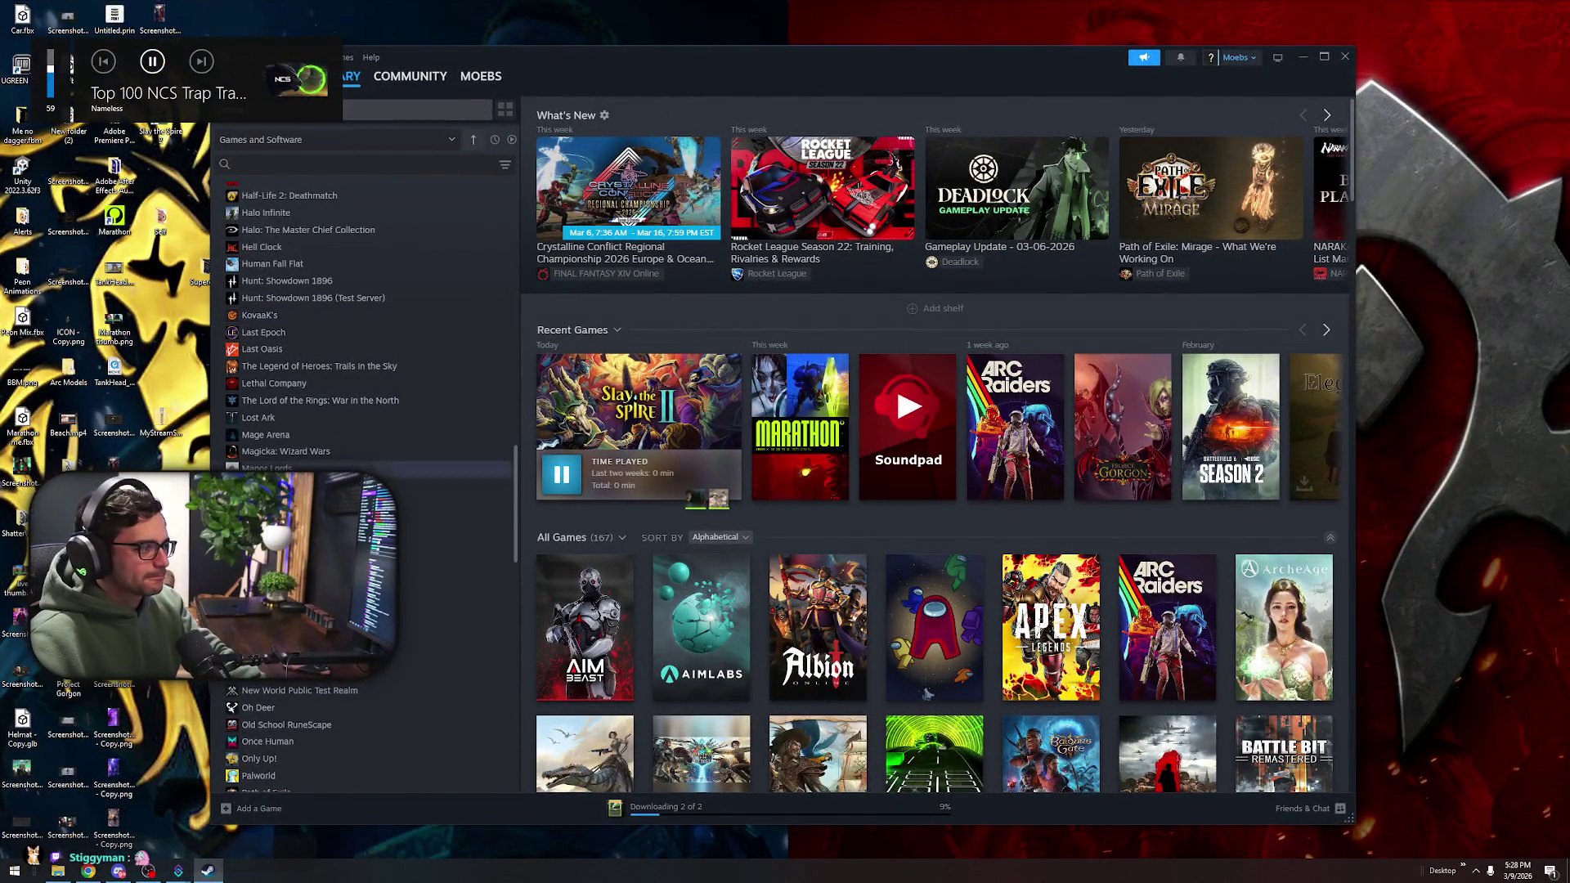
Uninstall Marathon from the library via Manage > Uninstall and confirm
left_click(458, 487)
right_click(398, 550)
right_click(413, 589)
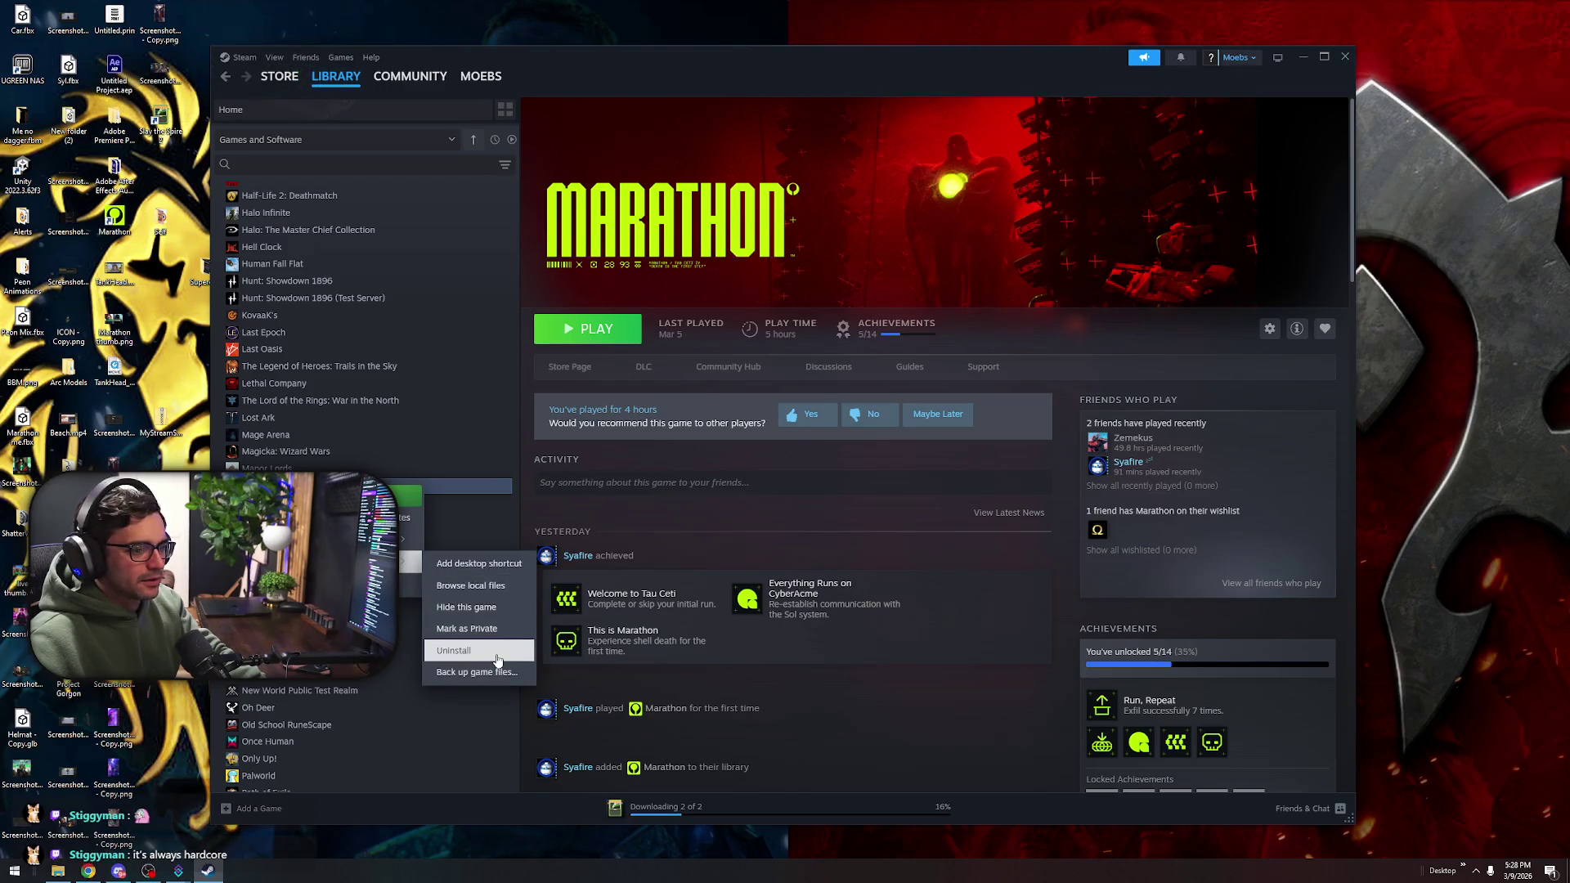
left_click(496, 659)
left_click(855, 486)
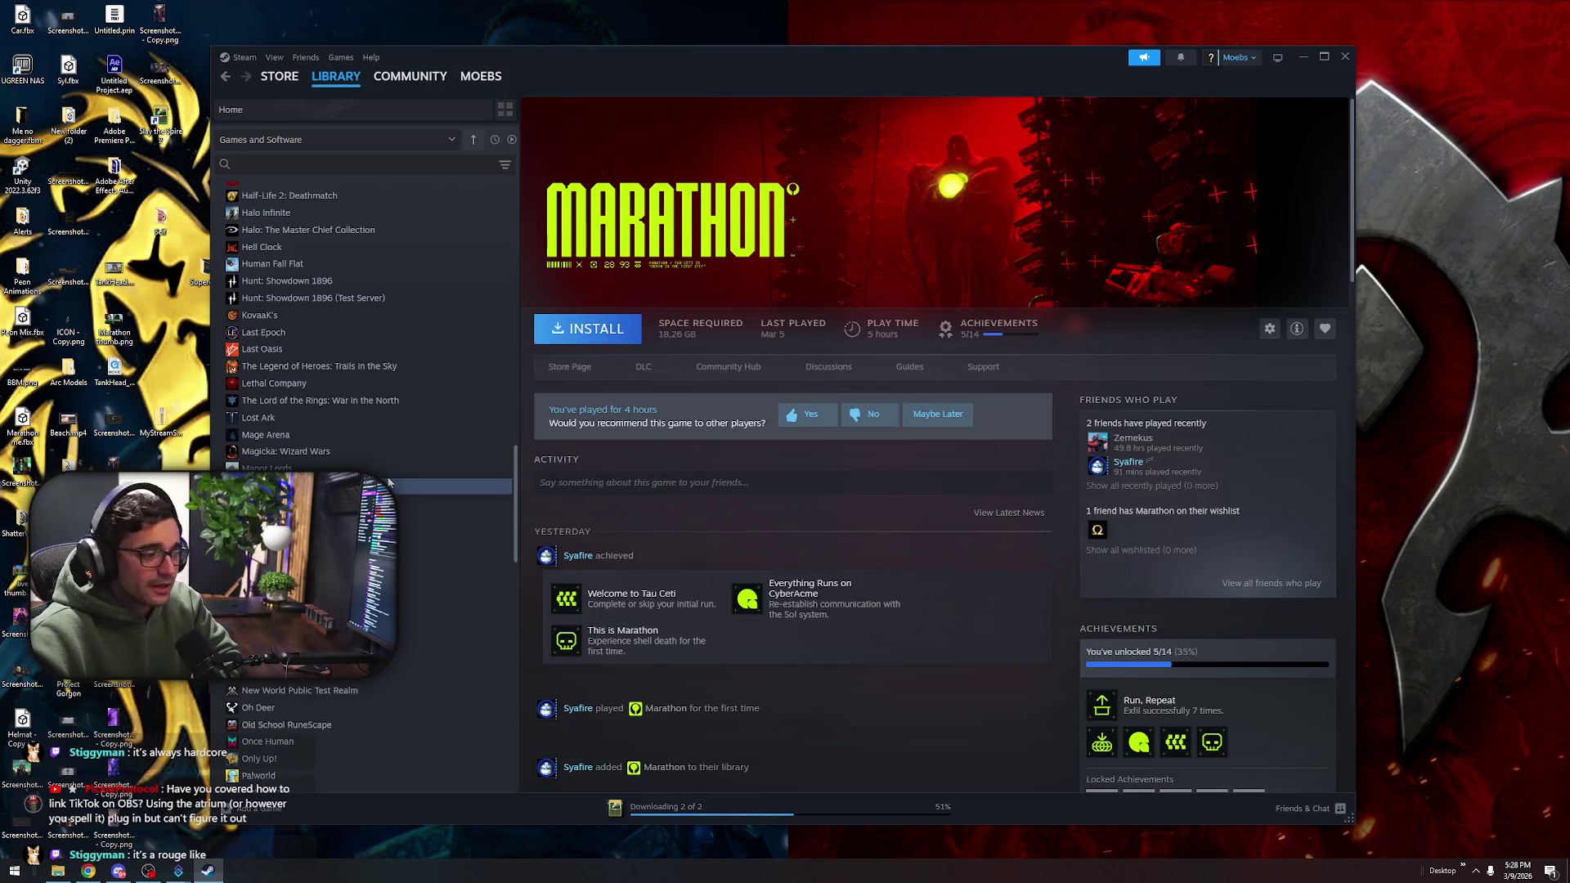
Open the Slay the Spire 2 library page
scroll(390, 483, "down", 4)
scroll(389, 483, "down", 3)
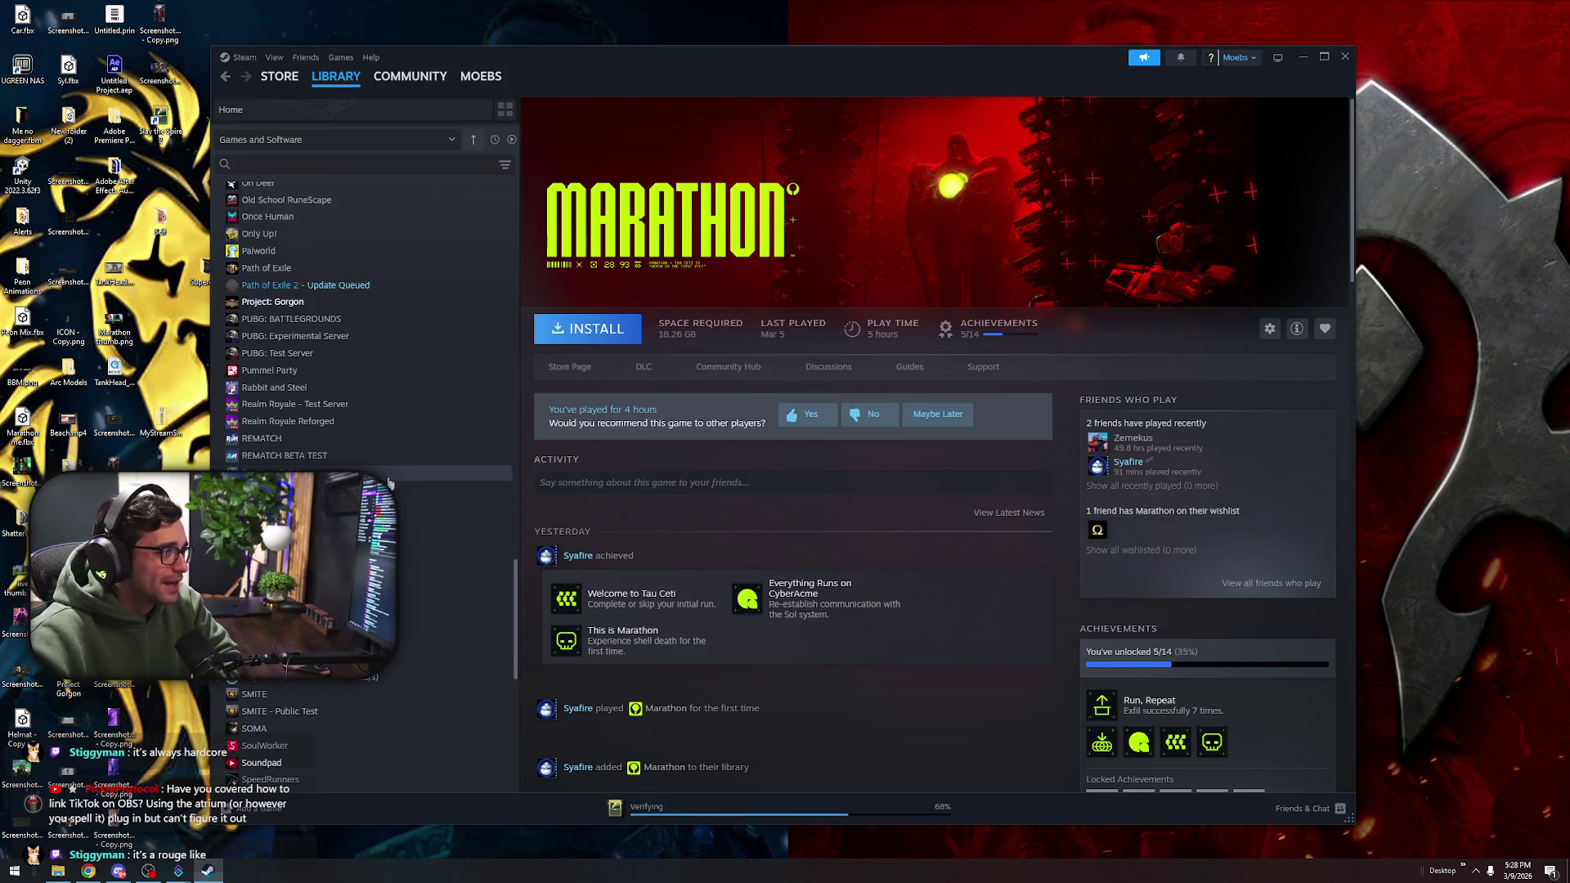
scroll(389, 483, "down", 2)
left_click(389, 483)
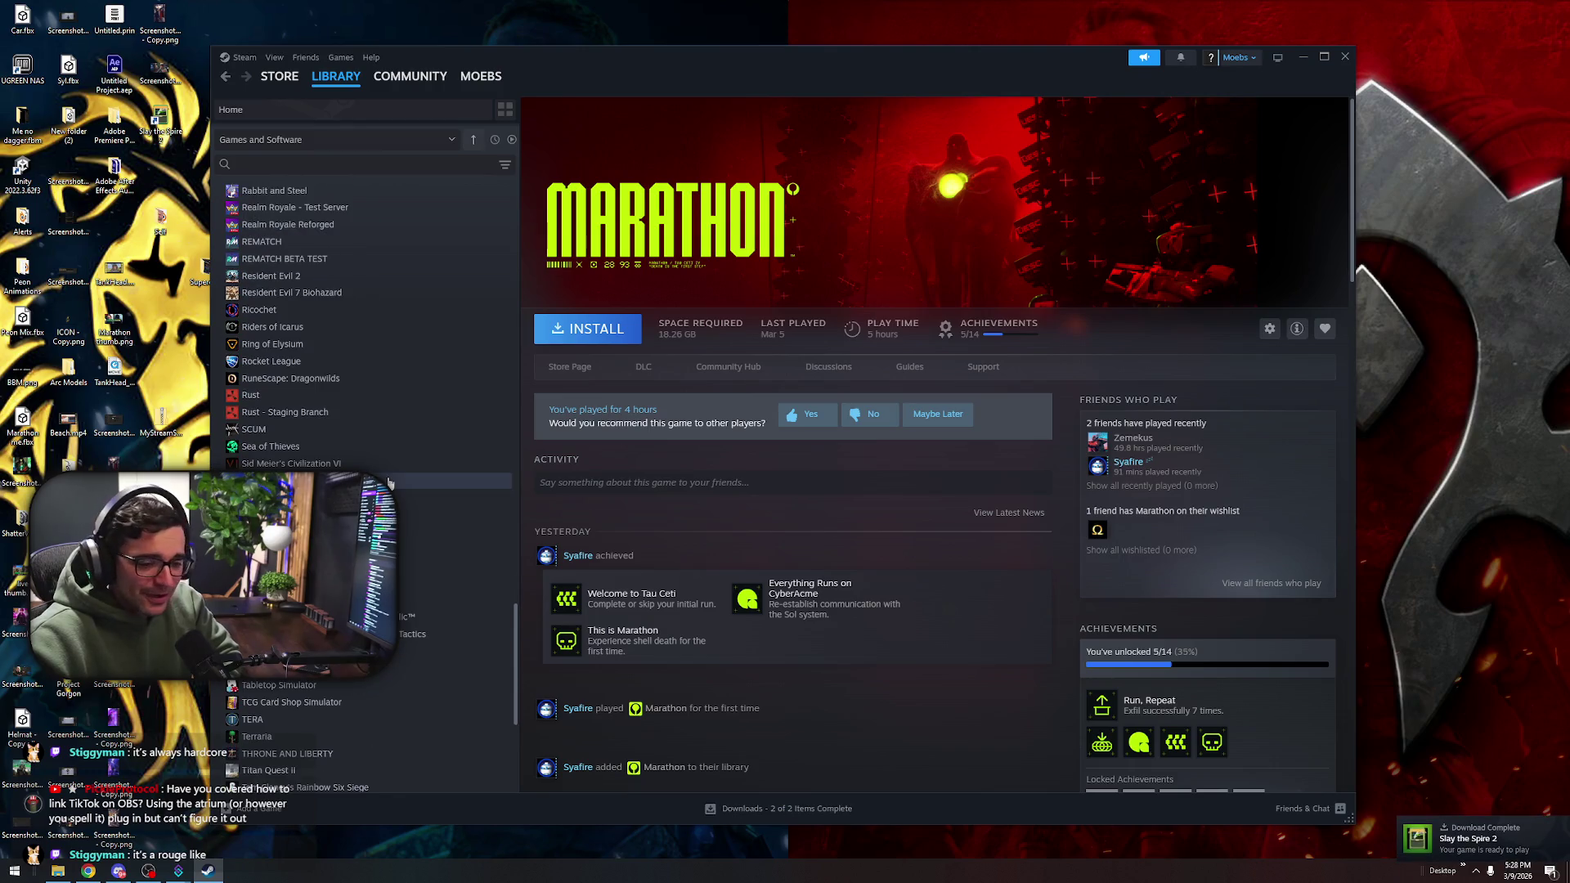
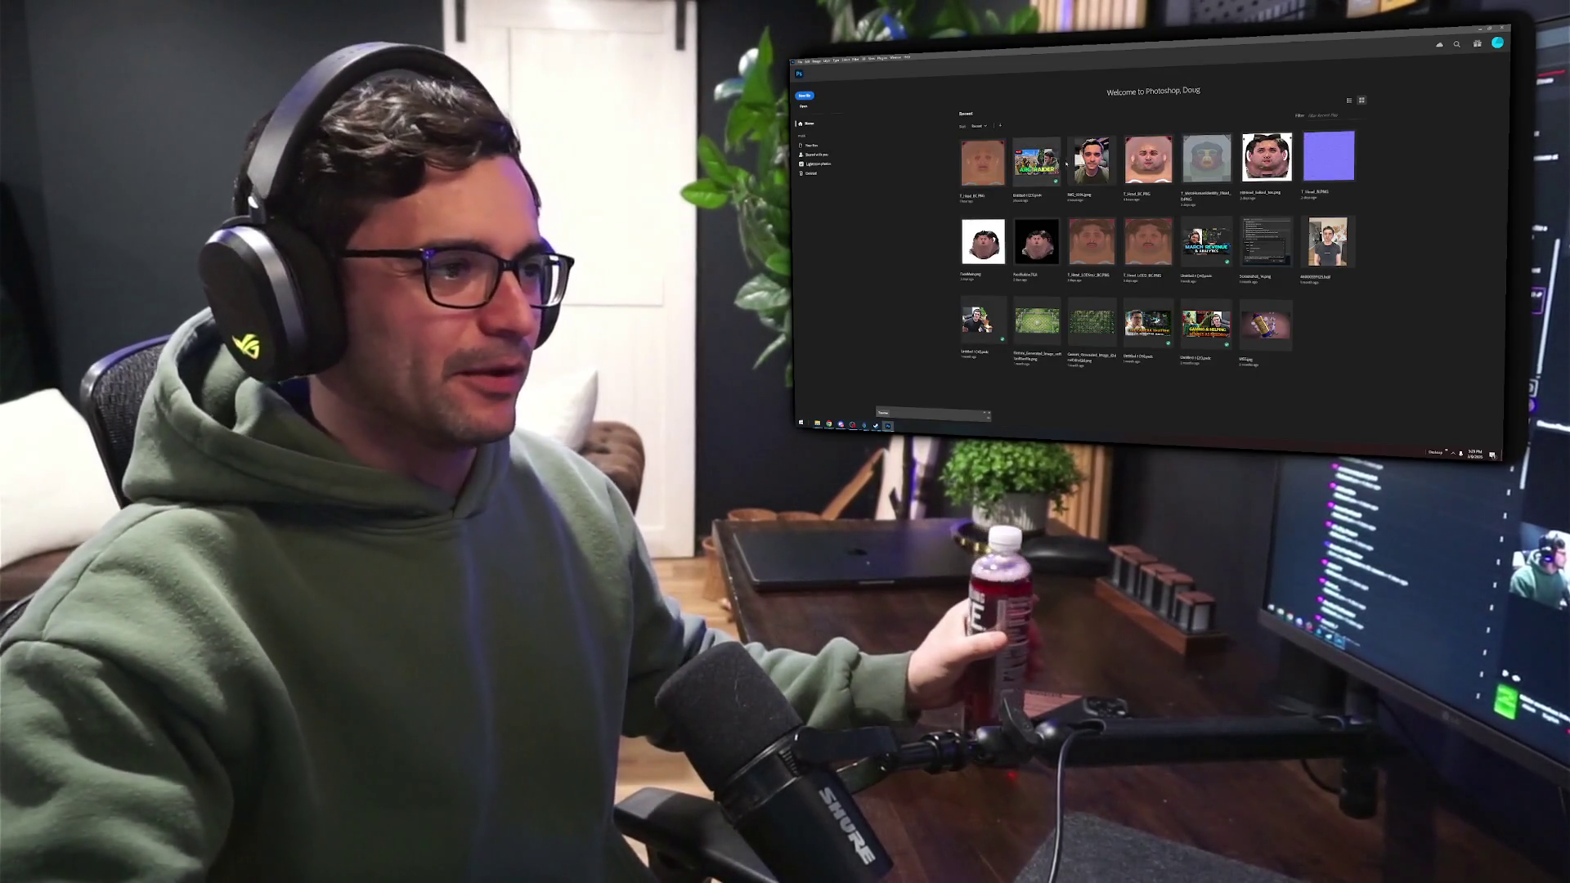
Open the ARC RAIDER thumbnail PSD, add an empty Layer 1, and open a new browser tab
left_click(1036, 161)
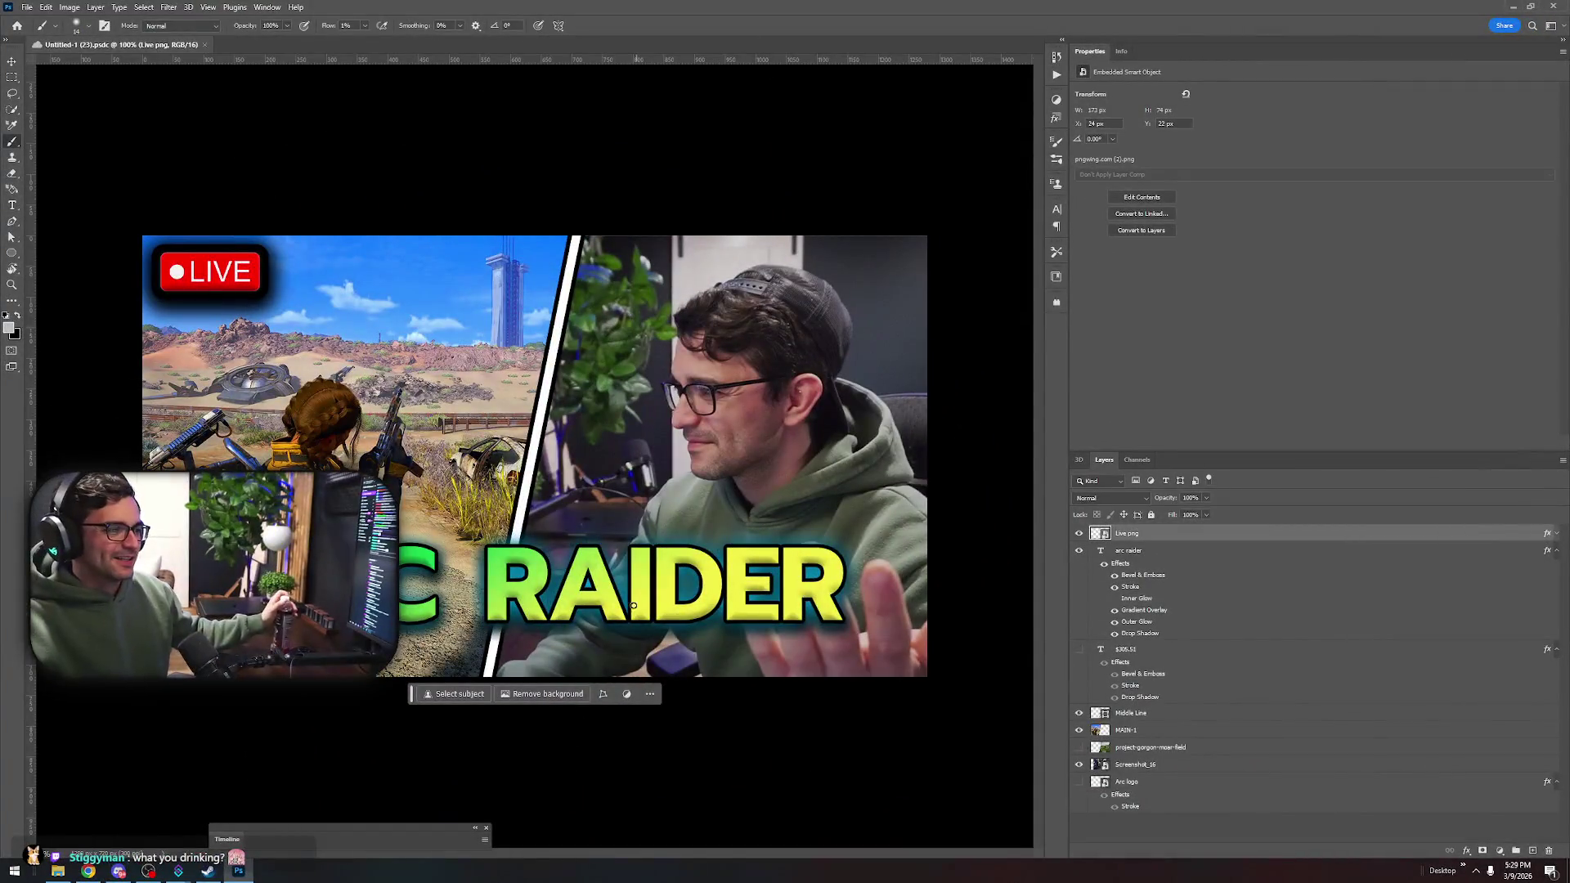
left_click(619, 596)
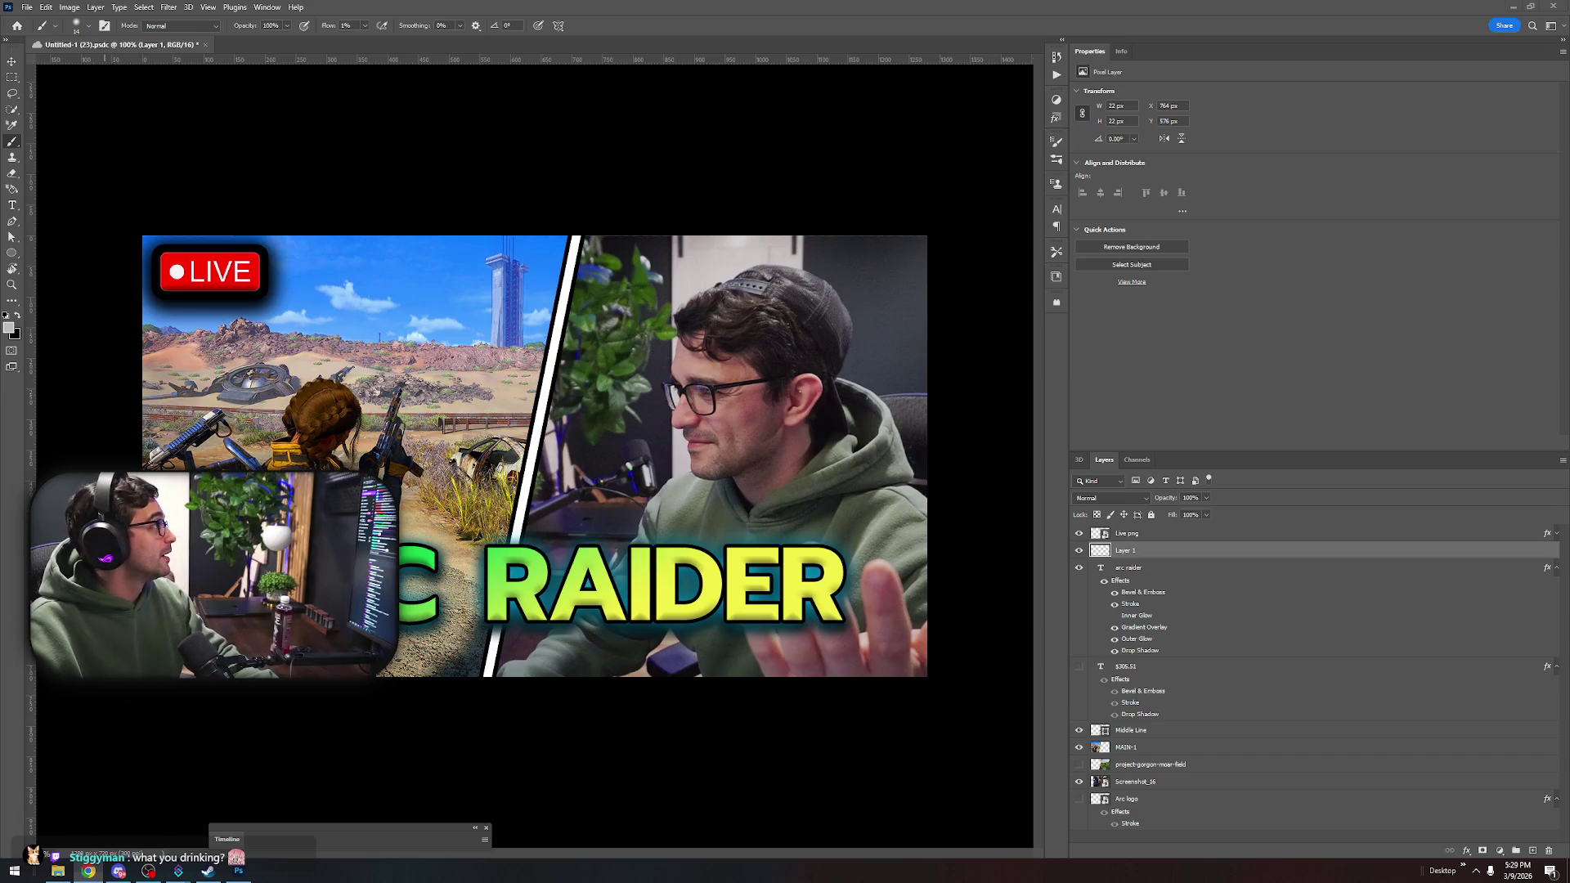
left_click(88, 871)
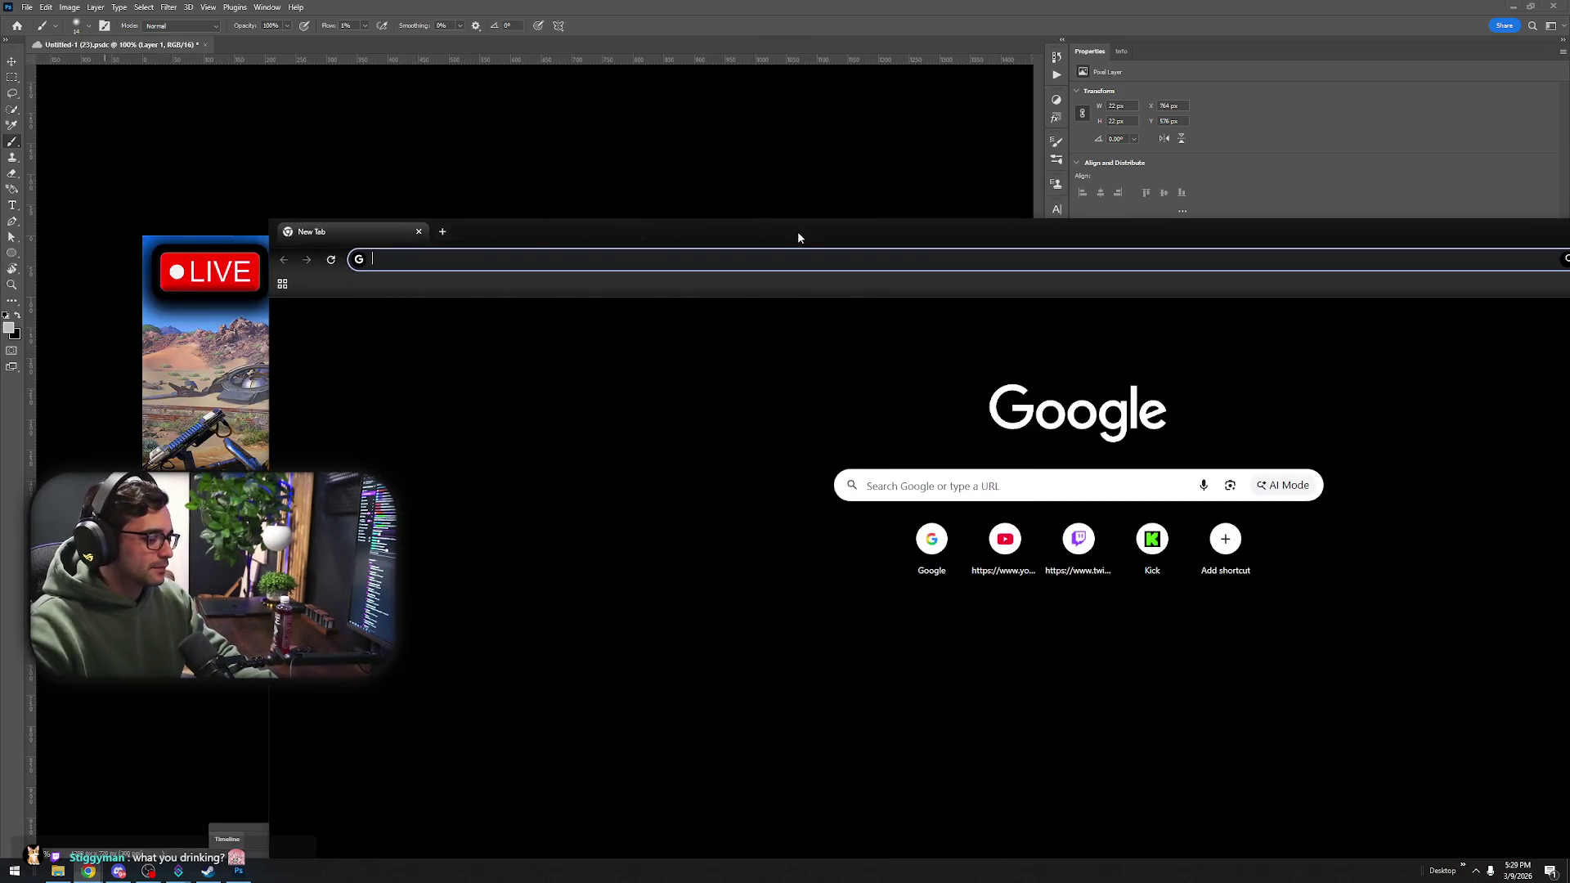
Search Google Images for 'slay the spire 2' in a maximized browser window
type("slay the sp")
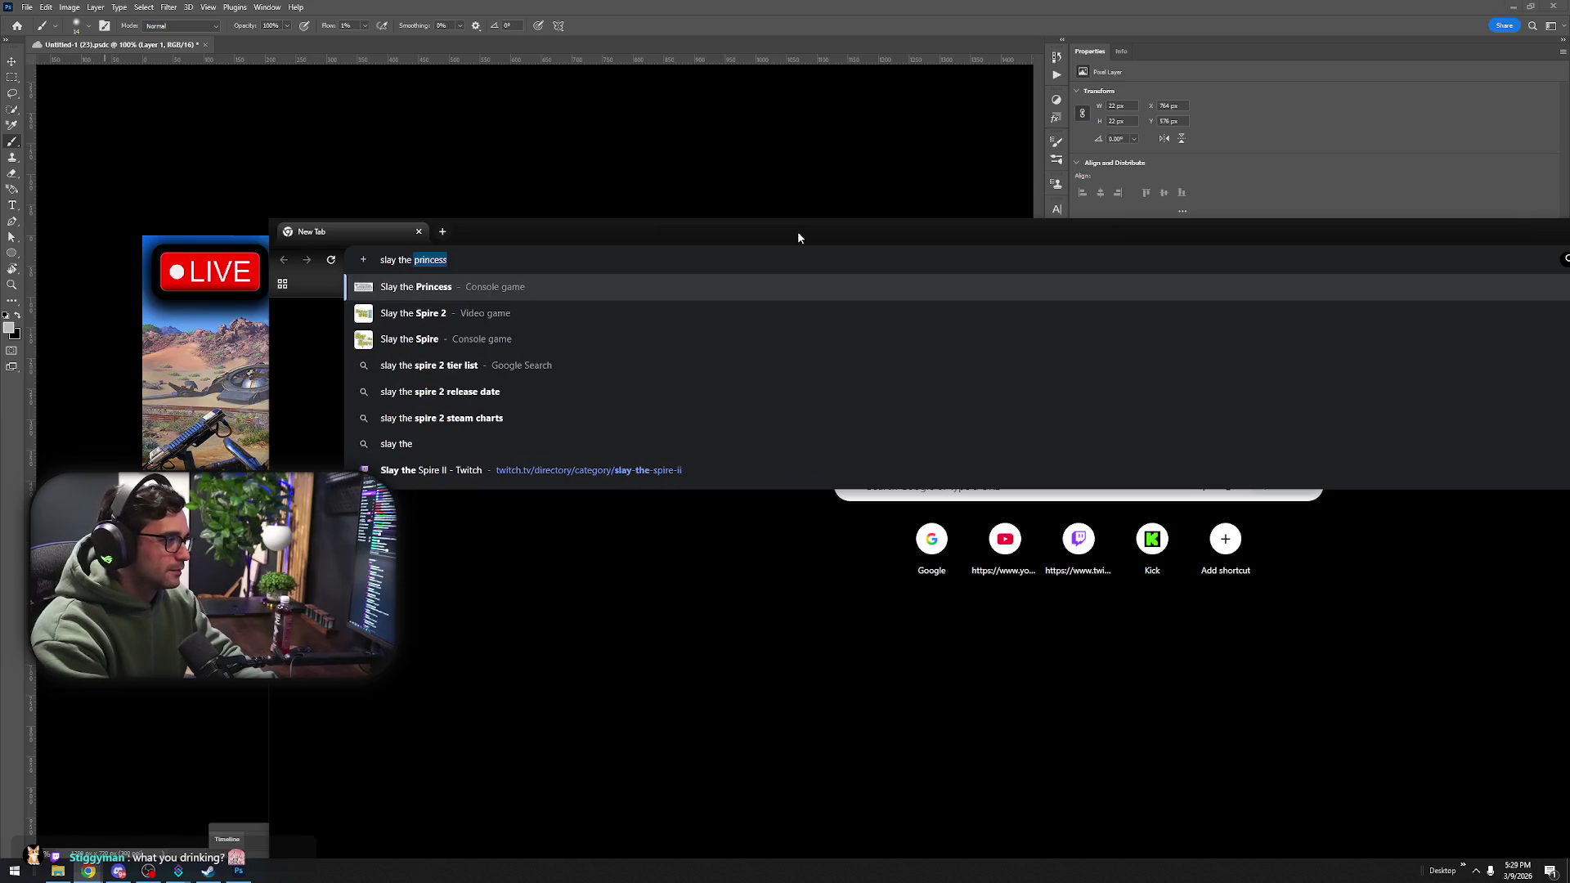
key("Return")
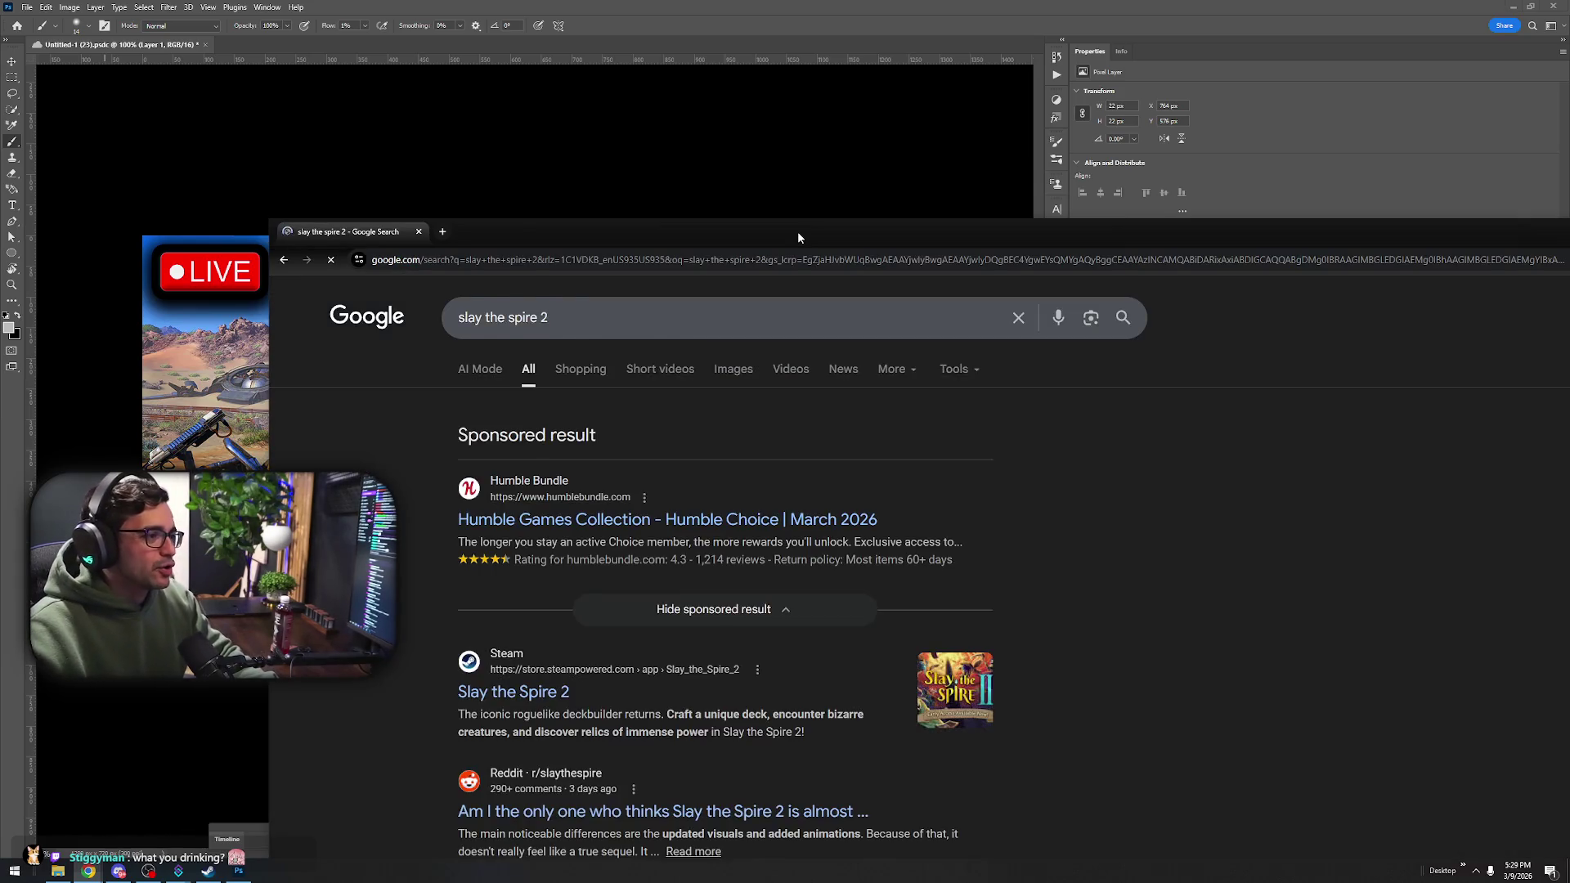
double_click(798, 231)
left_click(464, 151)
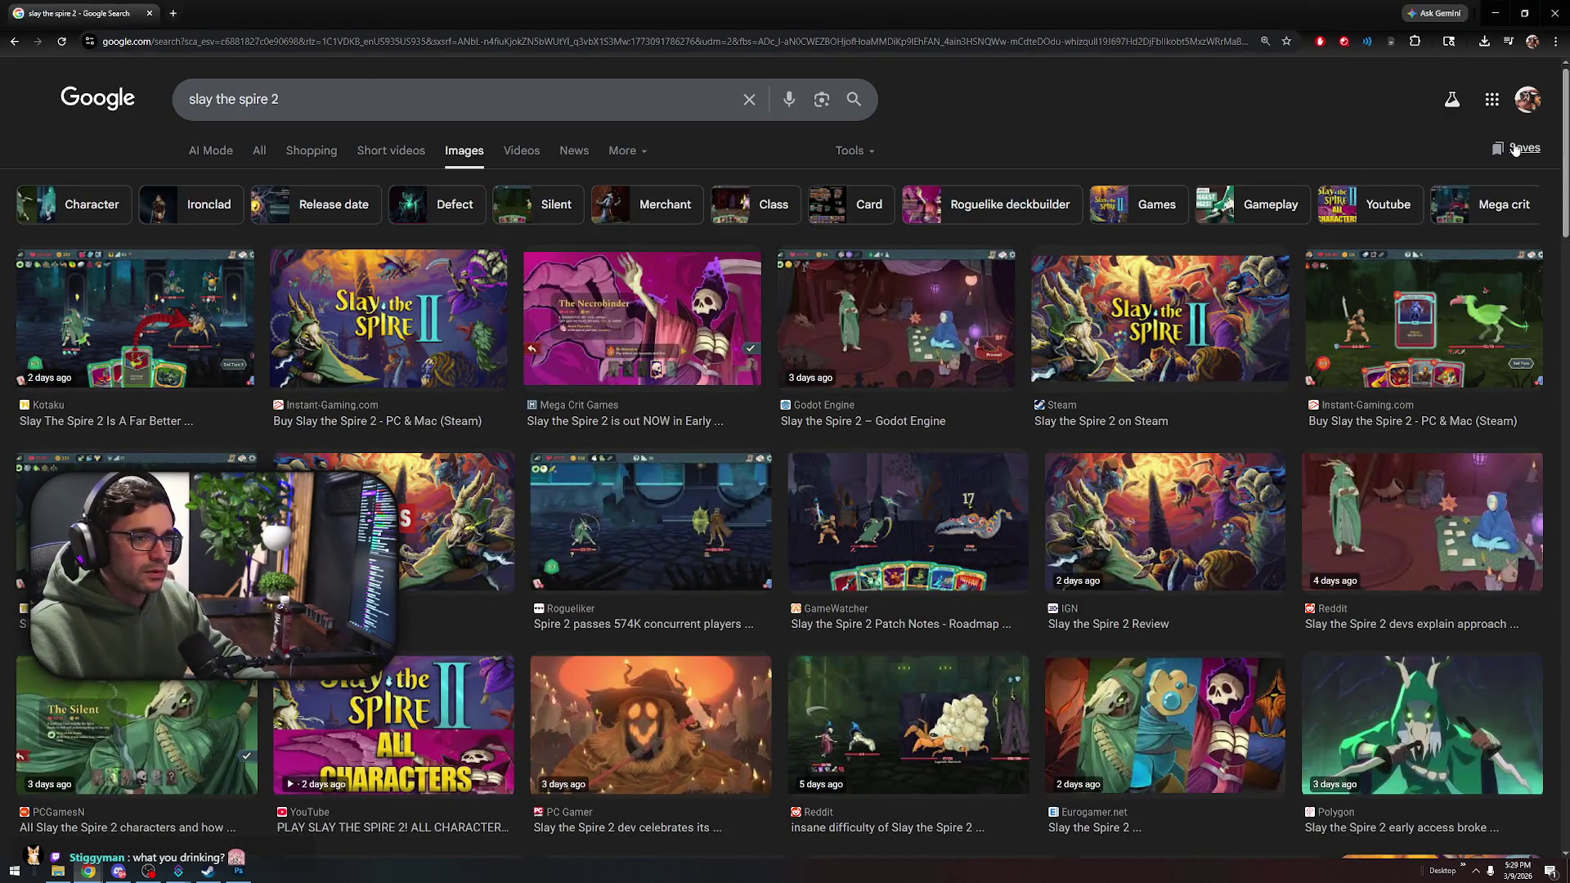
Save the Instant-Gaming Slay the Spire 2 cover image into Downloads
left_click(418, 318)
right_click(1309, 363)
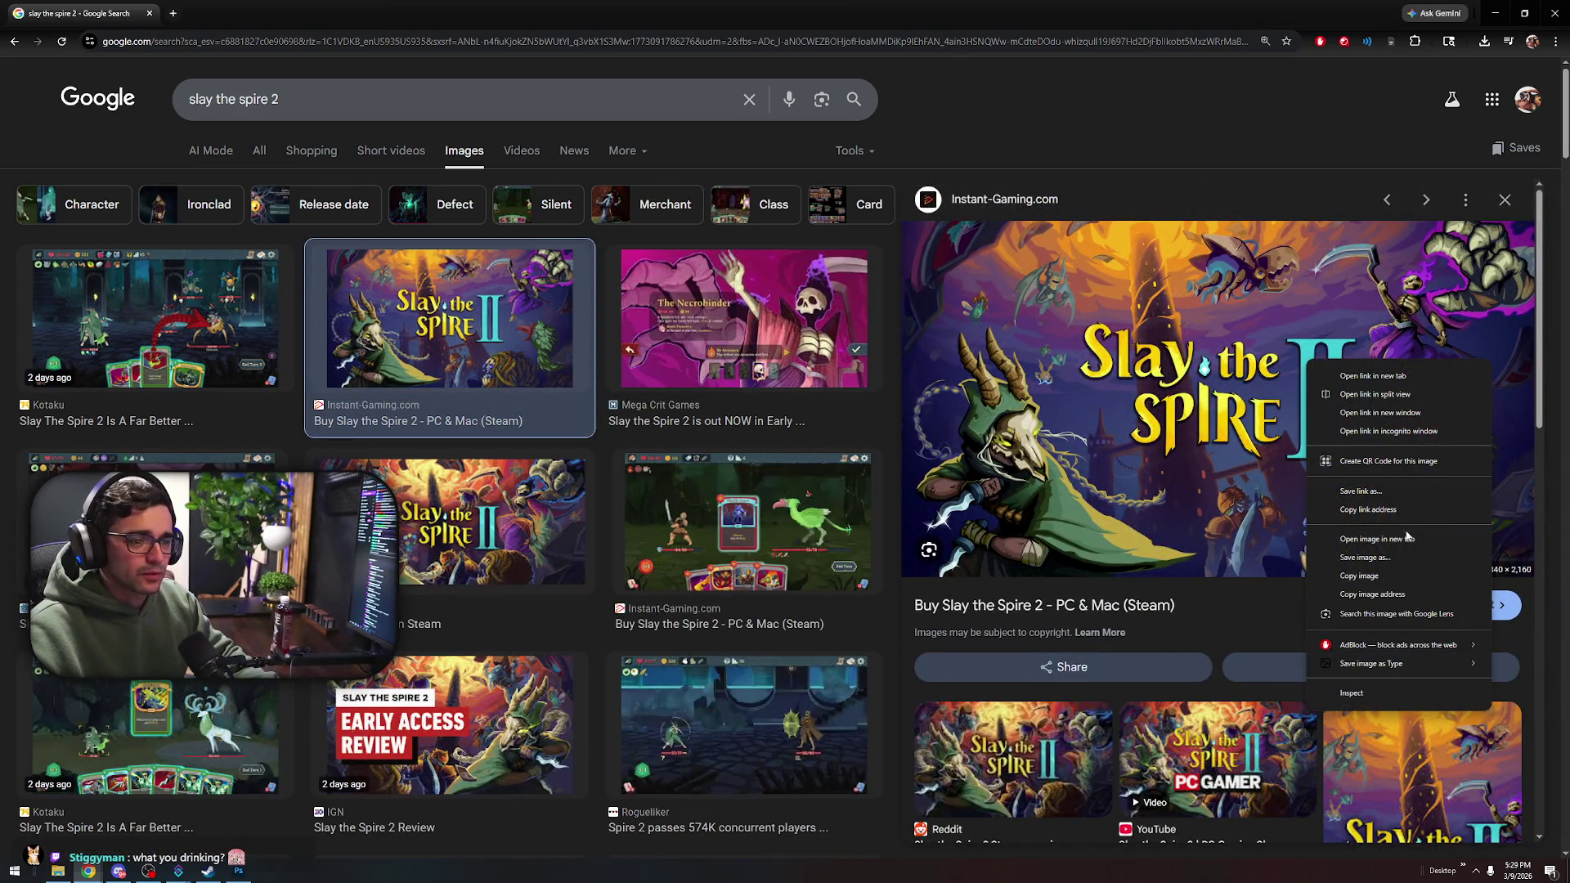
left_click(1377, 557)
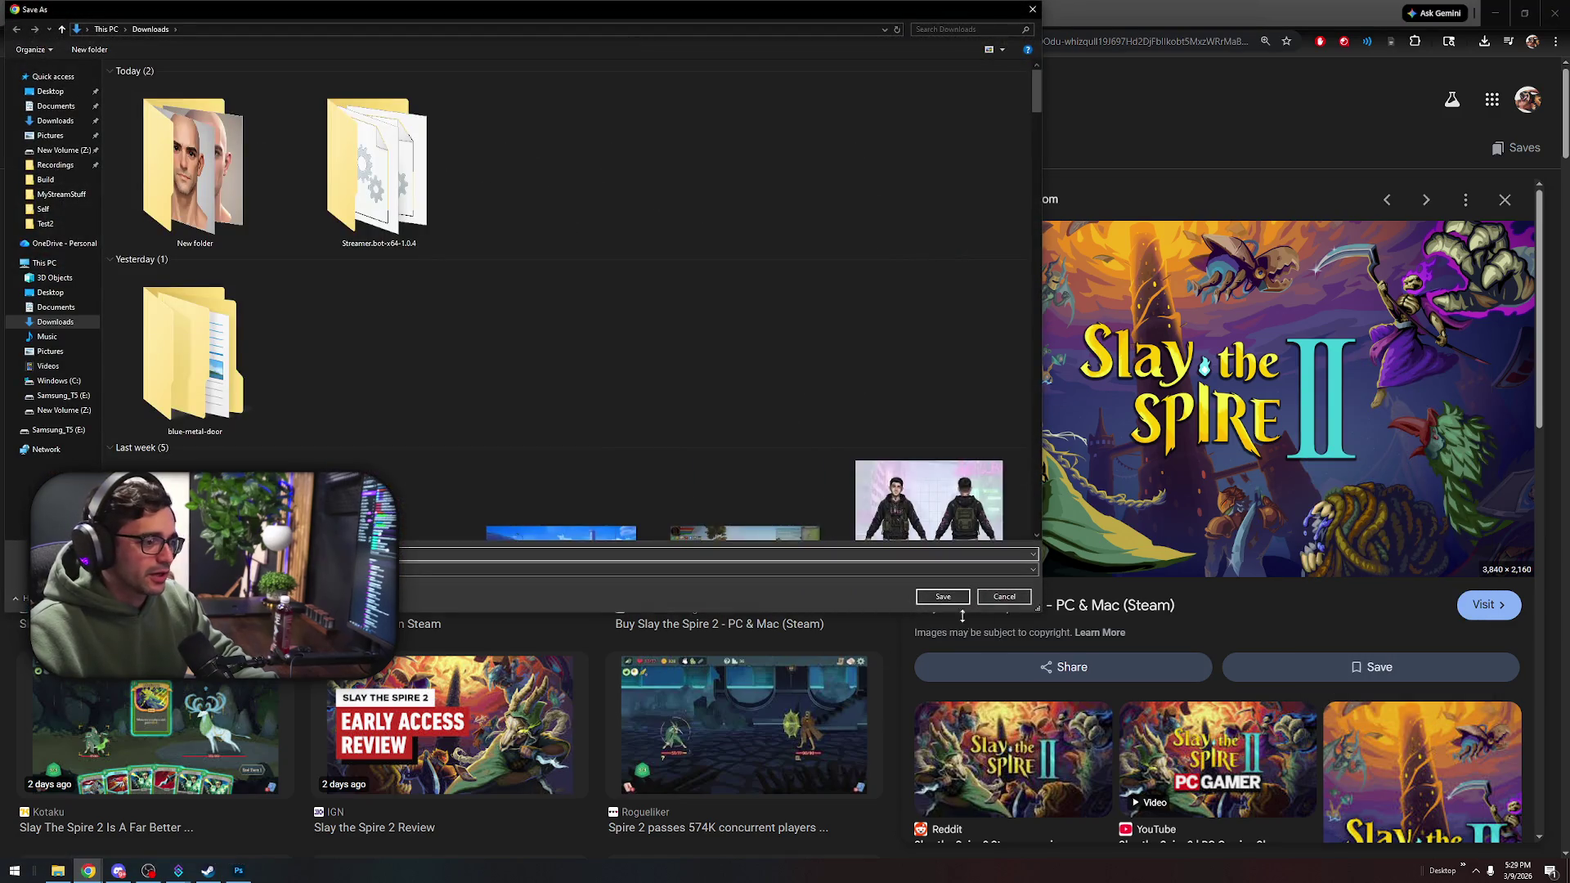
left_click(943, 596)
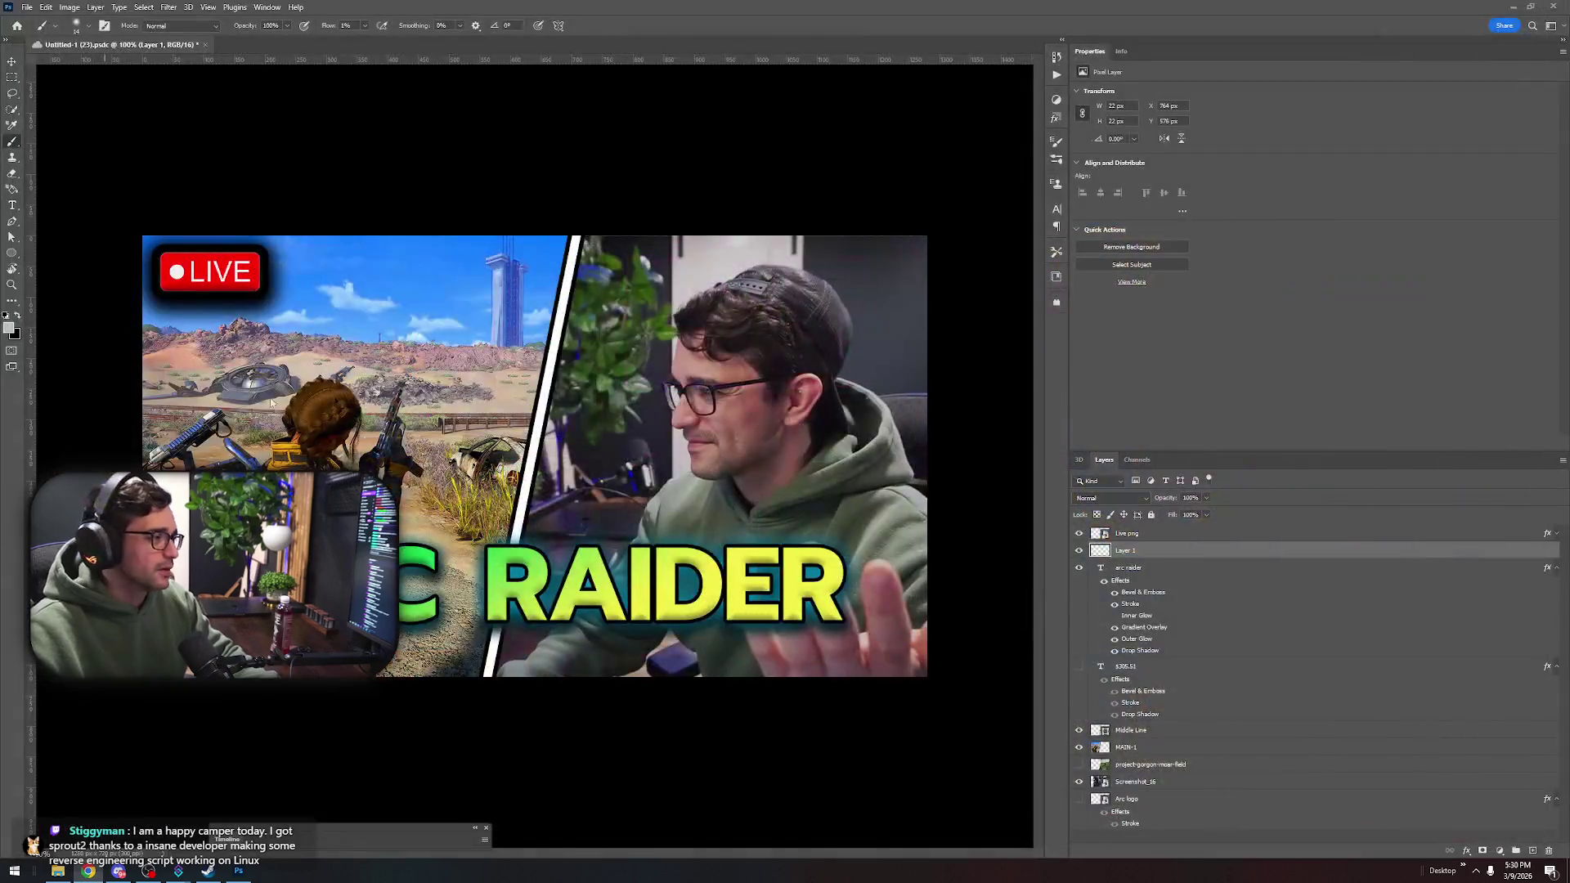
Place Embedded the slay-the-spire cover image from Downloads into the thumbnail
left_click(27, 7)
left_click(65, 275)
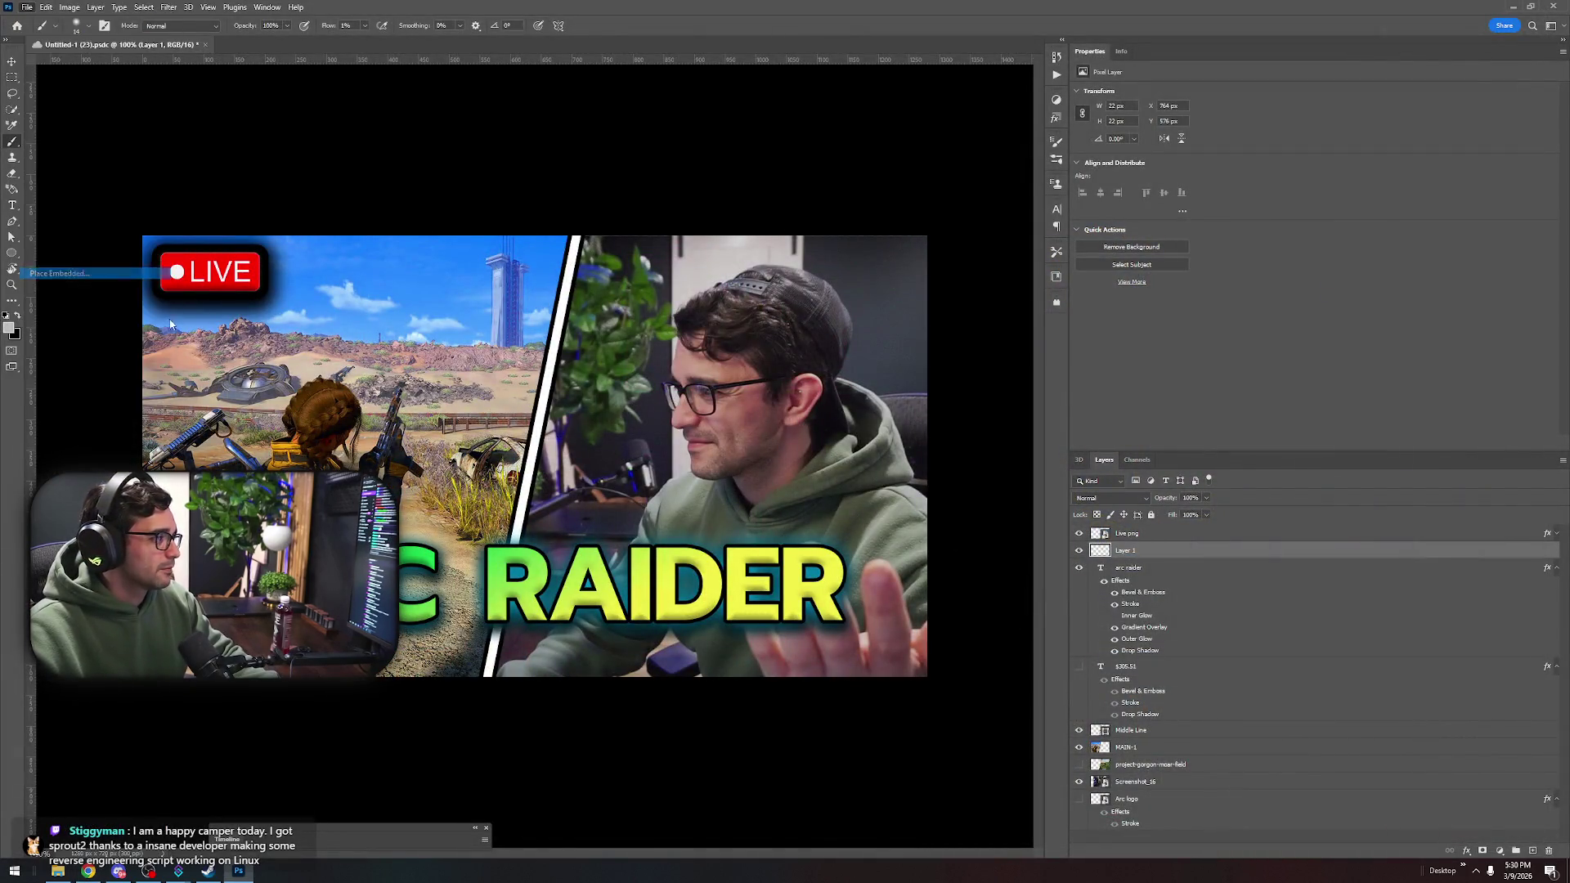
left_click(66, 120)
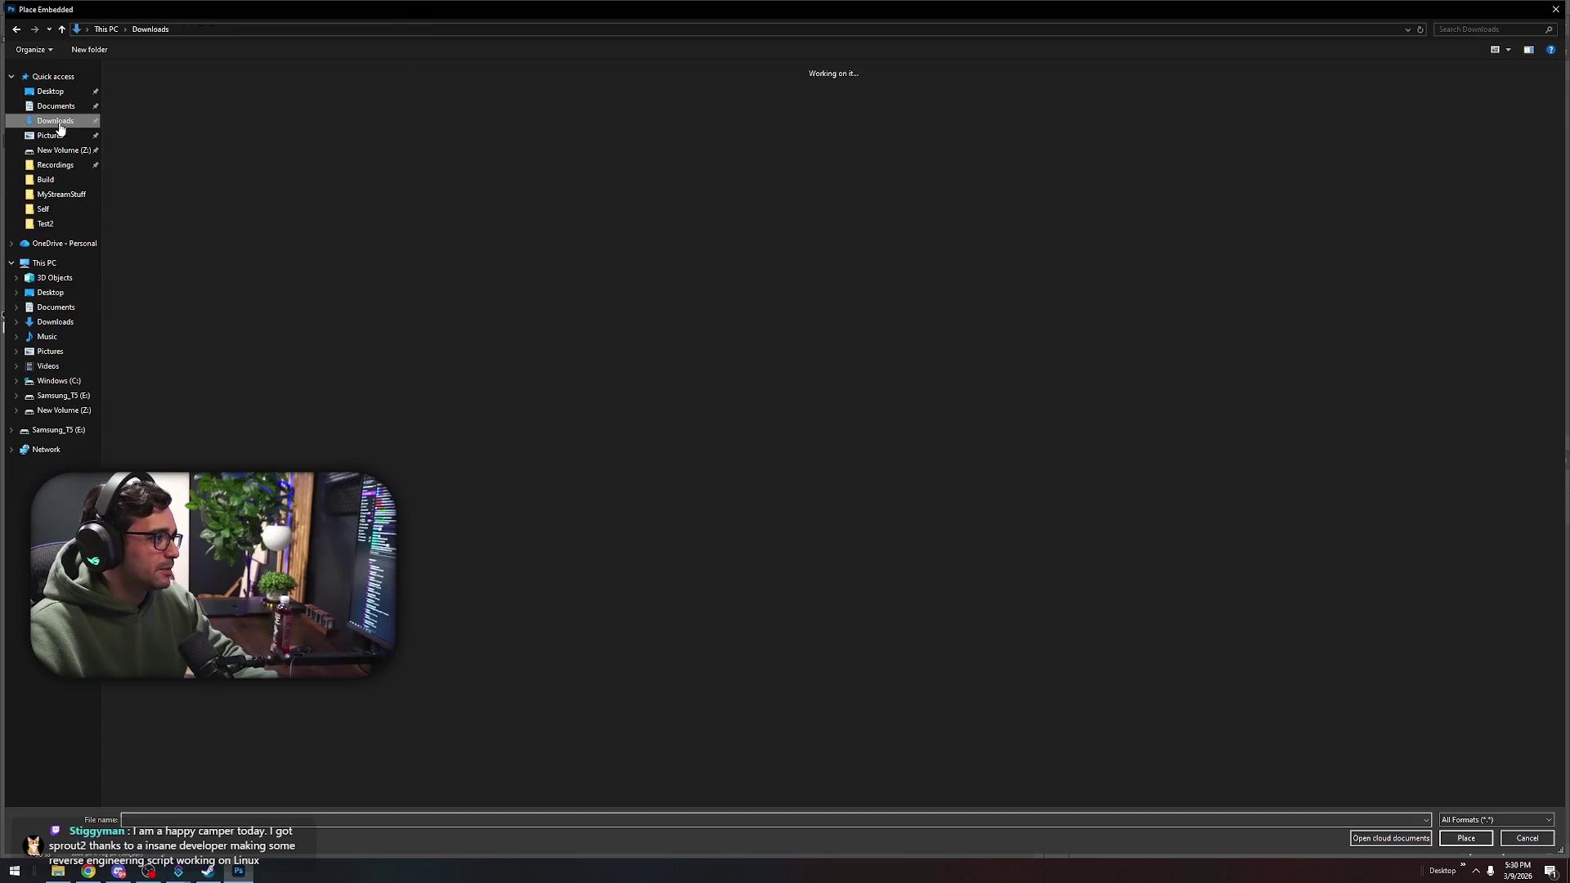
double_click(250, 368)
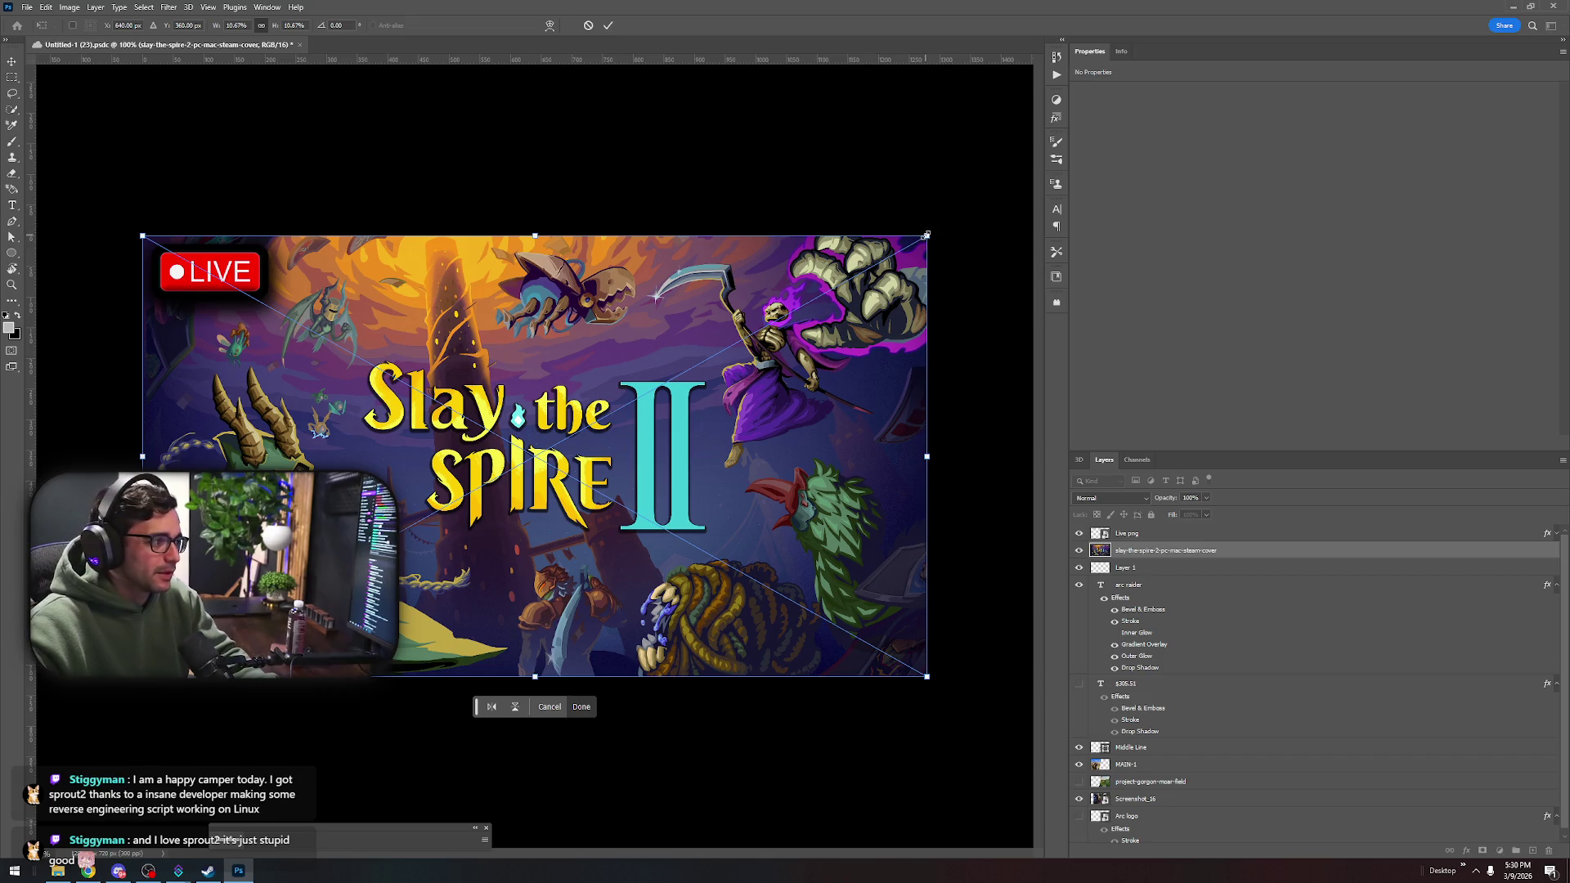
Enlarge the cover art, shift it left, move its layer down the stack, and hide MAIN-1
left_click_drag(927, 234, 951, 222)
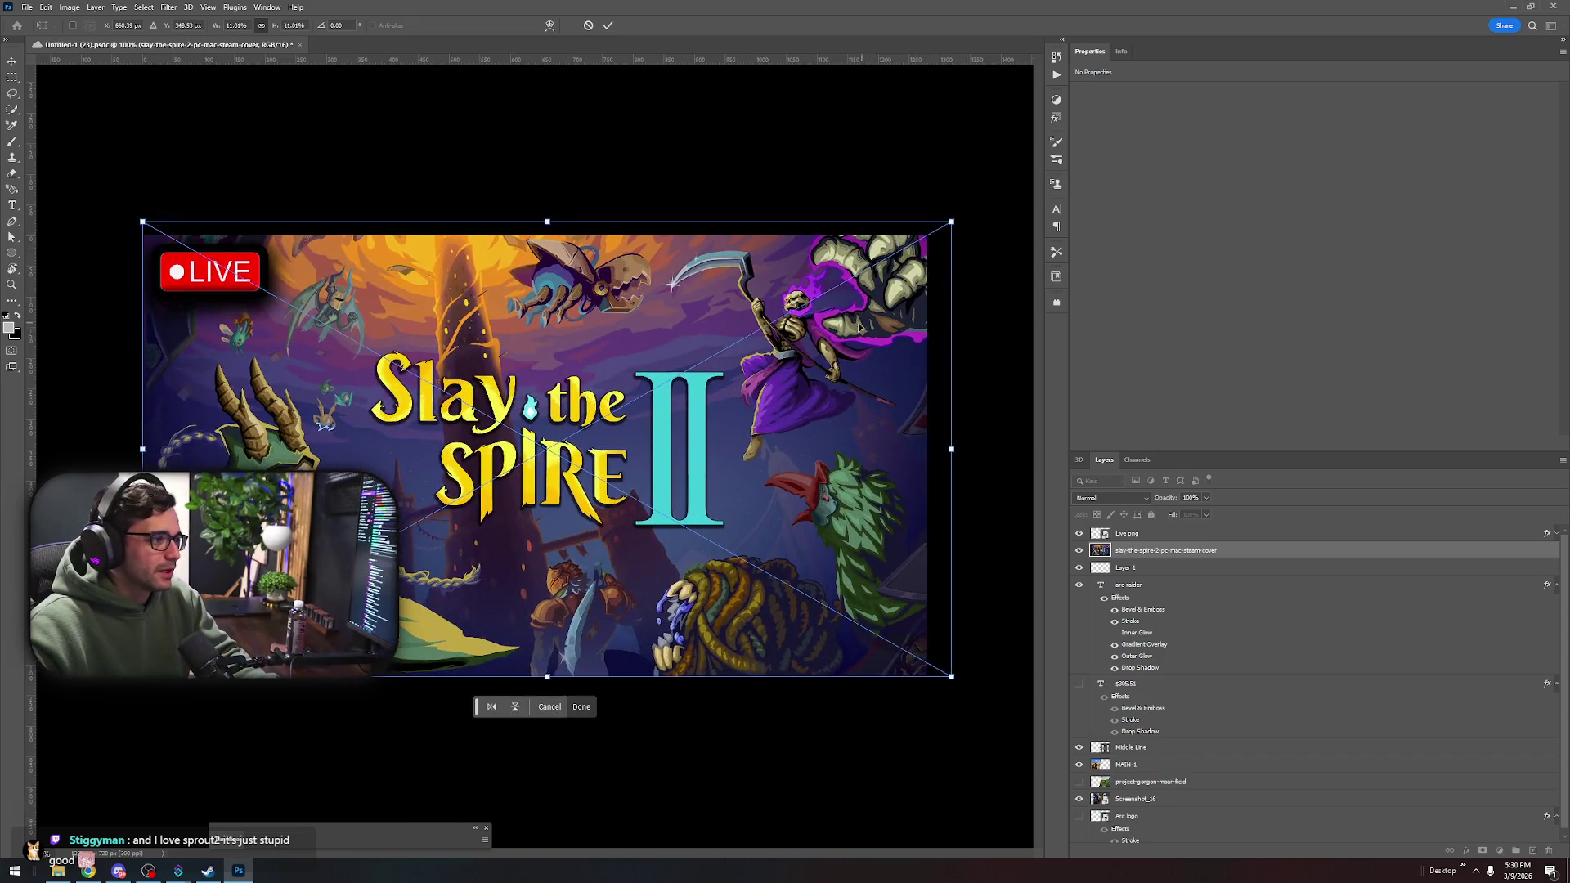
left_click_drag(858, 325, 640, 337)
mouse_move(1191, 542)
left_mouse_down()
mouse_move(1193, 800)
mouse_move(1103, 787)
left_mouse_up()
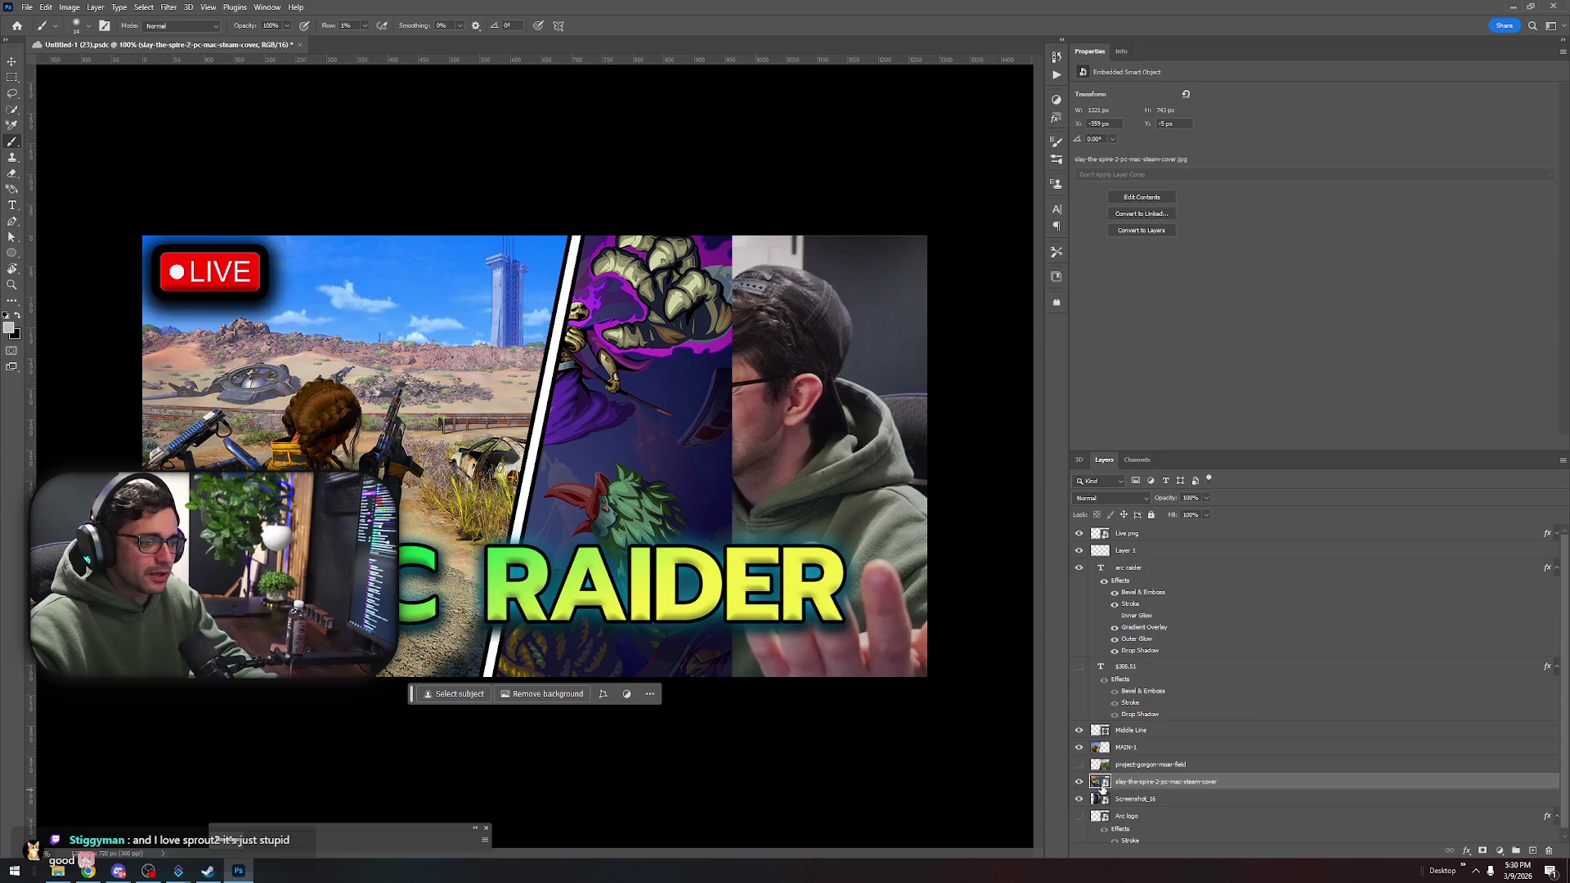
left_click(1079, 748)
Undo a stray new layer and mark, then nudge the Slay the Spire art into place
key("ctrl+shift+alt+n")
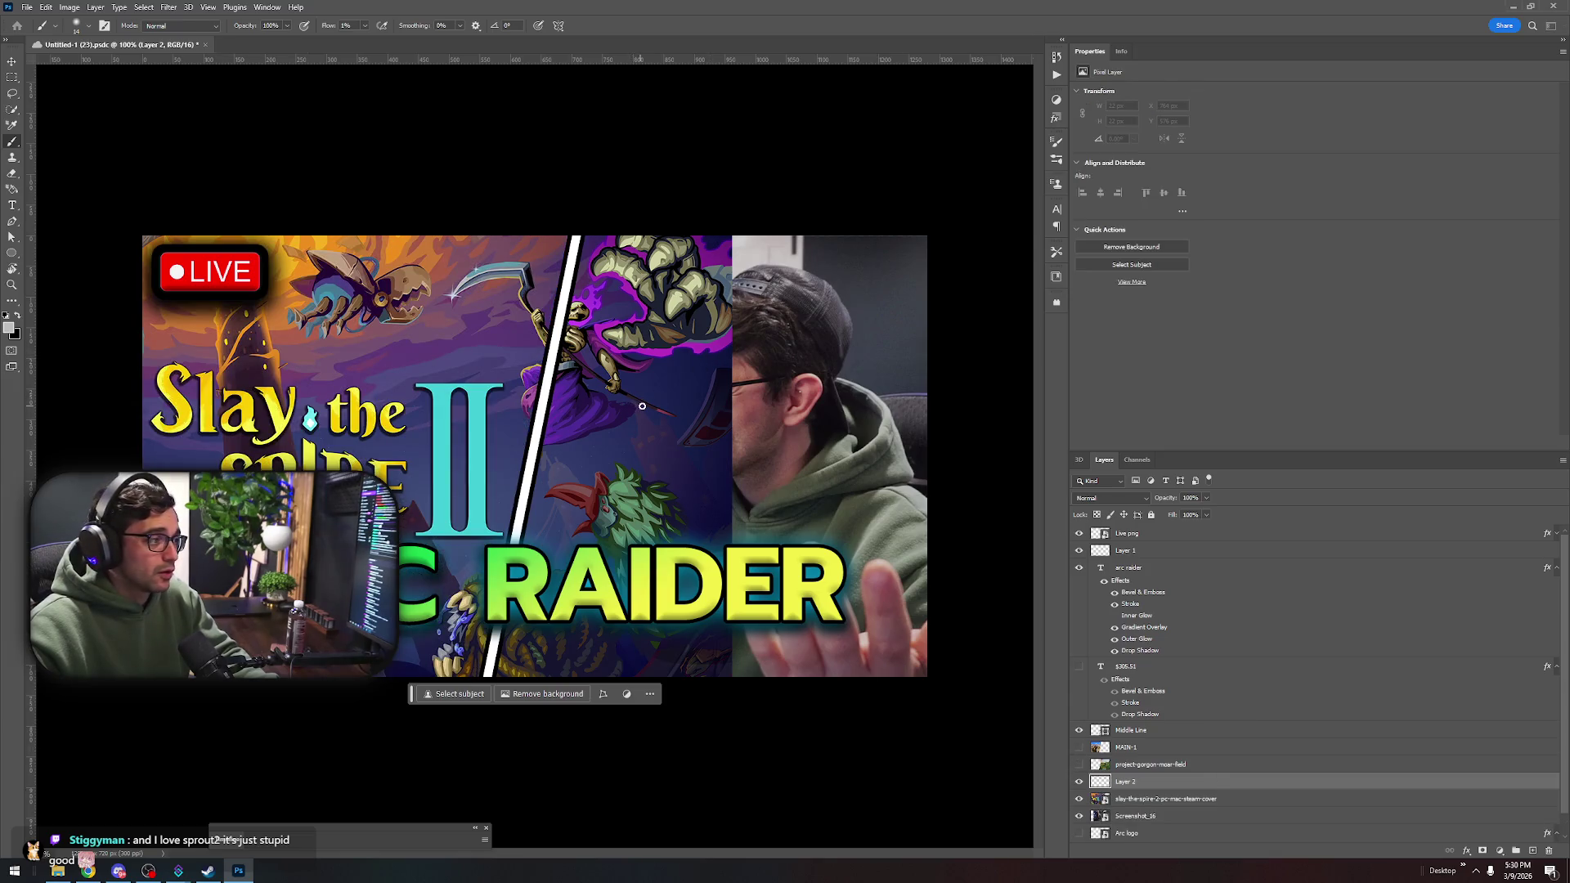
left_click_drag(642, 405, 651, 411)
key("ctrl+z")
key("ctrl+z")
key("v")
left_click_drag(455, 427, 514, 421)
Free-transform the Slay the Spire art larger and shift it, undoing the last resize
key("ctrl+t")
left_click_drag(755, 221, 791, 185)
left_click_drag(555, 395, 519, 395)
key("ctrl+z")
key("ctrl+z")
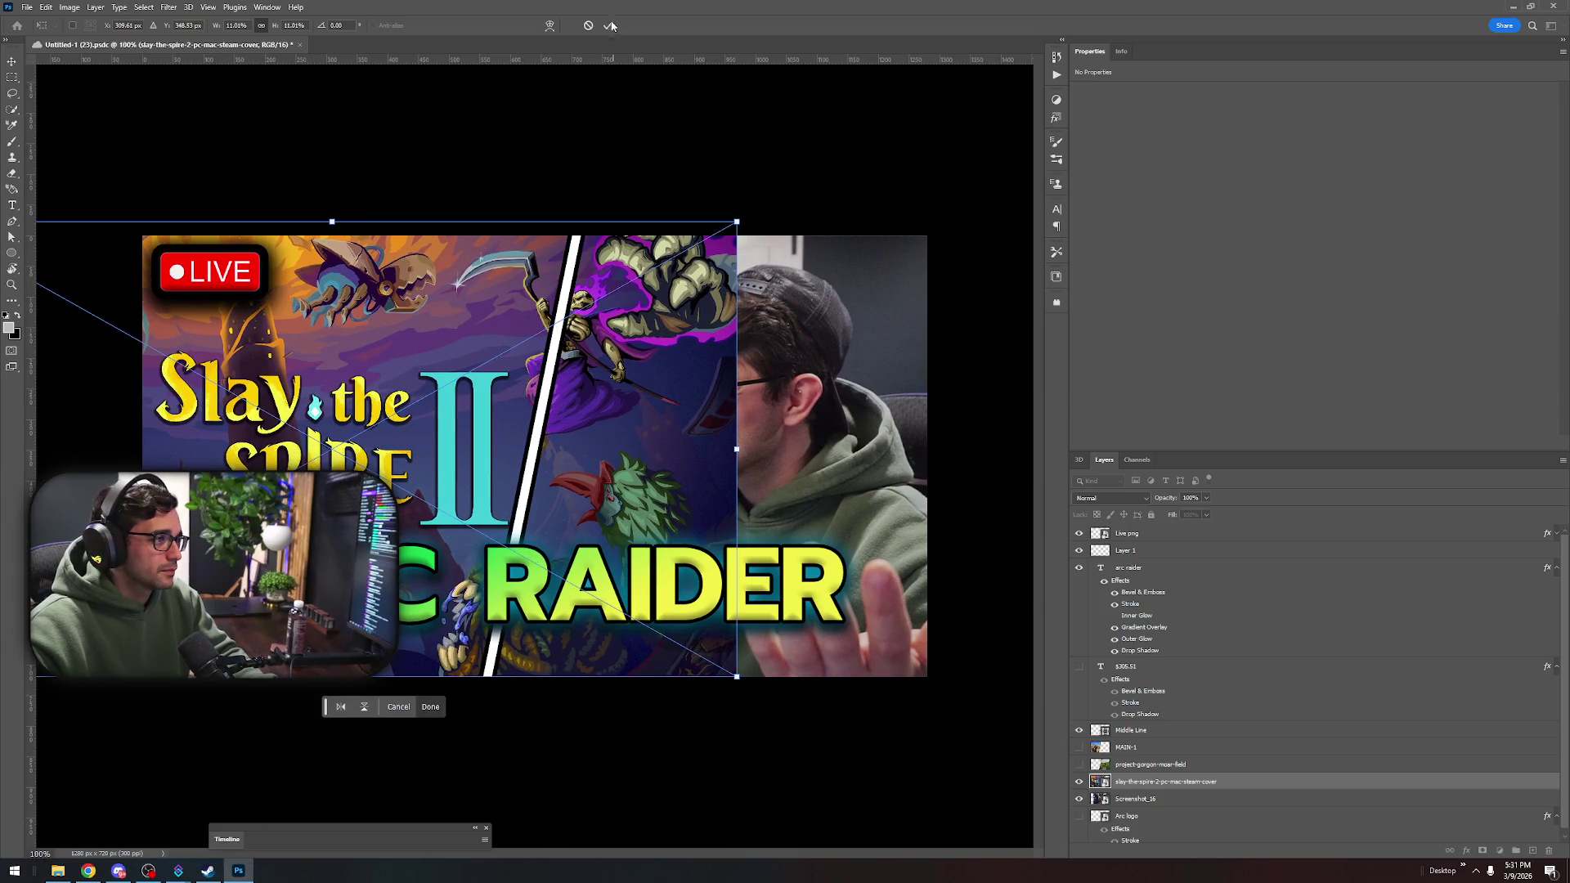
Commit the resized cover art and convert it to a pixel layer for erasing
left_click(610, 25)
key("e")
left_click(538, 157)
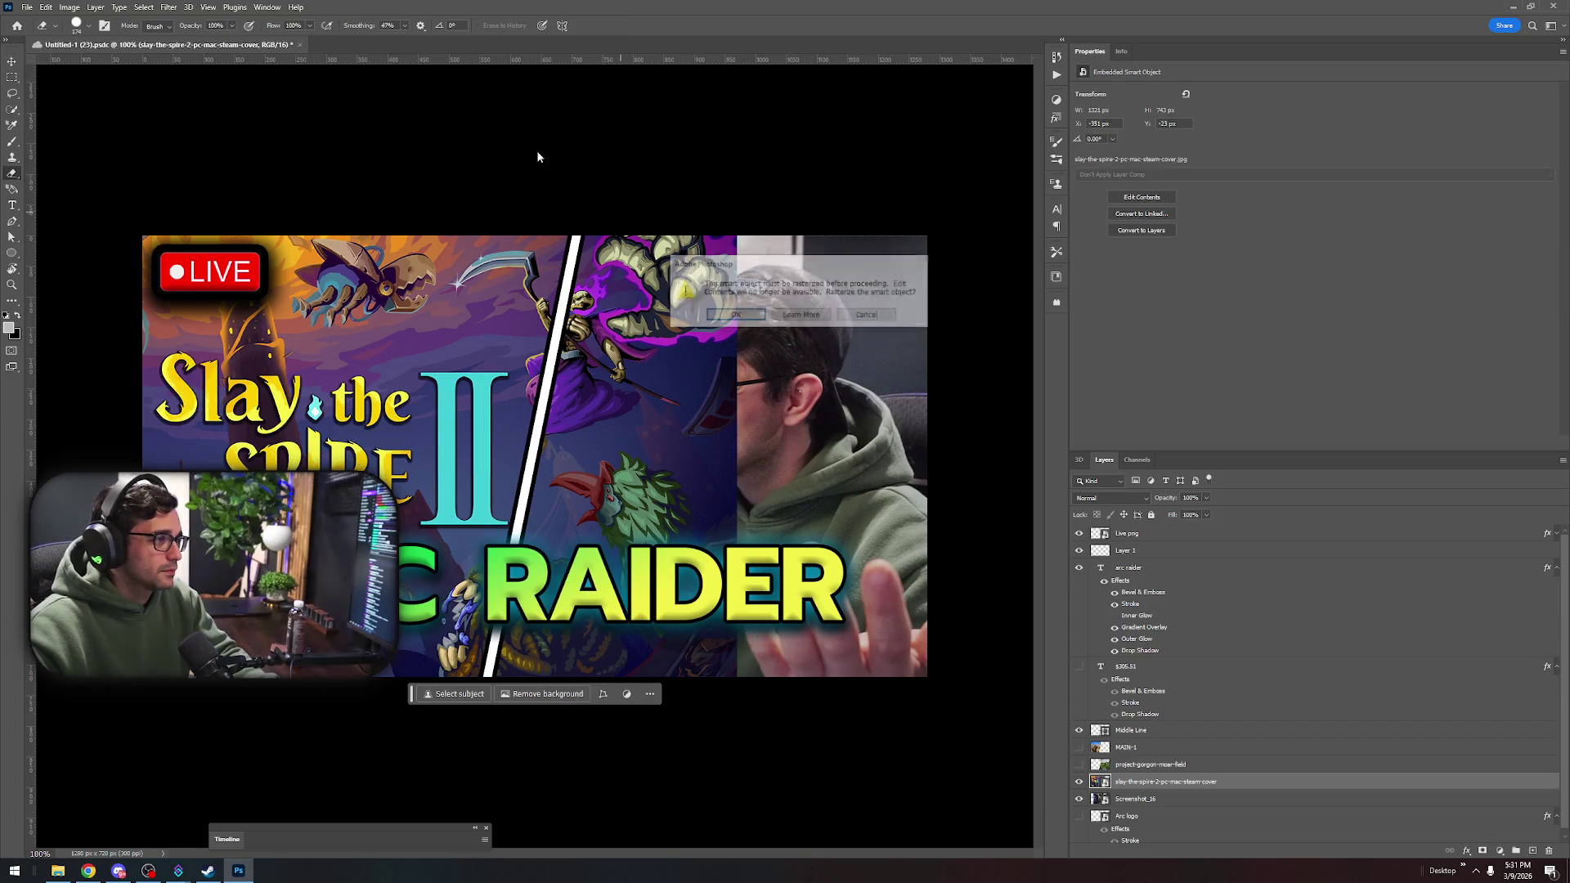
key("Escape")
left_click(628, 310)
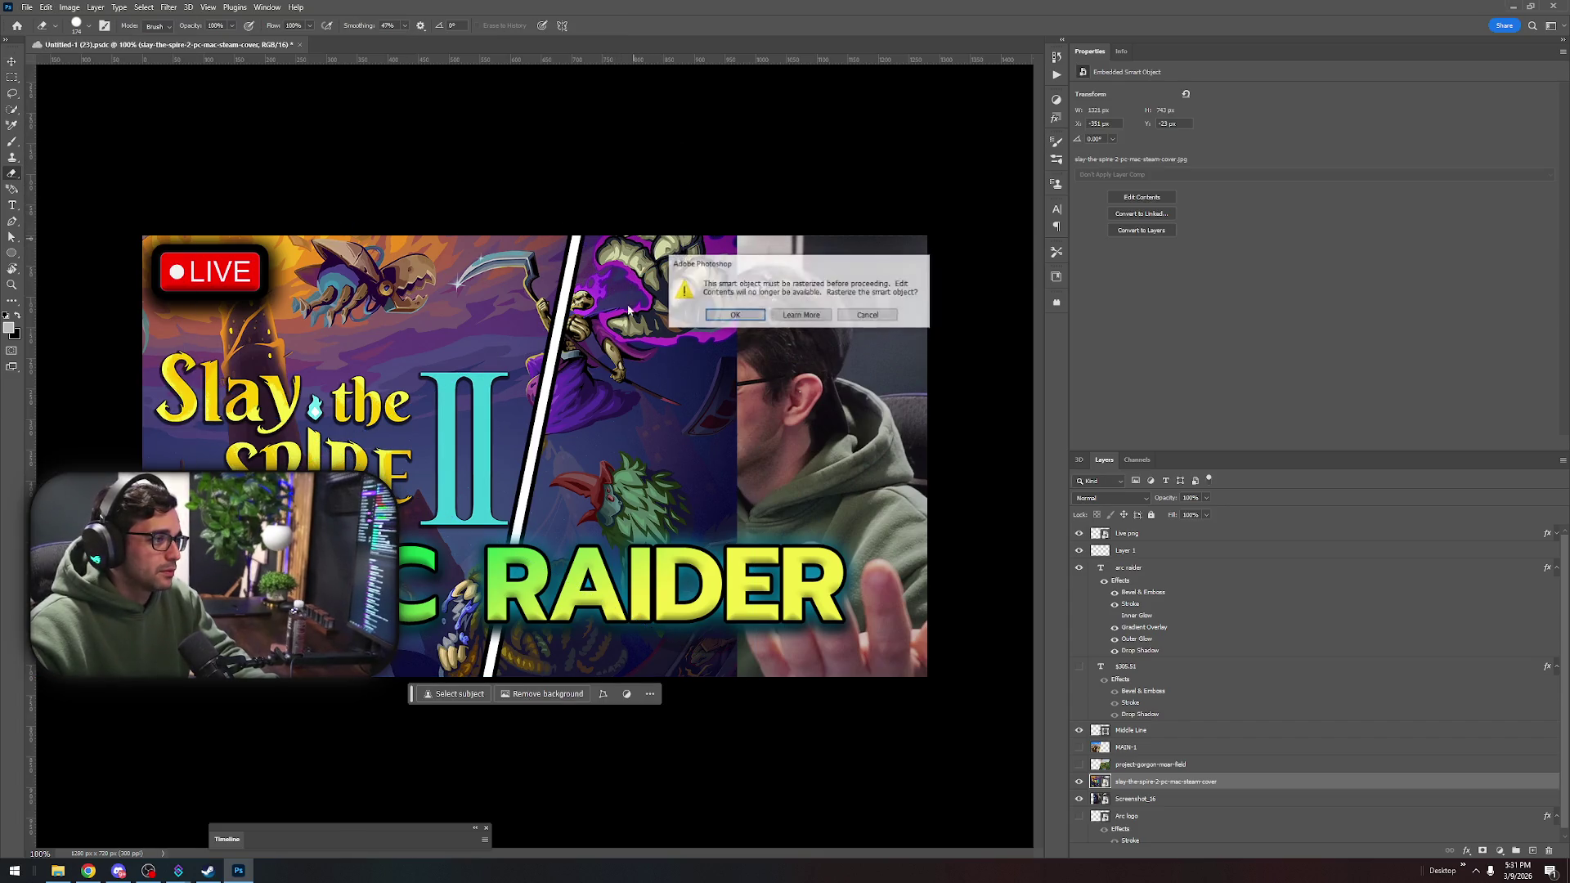
left_click(735, 315)
Clear the eraser errors and select the slay-the-spire layer for erasing
right_click(1419, 787)
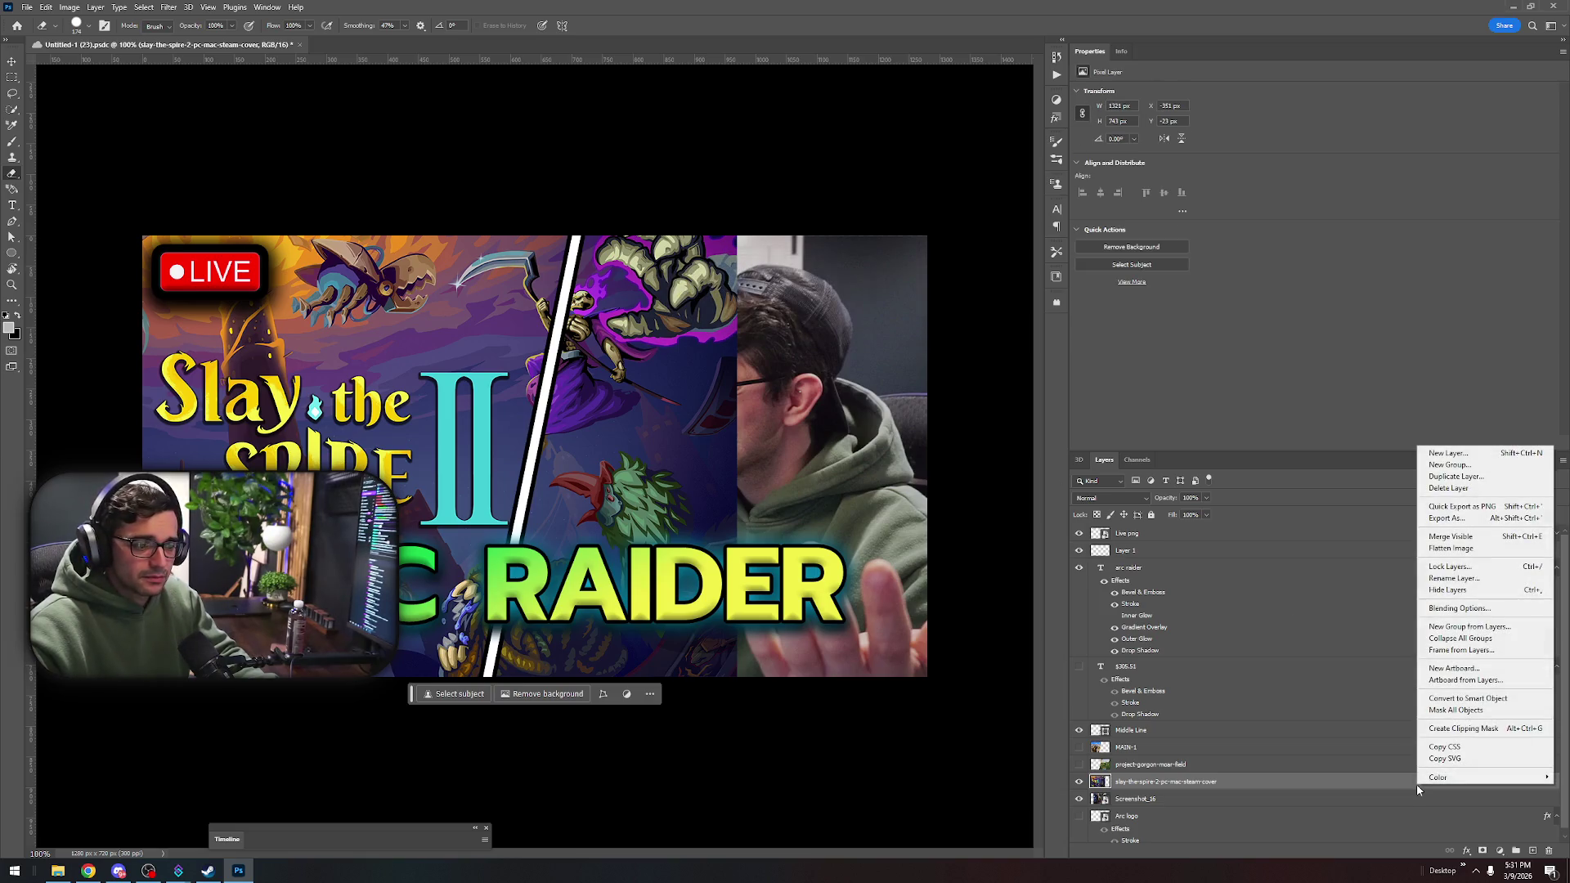
left_click(1275, 792)
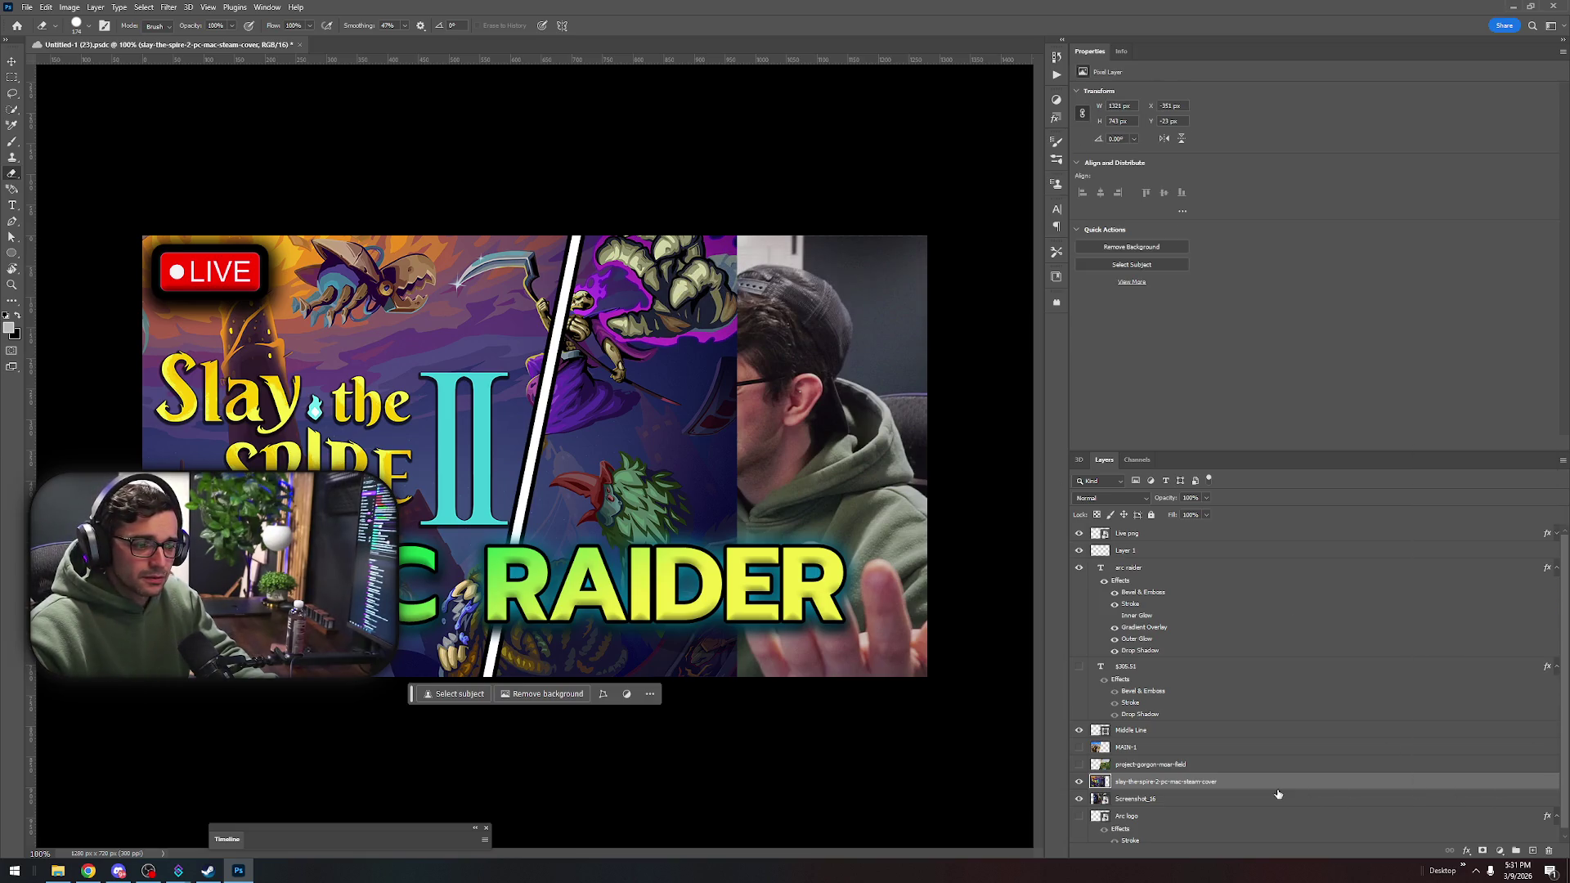
key("v")
left_click(684, 200)
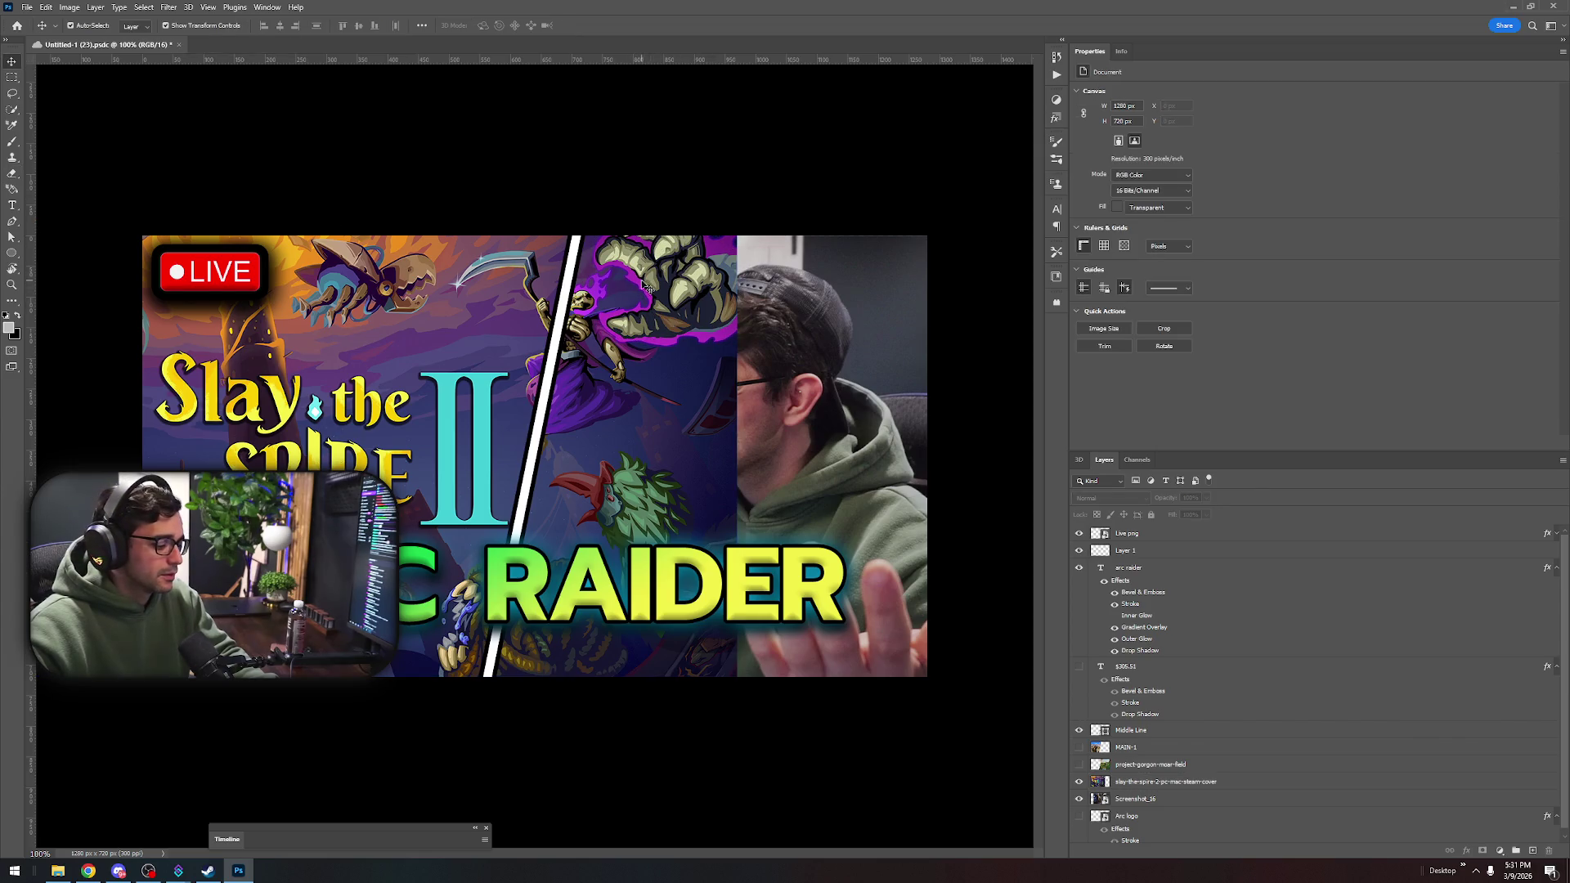
key("e")
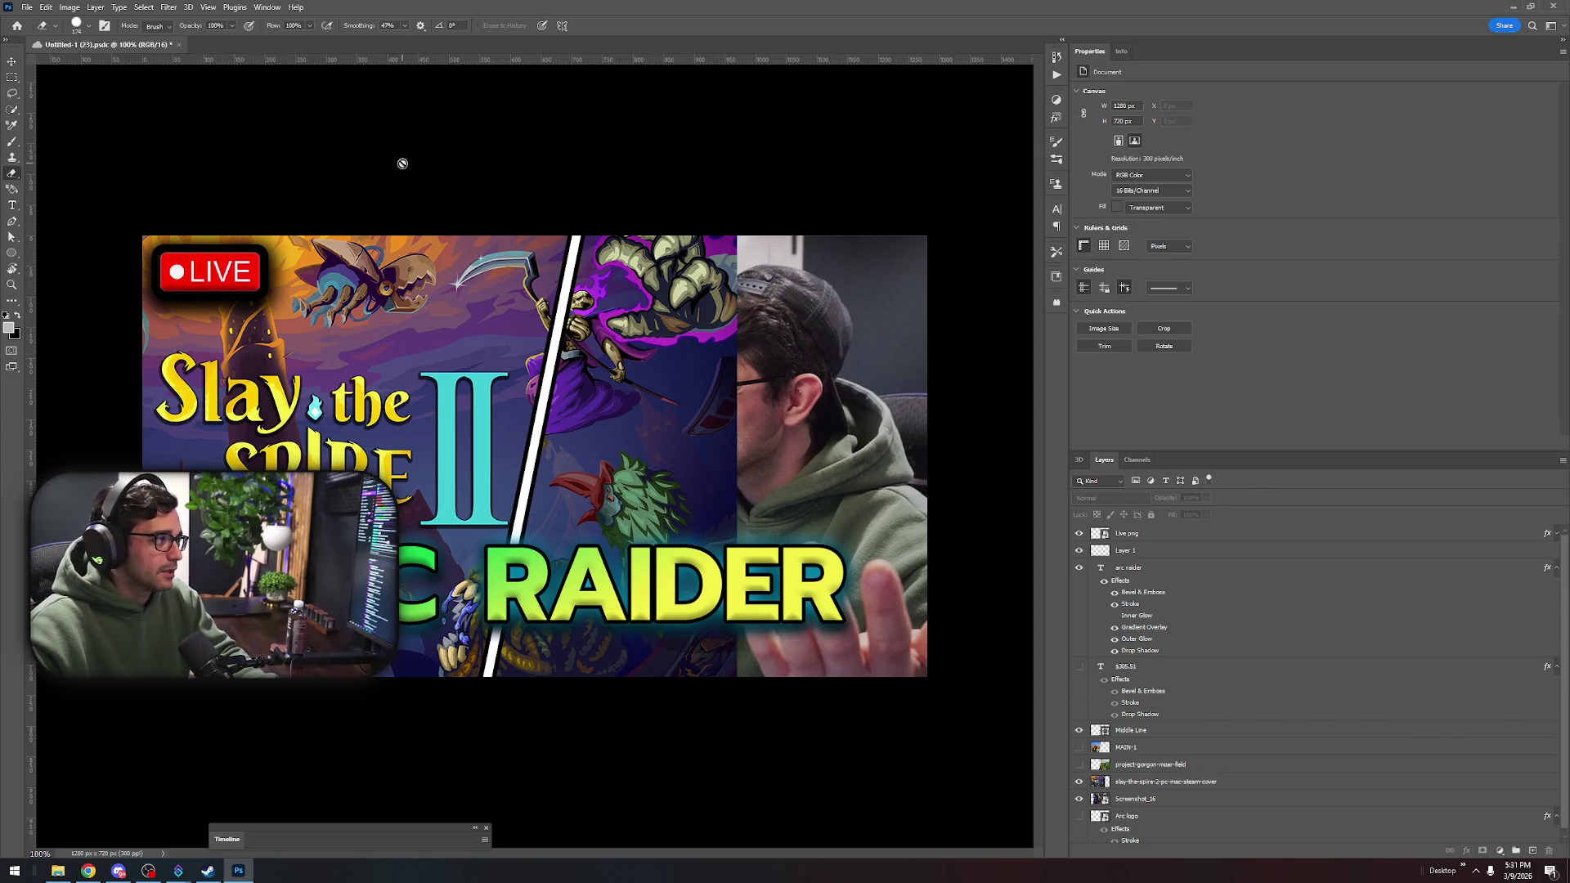
left_click(402, 164)
left_click(754, 320)
left_click(743, 321)
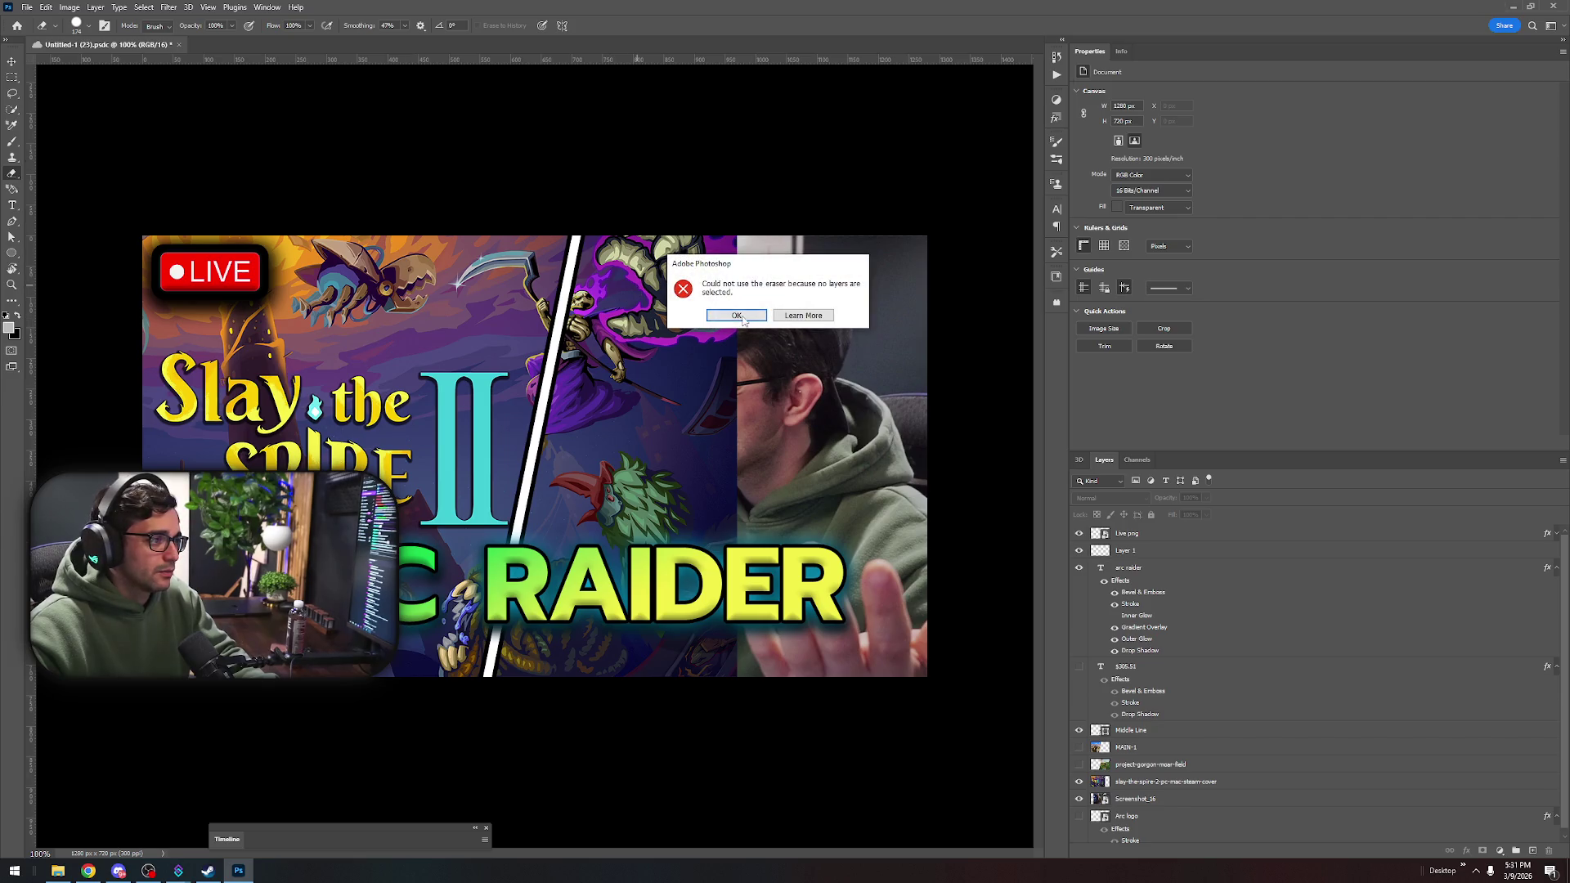
left_click(737, 316)
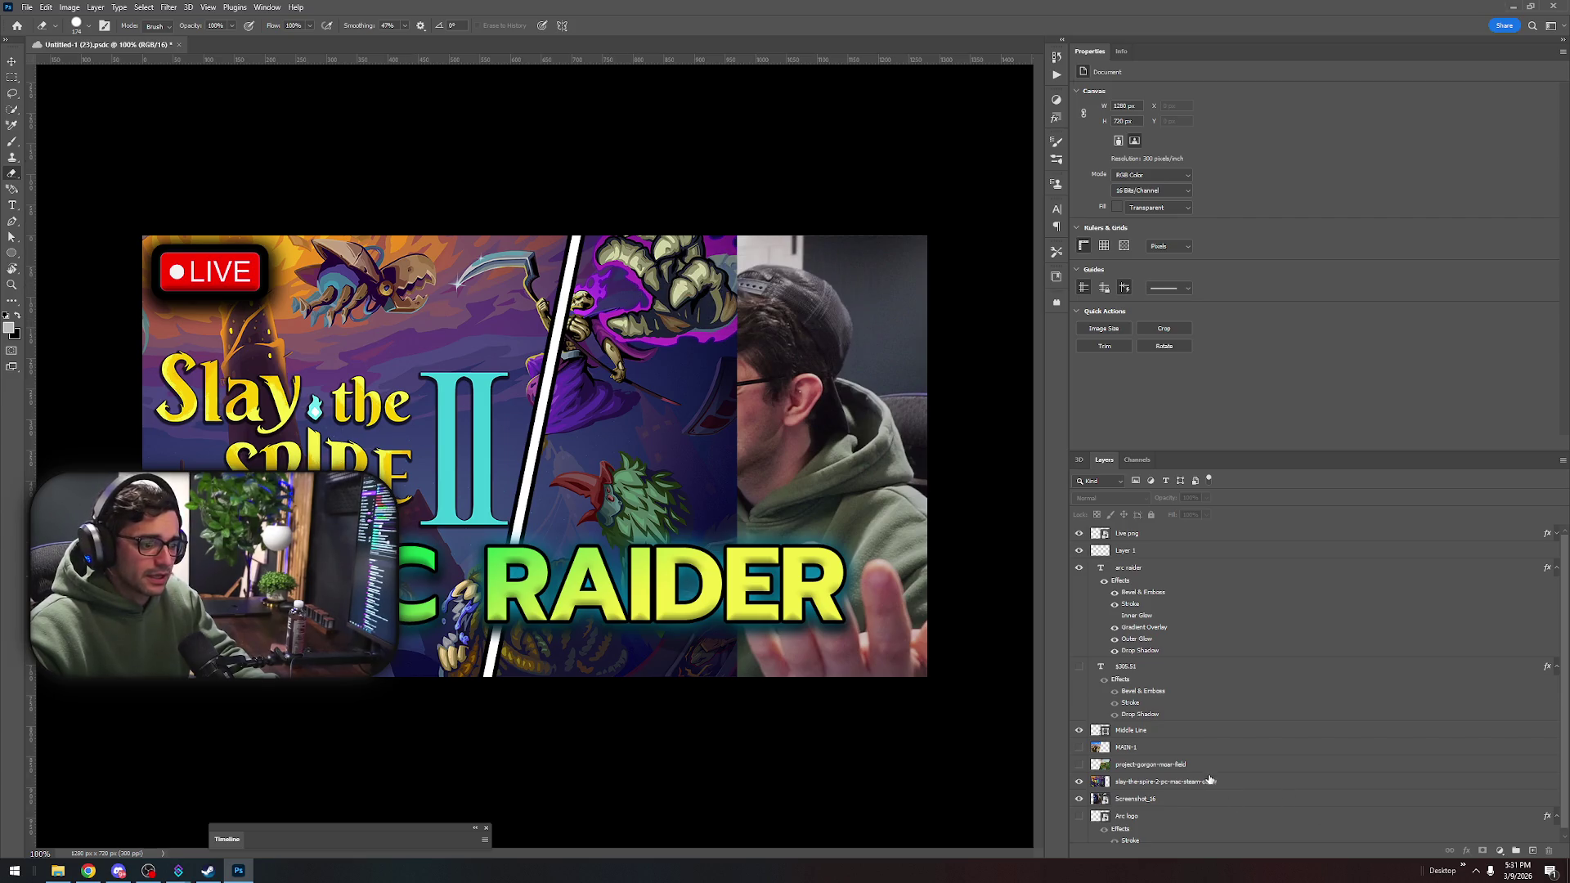
left_click(1210, 781)
Erase the skeleton art to reveal the man's face and remove the small purple mark
mouse_move(605, 237)
left_mouse_down()
mouse_move(666, 263)
mouse_move(613, 368)
mouse_move(550, 626)
left_mouse_up()
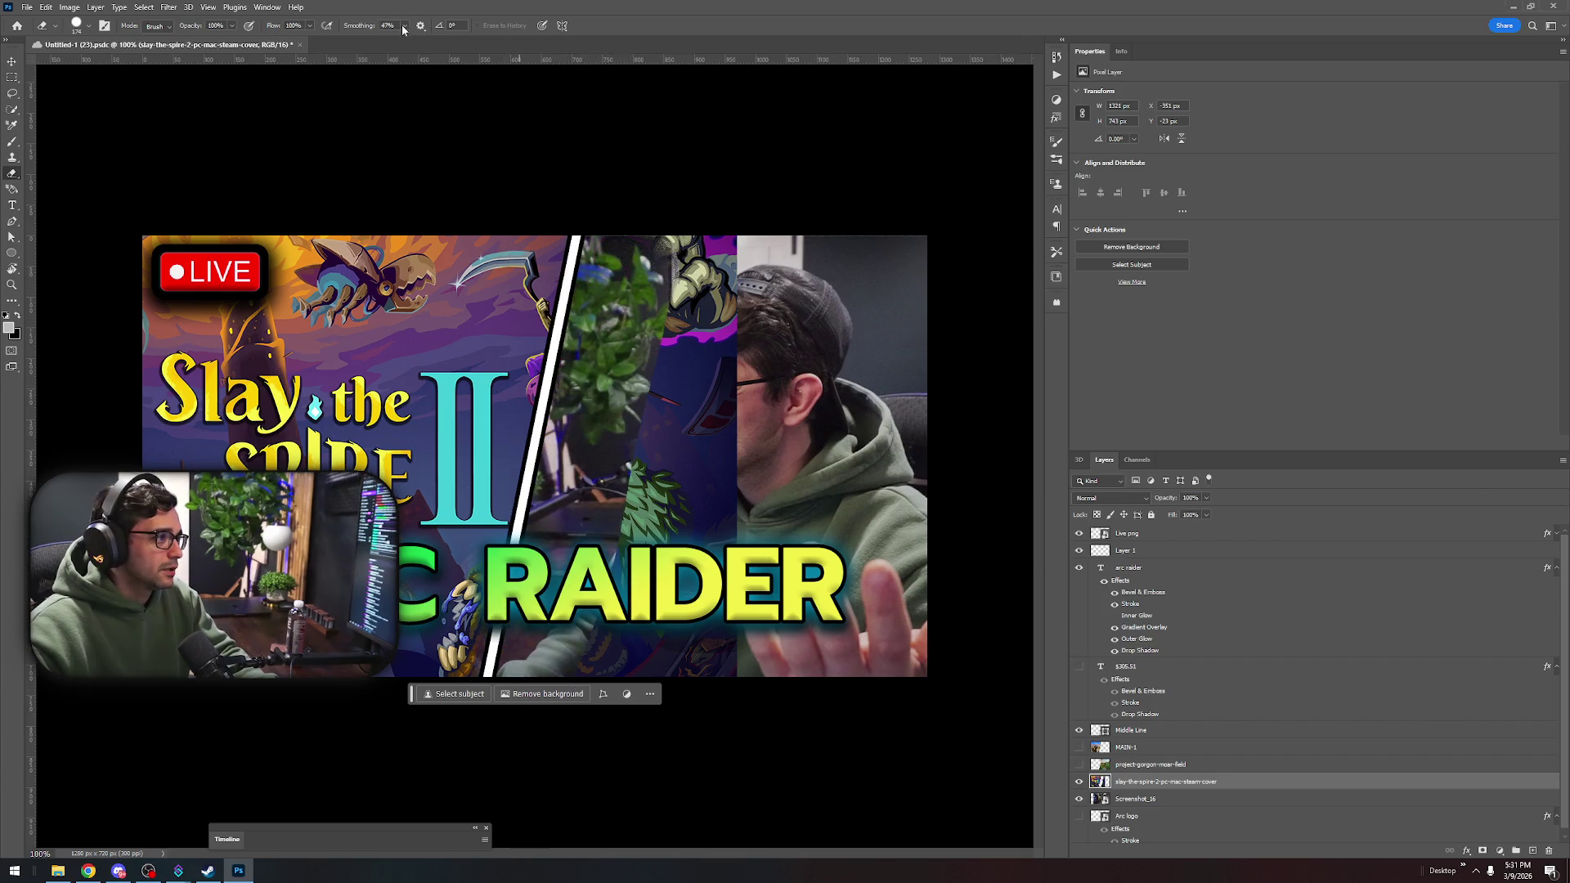
mouse_move(617, 217)
left_mouse_down()
mouse_move(719, 308)
mouse_move(728, 676)
mouse_move(684, 286)
mouse_move(593, 465)
left_mouse_up()
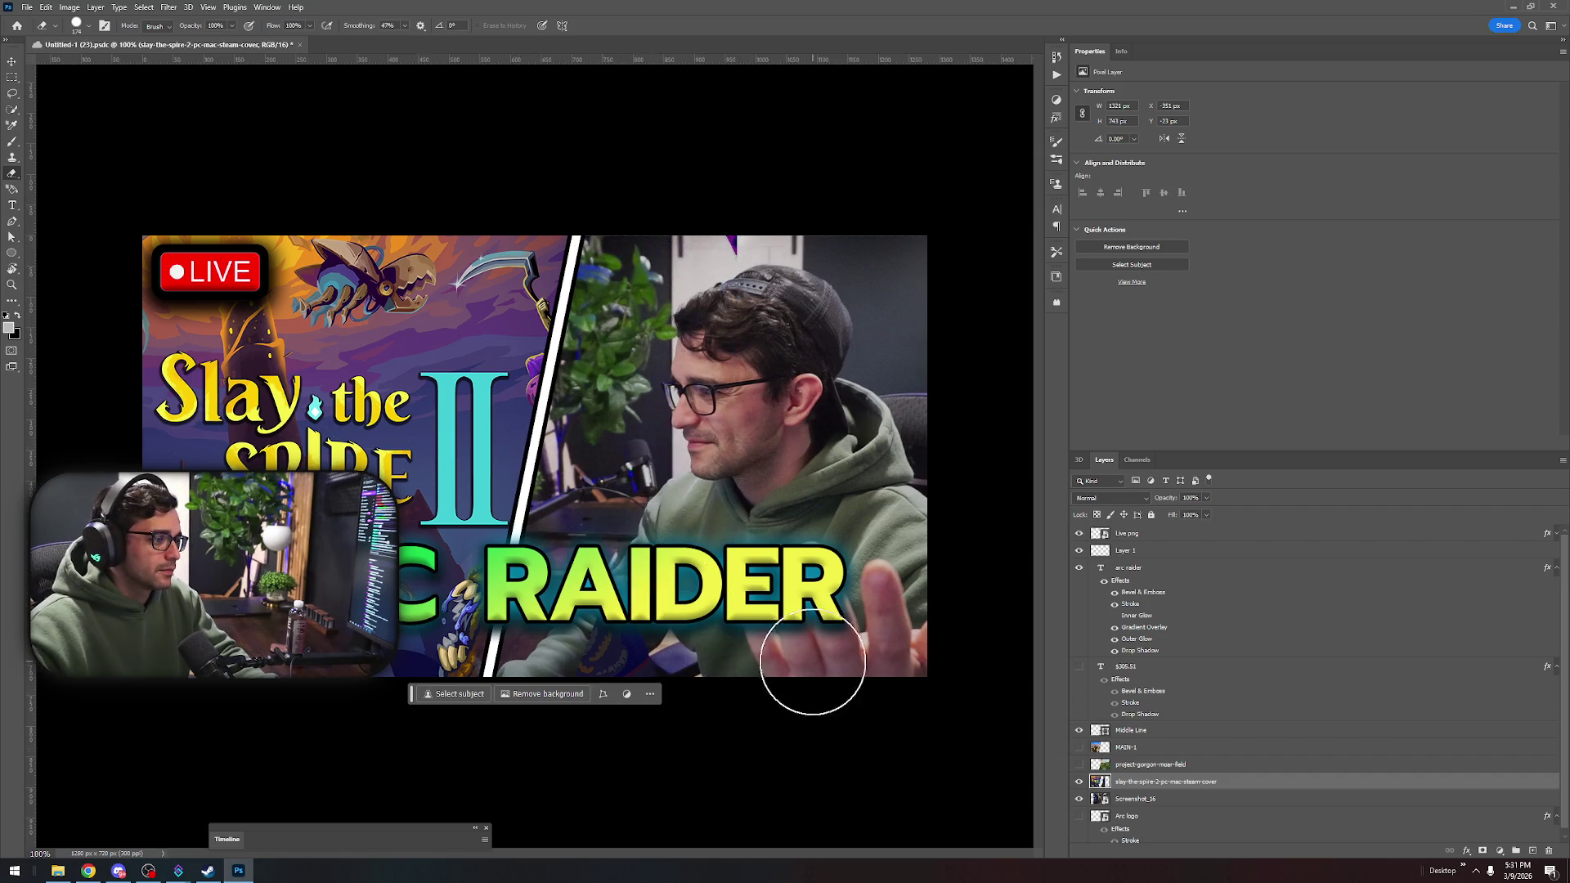
left_click_drag(649, 293, 747, 246)
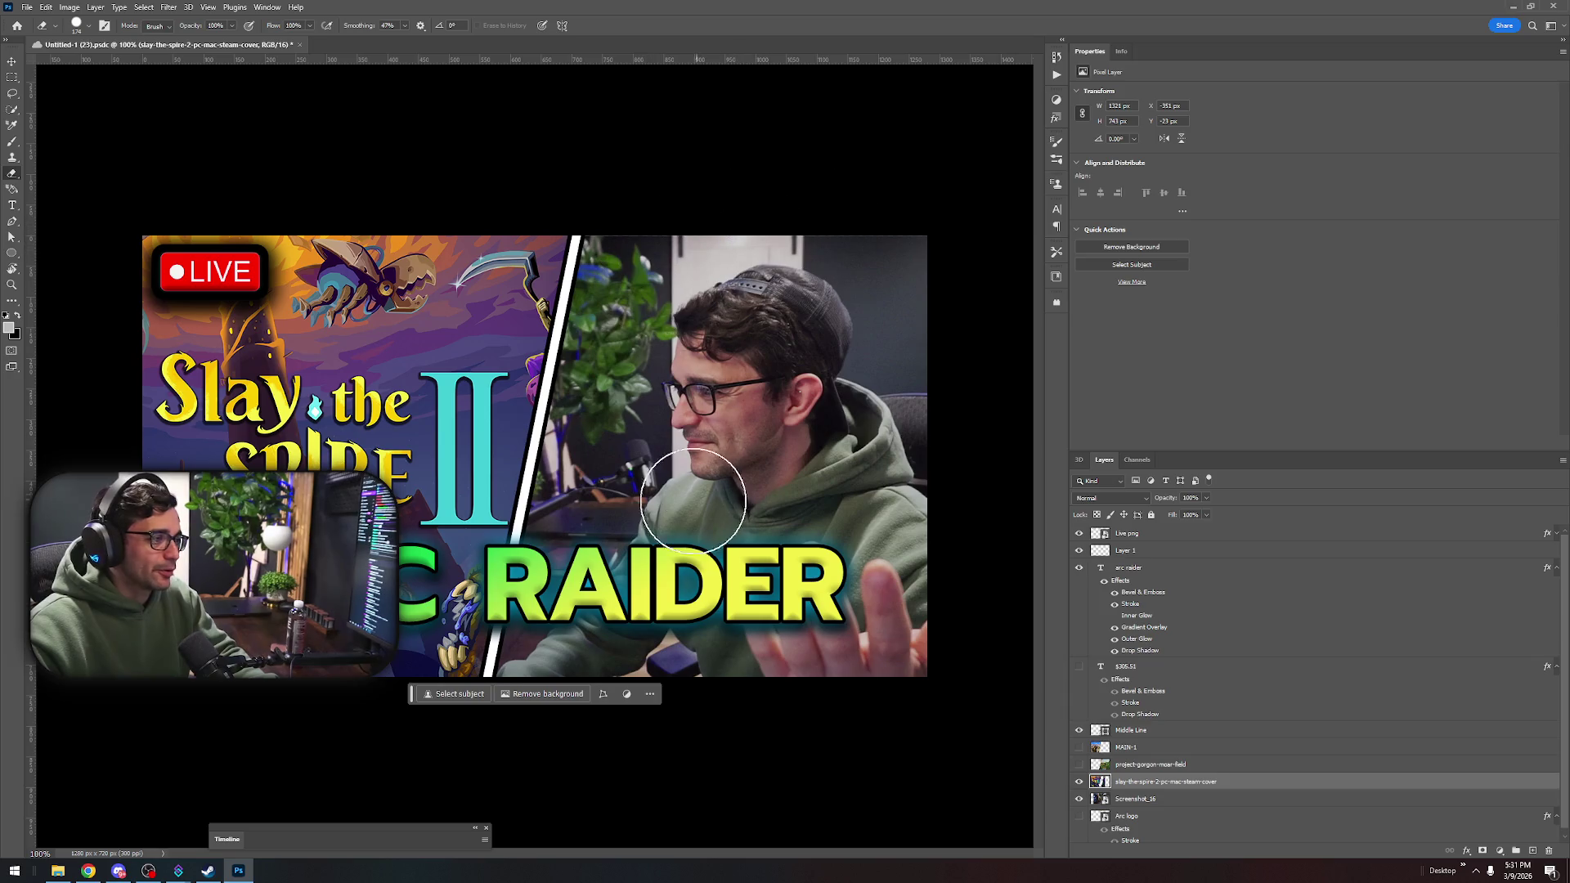
key("v")
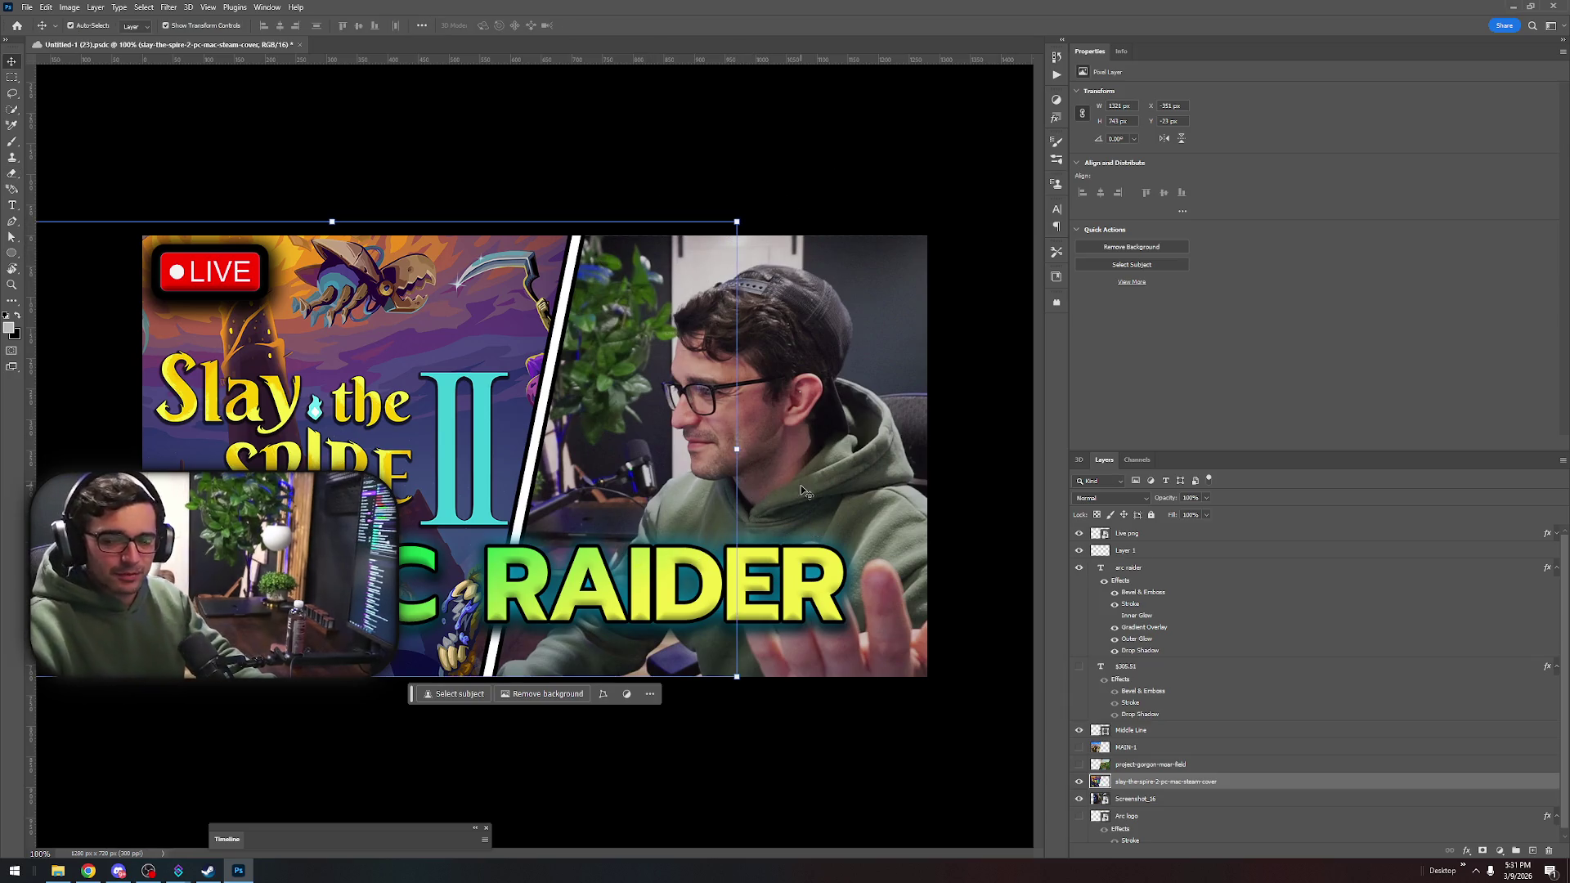
Hide the arc raider text layer and choose File > Export as PNG
left_click(1079, 567)
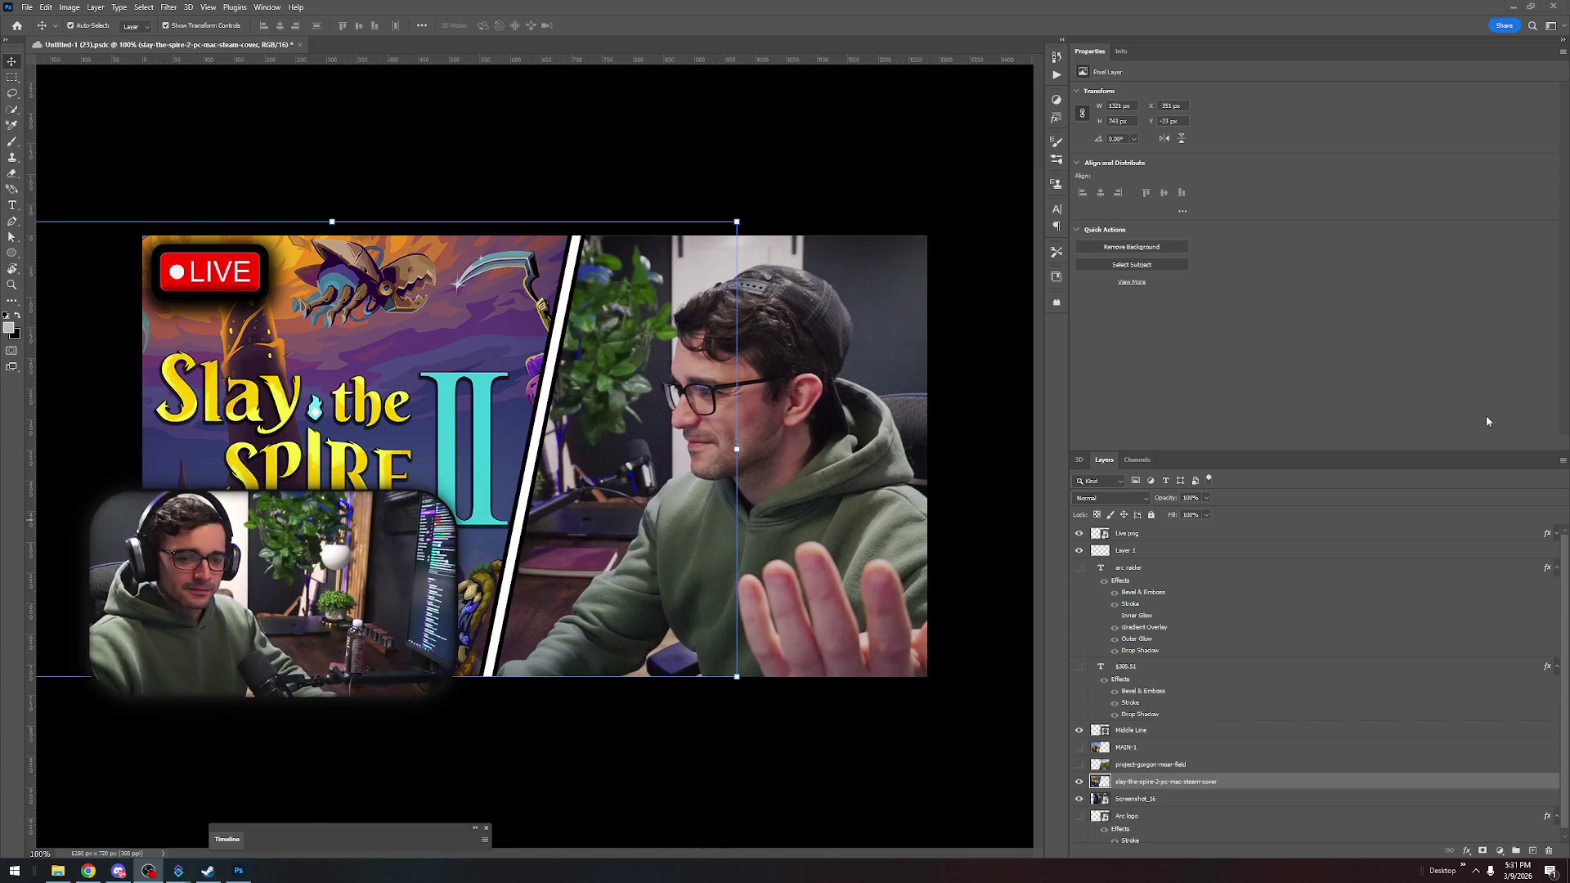
left_click(27, 7)
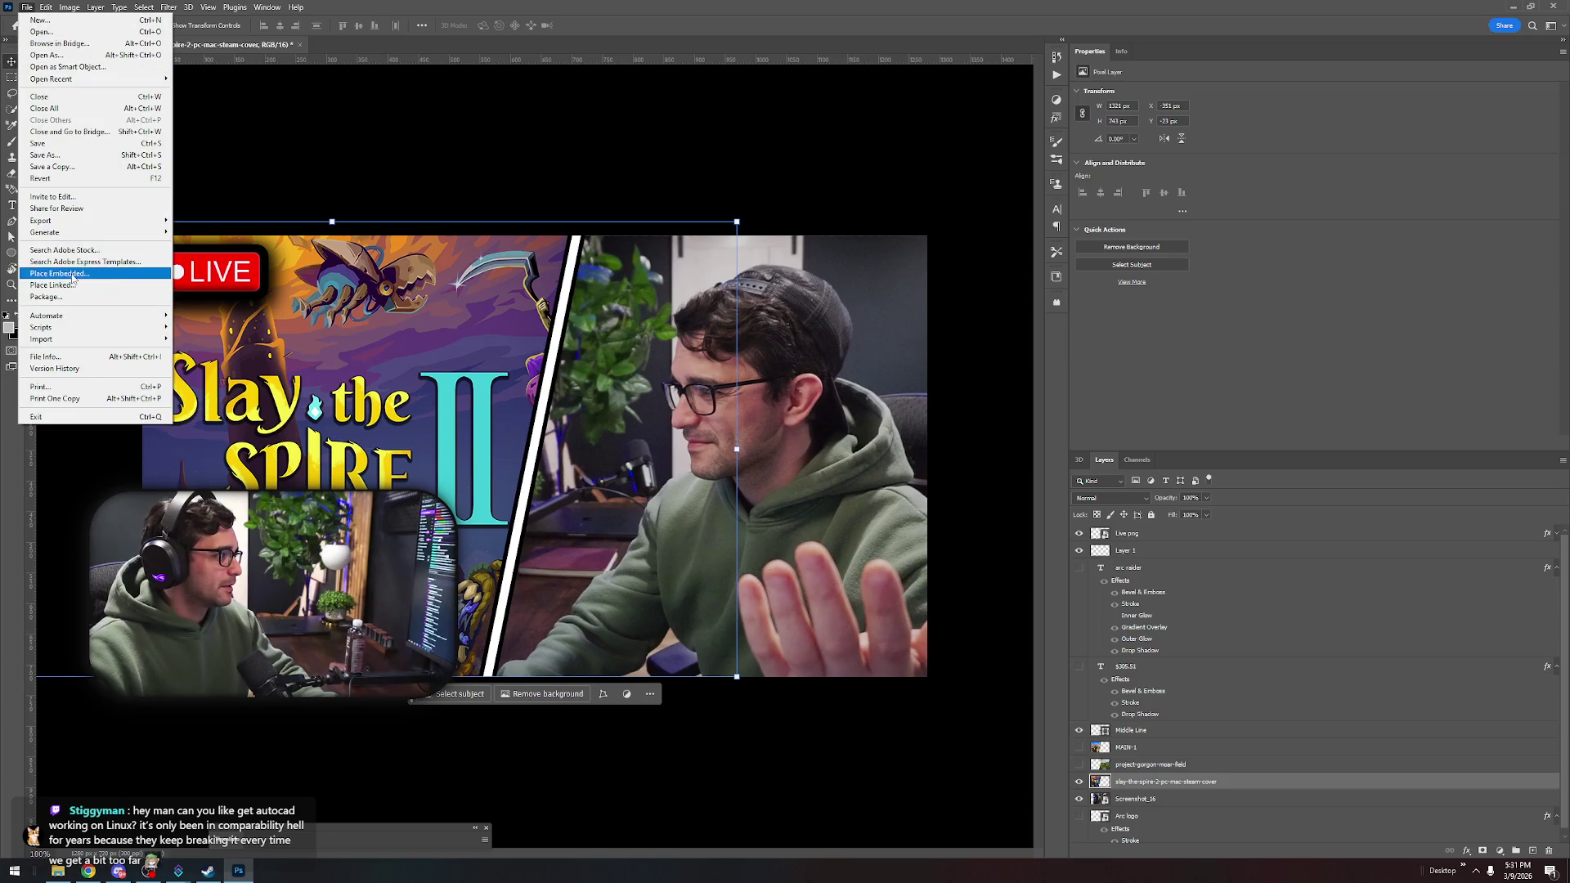
mouse_move(78, 219)
left_click(202, 223)
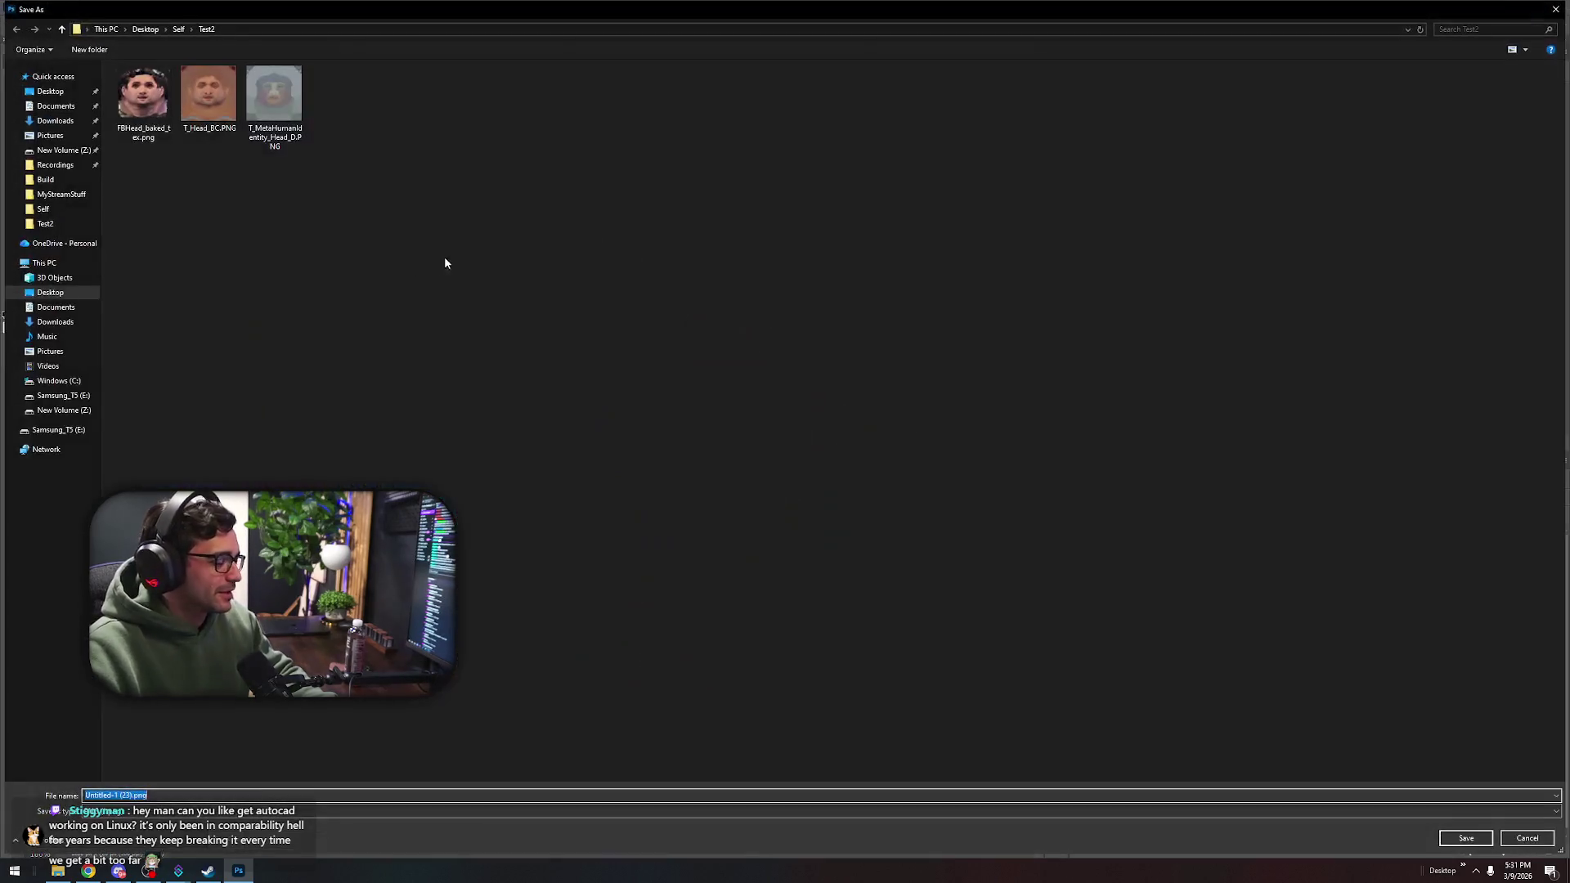
Overwrite Marathon thumb.png on the Desktop with the PNG, then close Photoshop
left_click(50, 91)
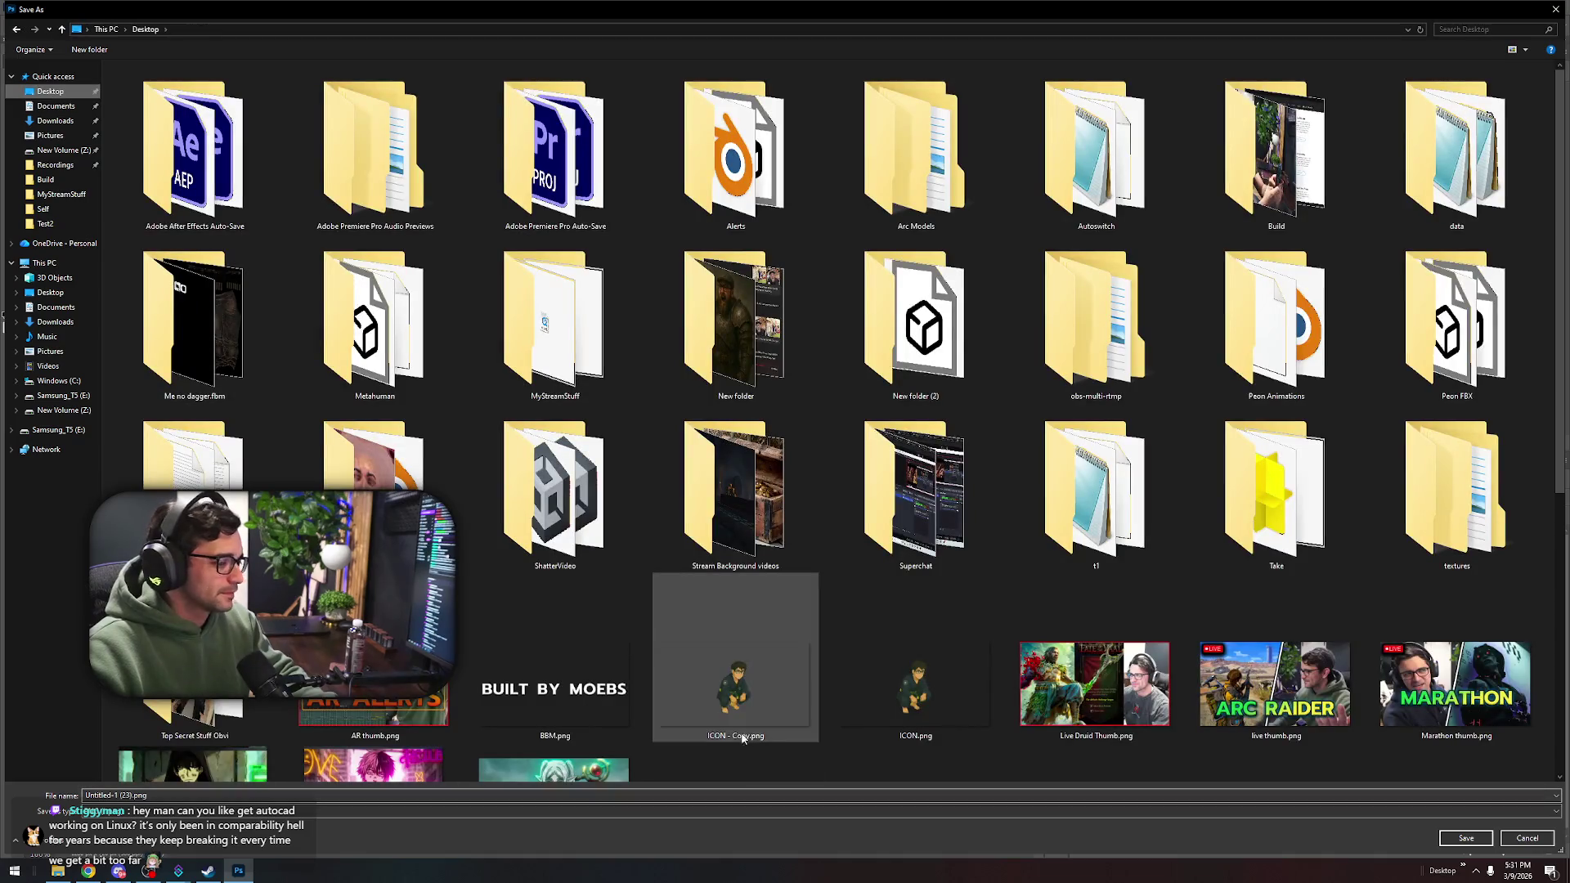
left_click(1455, 687)
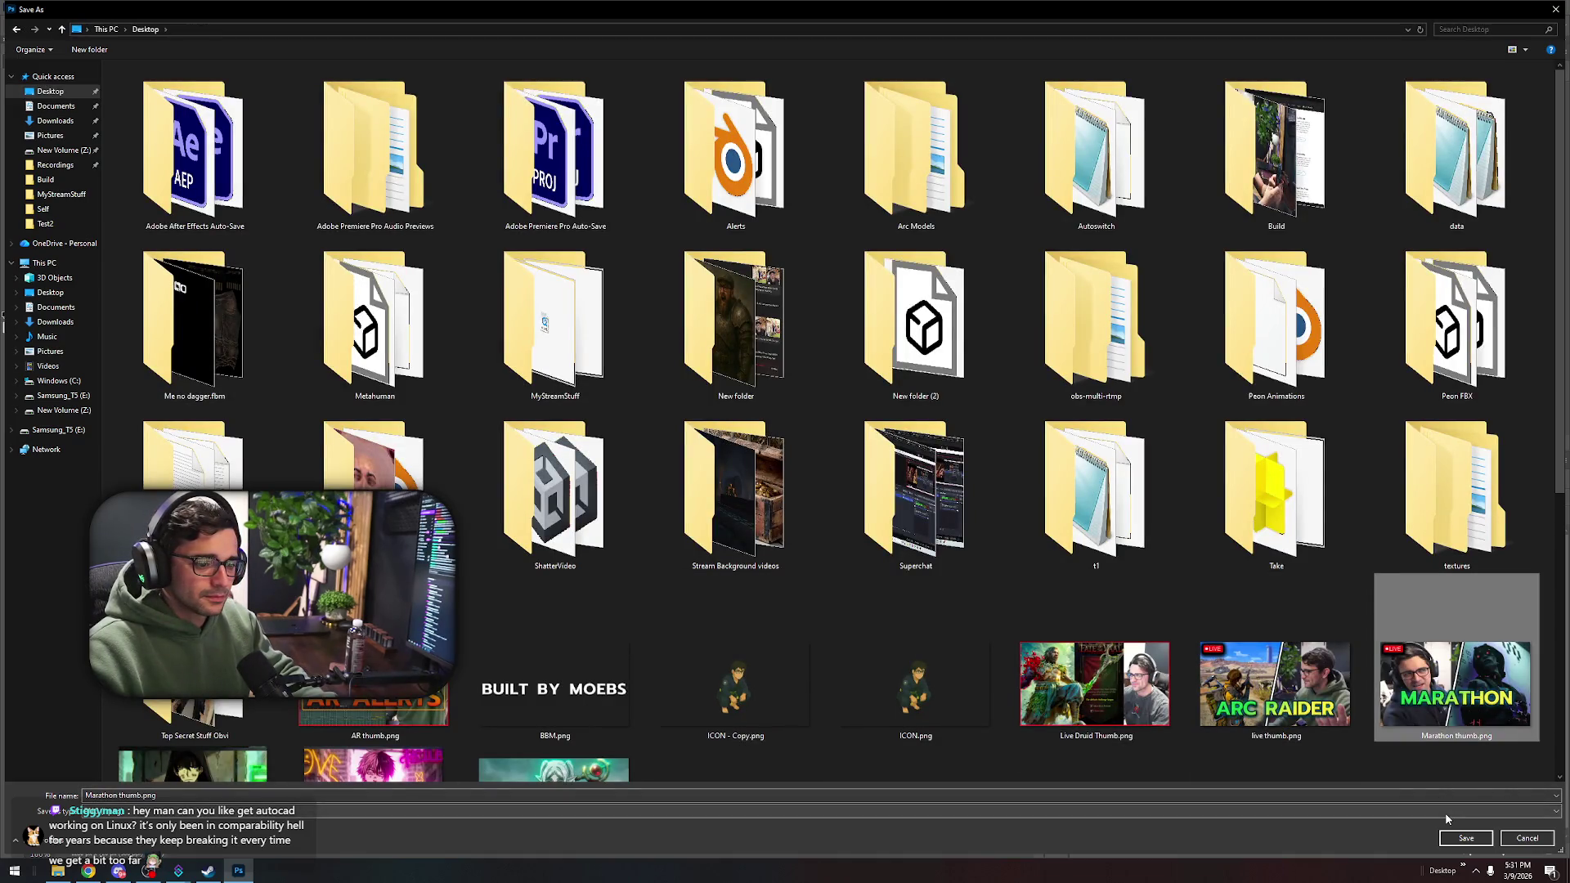
left_click(1467, 839)
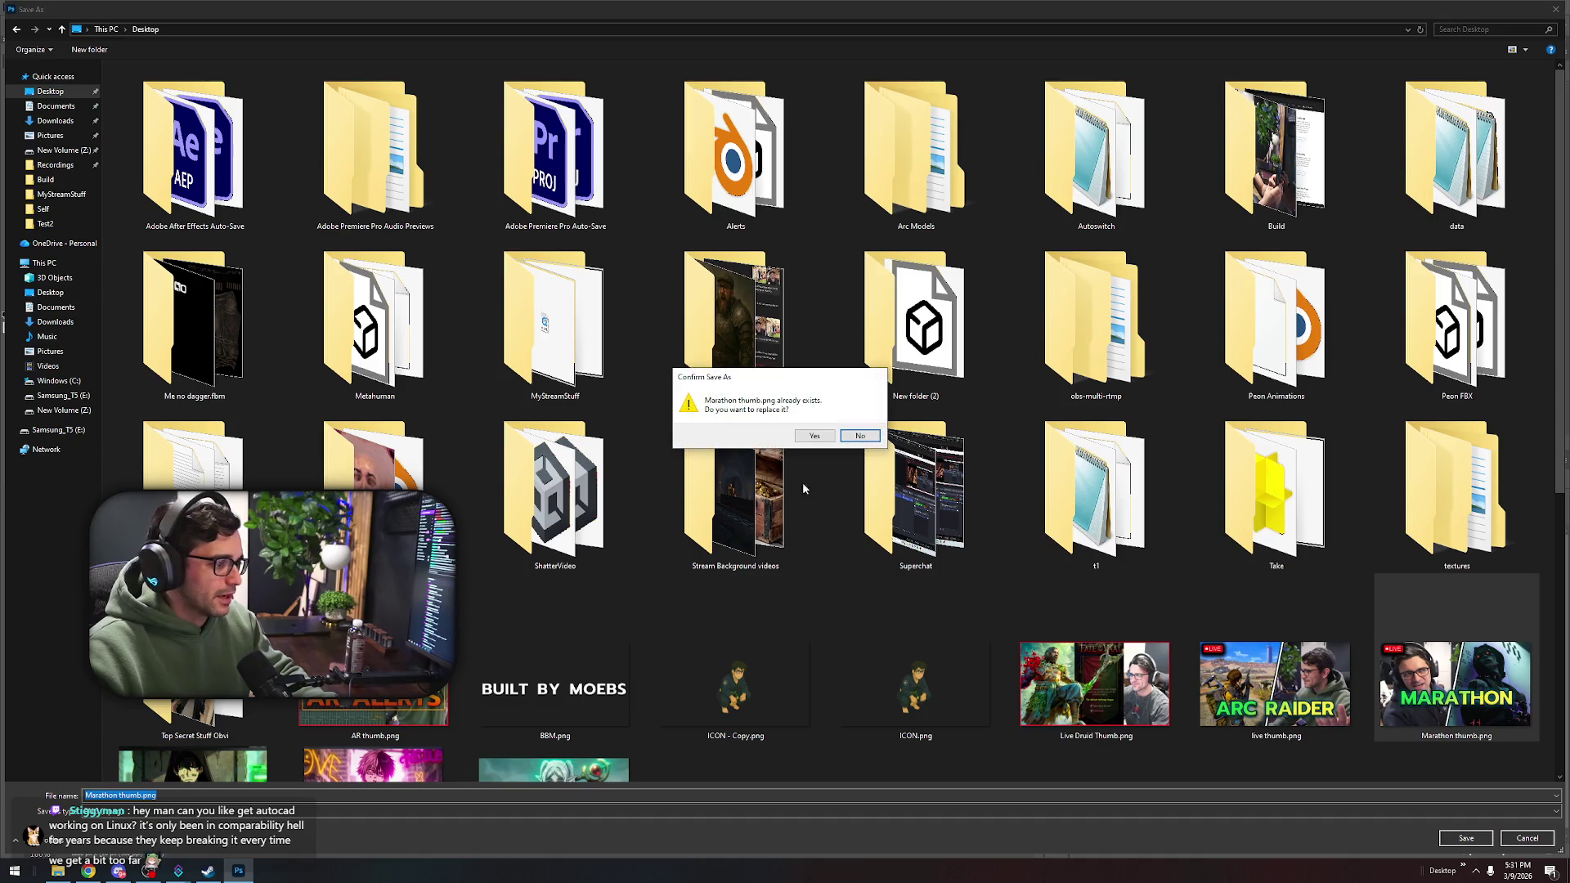
left_click(815, 436)
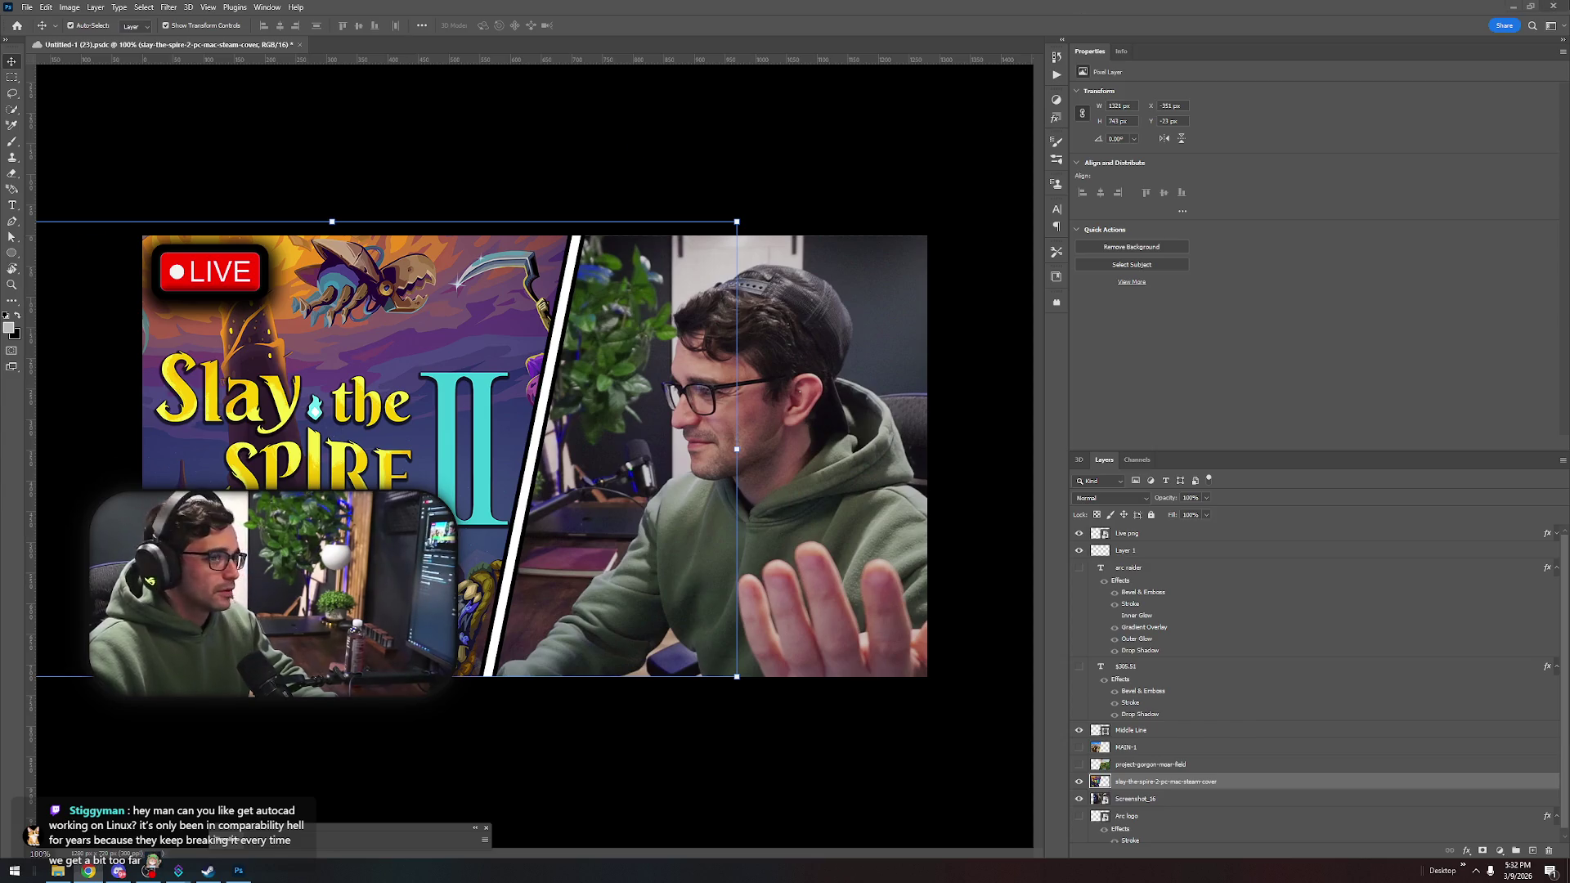
left_click(1546, 9)
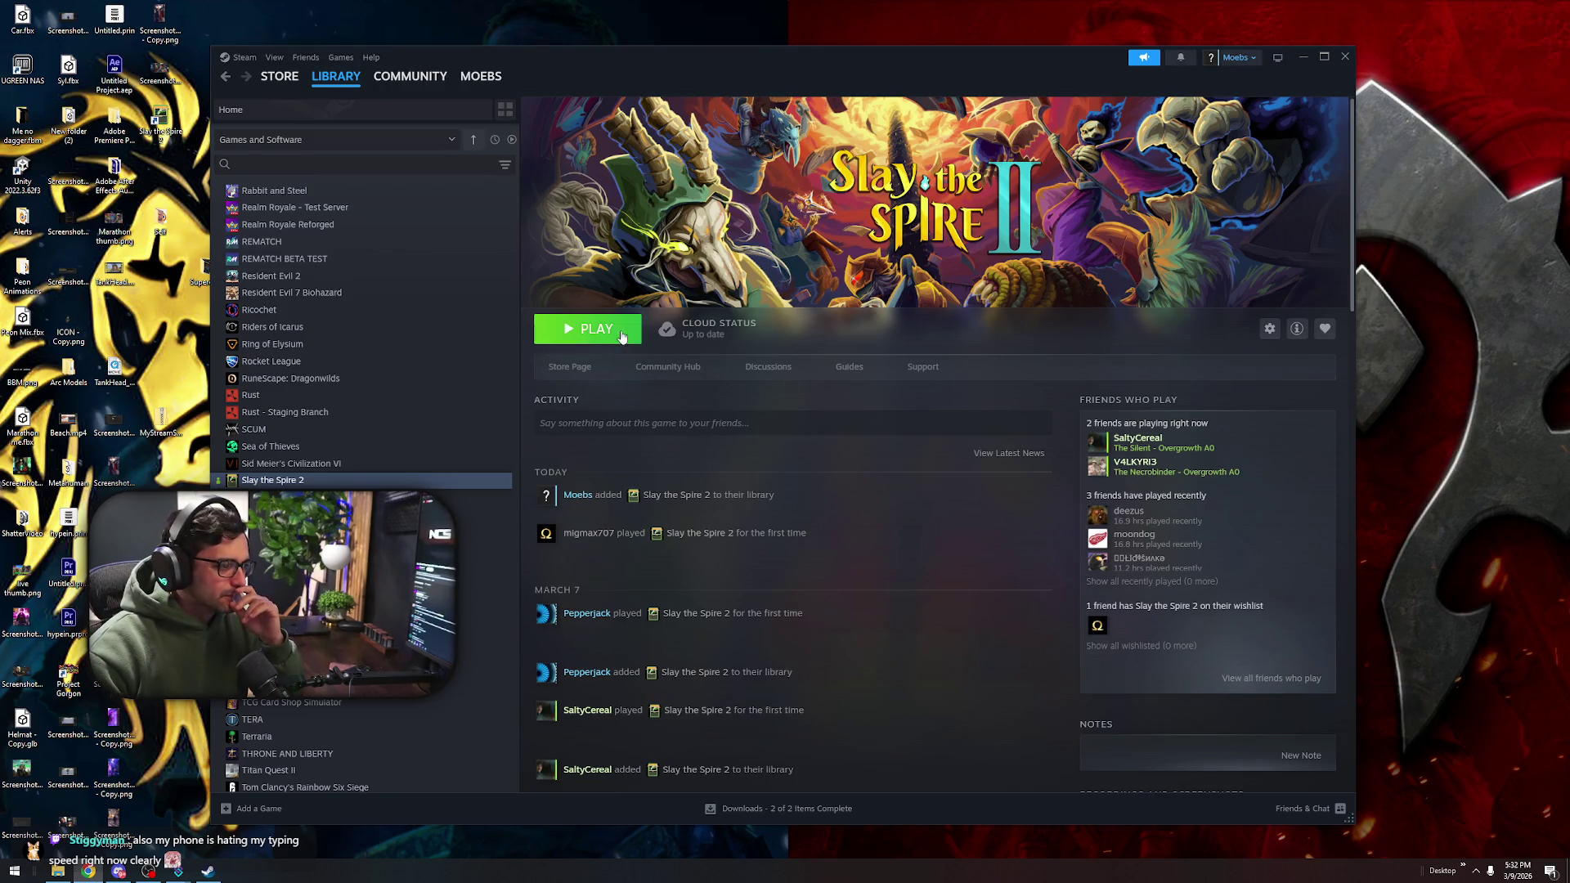
Launch Slay the Spire 2 with PLAY from the Steam library
left_click(587, 328)
left_click(1303, 57)
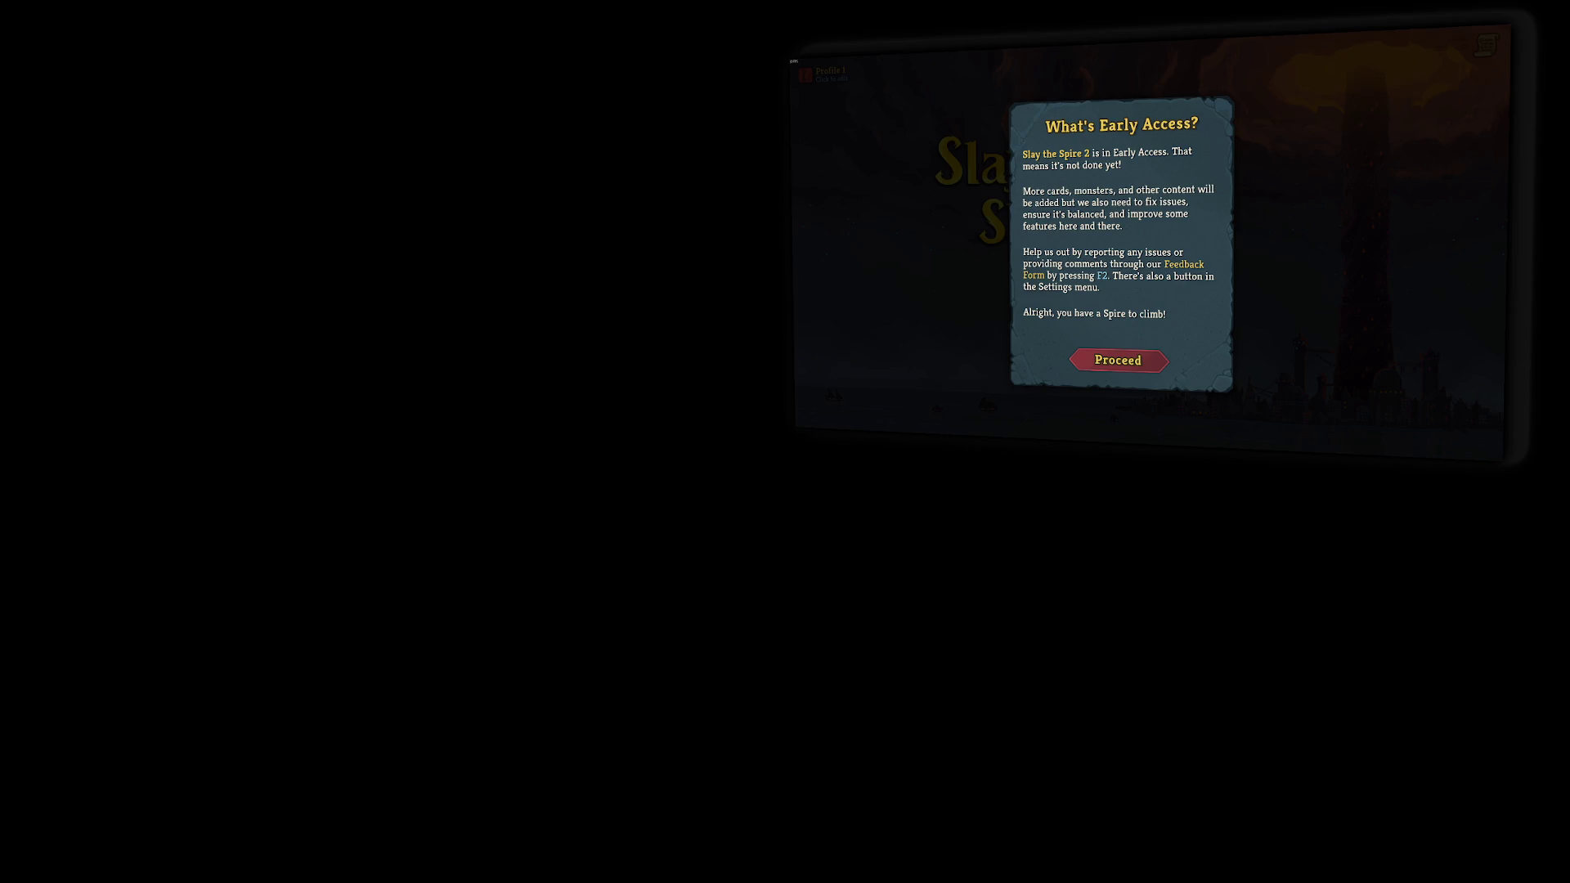
key("alt+Tab")
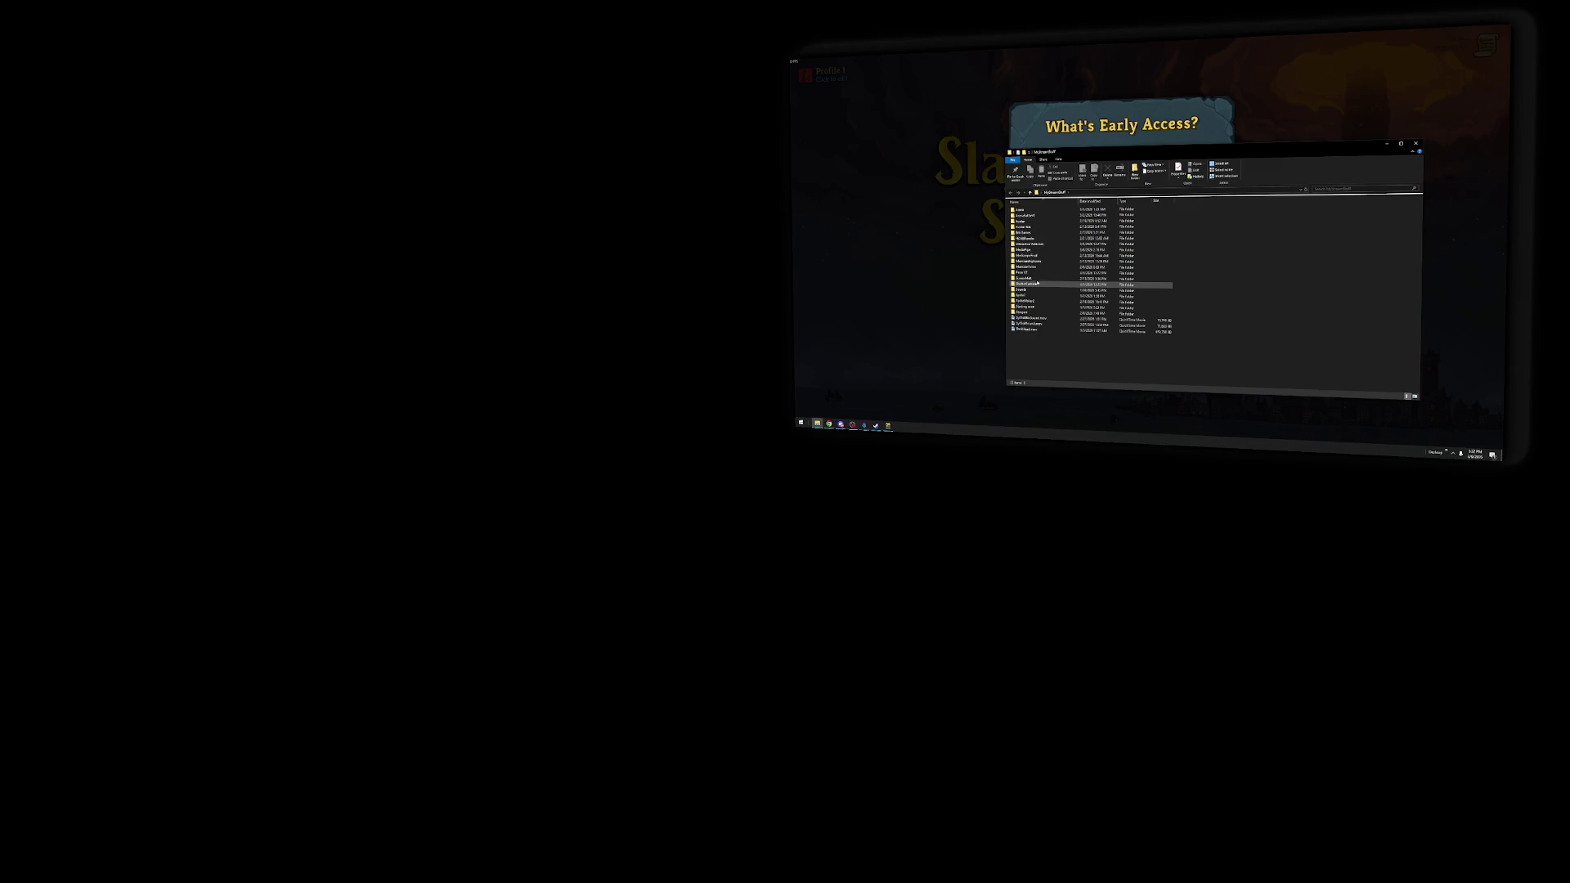
double_click(1032, 284)
left_click(1038, 227)
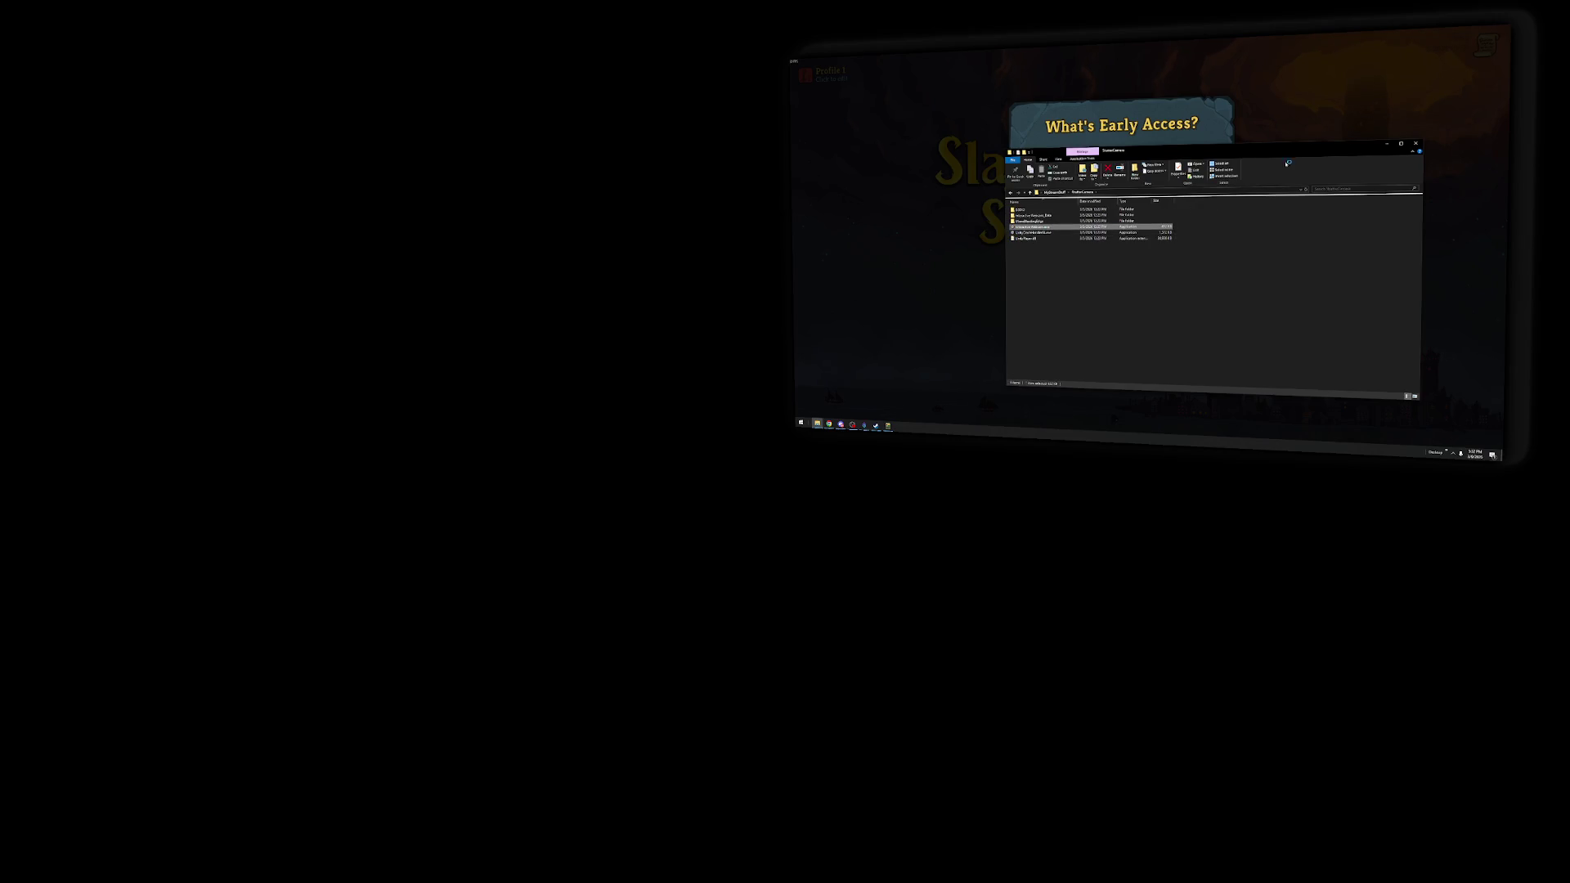
left_click(1388, 145)
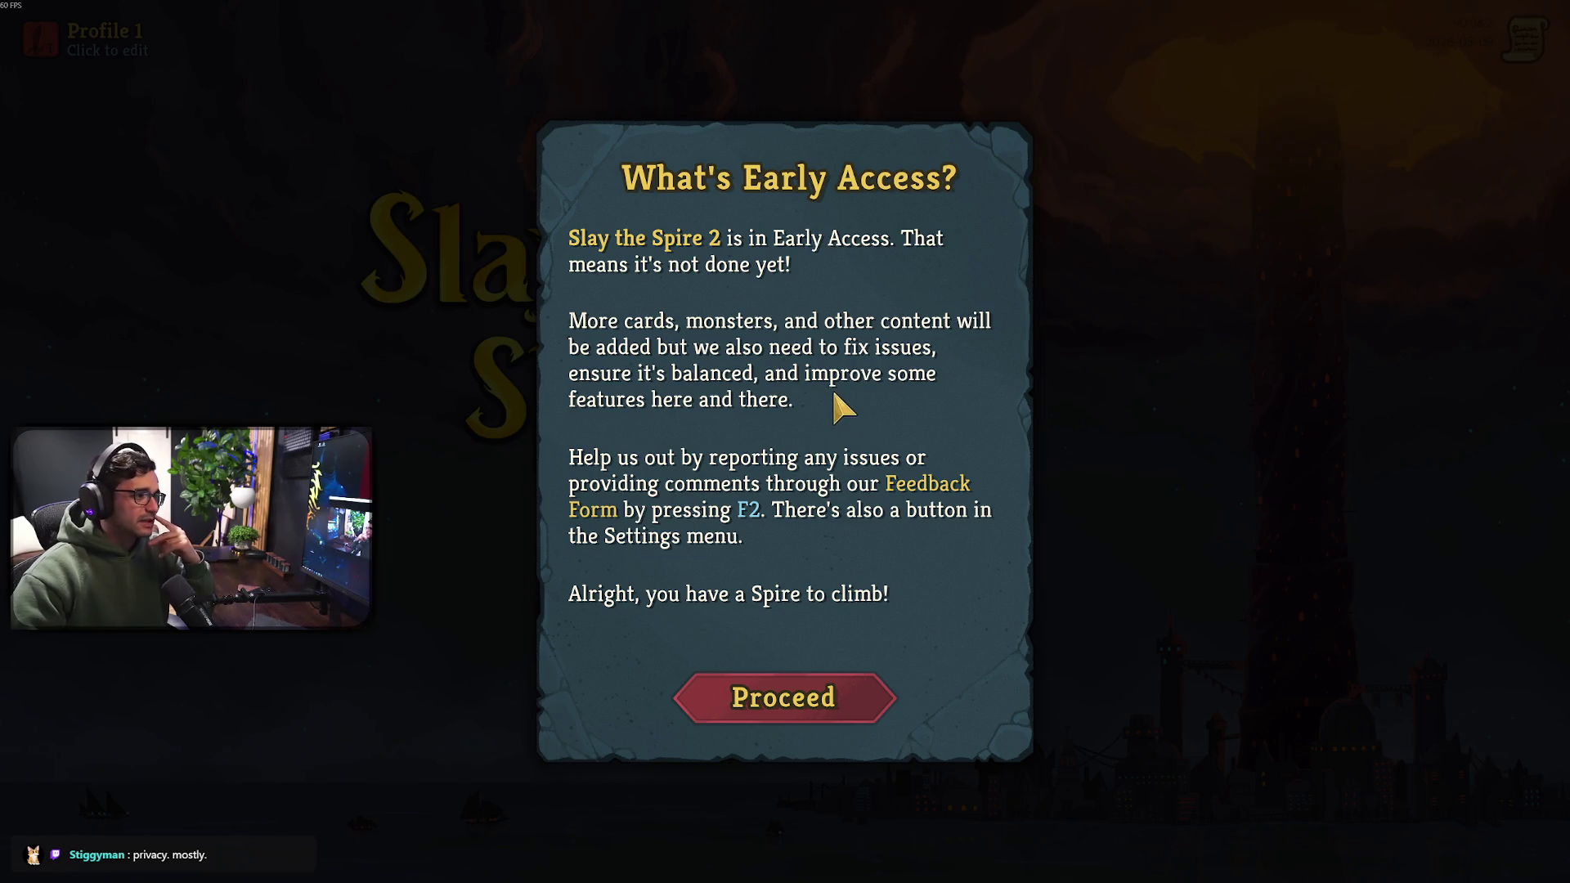
left_click(802, 713)
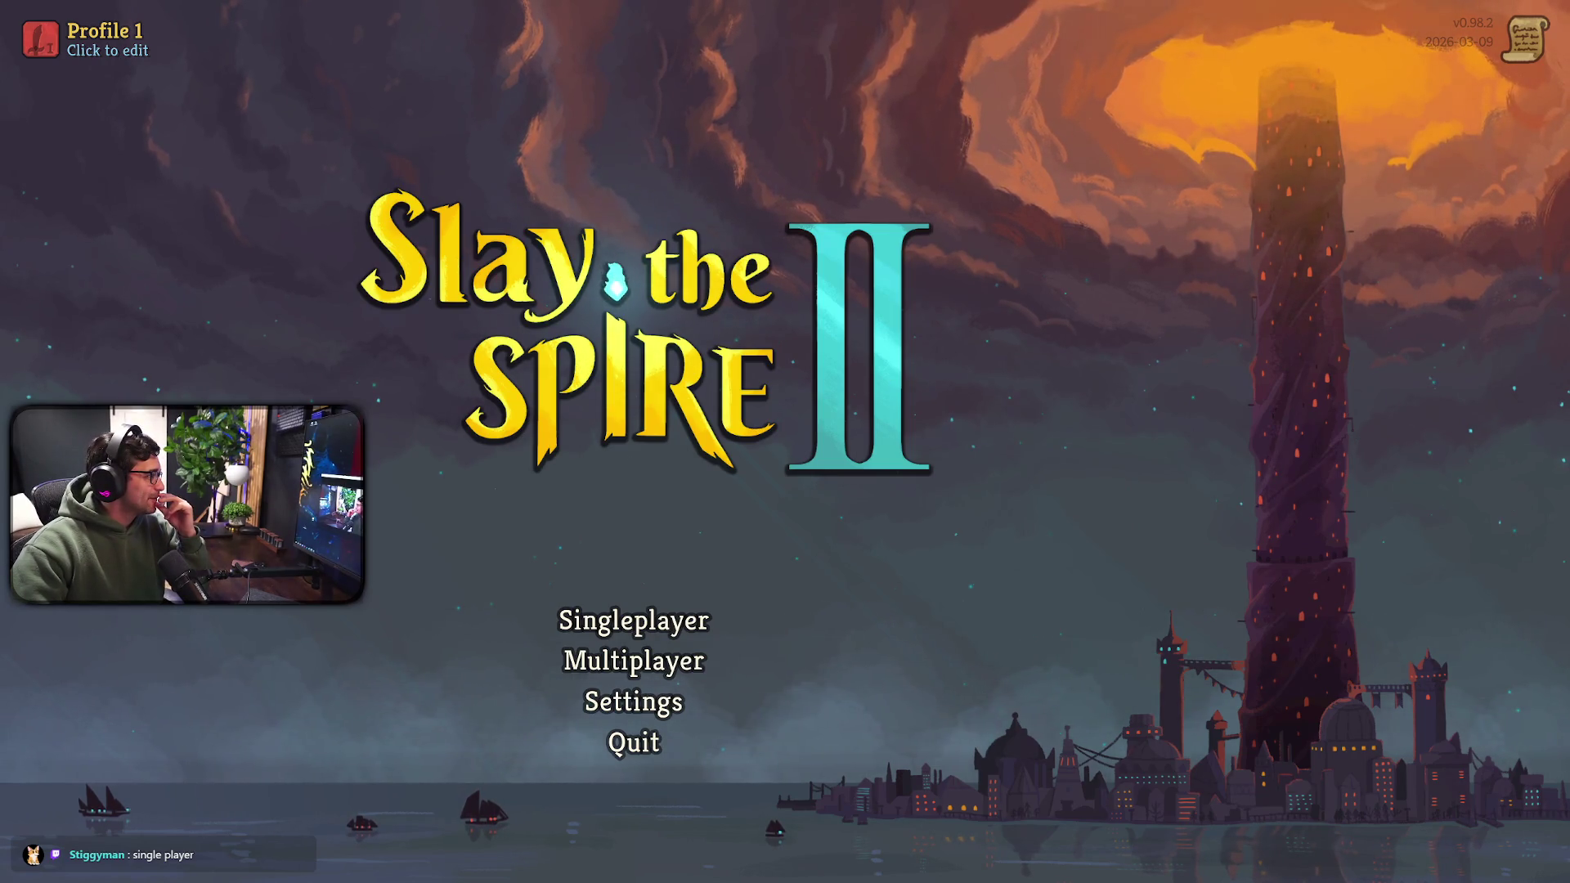
Choose Singleplayer, select The Ironclad instead of the locked character, and confirm the pick
left_click(667, 612)
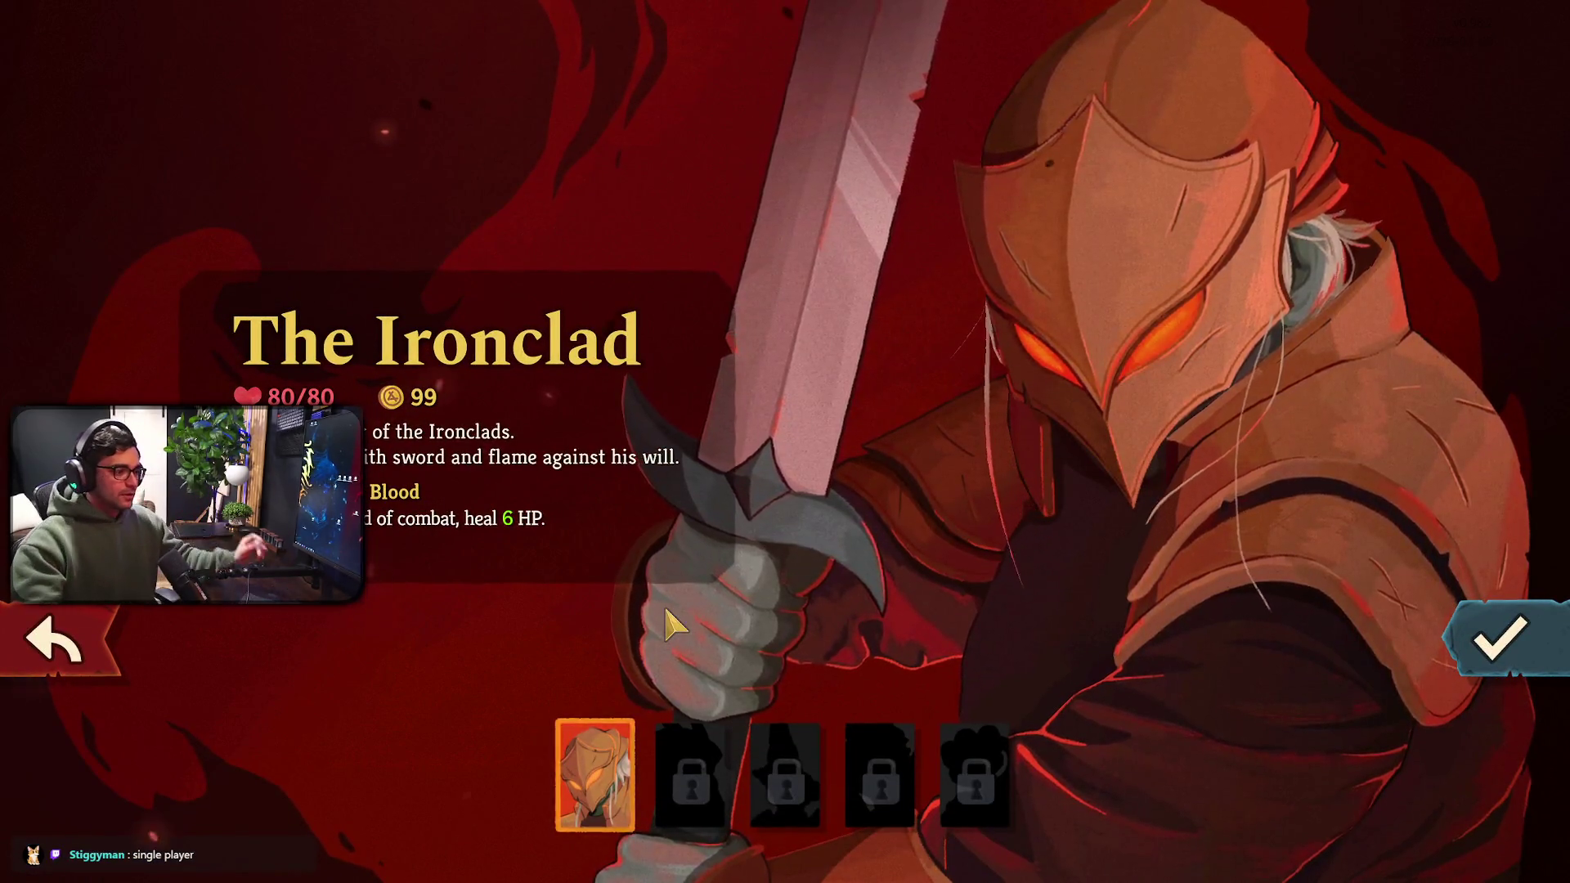
left_click(705, 789)
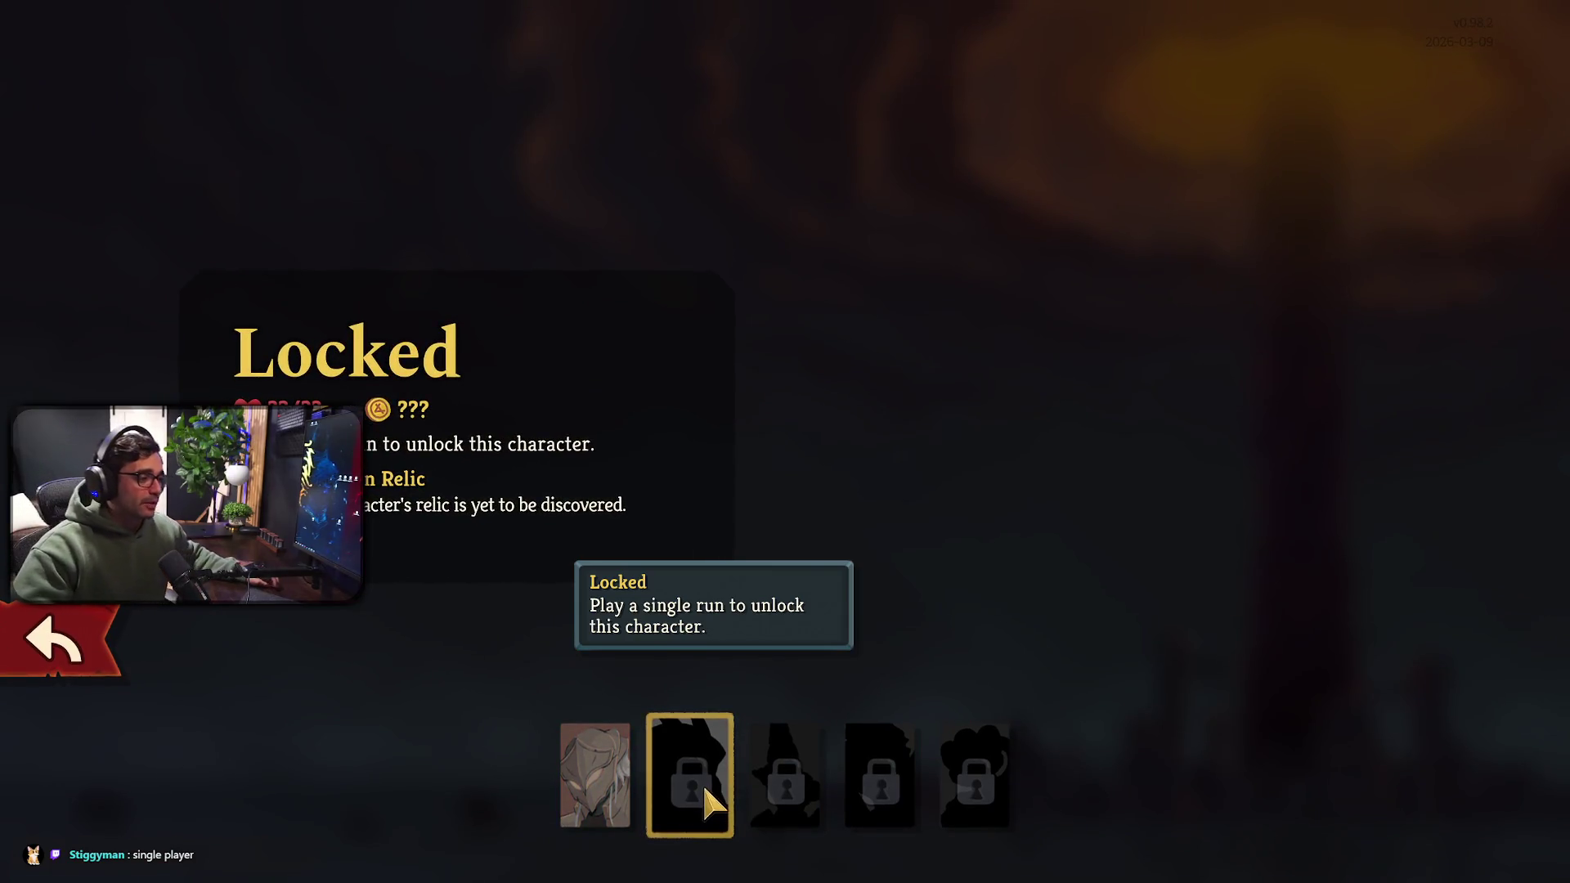
left_click(603, 773)
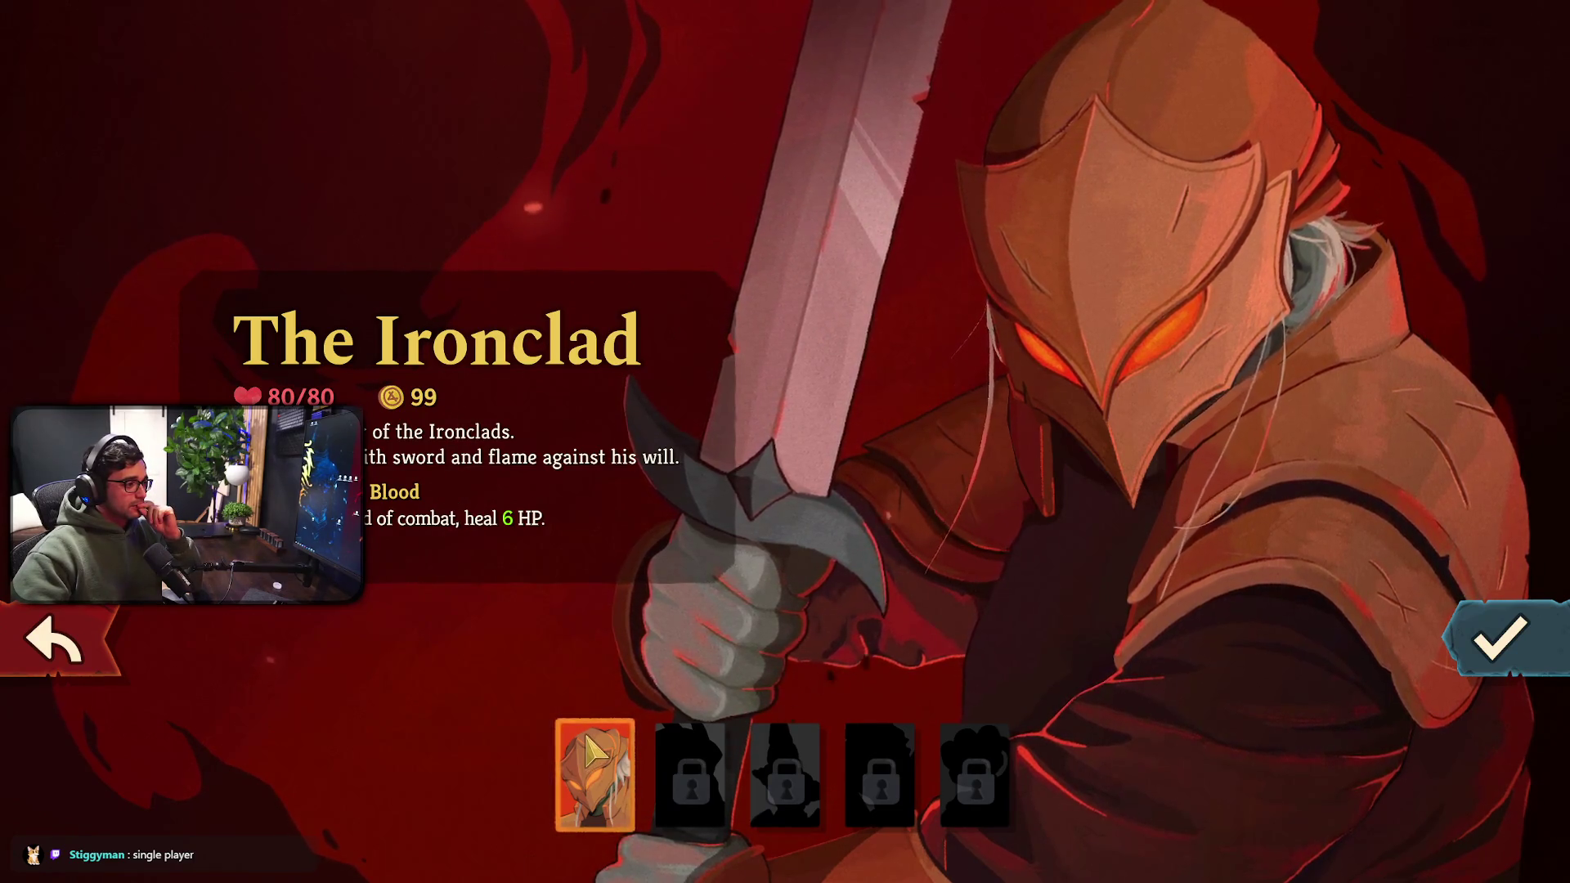
left_click(1548, 654)
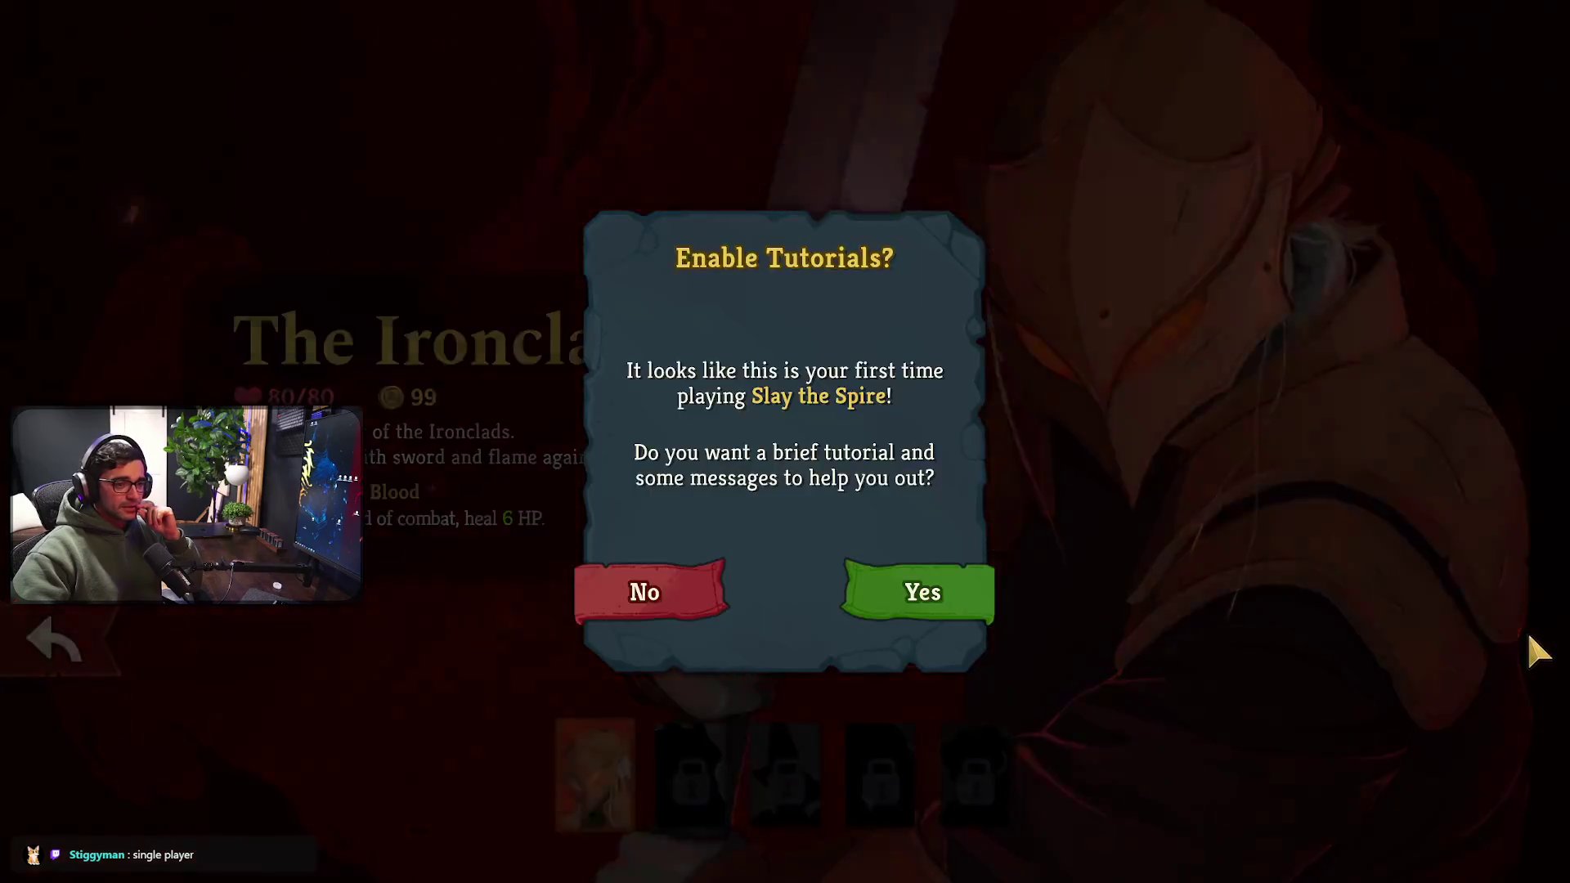
Answer Yes to tutorials, dismiss the map tip, and enter the bottom enemy node
left_click(941, 588)
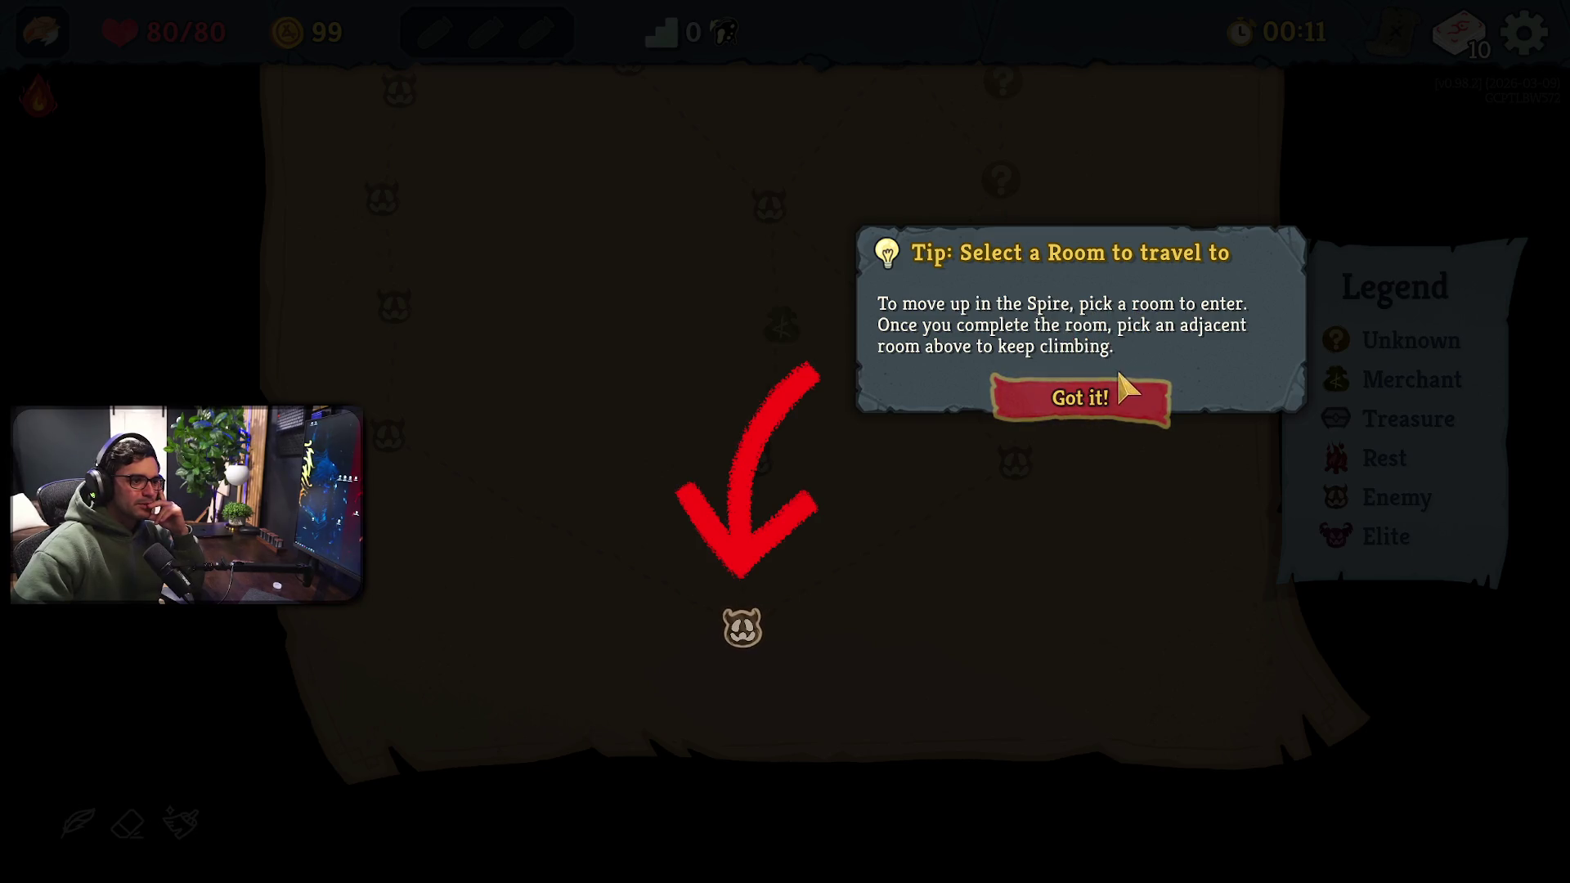
left_click(1068, 415)
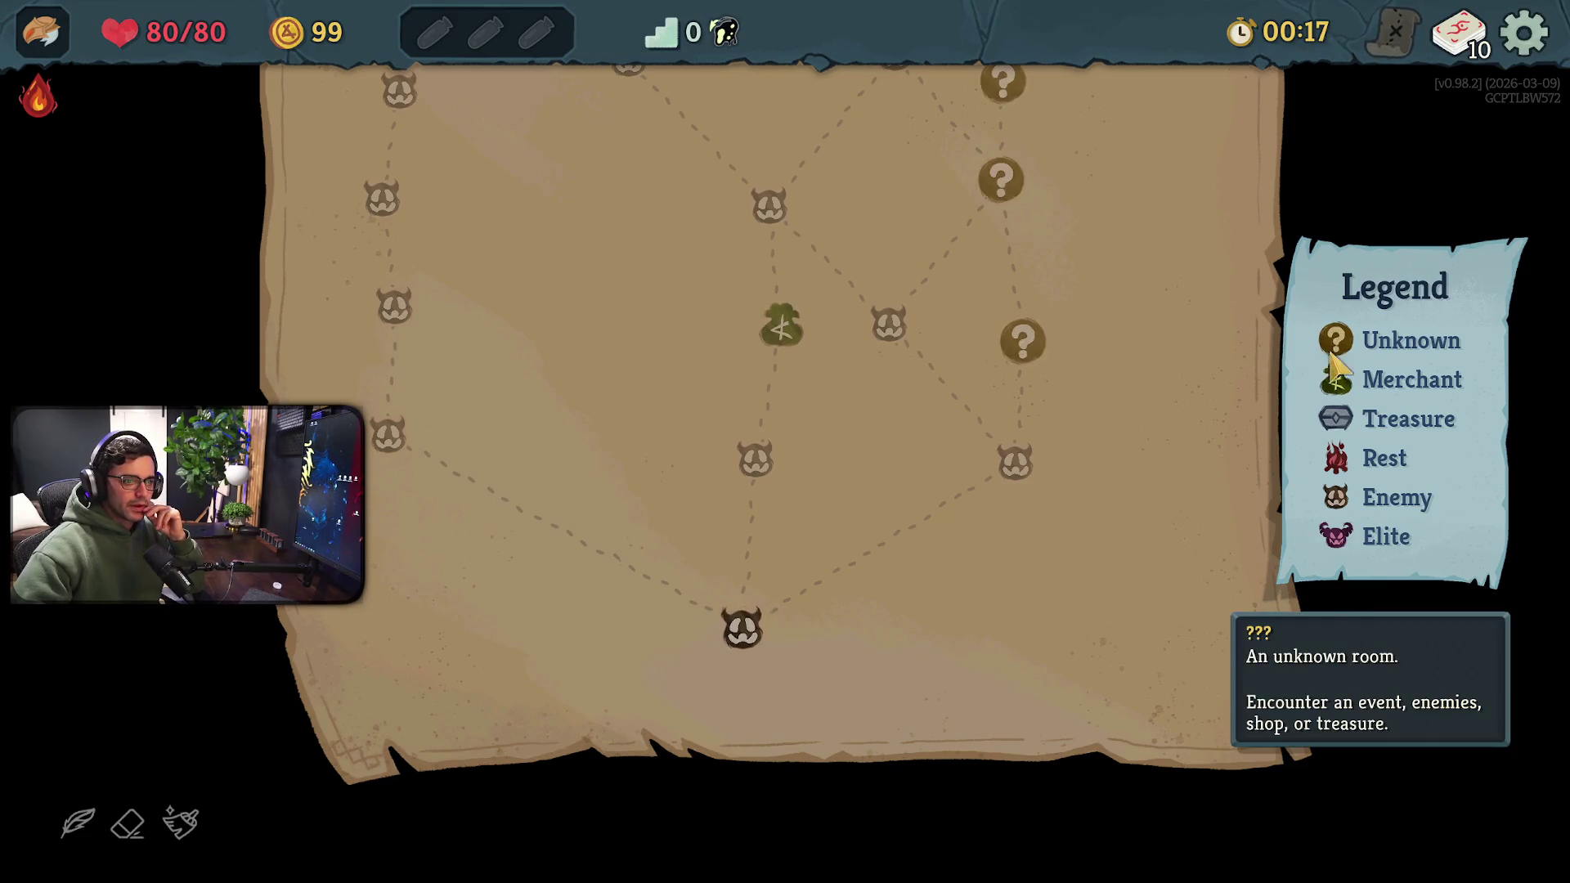
mouse_move(1342, 383)
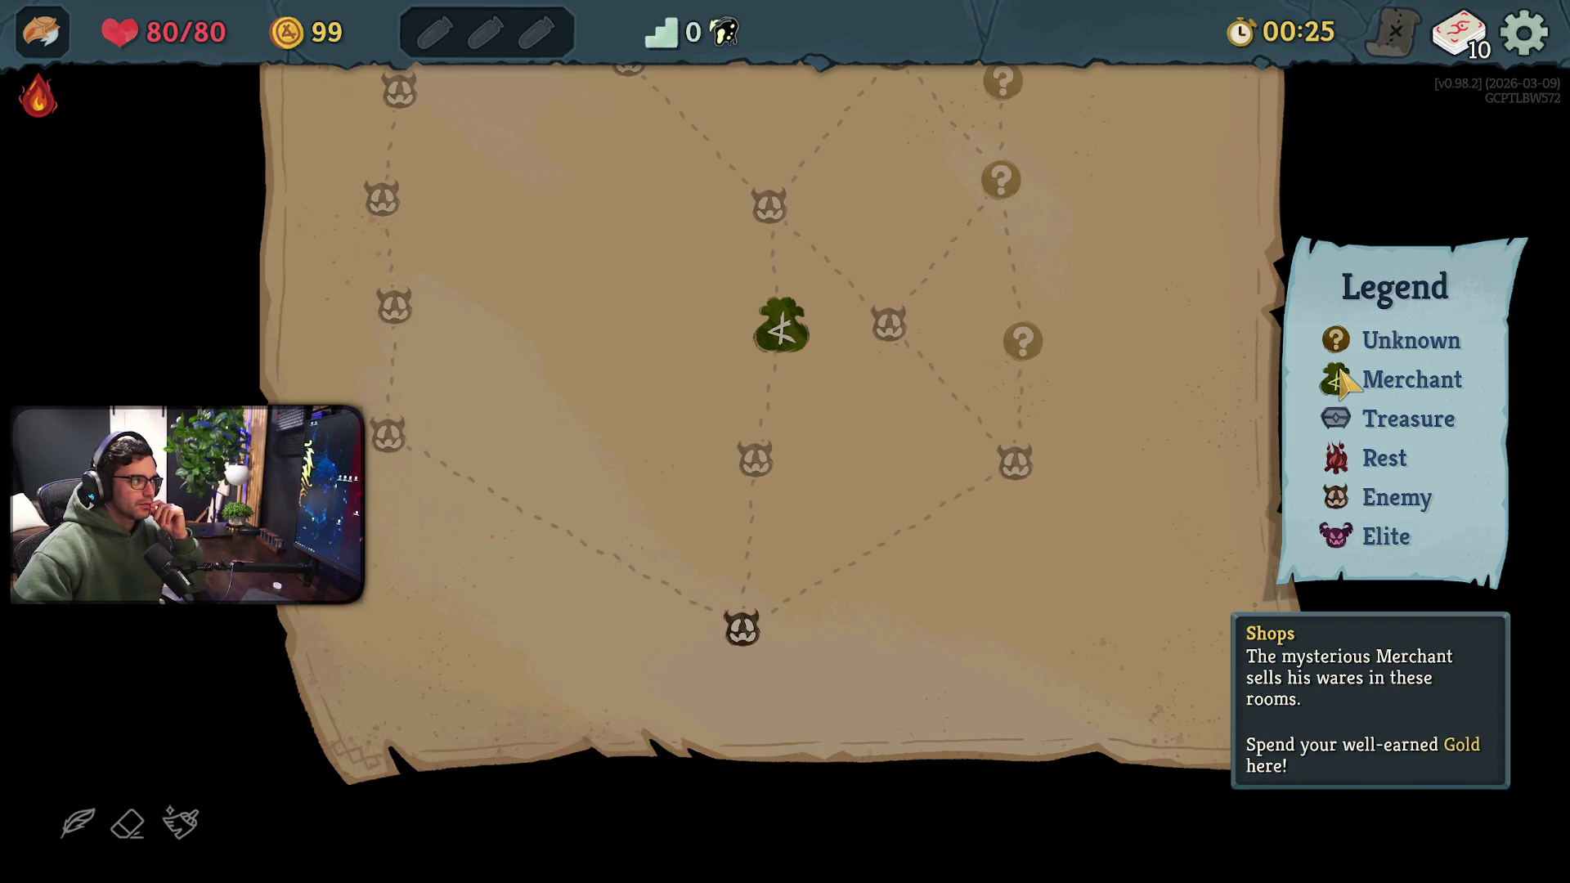
left_click(734, 628)
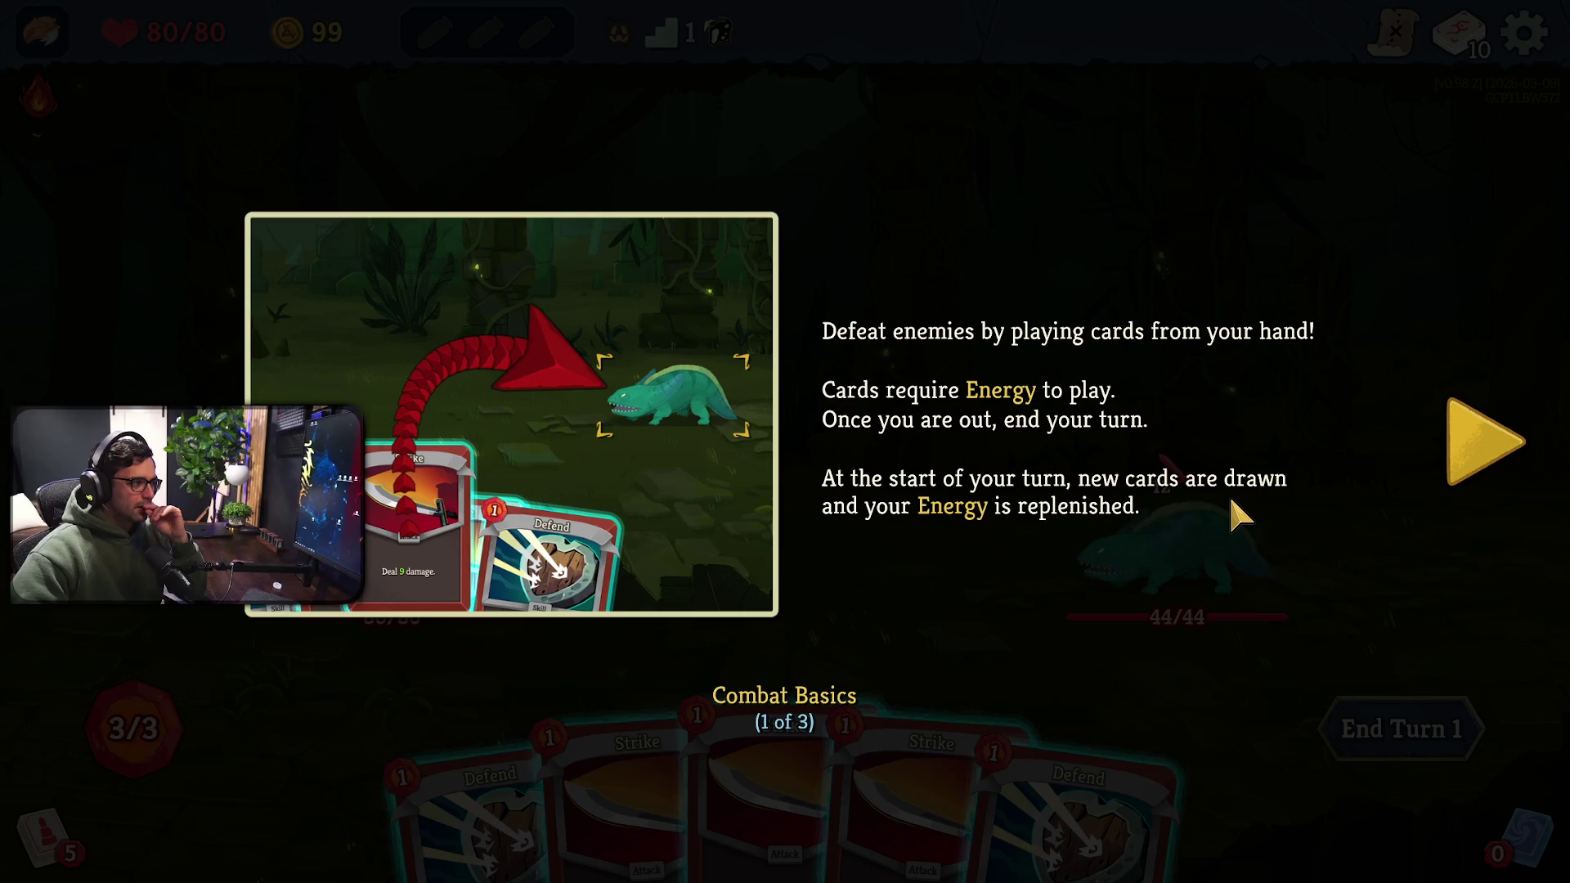
Page through all three Combat Basics pages and close the tutorial to face Nibbit
left_click(1446, 462)
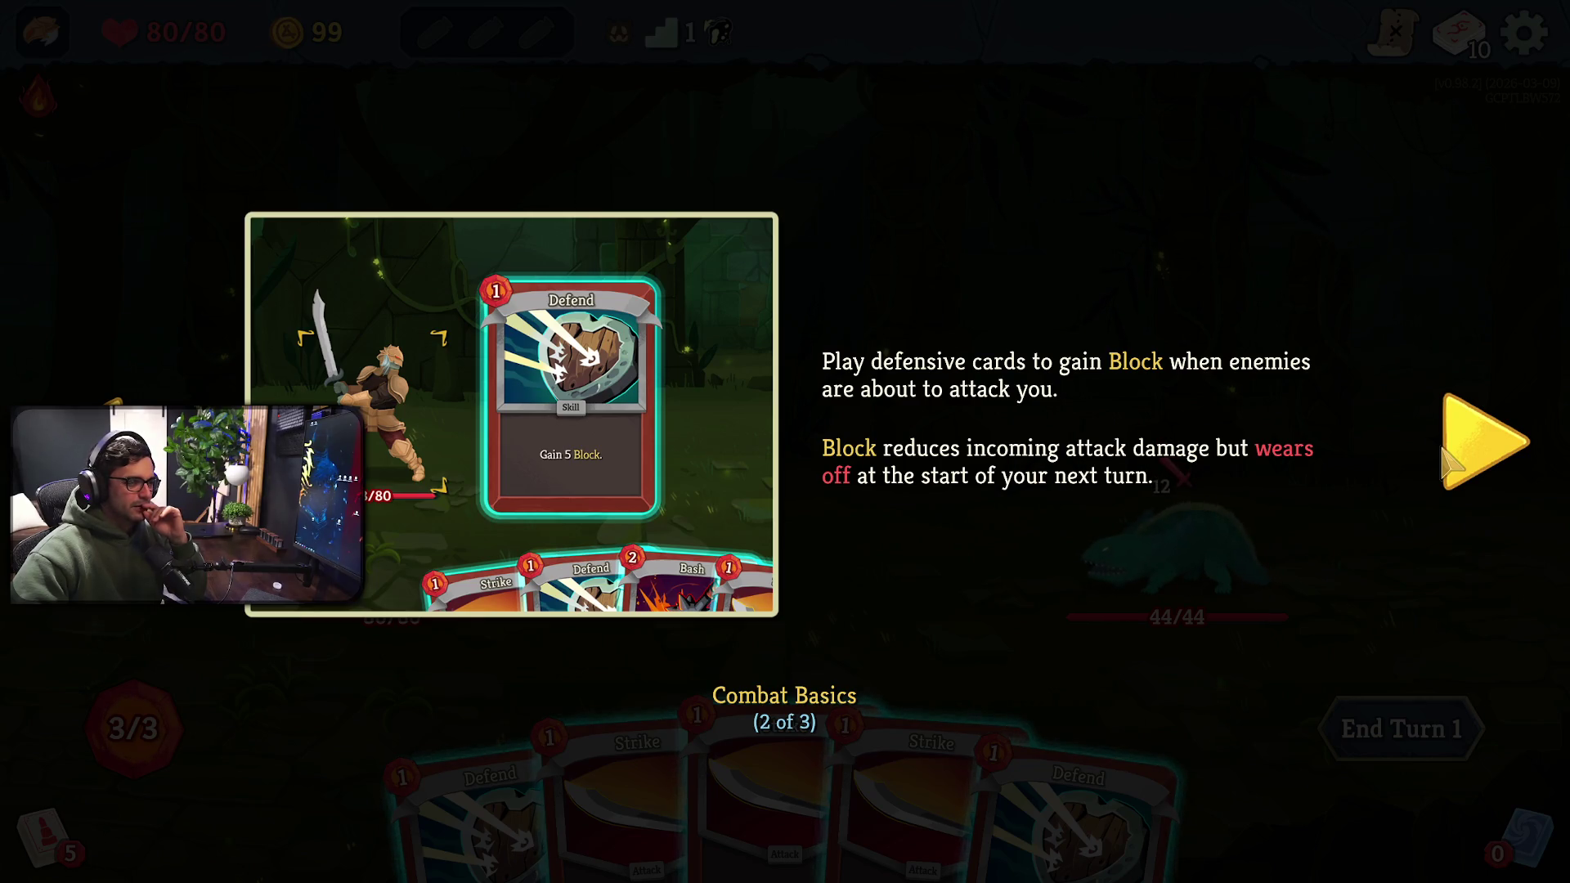
left_click(1446, 462)
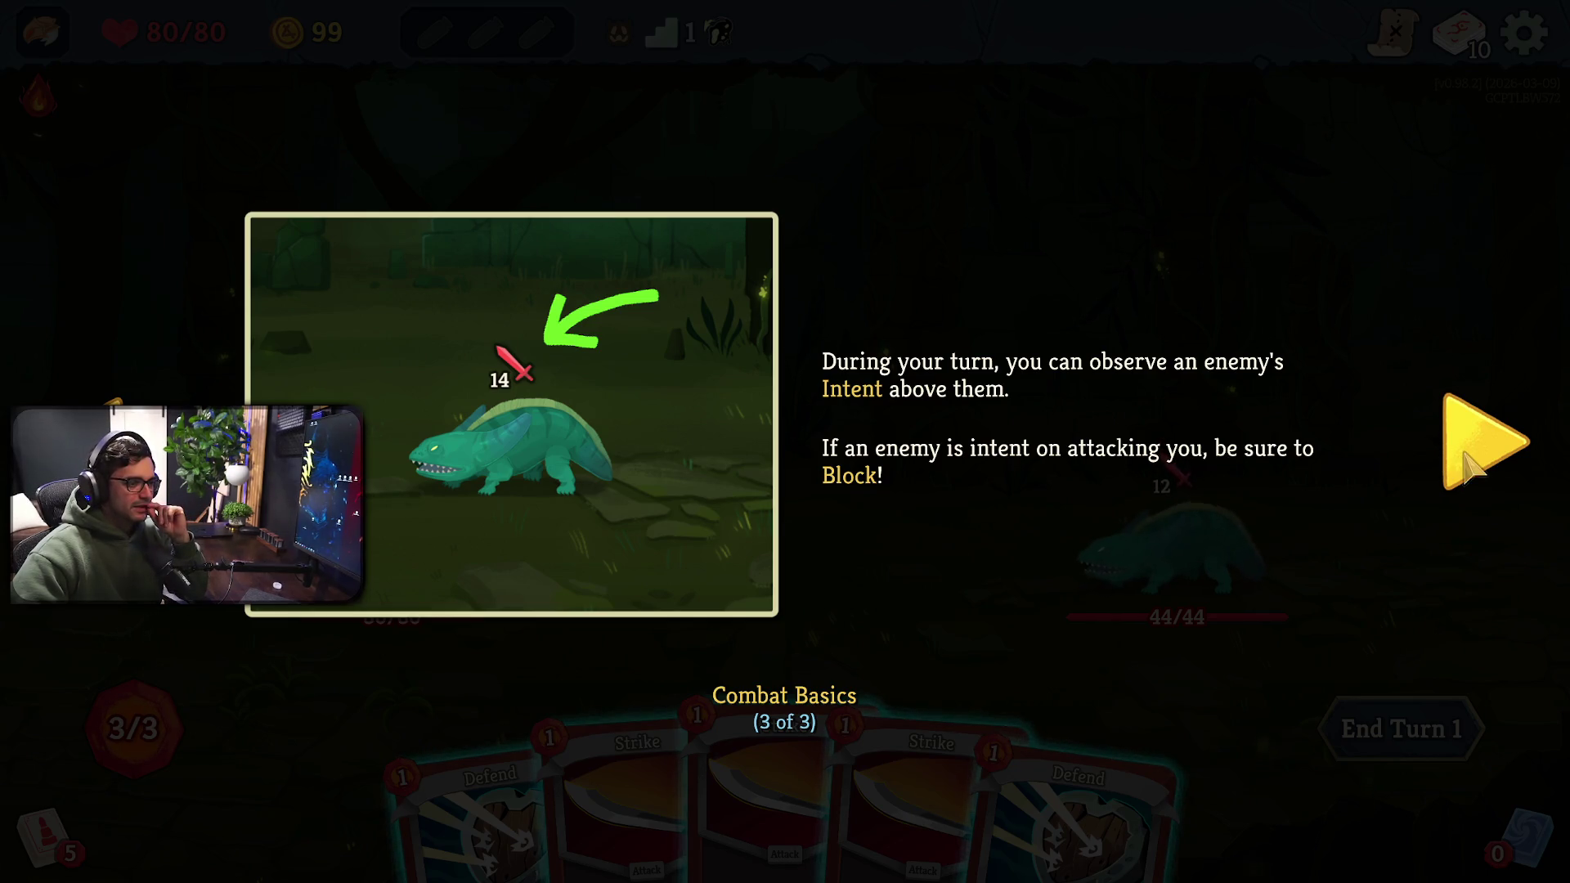
left_click(1466, 458)
mouse_move(1185, 517)
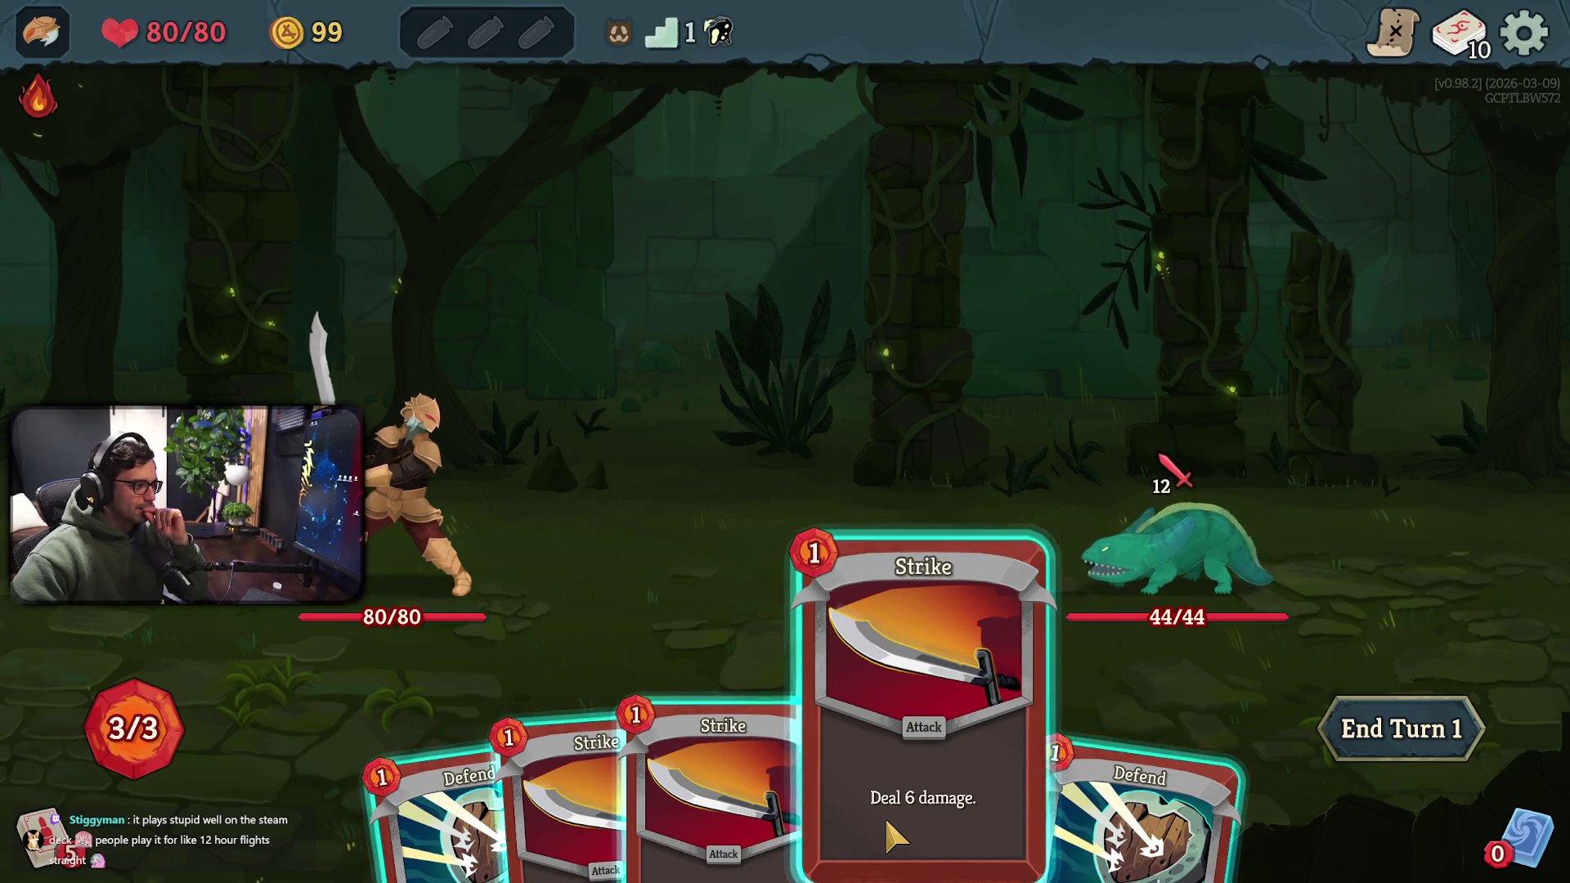
Hit Nibbit with two Strikes, play Defend for 5 Block, and end turn 1
mouse_move(140, 729)
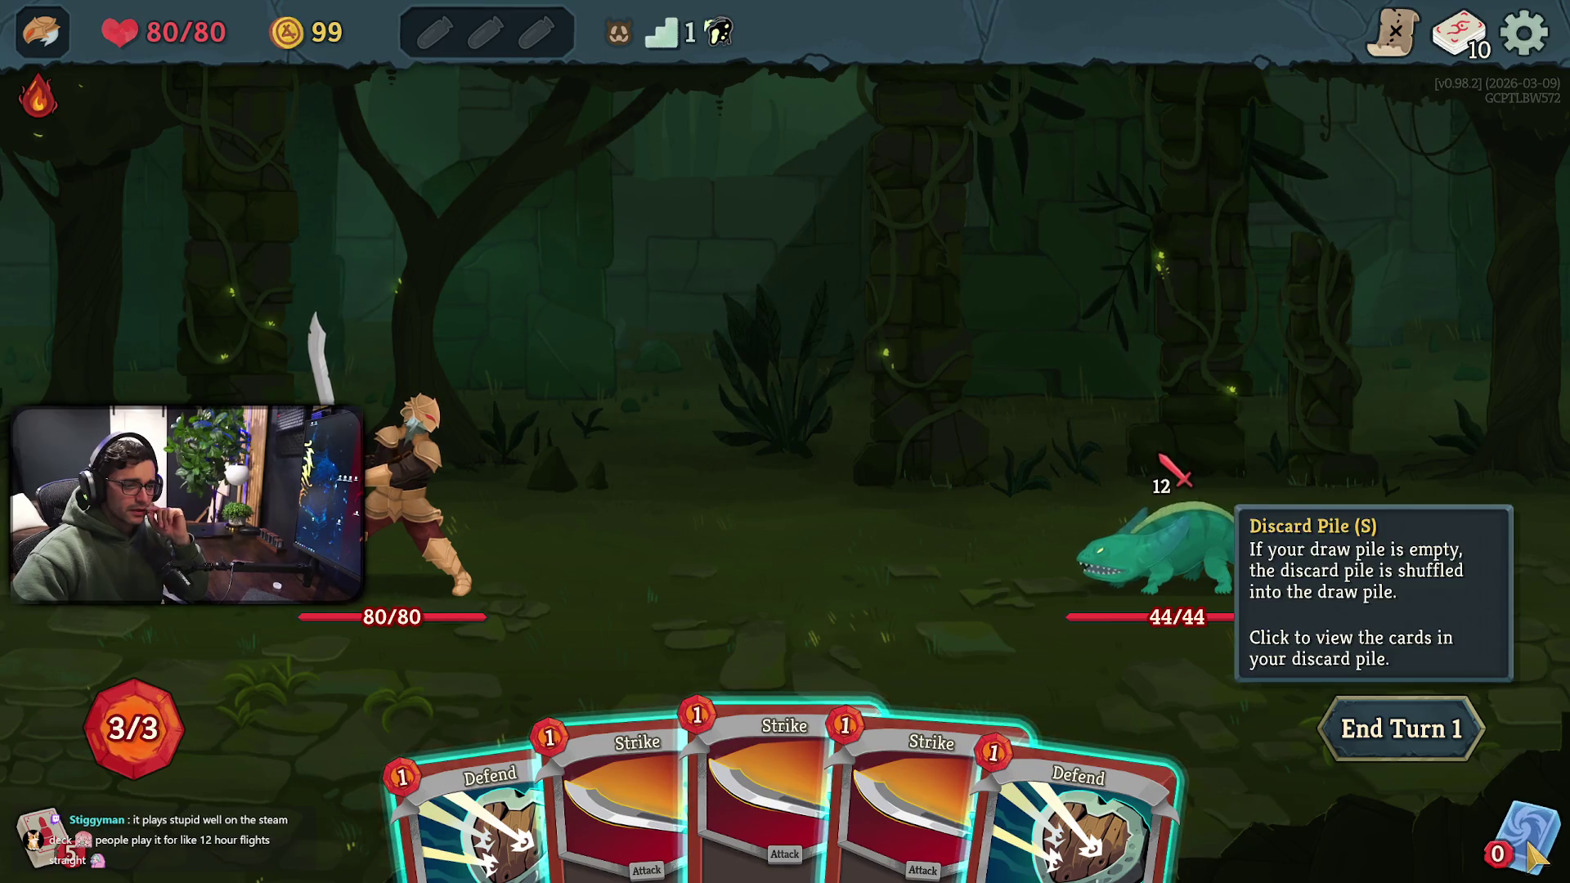
left_click(891, 777)
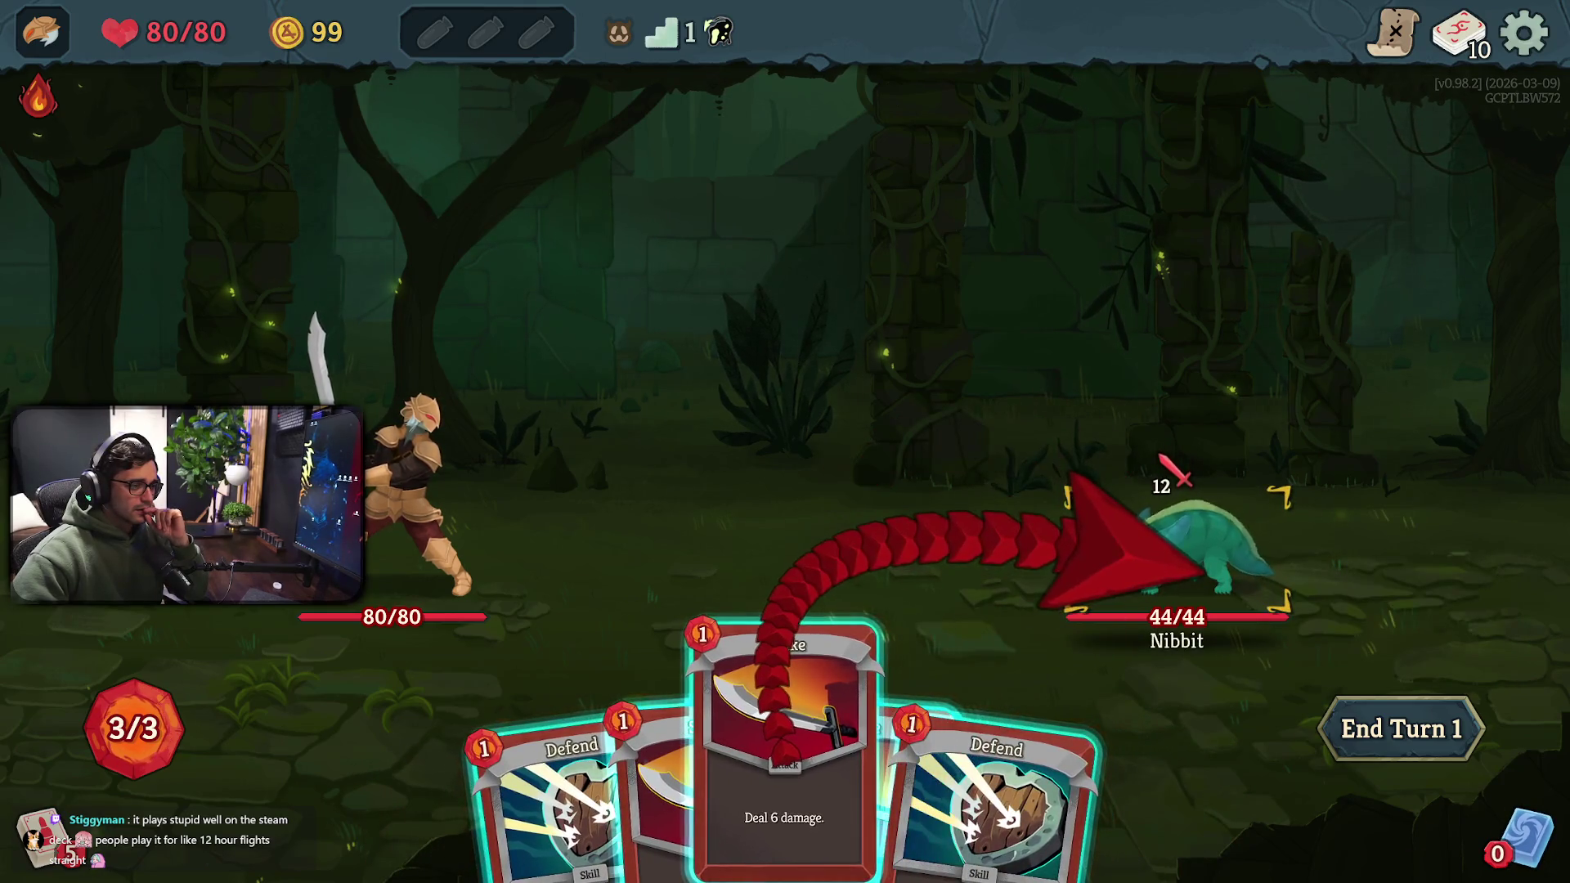
right_click(1384, 526)
key("3")
left_click(1174, 563)
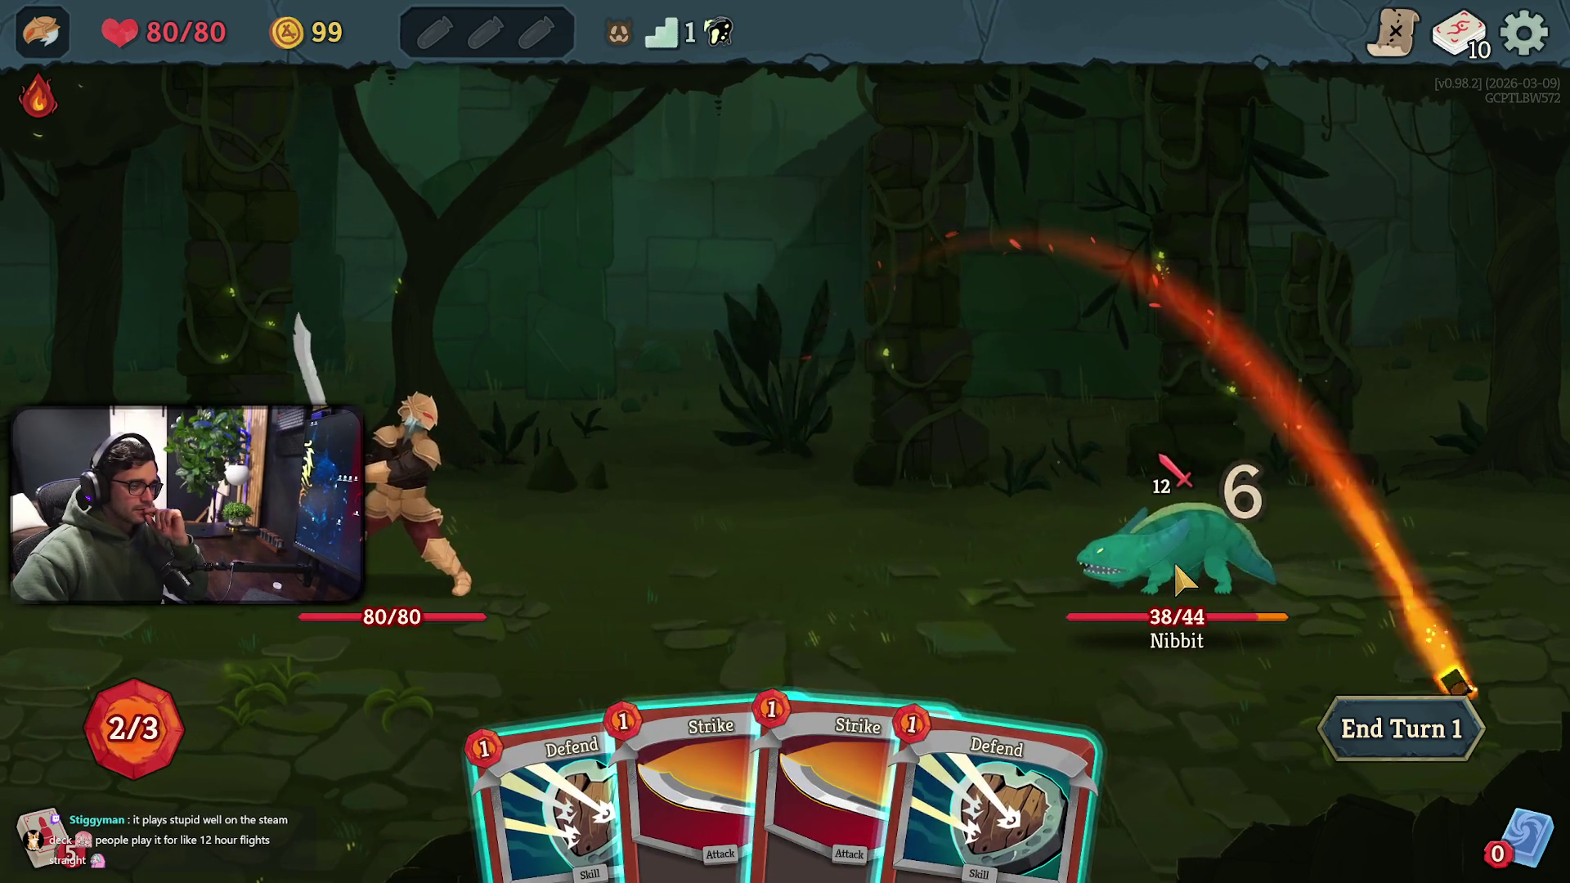
left_click(850, 667)
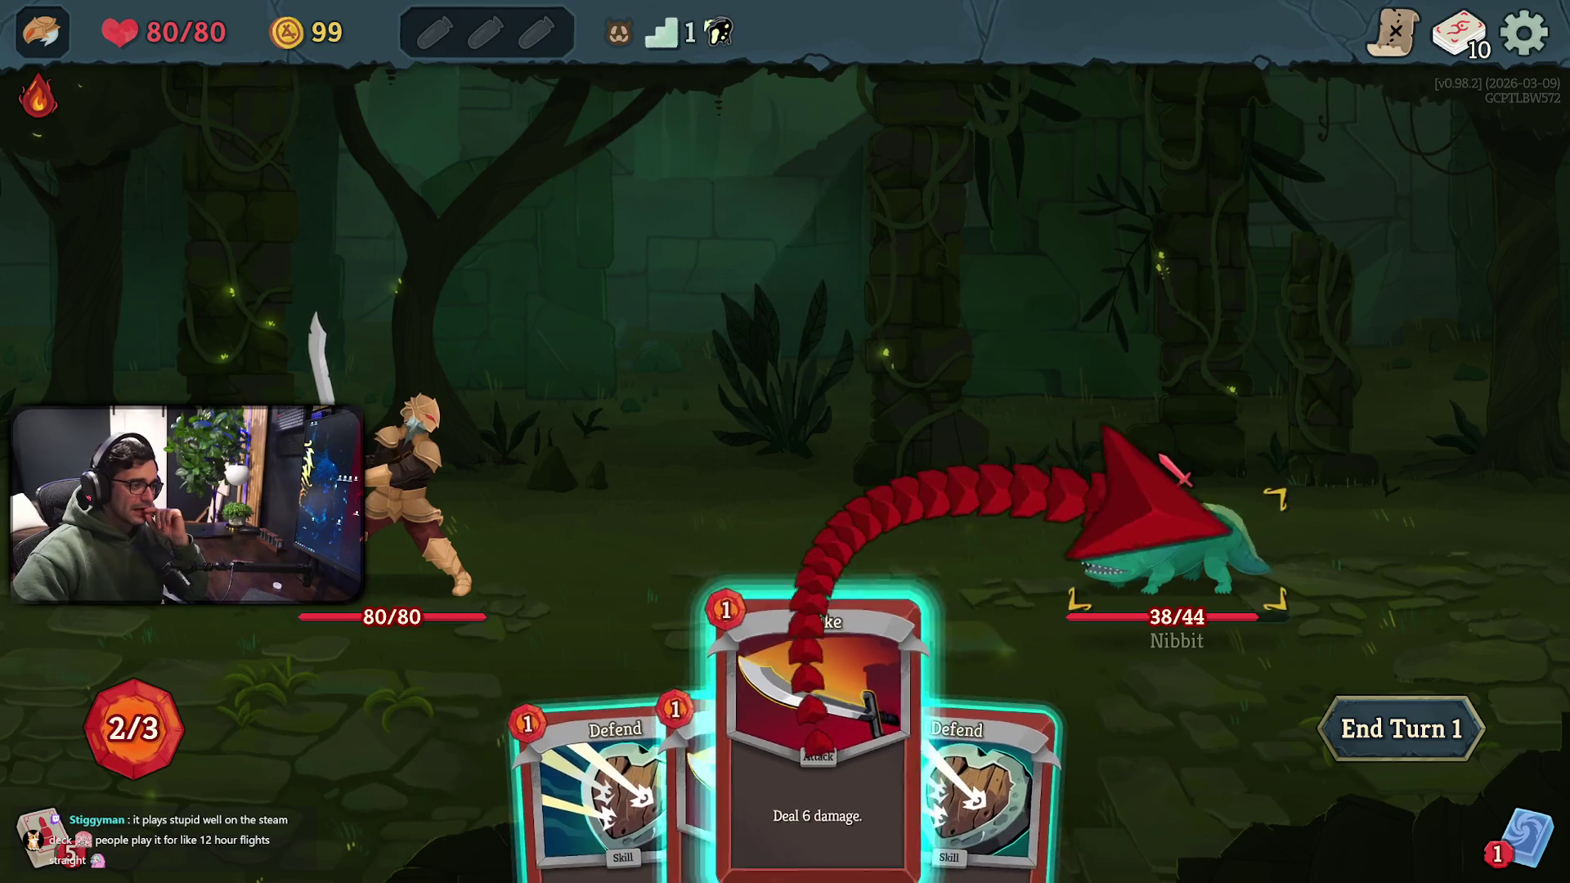
left_click(1161, 523)
left_click(1068, 785)
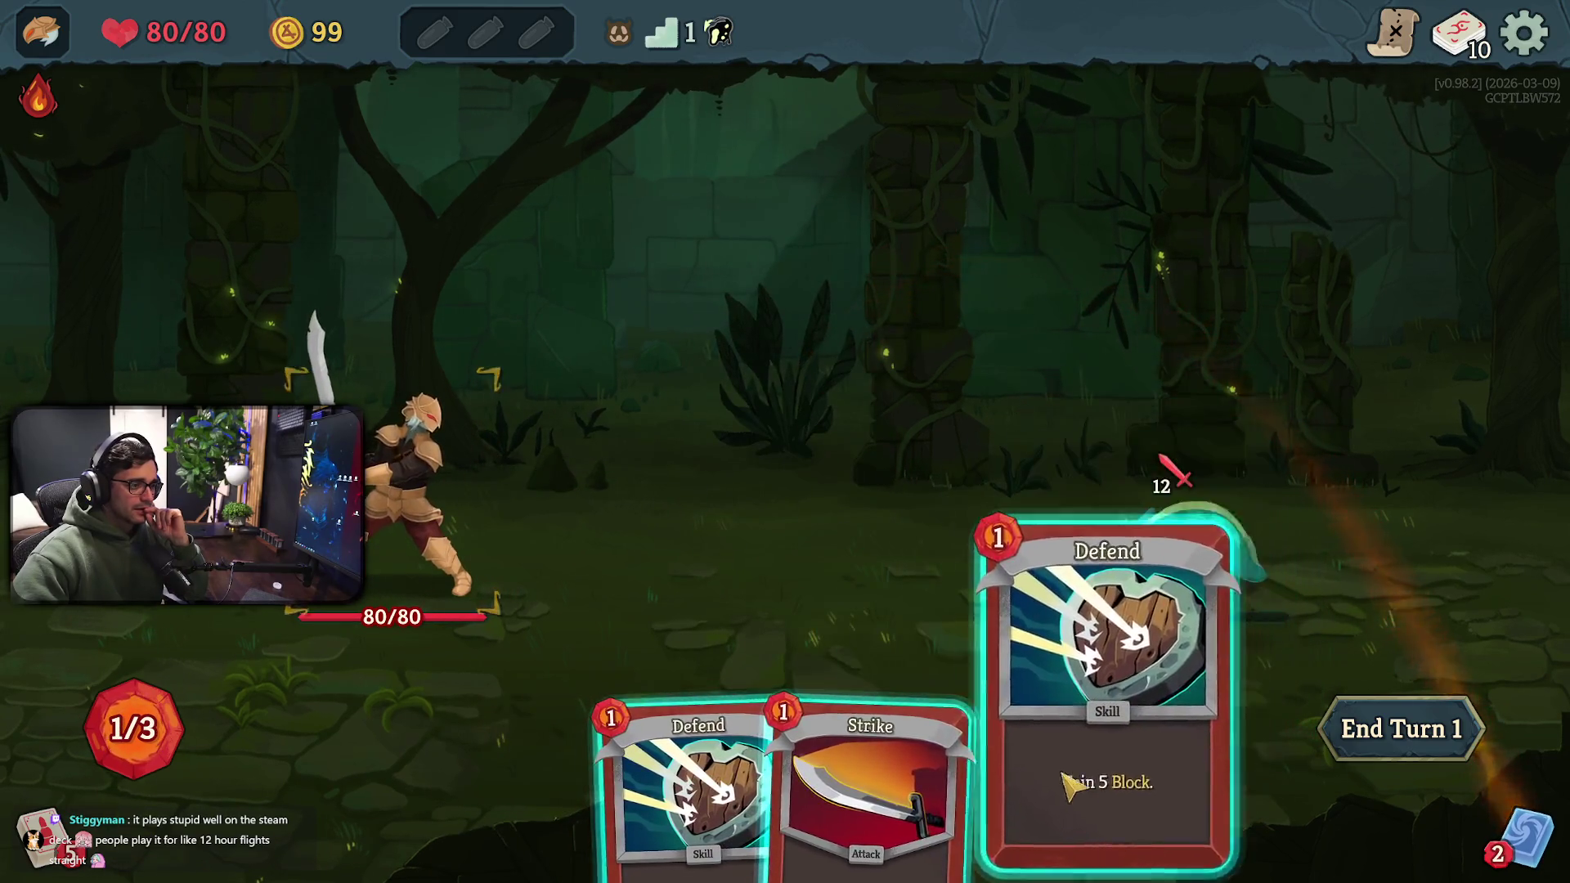
right_click(1104, 771)
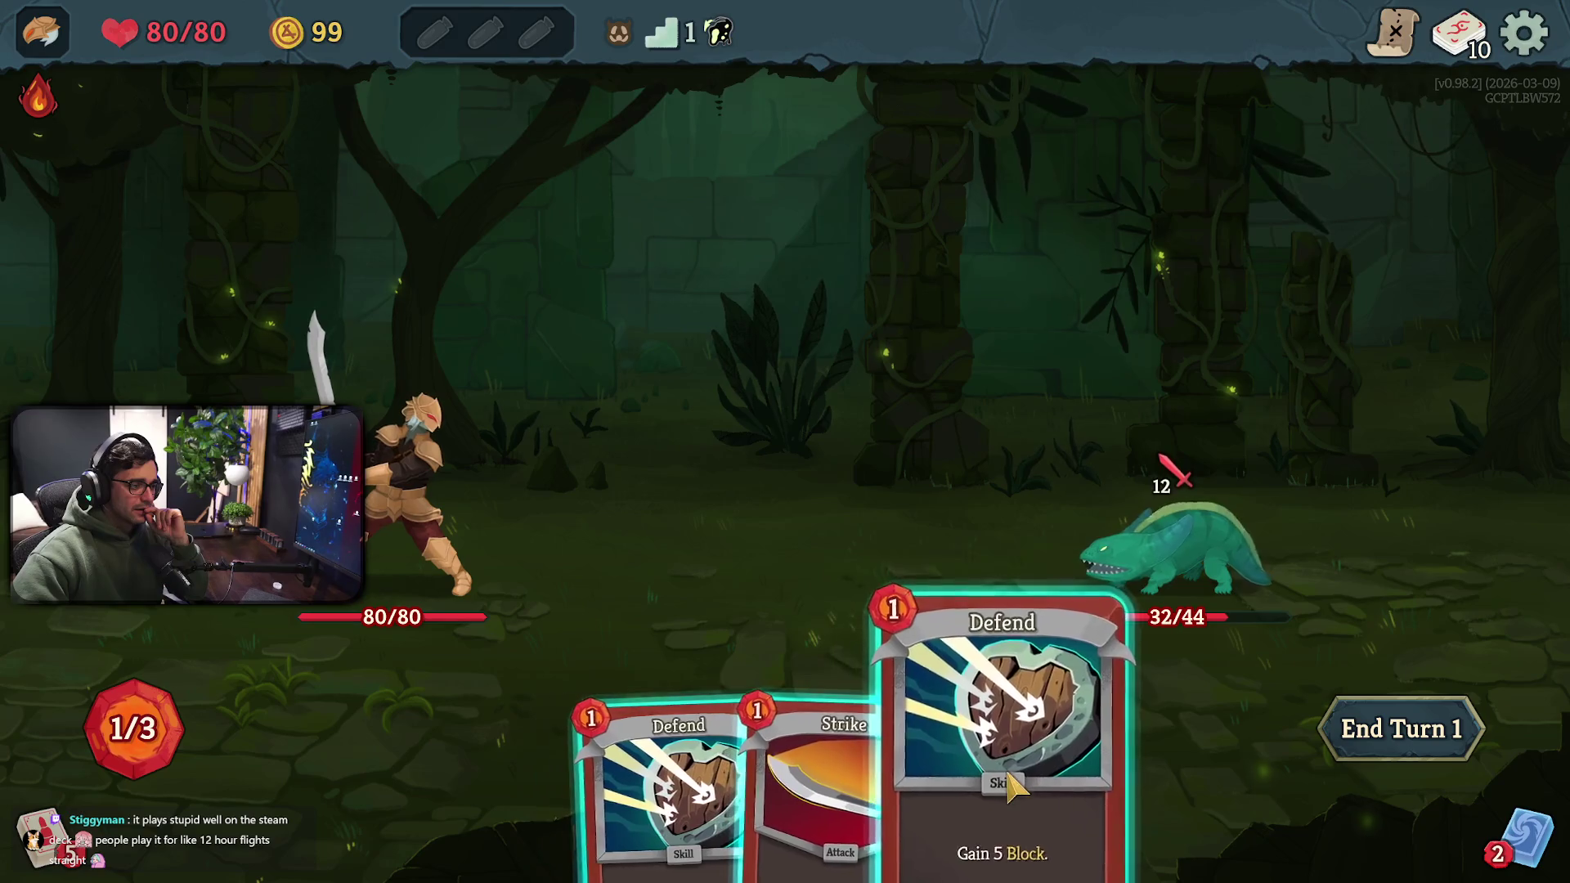
left_click(1014, 790)
left_click(695, 556)
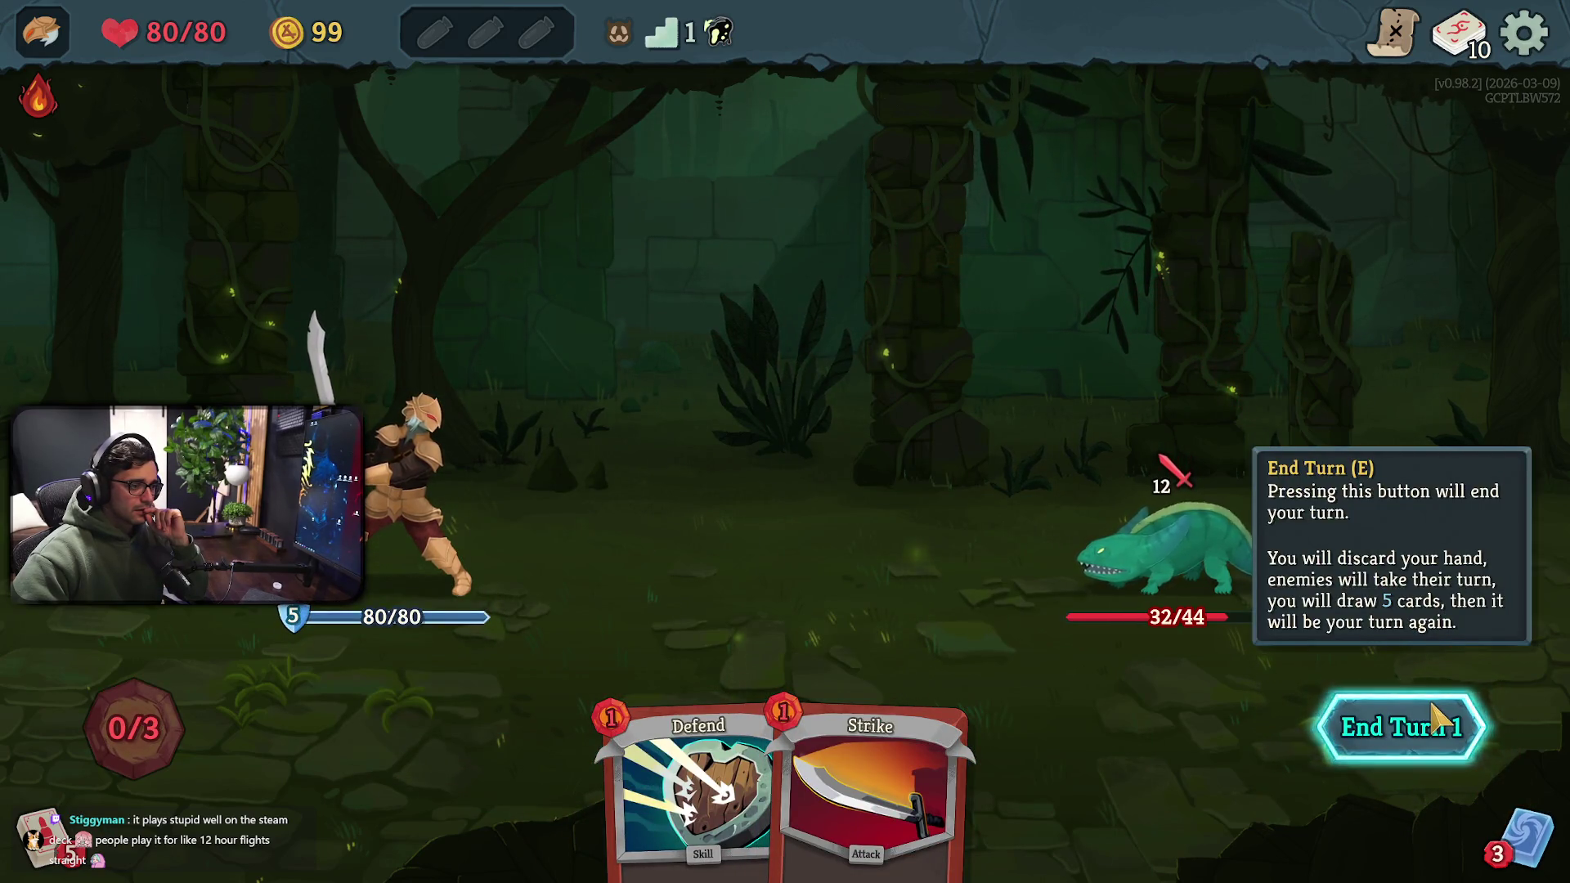
left_click(1433, 708)
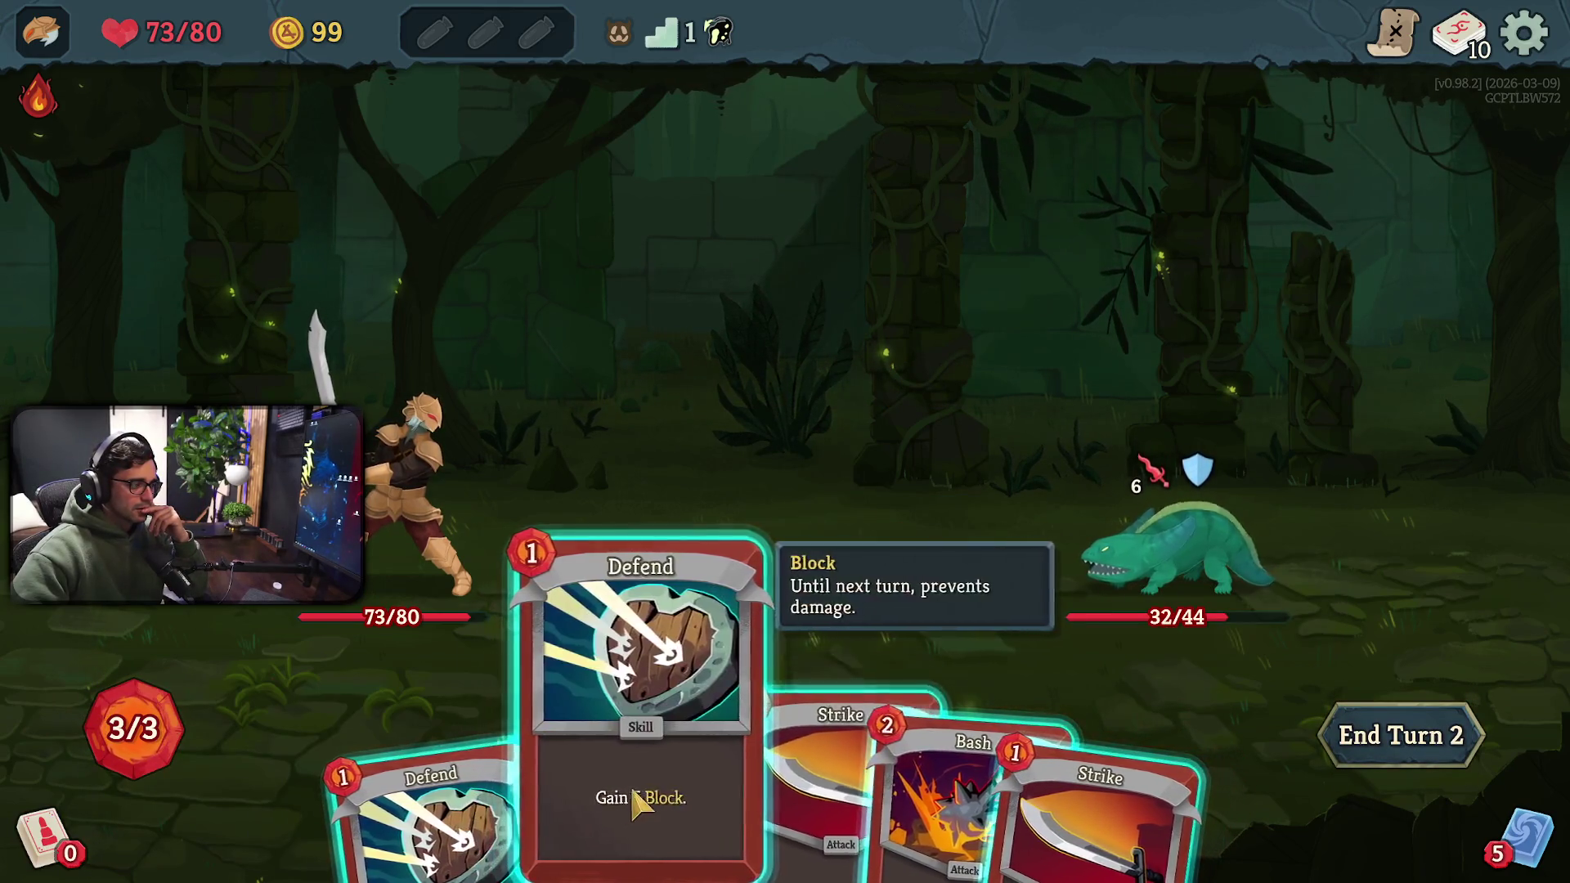
Bash Nibbit to make it Vulnerable, play Defend for 5 Block, and end turn 2
mouse_move(1209, 480)
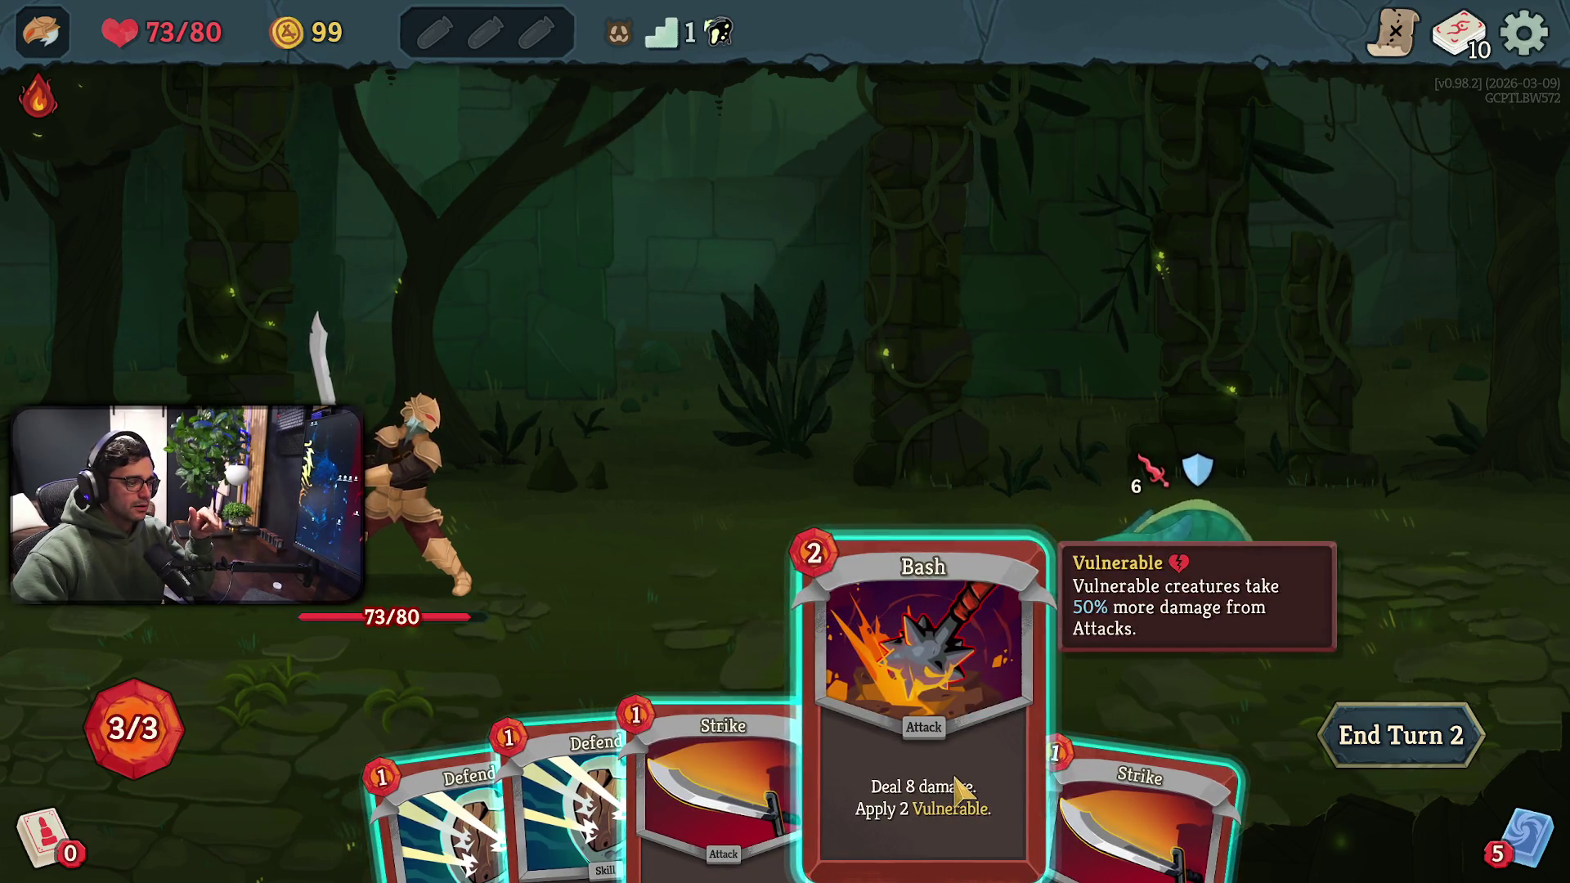
left_click(959, 788)
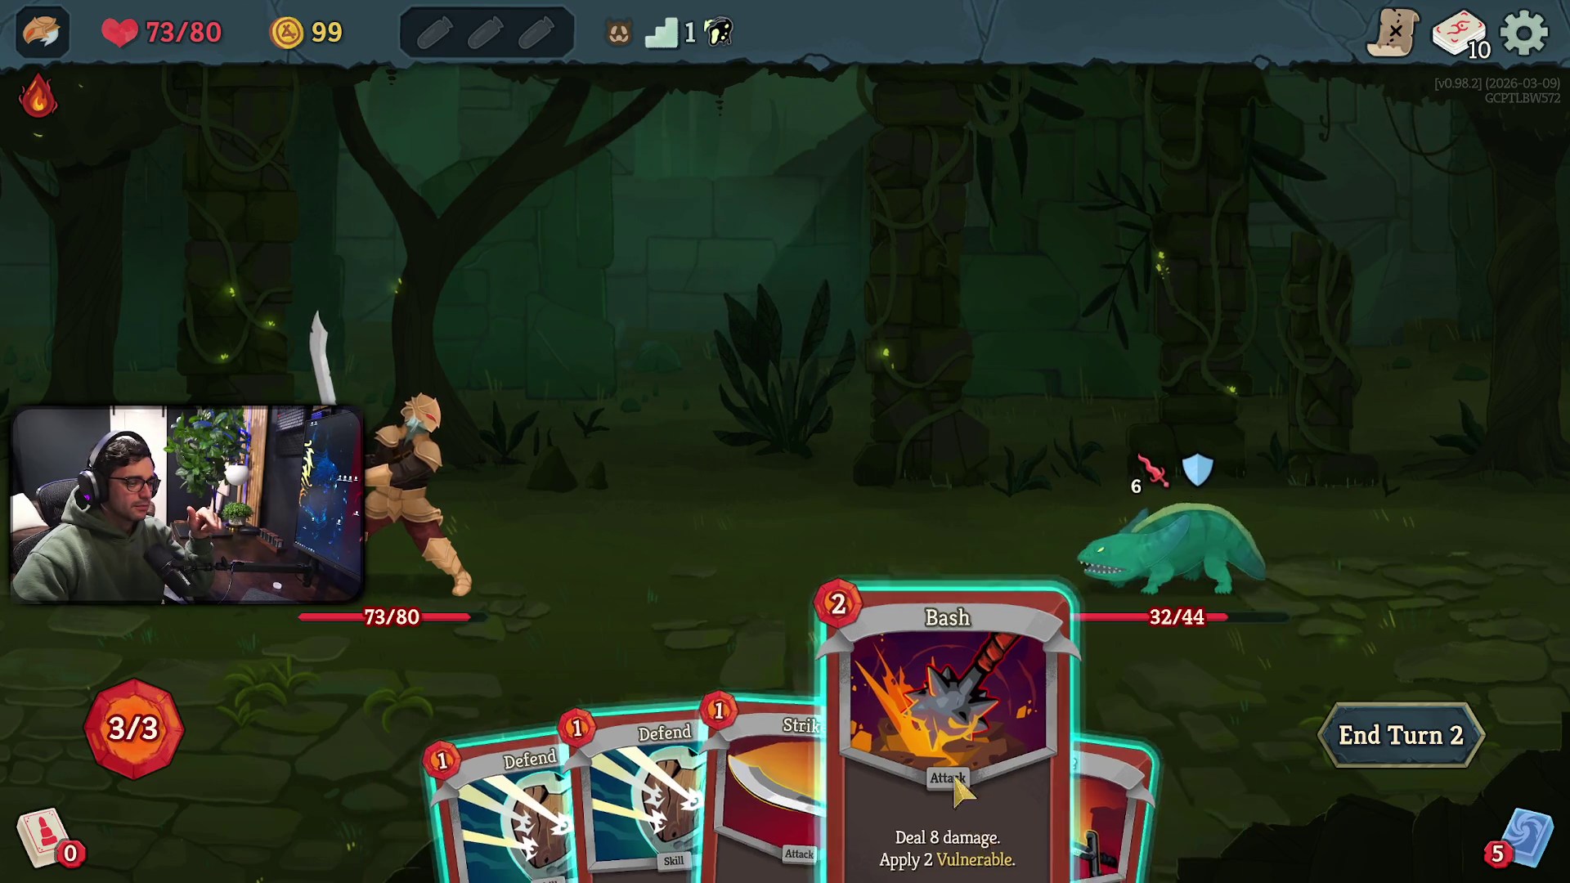
left_click(1160, 515)
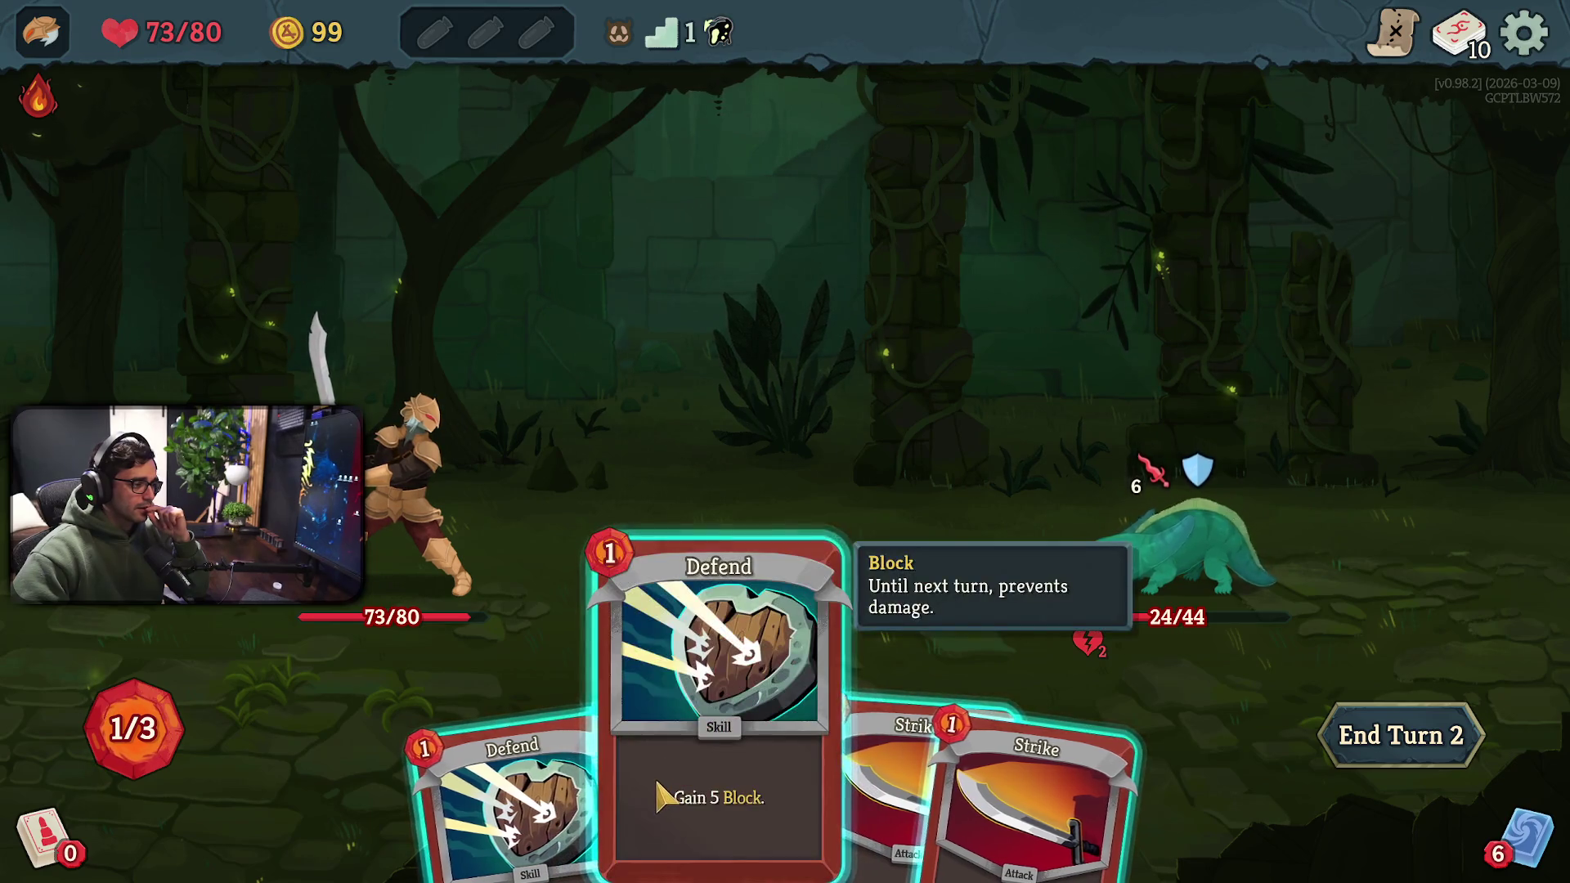
mouse_move(657, 797)
left_mouse_down()
mouse_move(458, 573)
mouse_move(771, 579)
left_mouse_up()
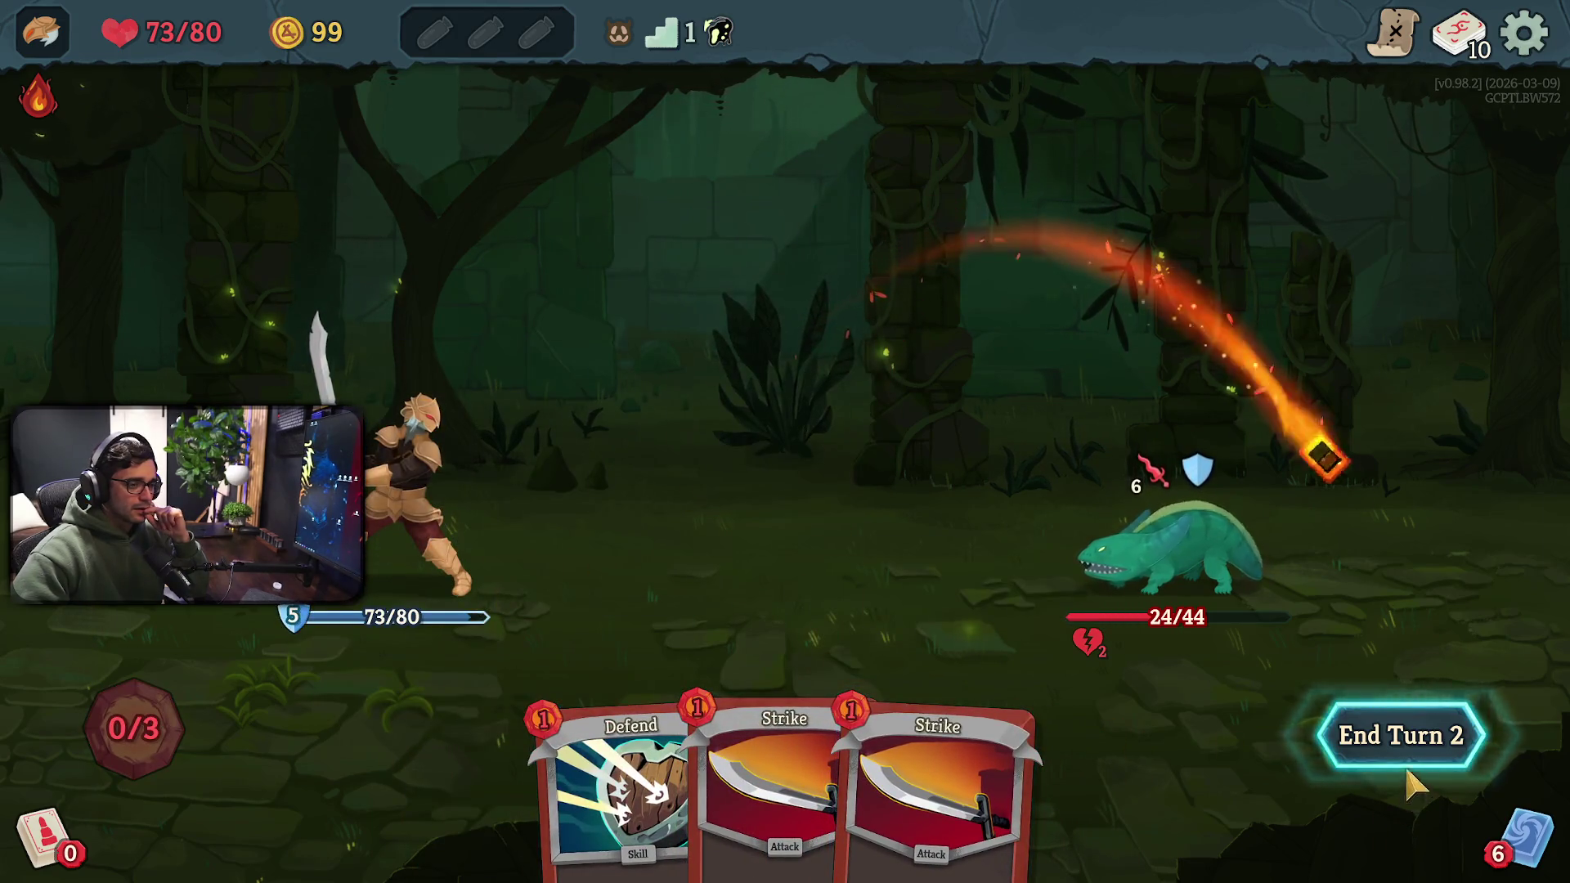
left_click(1409, 772)
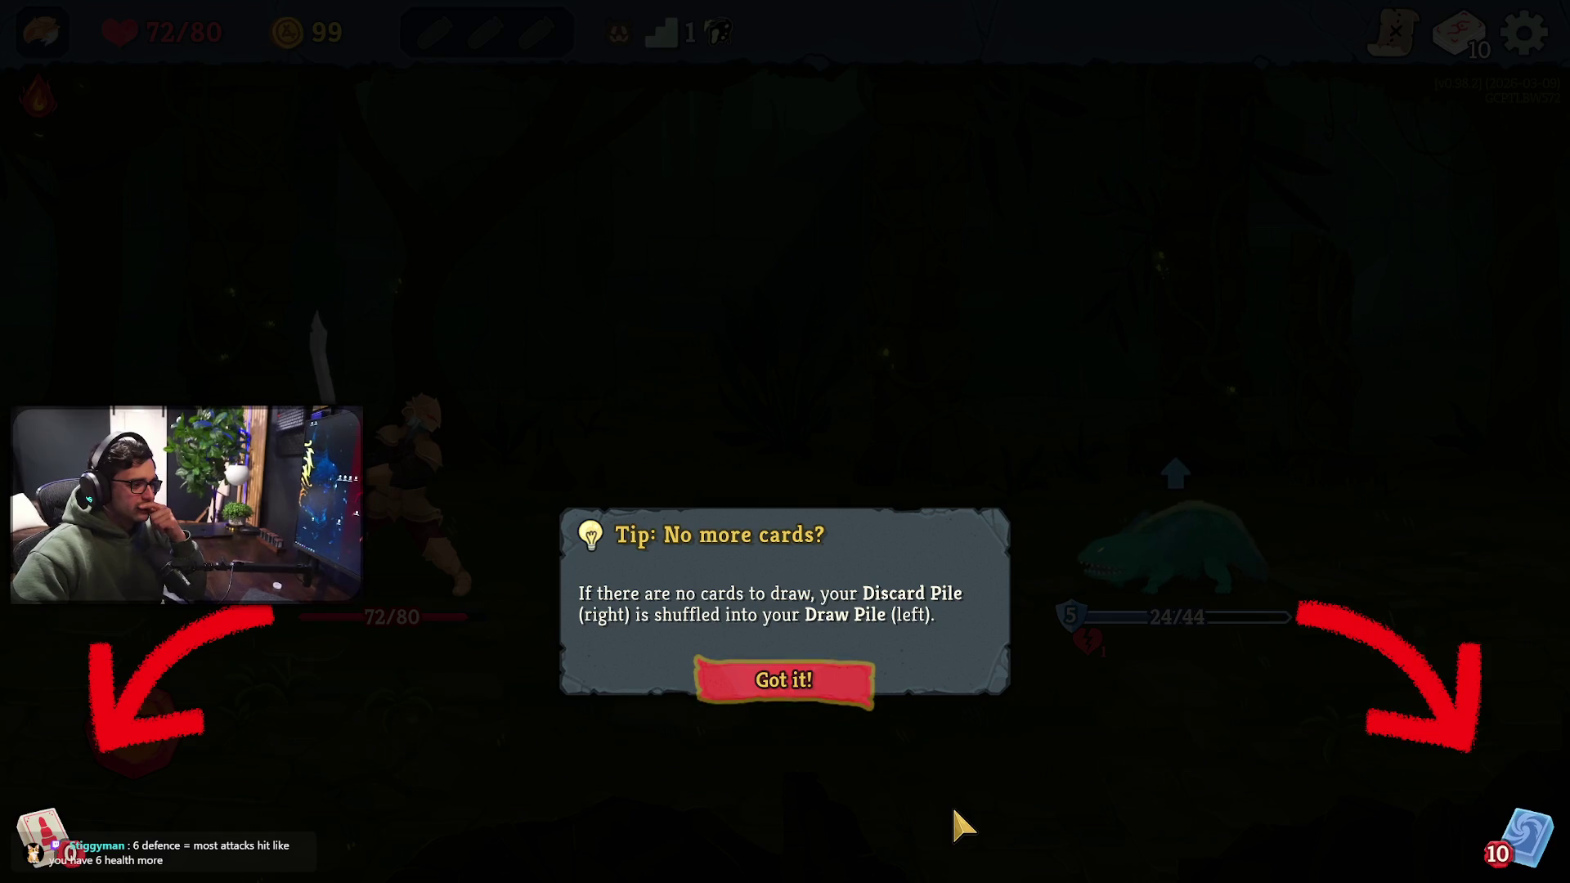
Dismiss the draw pile tip, Strike Nibbit twice down to 11 HP, Defend, and end turn 3
left_click(787, 693)
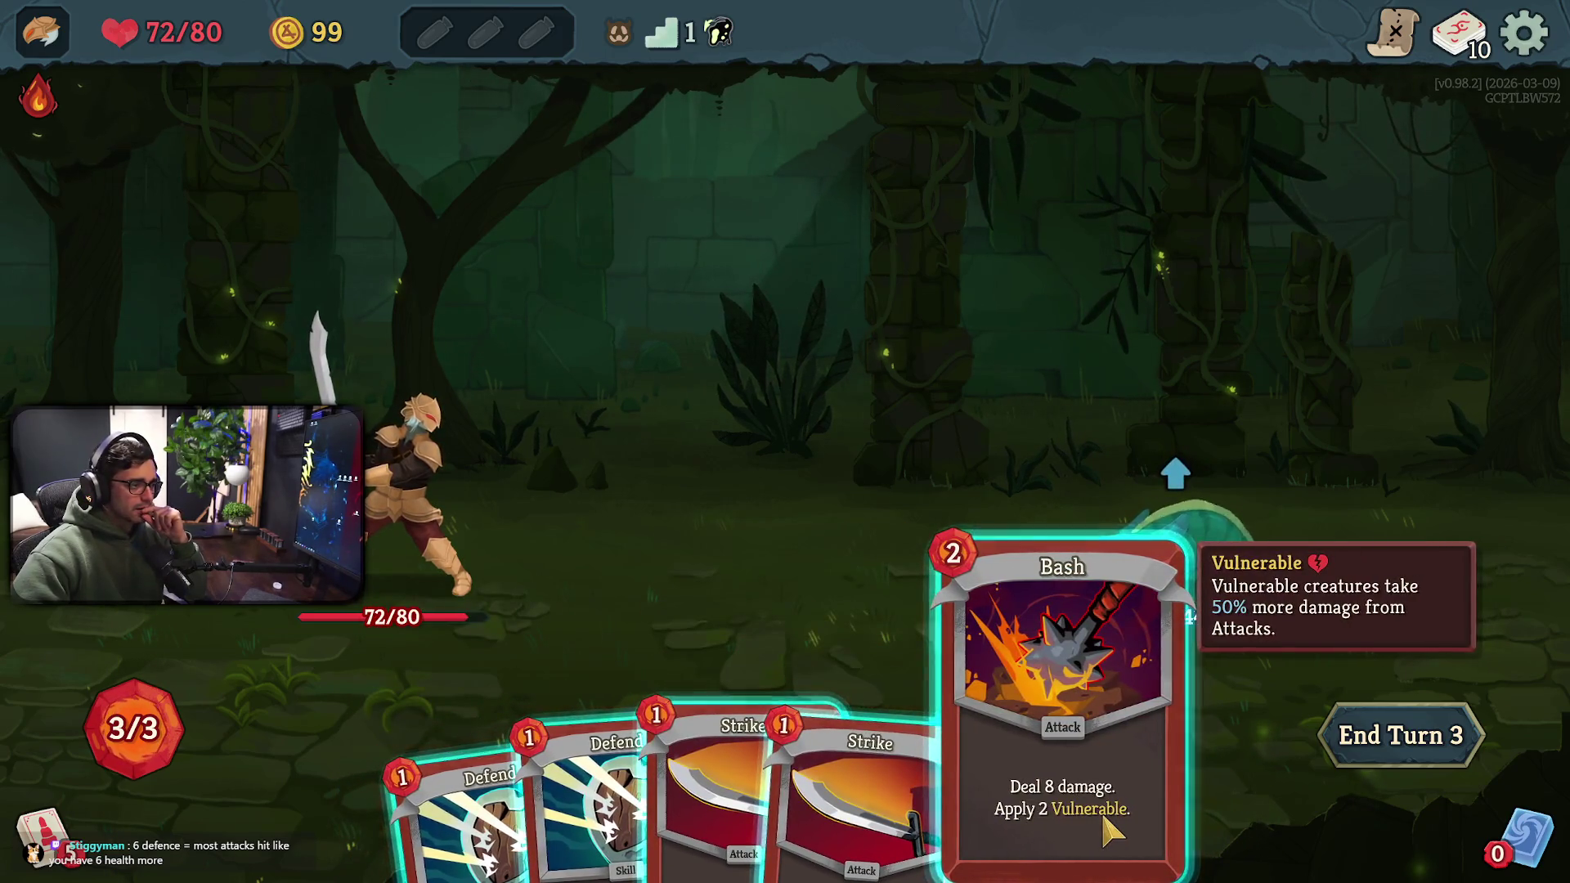
left_click(822, 813)
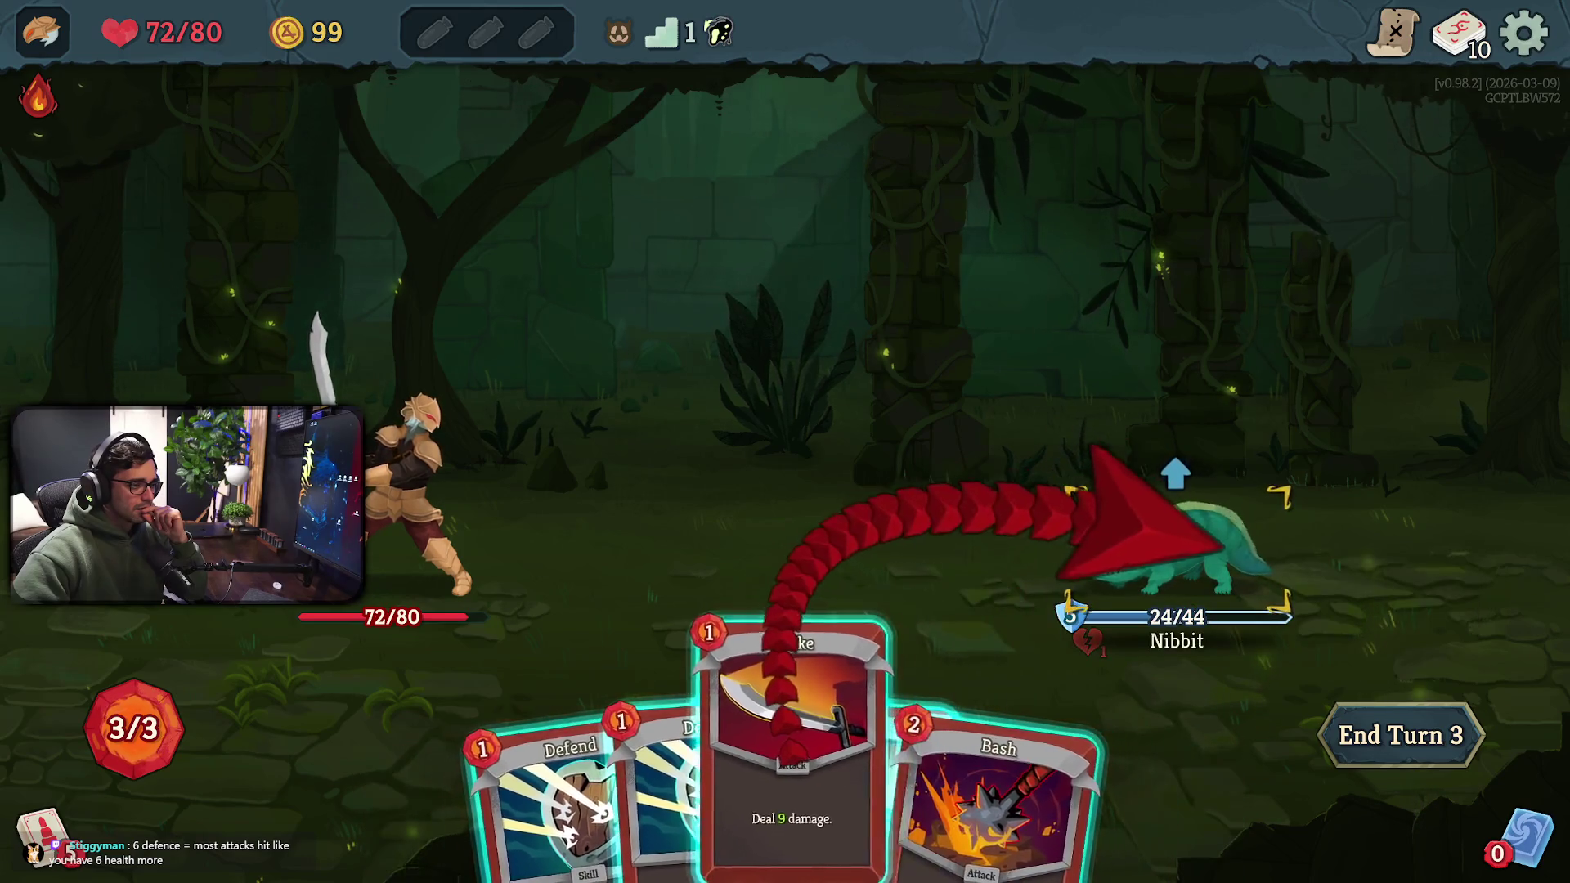
left_click(1156, 526)
left_click(826, 760)
left_click(1140, 475)
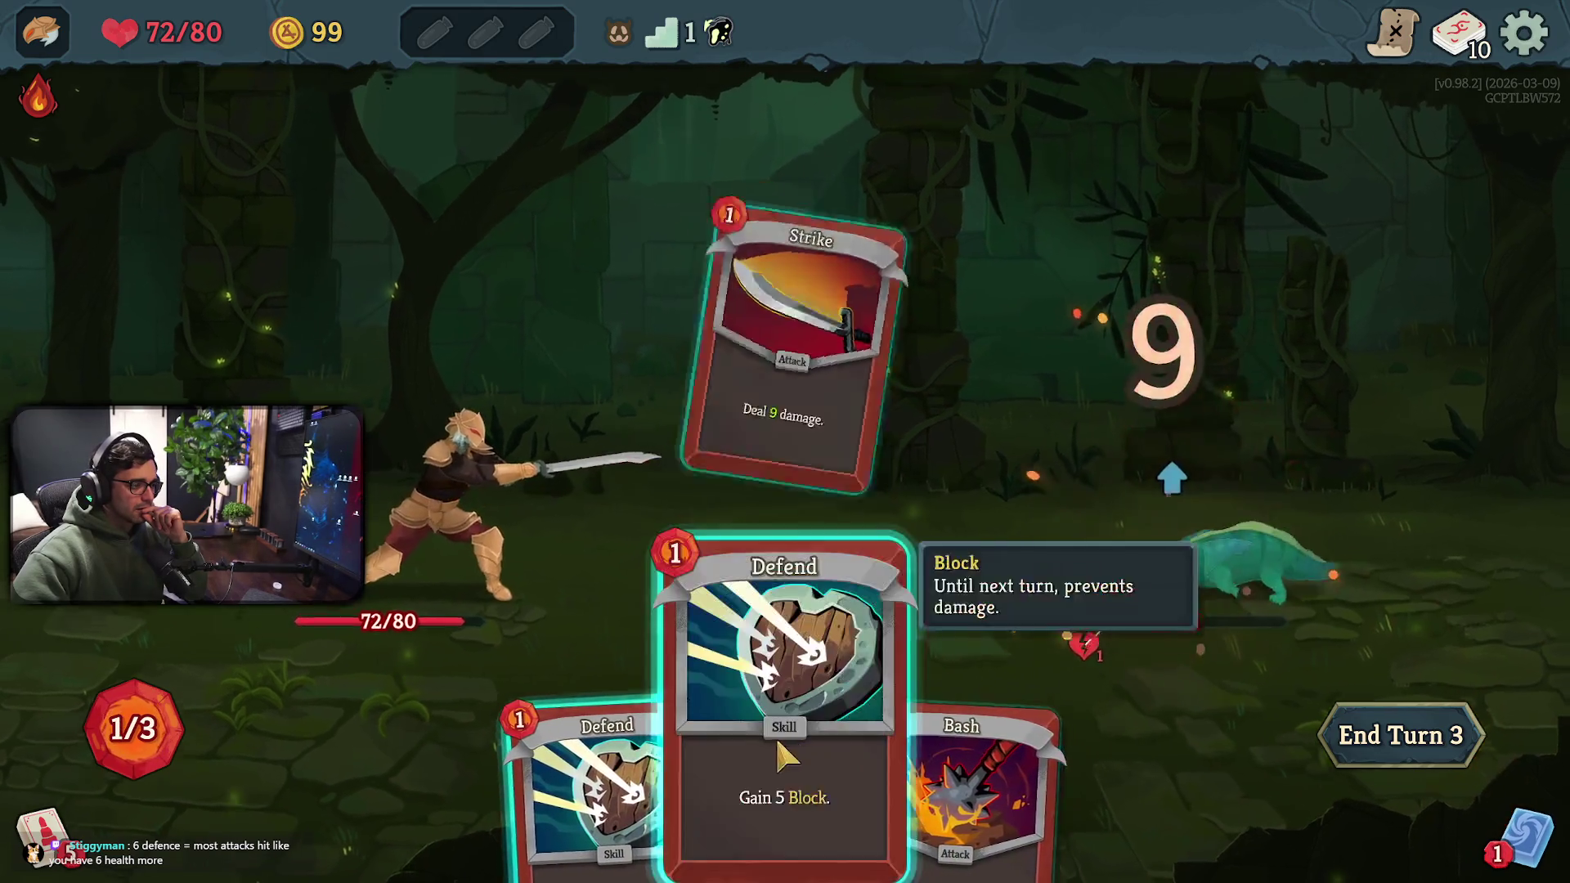
left_click(776, 734)
left_click(1350, 712)
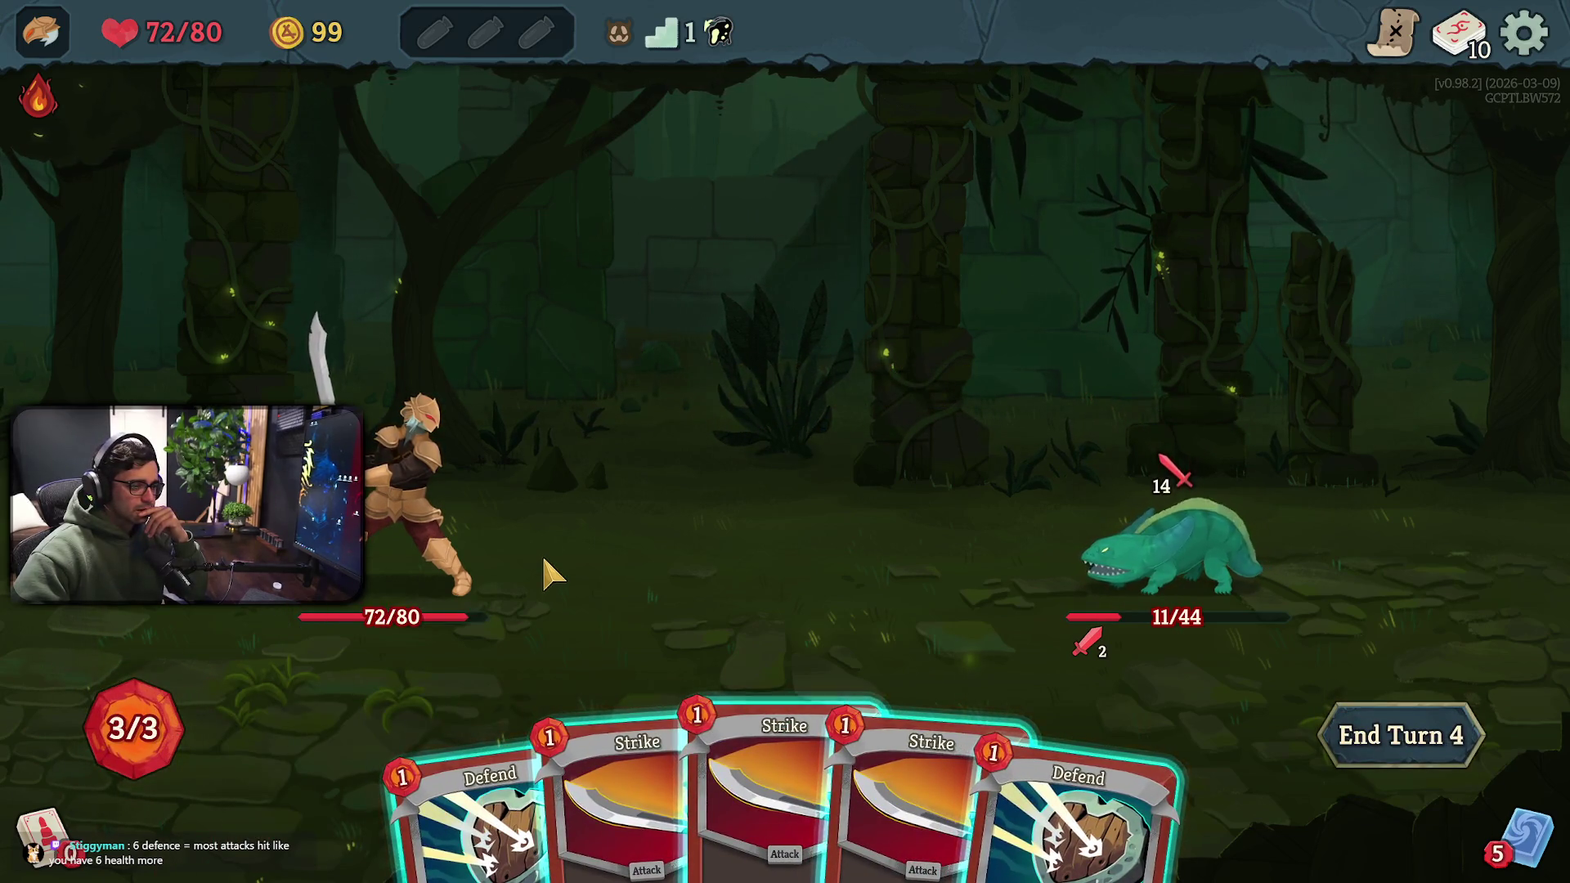
Finish off Nibbit with two more Strikes
left_click(761, 737)
left_click(1162, 556)
left_click(702, 768)
left_click(1161, 507)
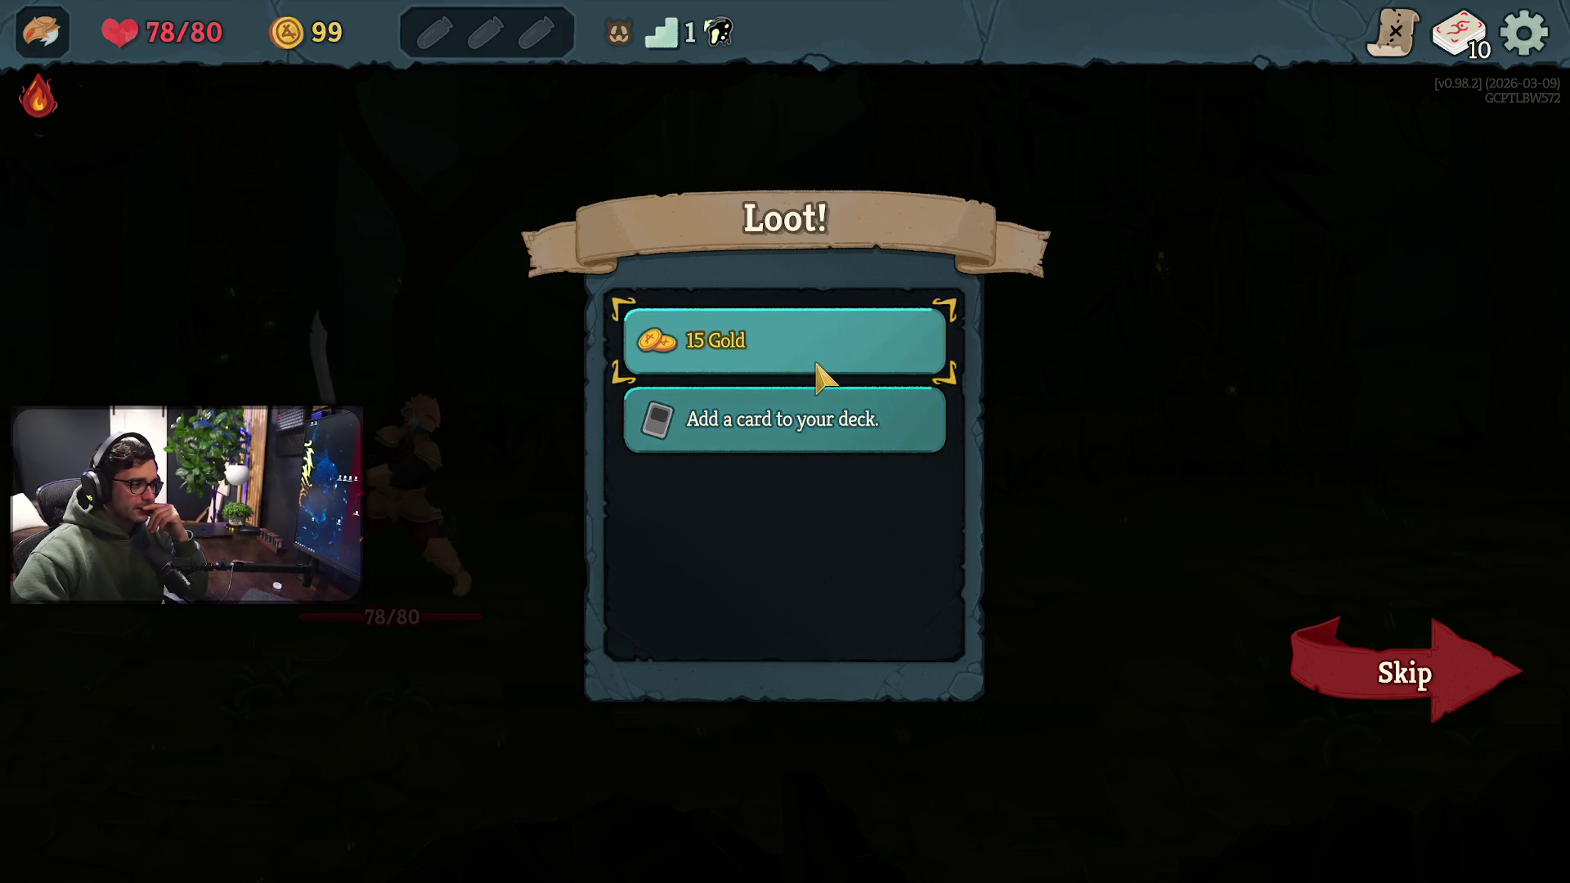
Take Setup Strike as the card reward and collect the 15 Gold
left_click(802, 428)
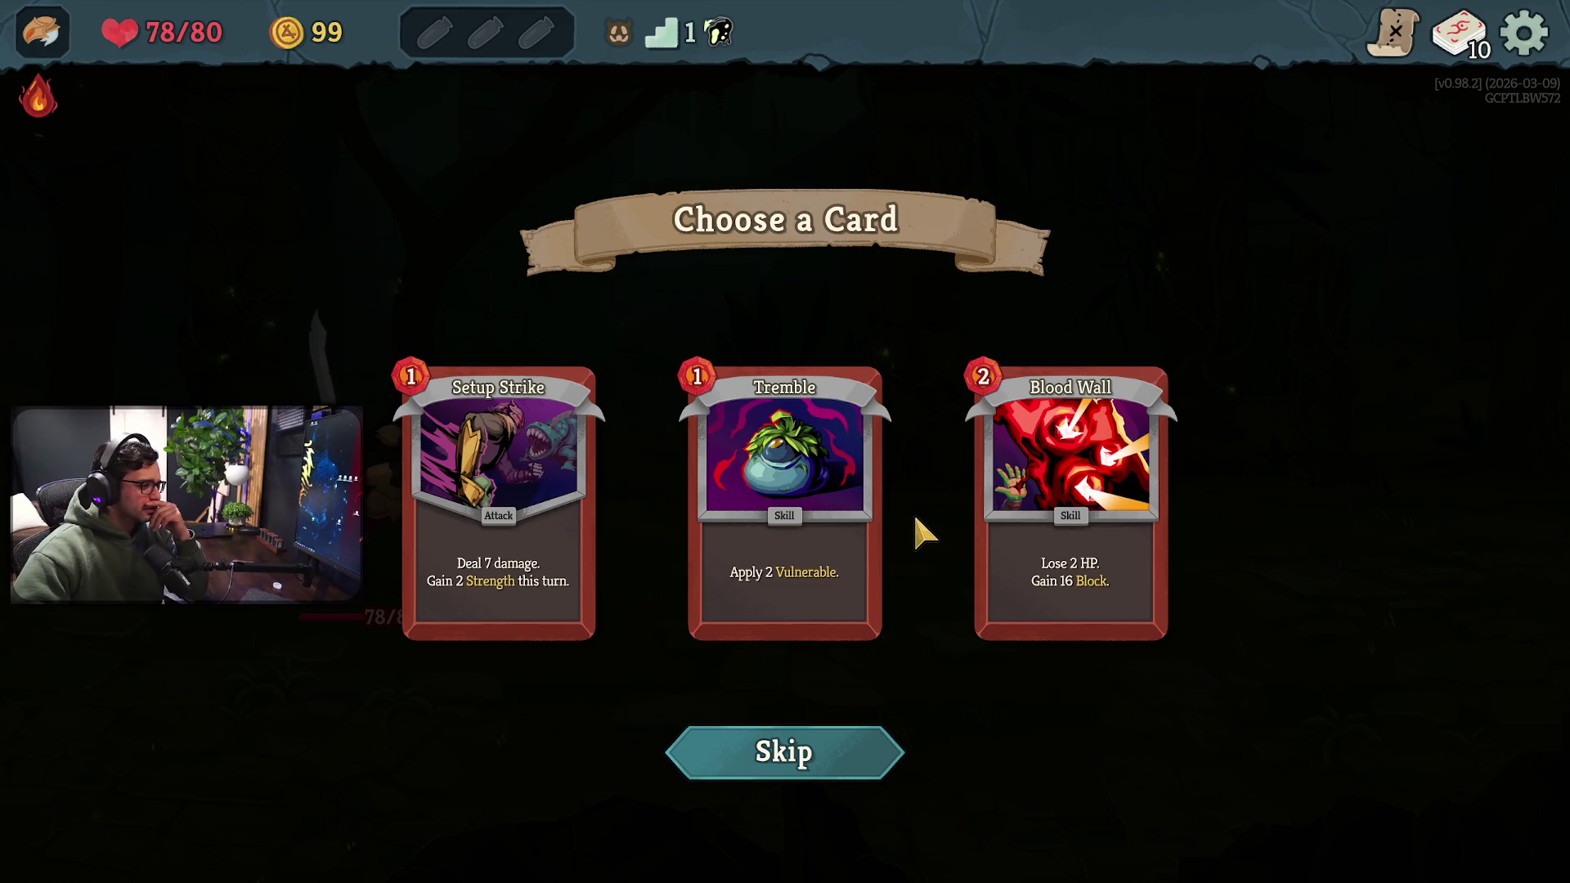
left_click(561, 524)
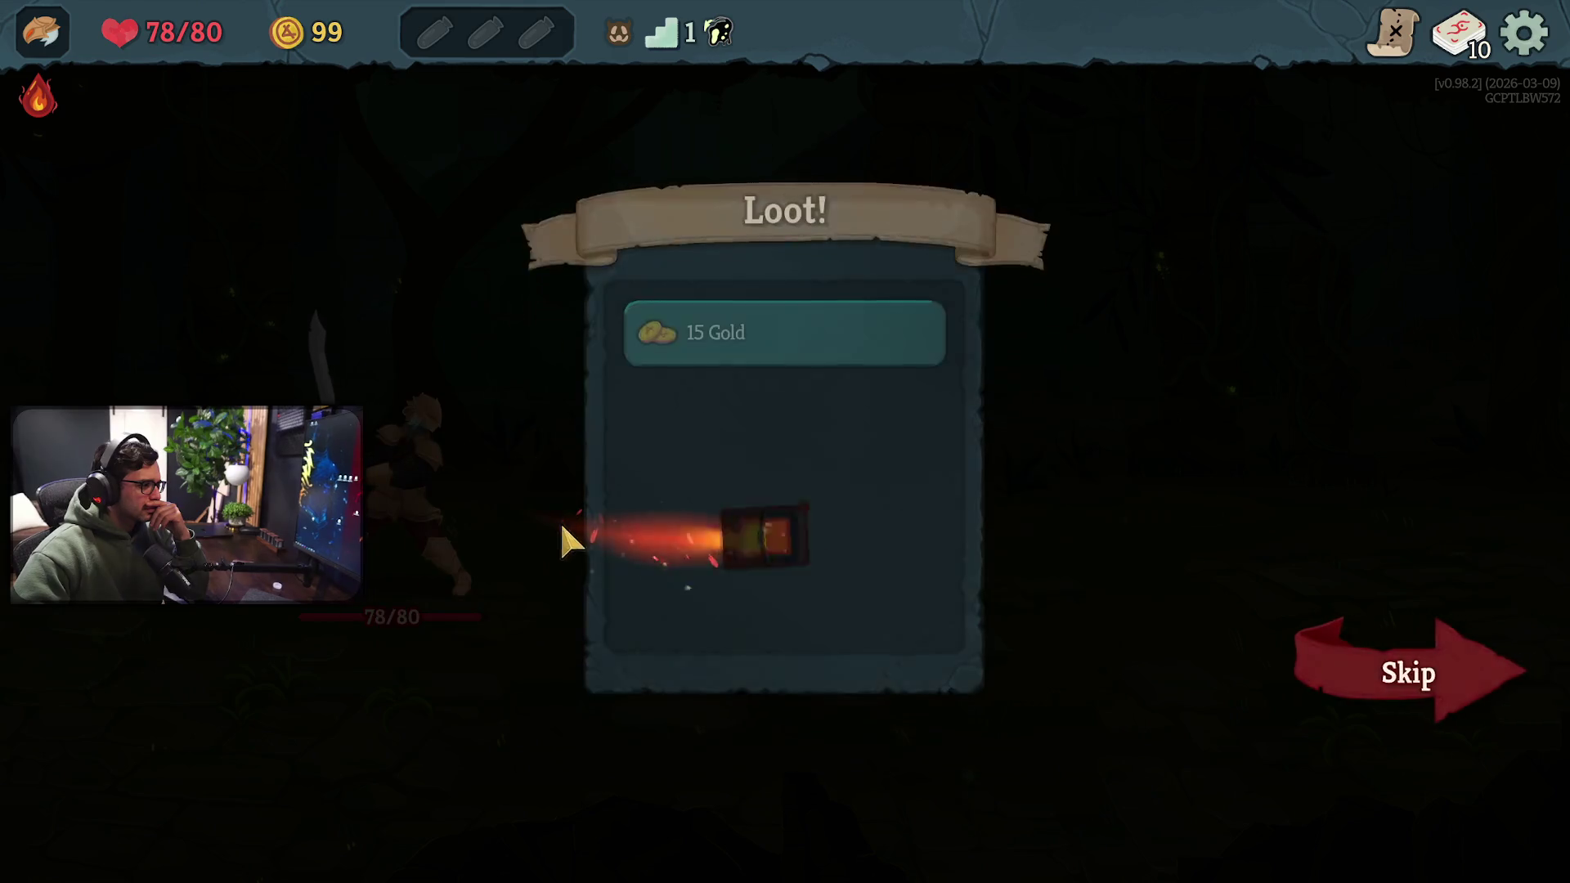
left_click(833, 369)
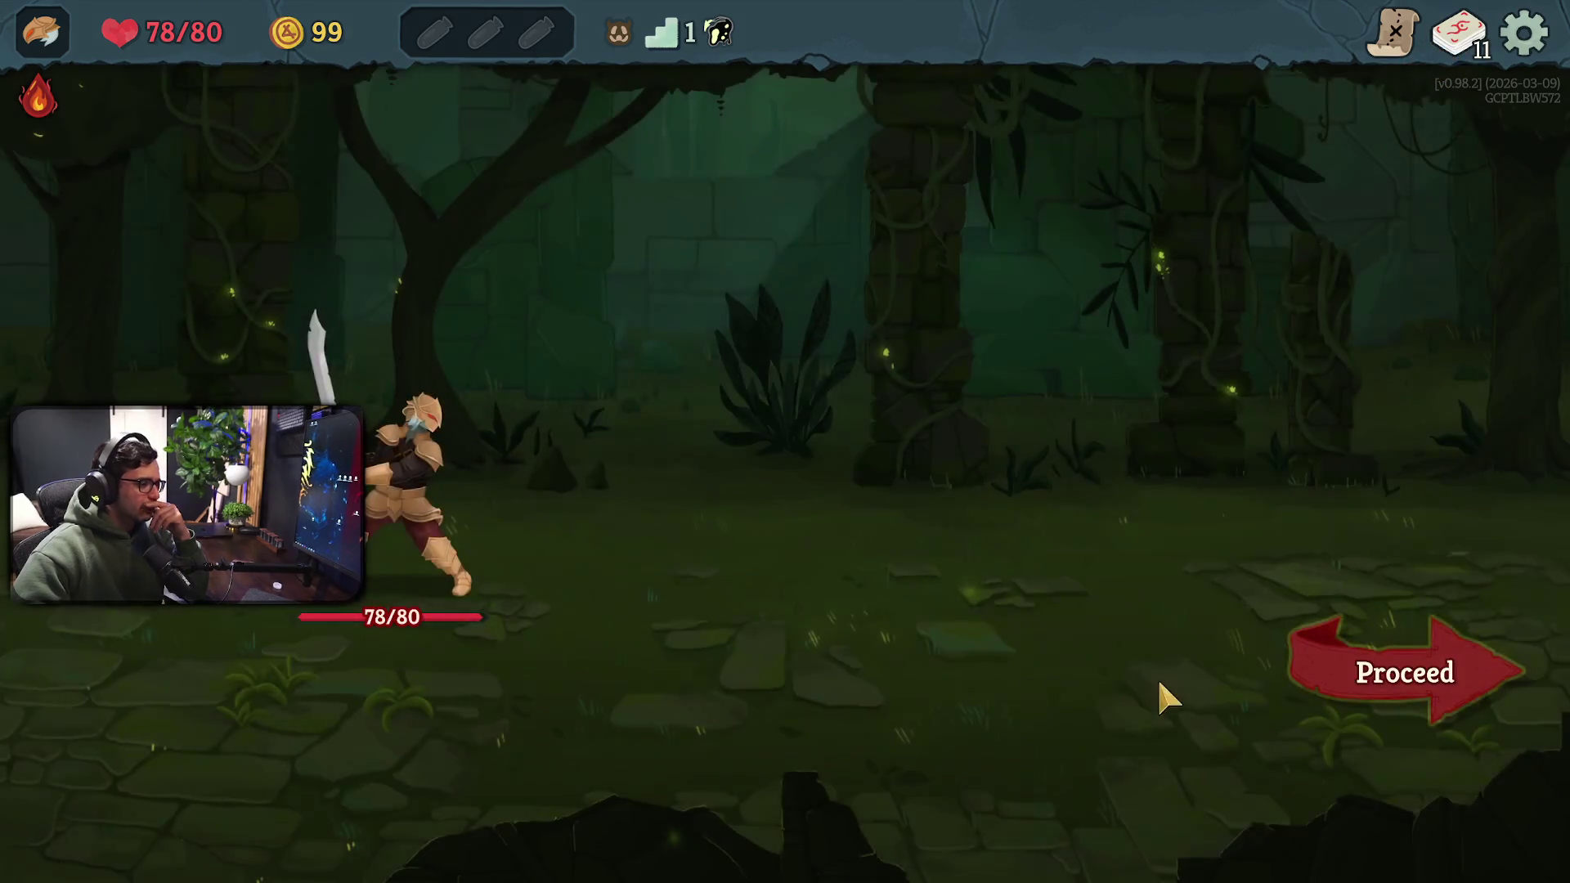
Proceed to the map and travel to the right enemy node
left_click(1421, 687)
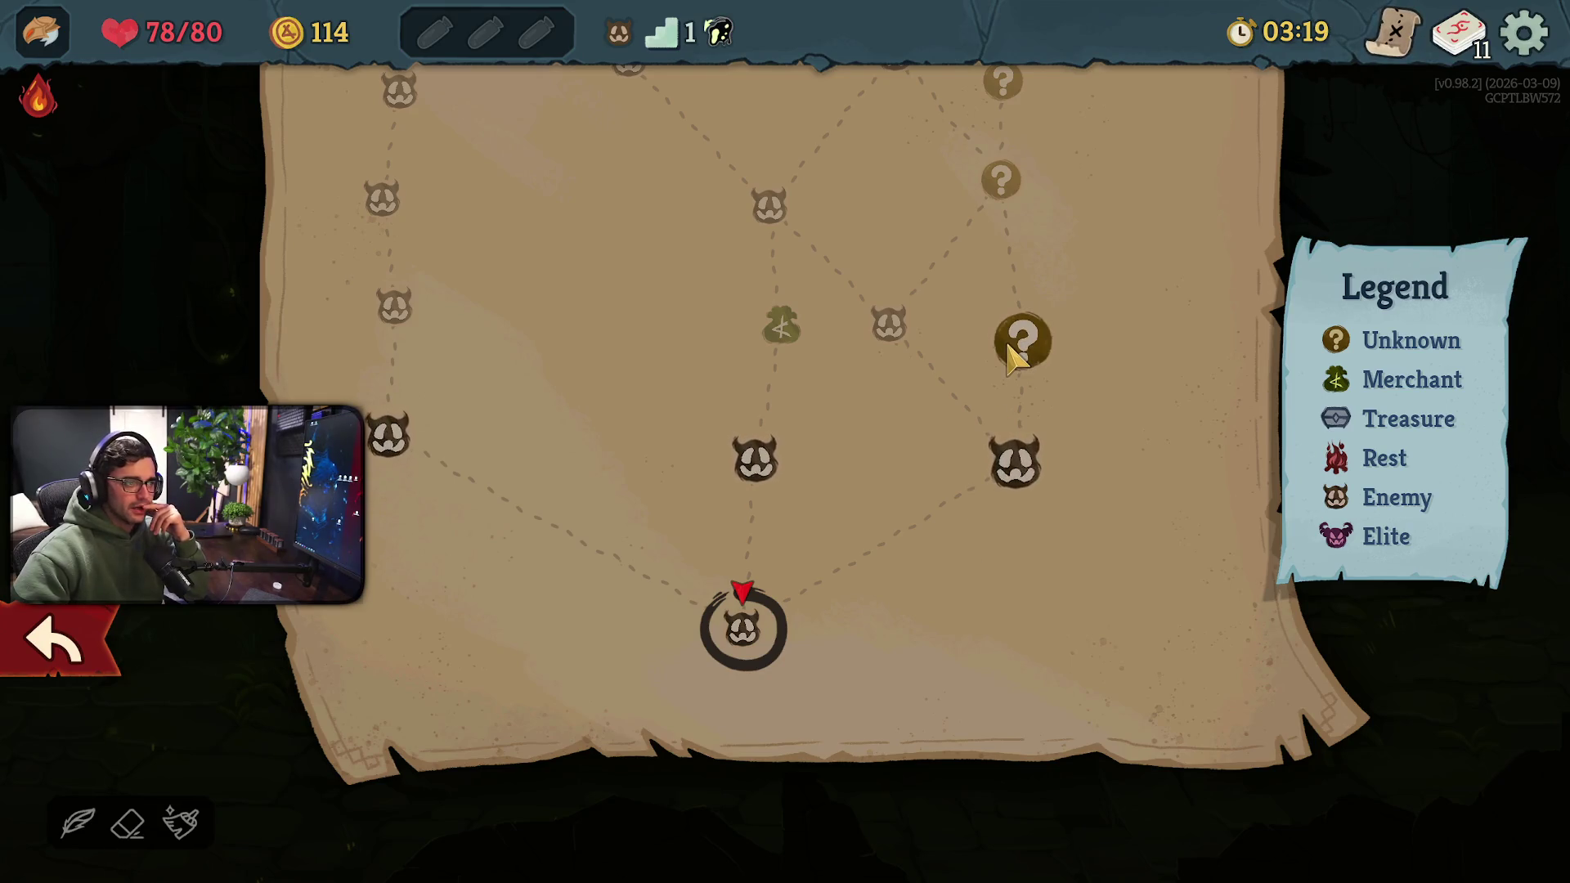
scroll(786, 319, "up", 5)
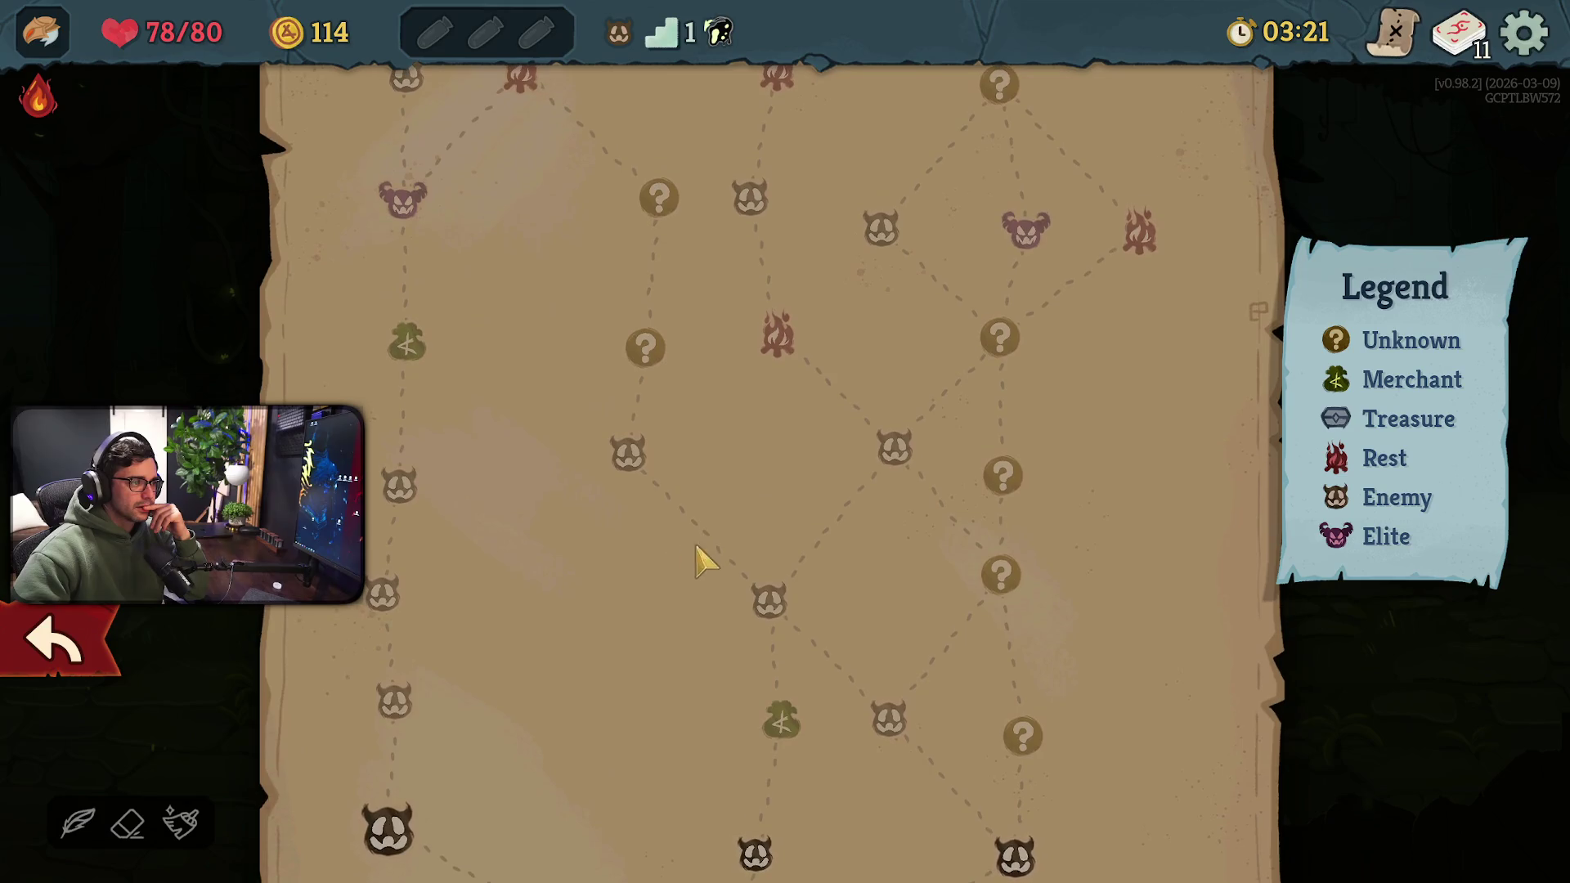
scroll(747, 319, "down", 2)
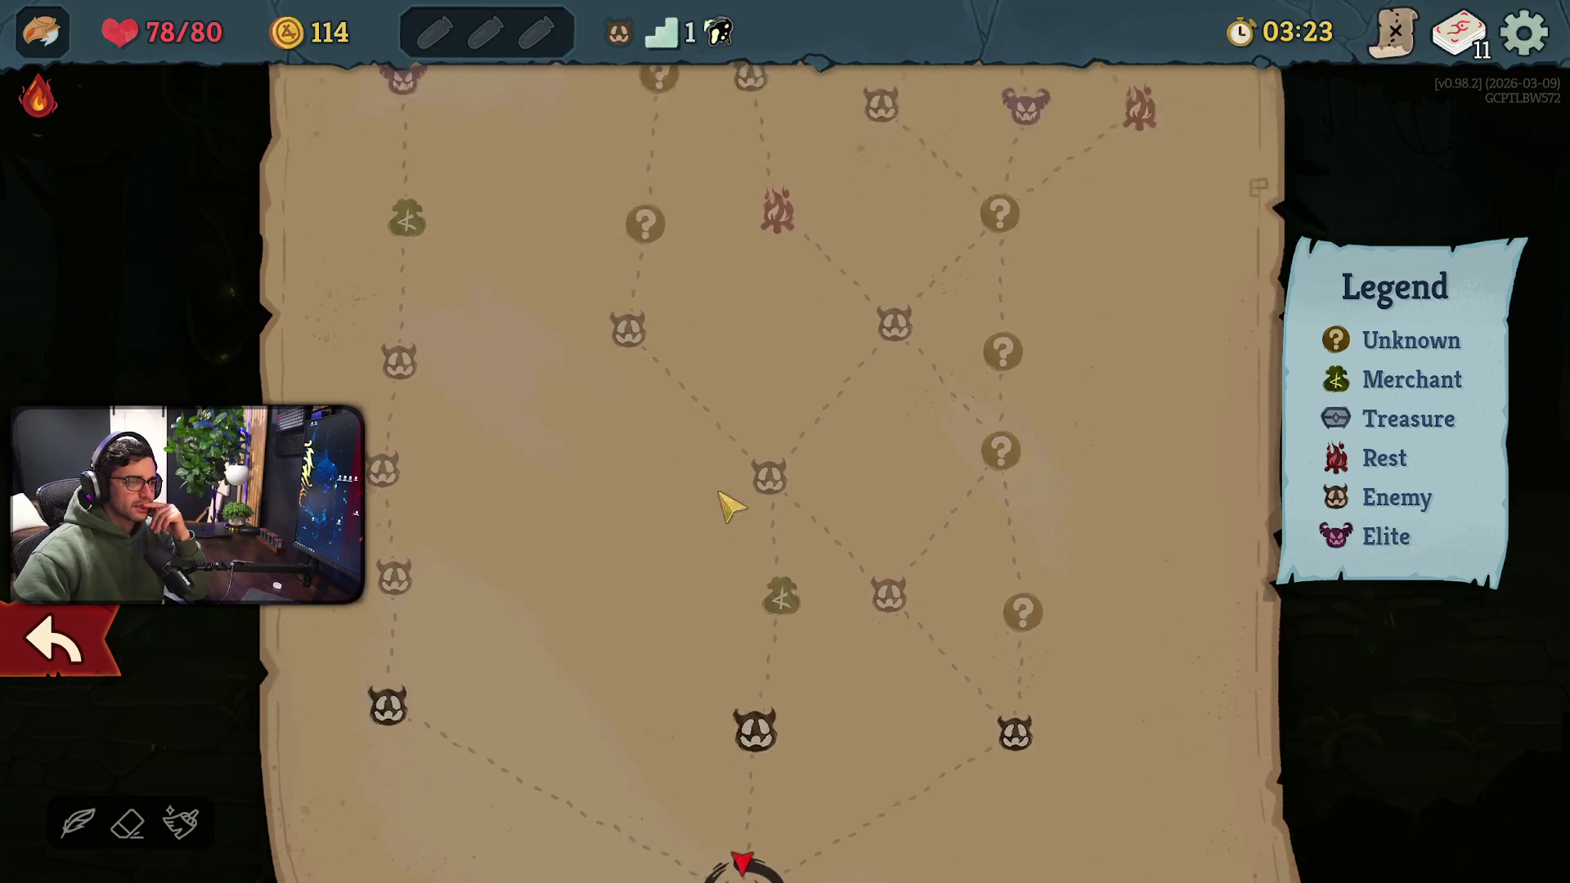
scroll(736, 573, "up", 4)
scroll(736, 654, "down", 5)
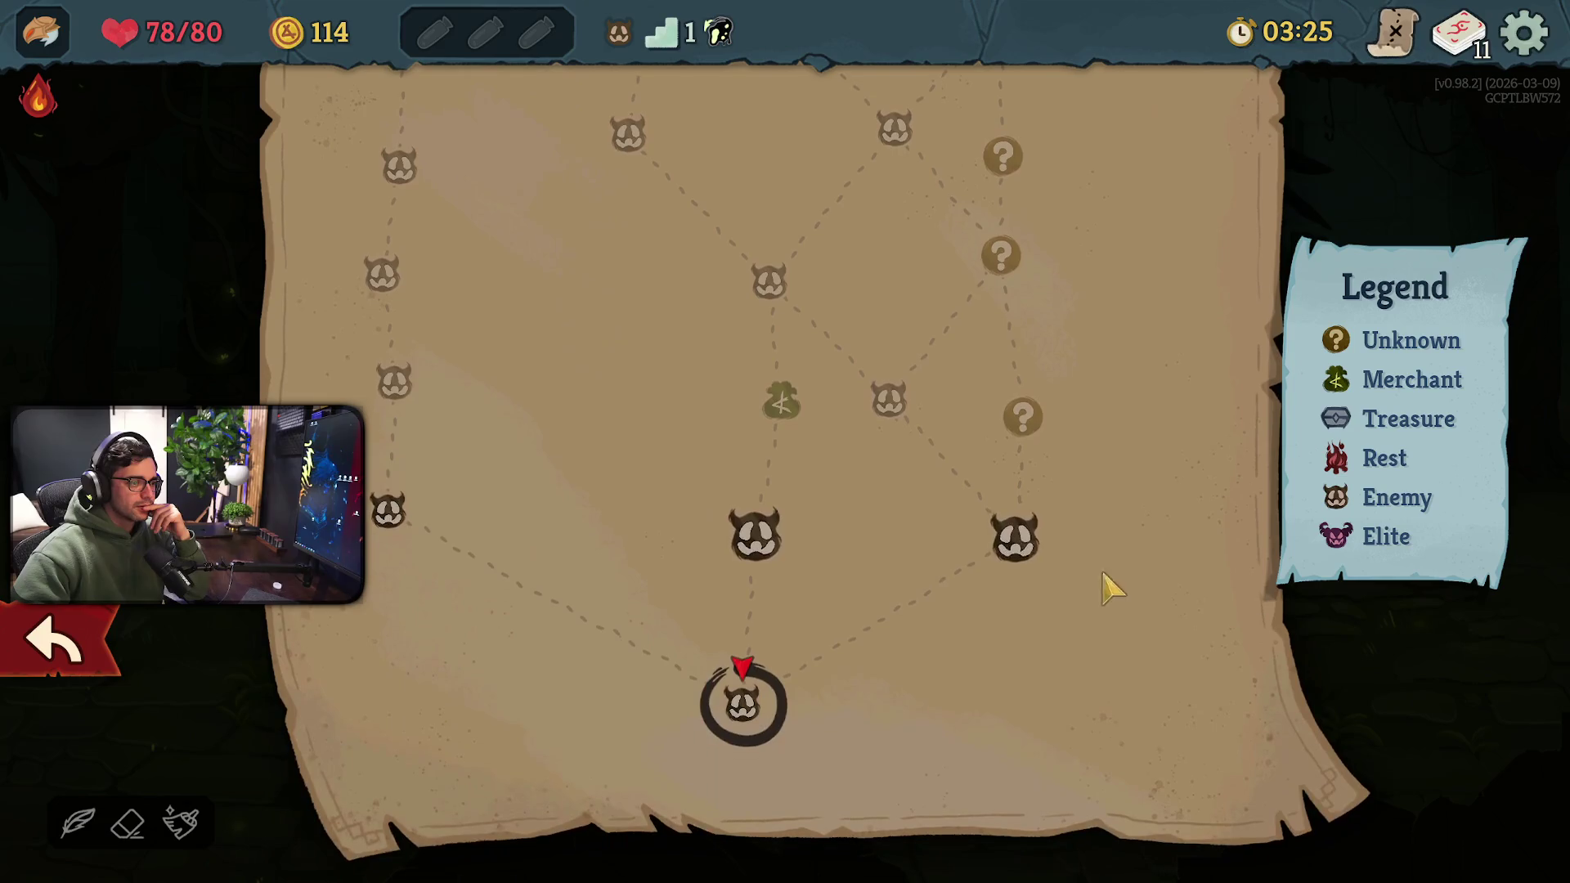
left_click(1020, 540)
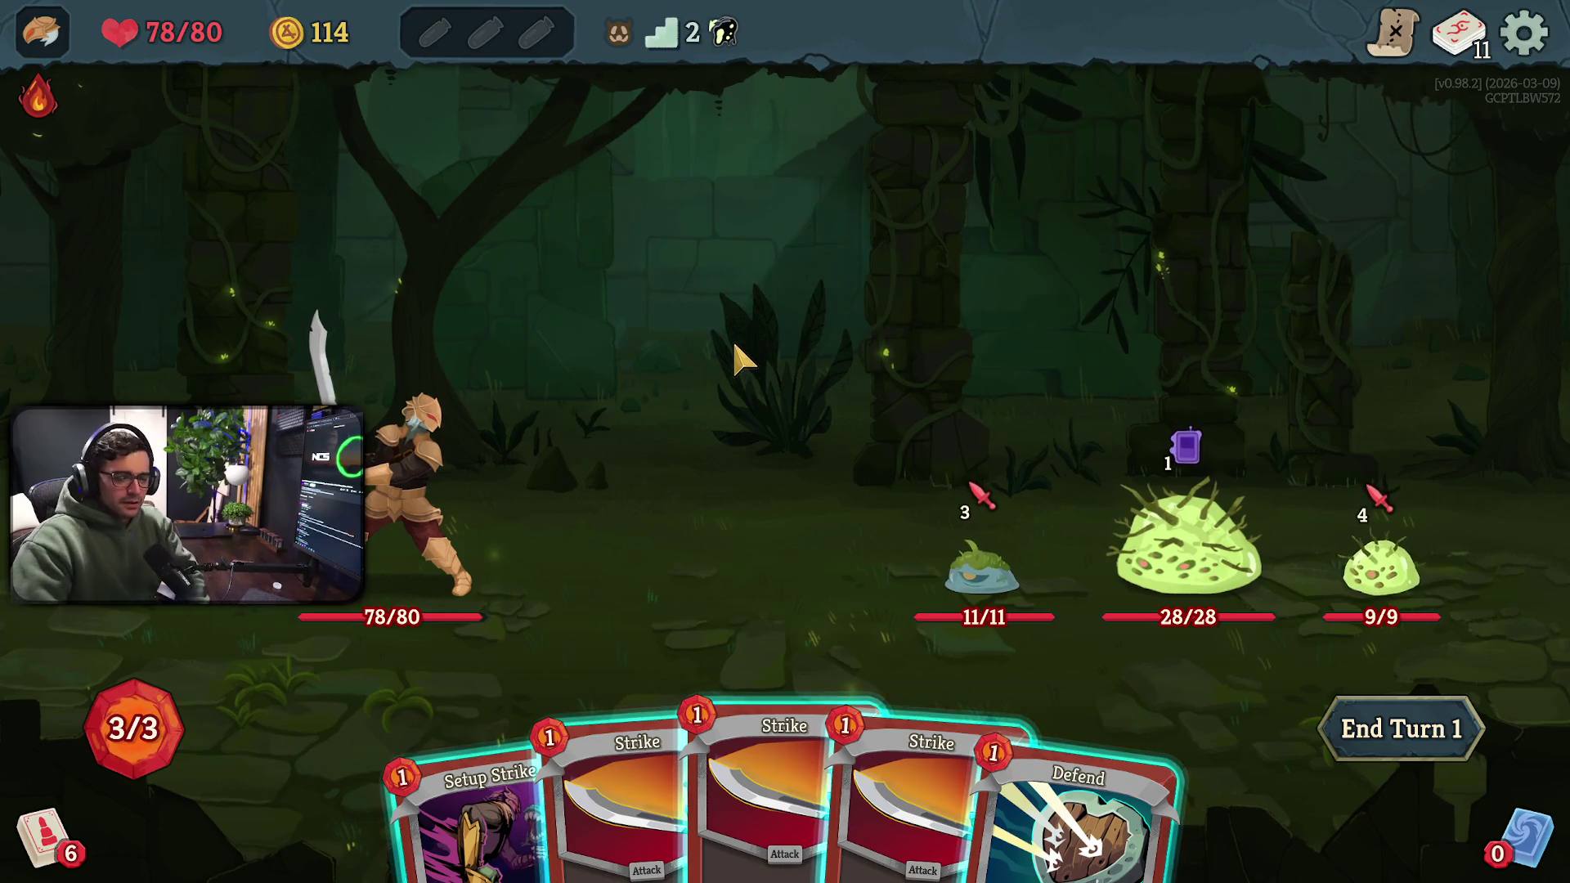
Strike the Twig Slime twice, play Defend for 5 Block, and end turn 1
left_click(746, 798)
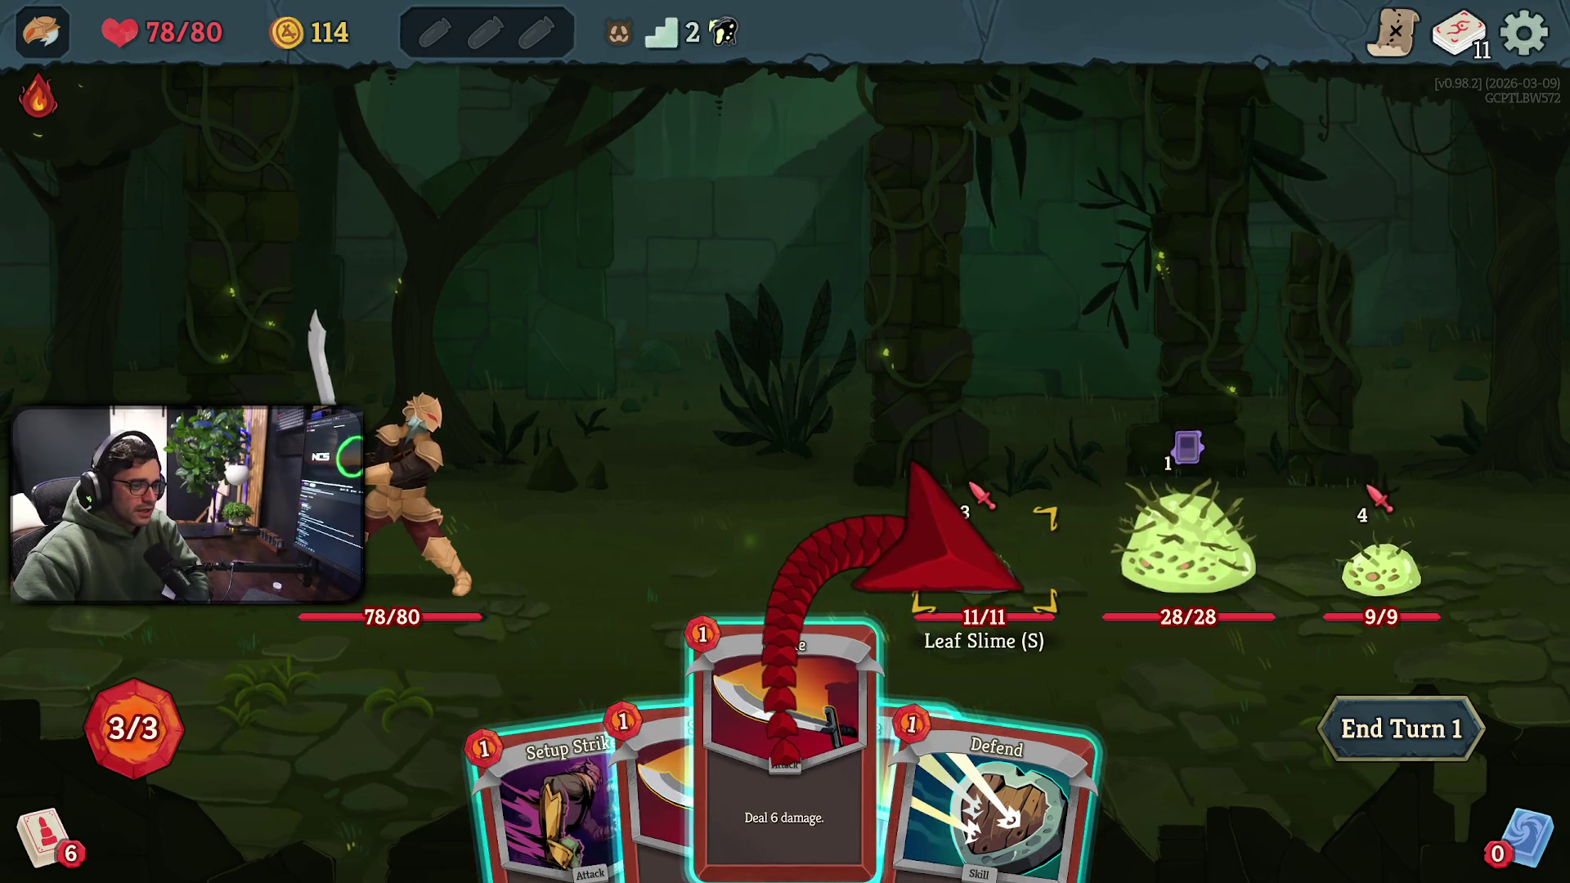
right_click(1444, 554)
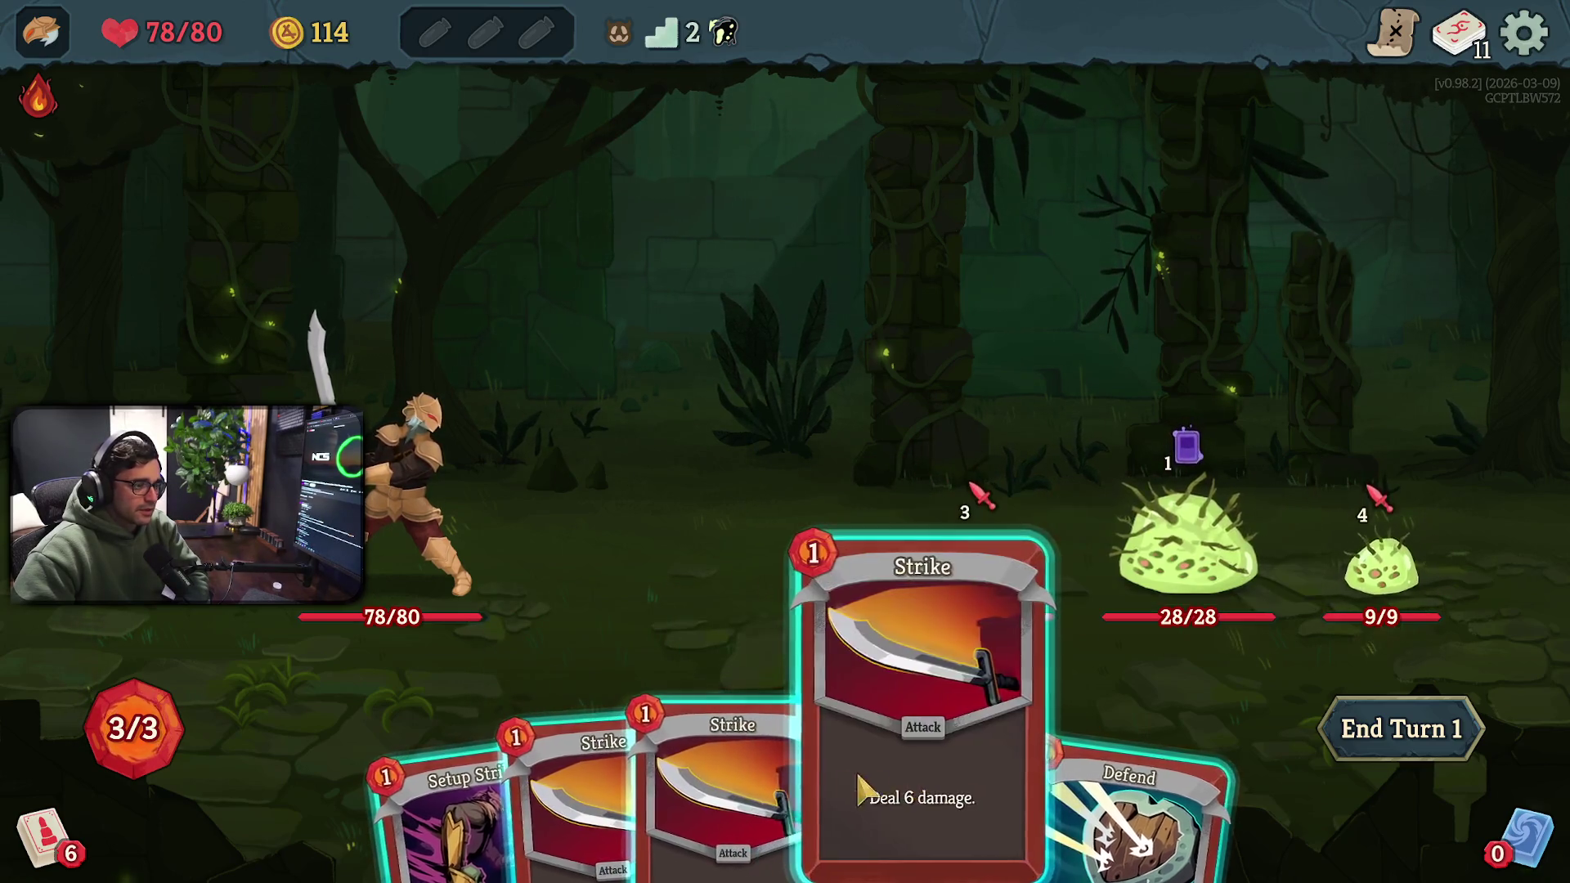
left_click(967, 761)
left_click(1380, 573)
left_click(810, 785)
left_click(1383, 572)
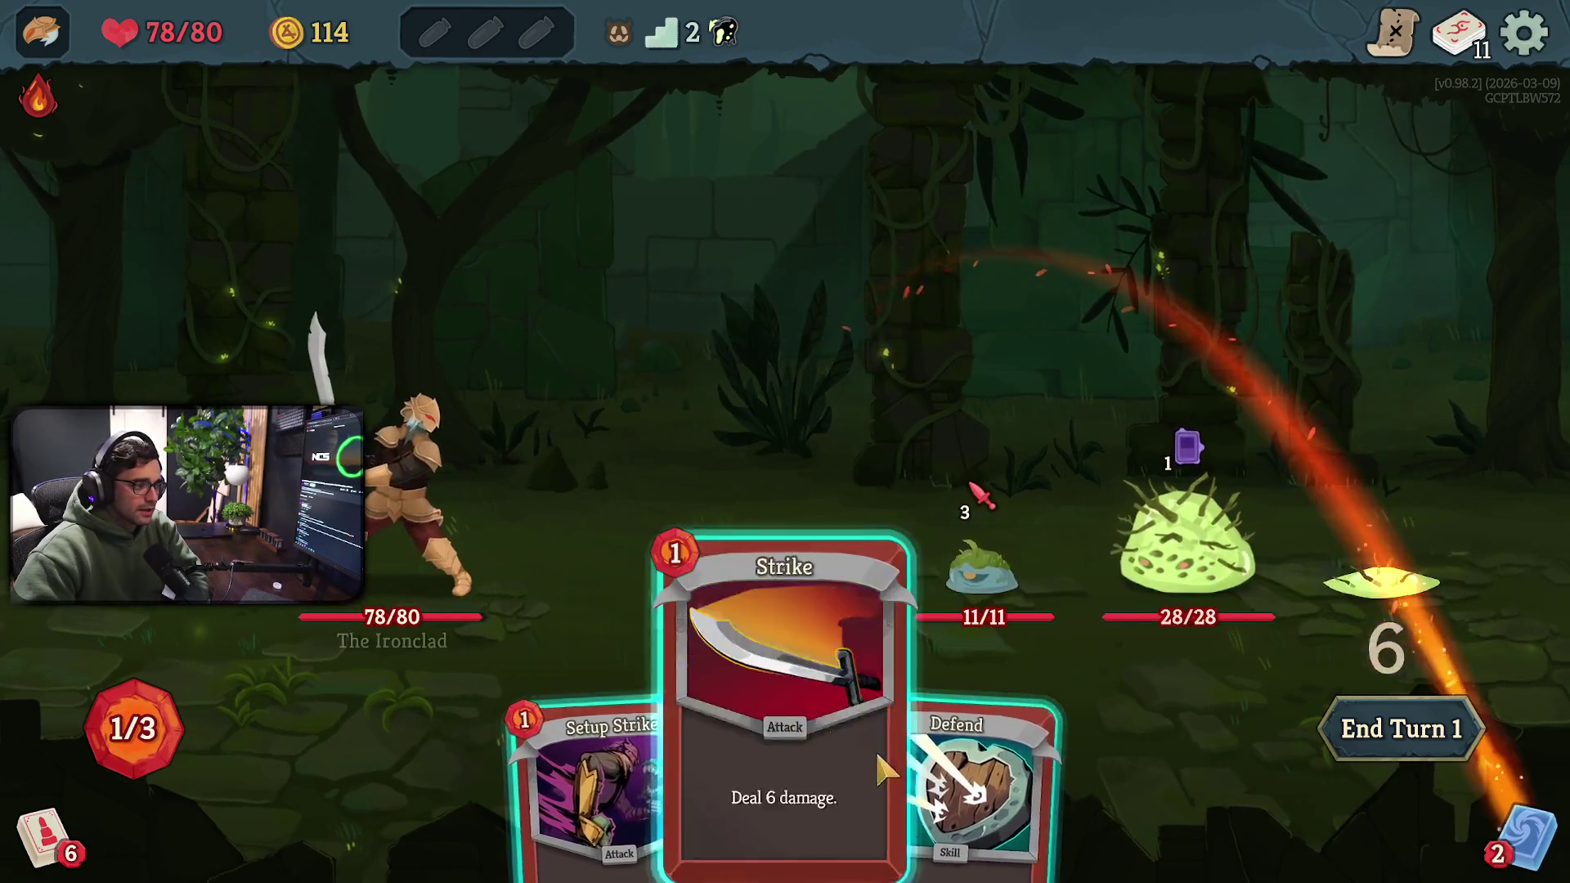
left_click(940, 777)
left_click(573, 507)
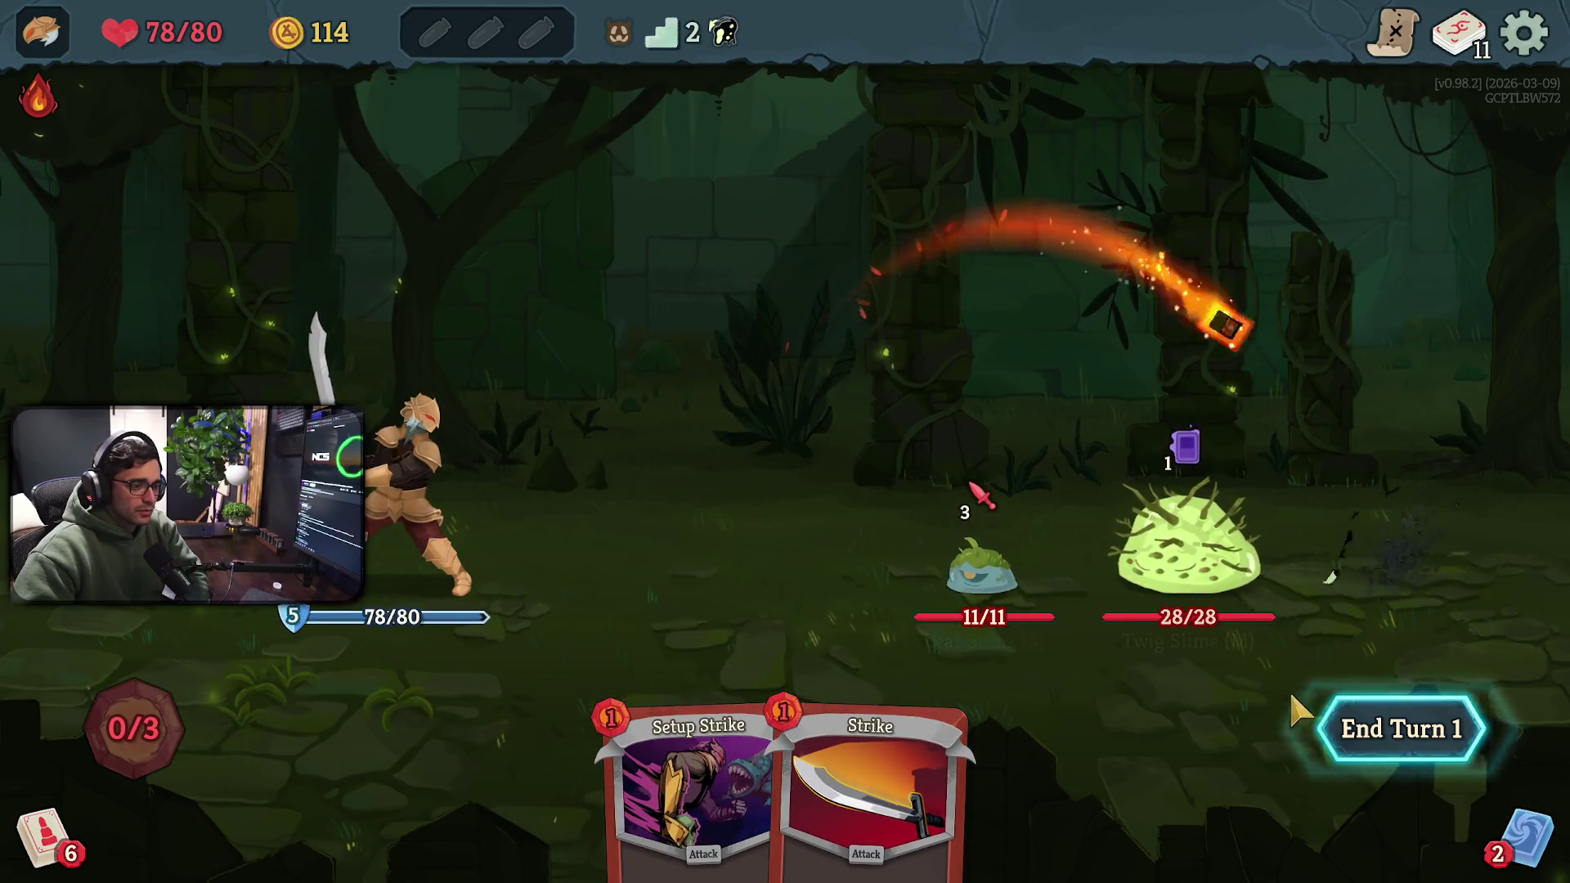
left_click(1399, 724)
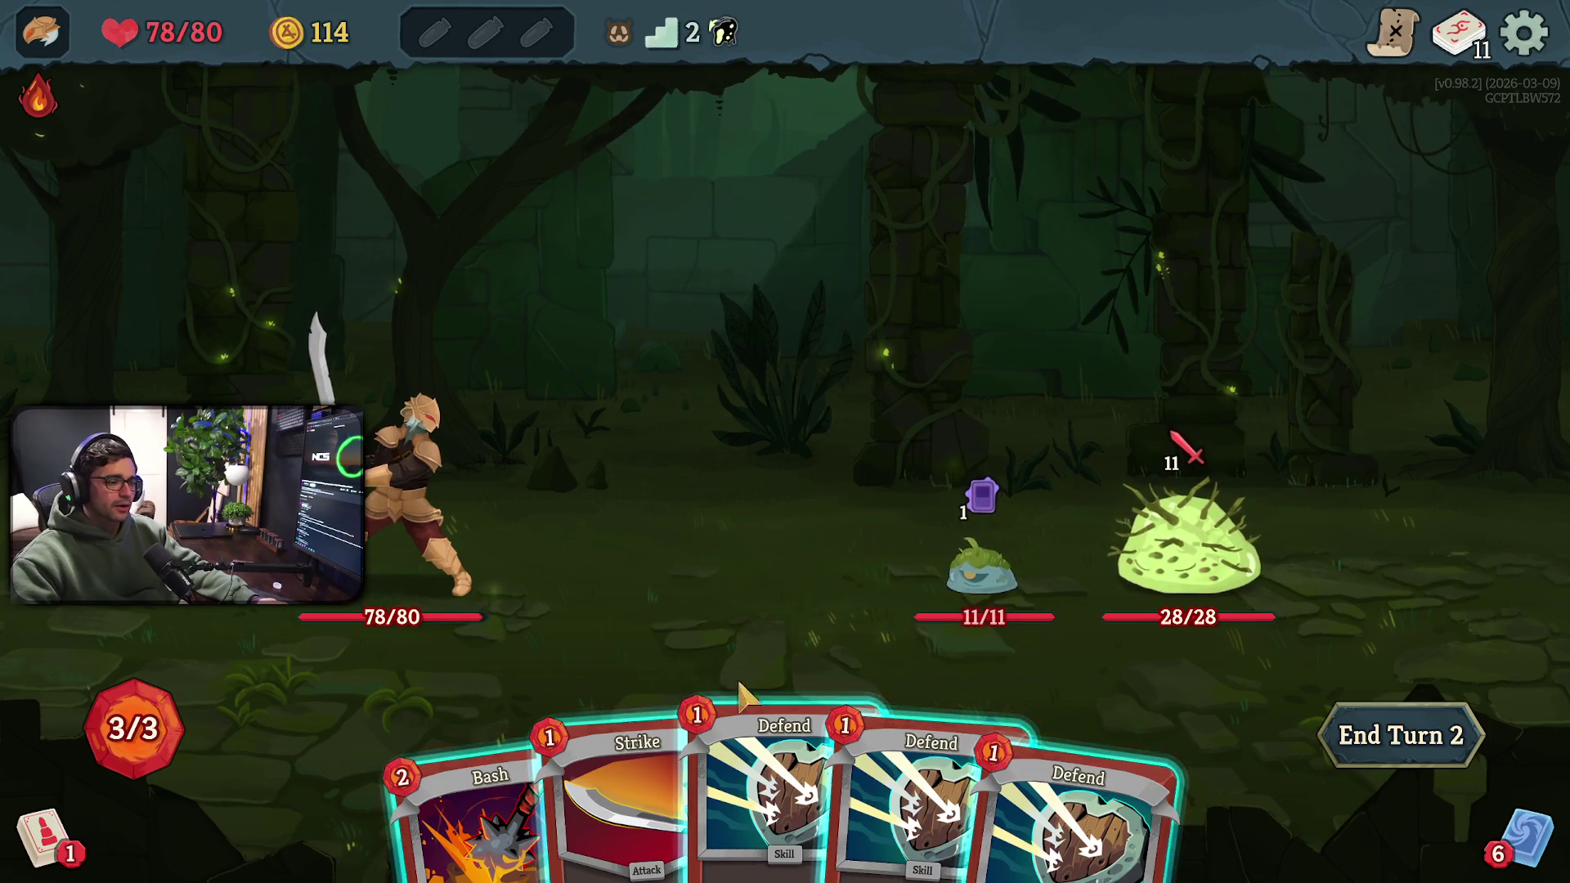
Play Defend for 5 Block and Strike the Leaf Slime down to 5/11
mouse_move(818, 720)
left_mouse_down()
mouse_move(954, 456)
mouse_move(961, 491)
left_mouse_up()
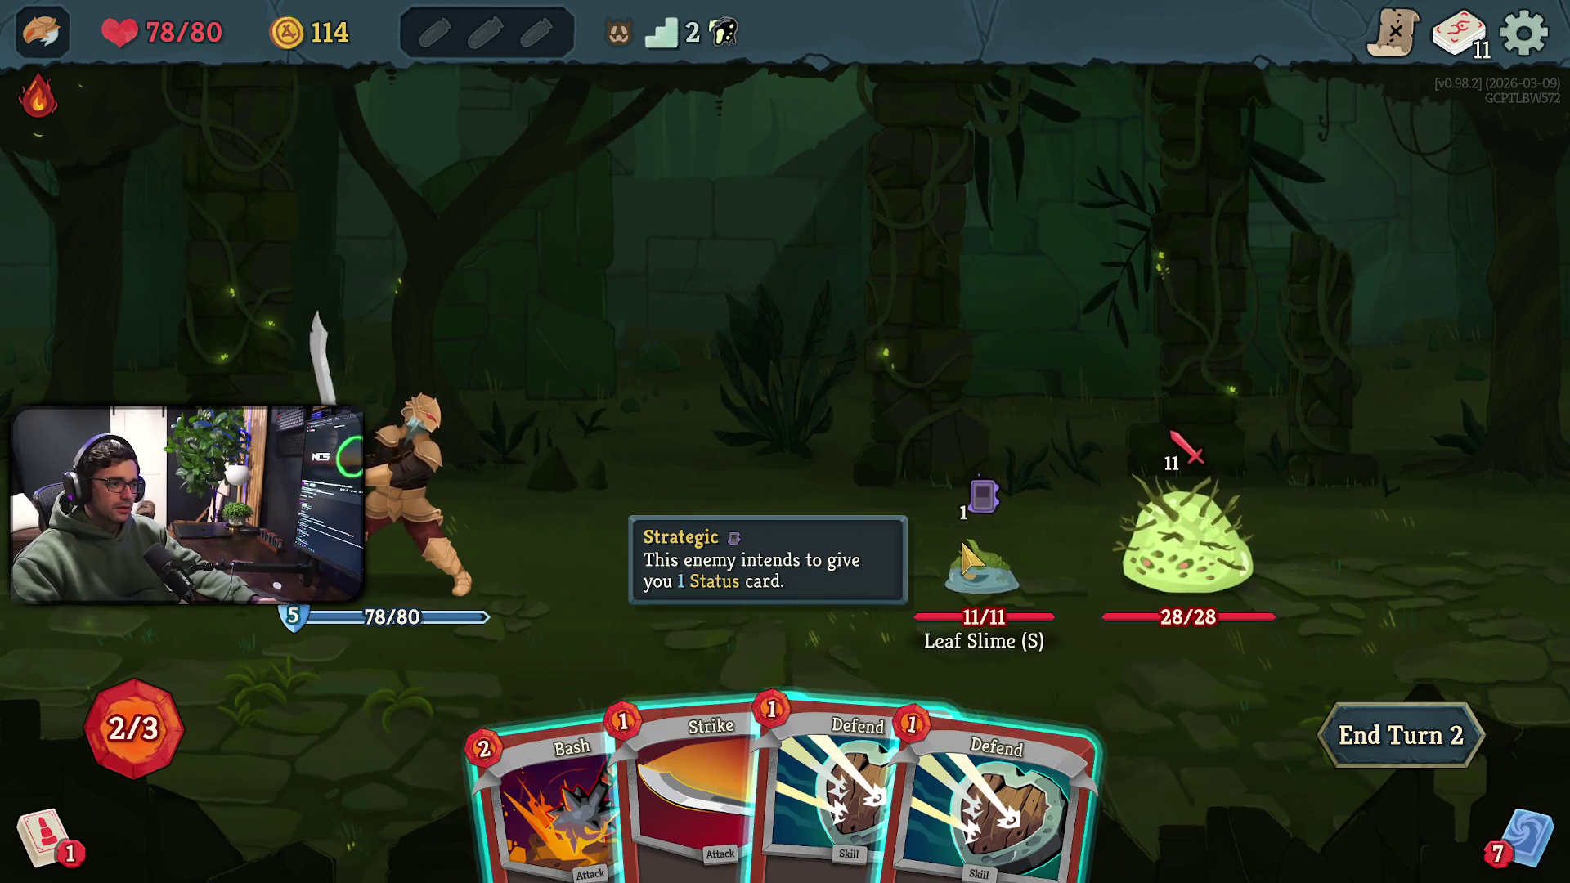
mouse_move(695, 700)
left_mouse_down()
mouse_move(925, 565)
mouse_move(1022, 571)
left_mouse_up()
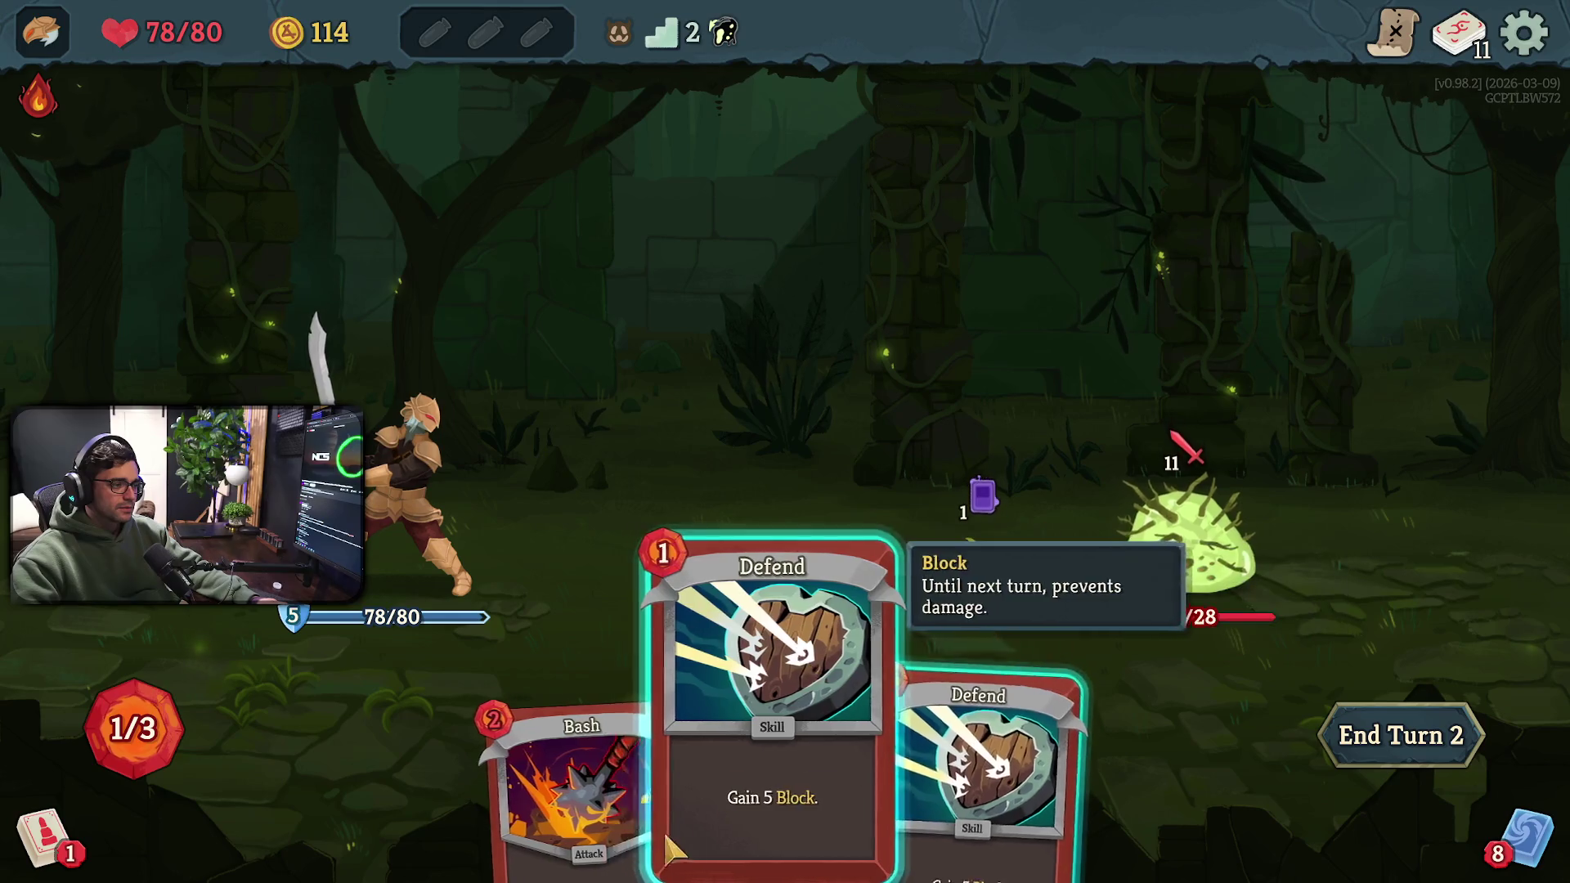
left_click(616, 828)
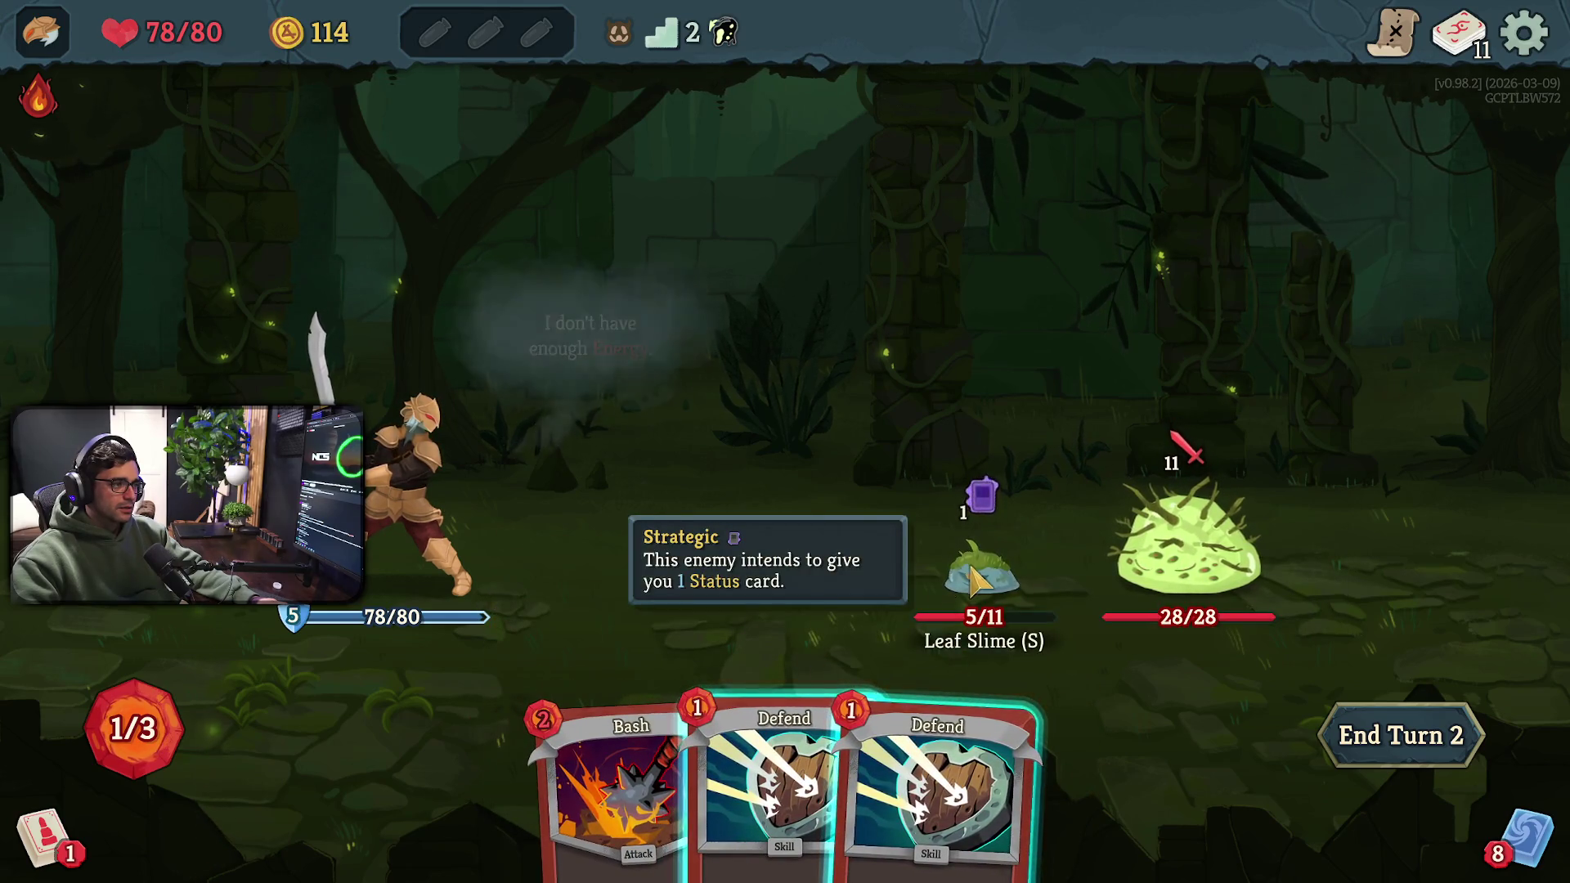
Play a second Defend for 10 Block, end turn 2, and open the game Settings
mouse_move(785, 753)
left_mouse_down()
mouse_move(405, 524)
mouse_move(507, 540)
left_mouse_up()
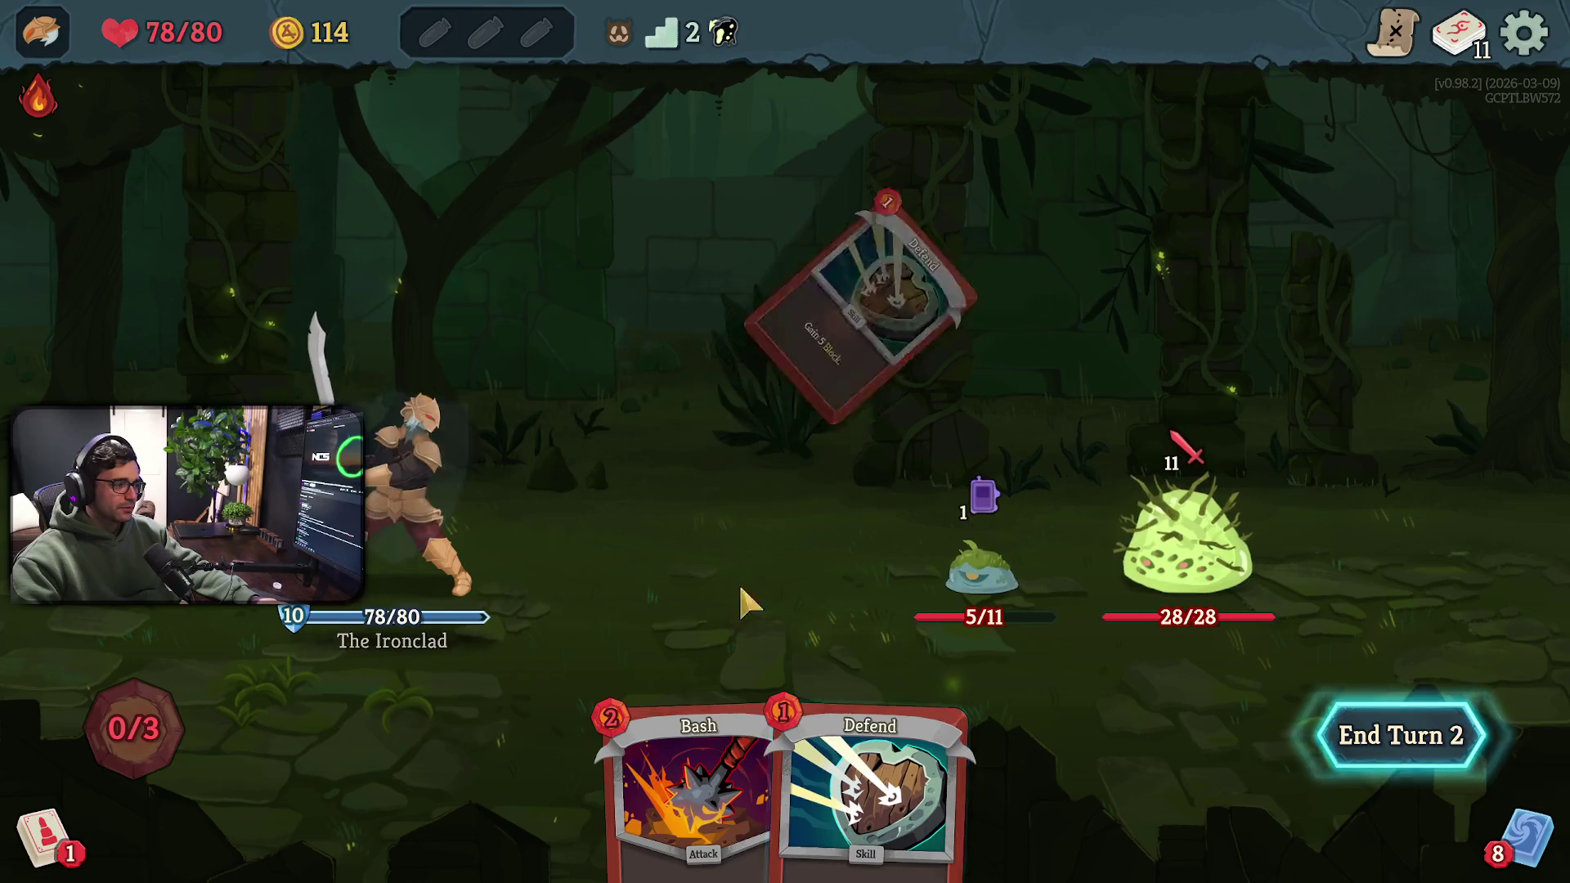
left_click(1420, 756)
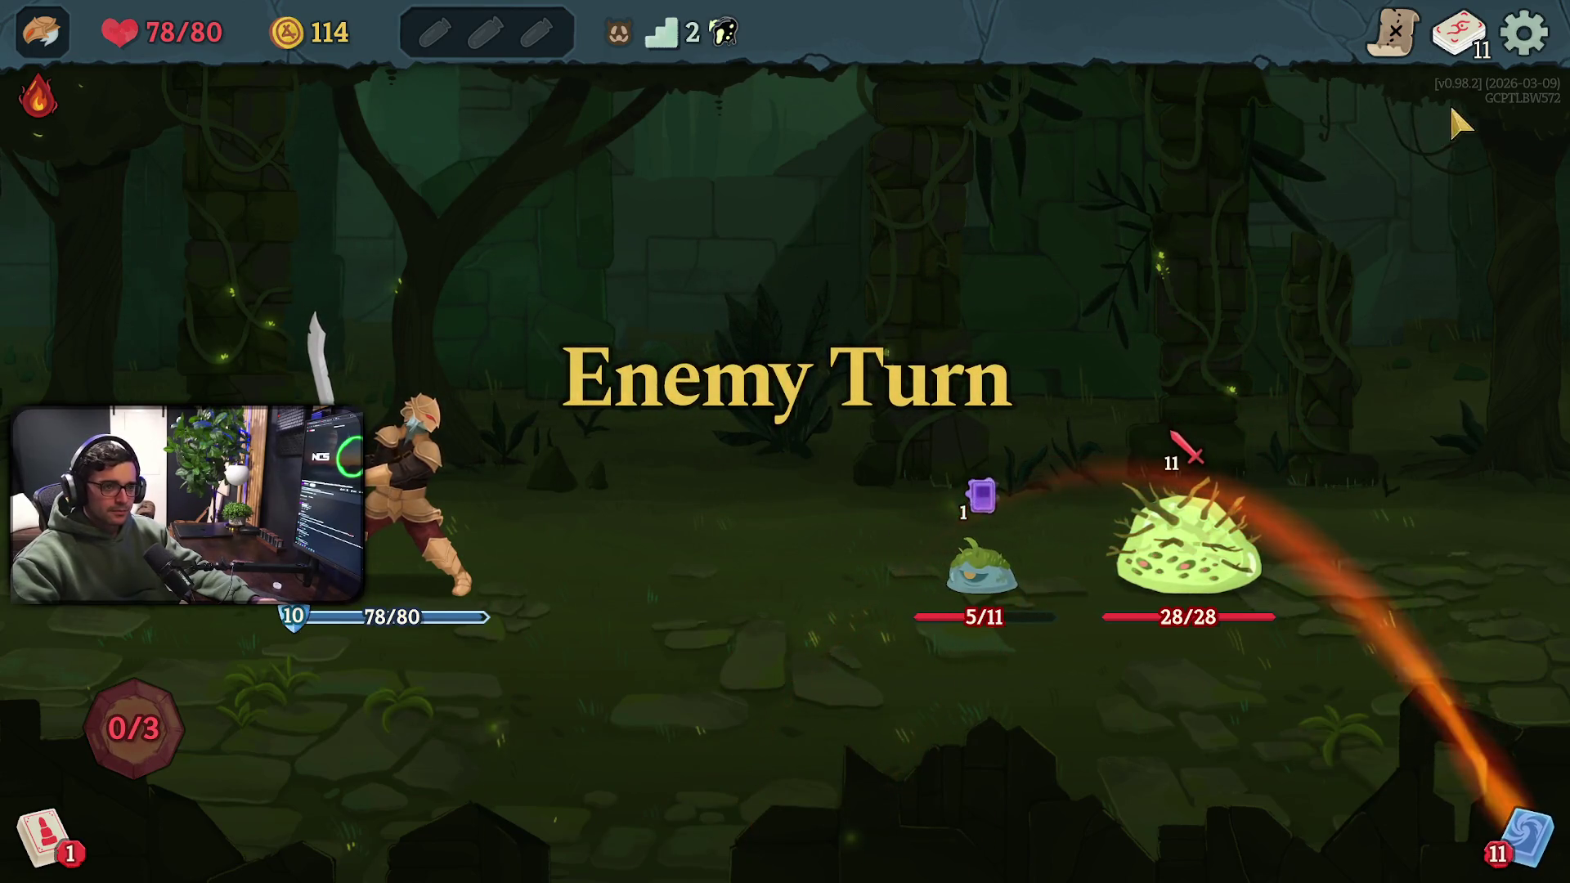
left_click(1516, 62)
left_click(818, 428)
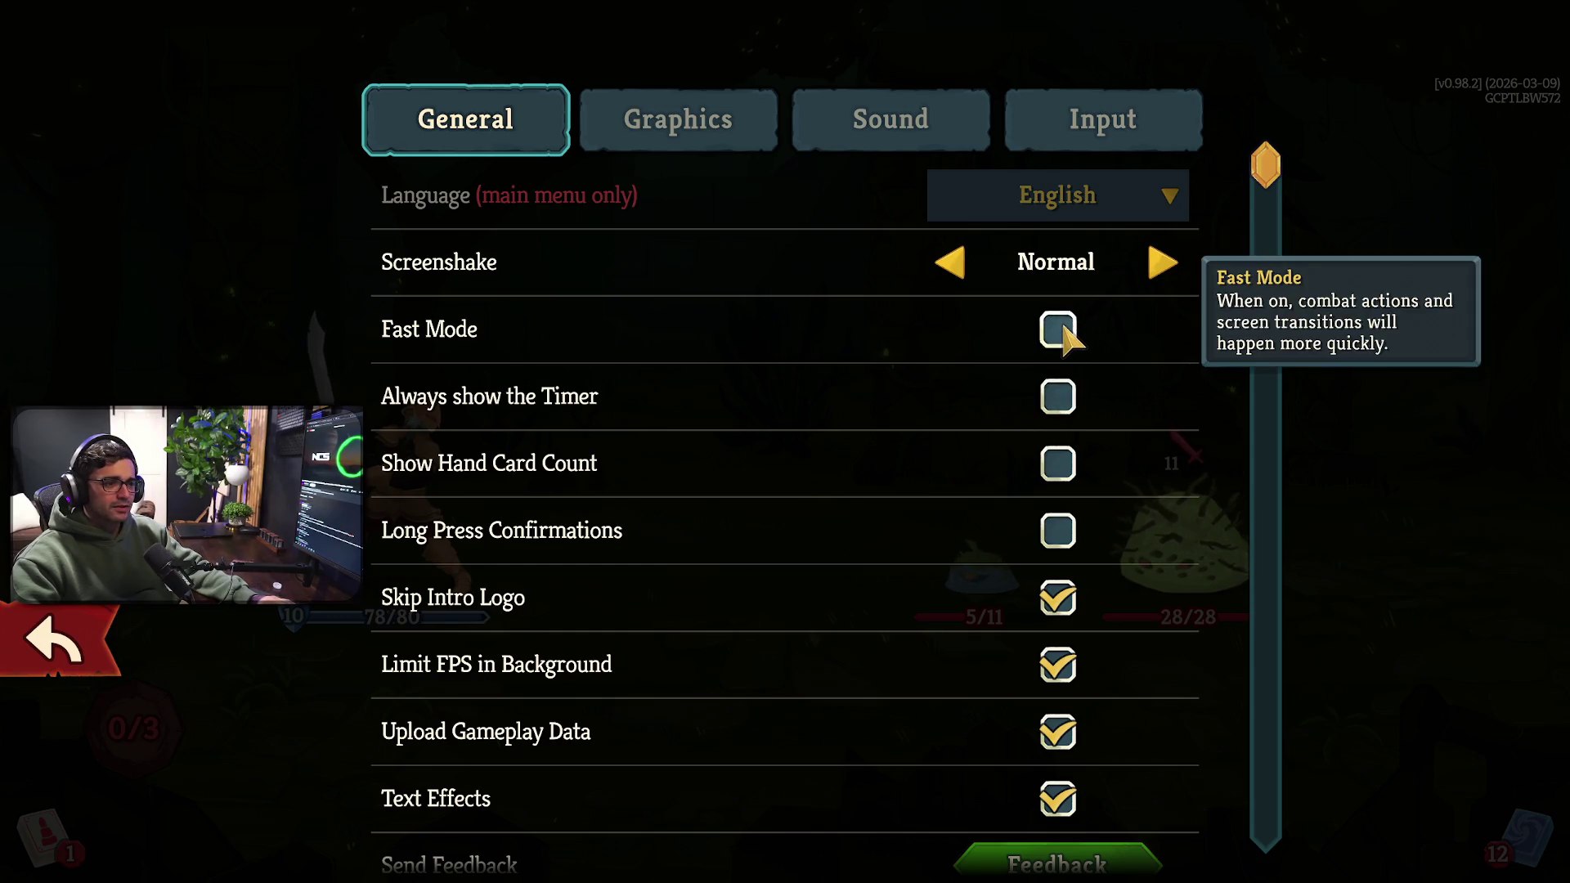
Turn on Always show the Timer in the General settings
left_click(1067, 413)
left_click(1067, 413)
left_click(1067, 413)
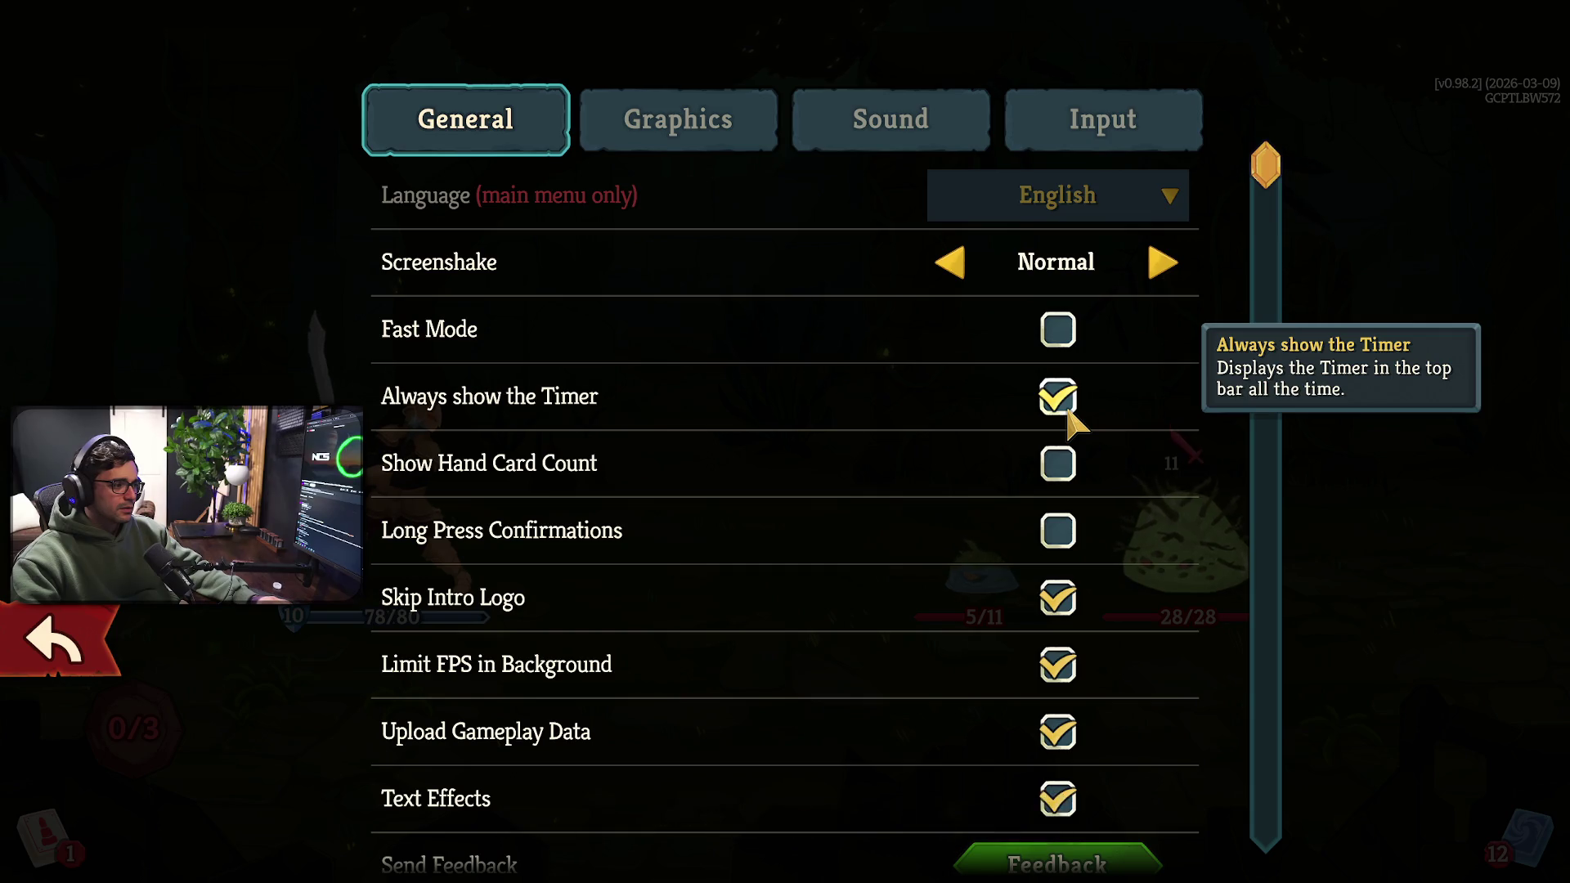
left_click(1068, 413)
left_click(1068, 413)
scroll(1239, 422, "down", 2)
scroll(1251, 605, "down", 3)
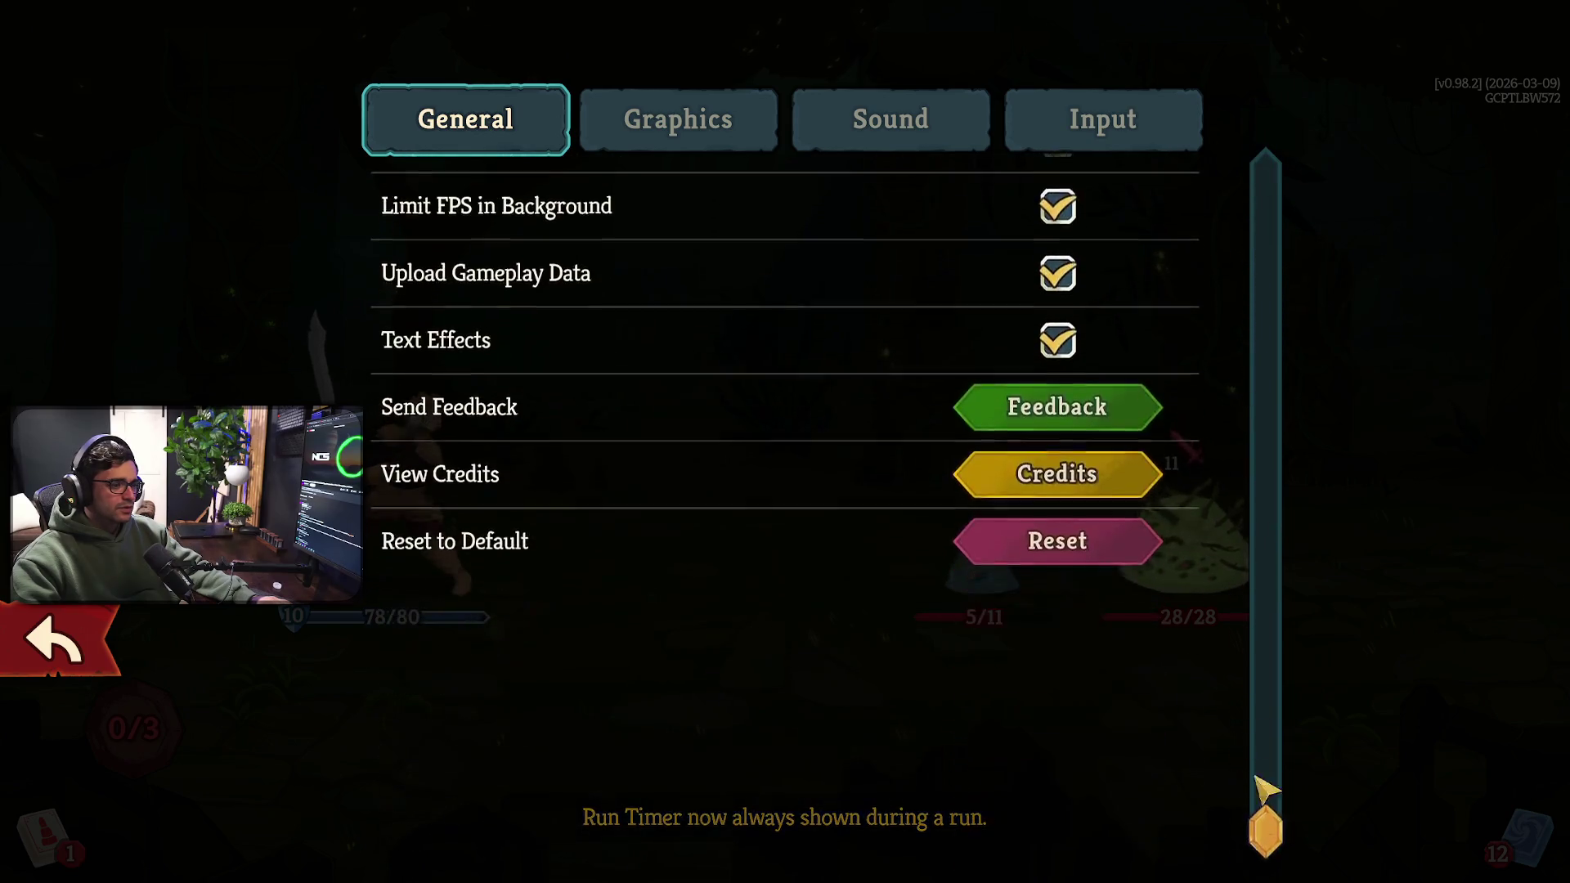
scroll(1064, 450, "up", 6)
Browse the Sound and Input settings tabs, then close settings and resume combat
left_click(890, 119)
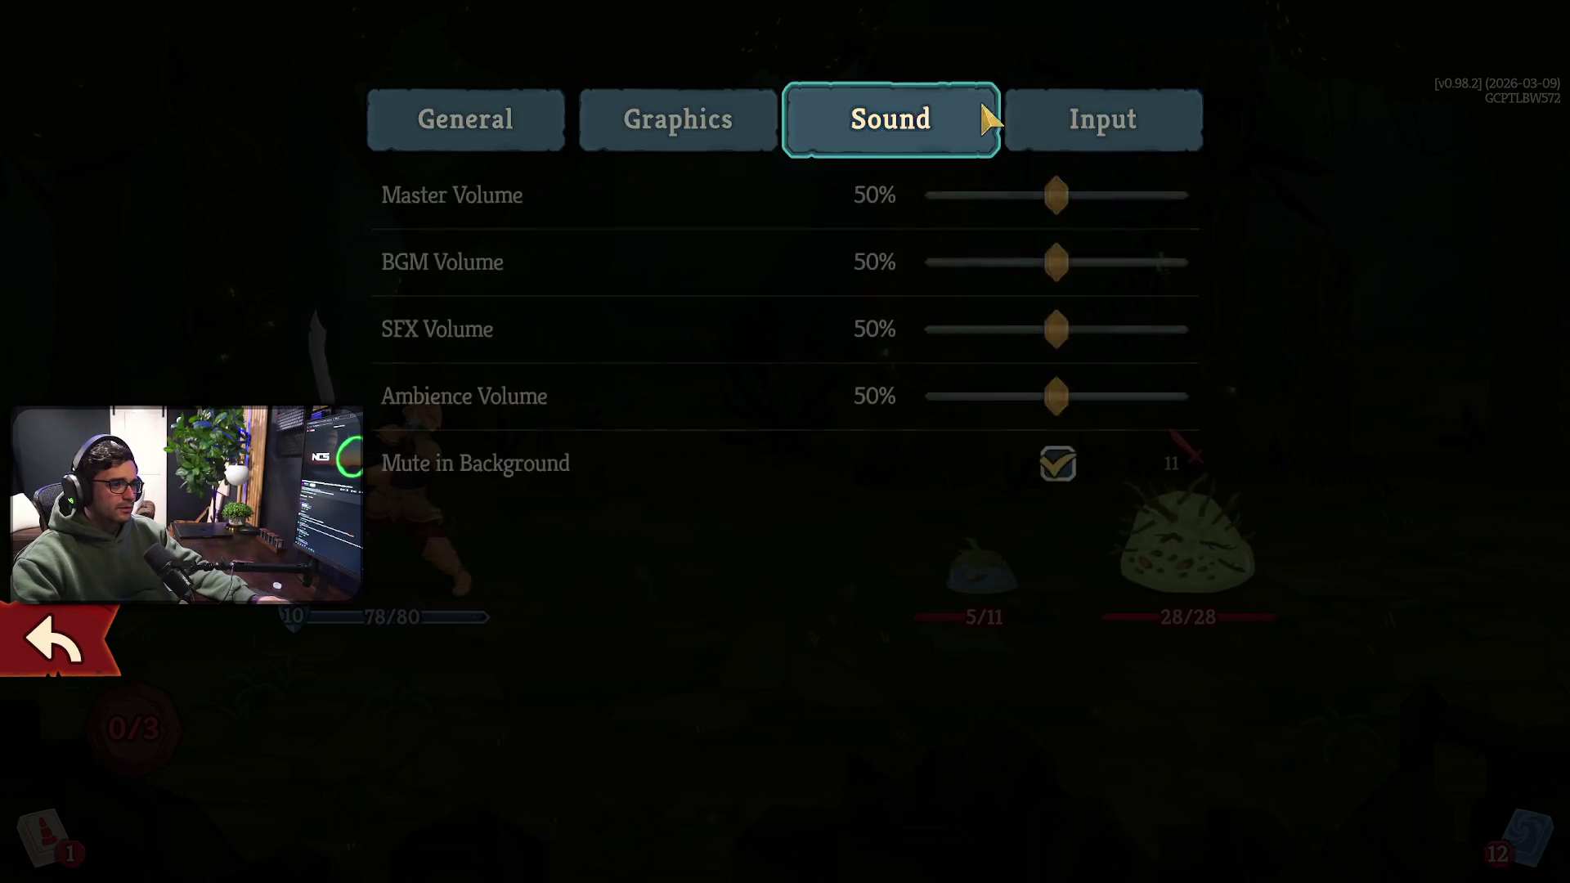
left_click(1111, 124)
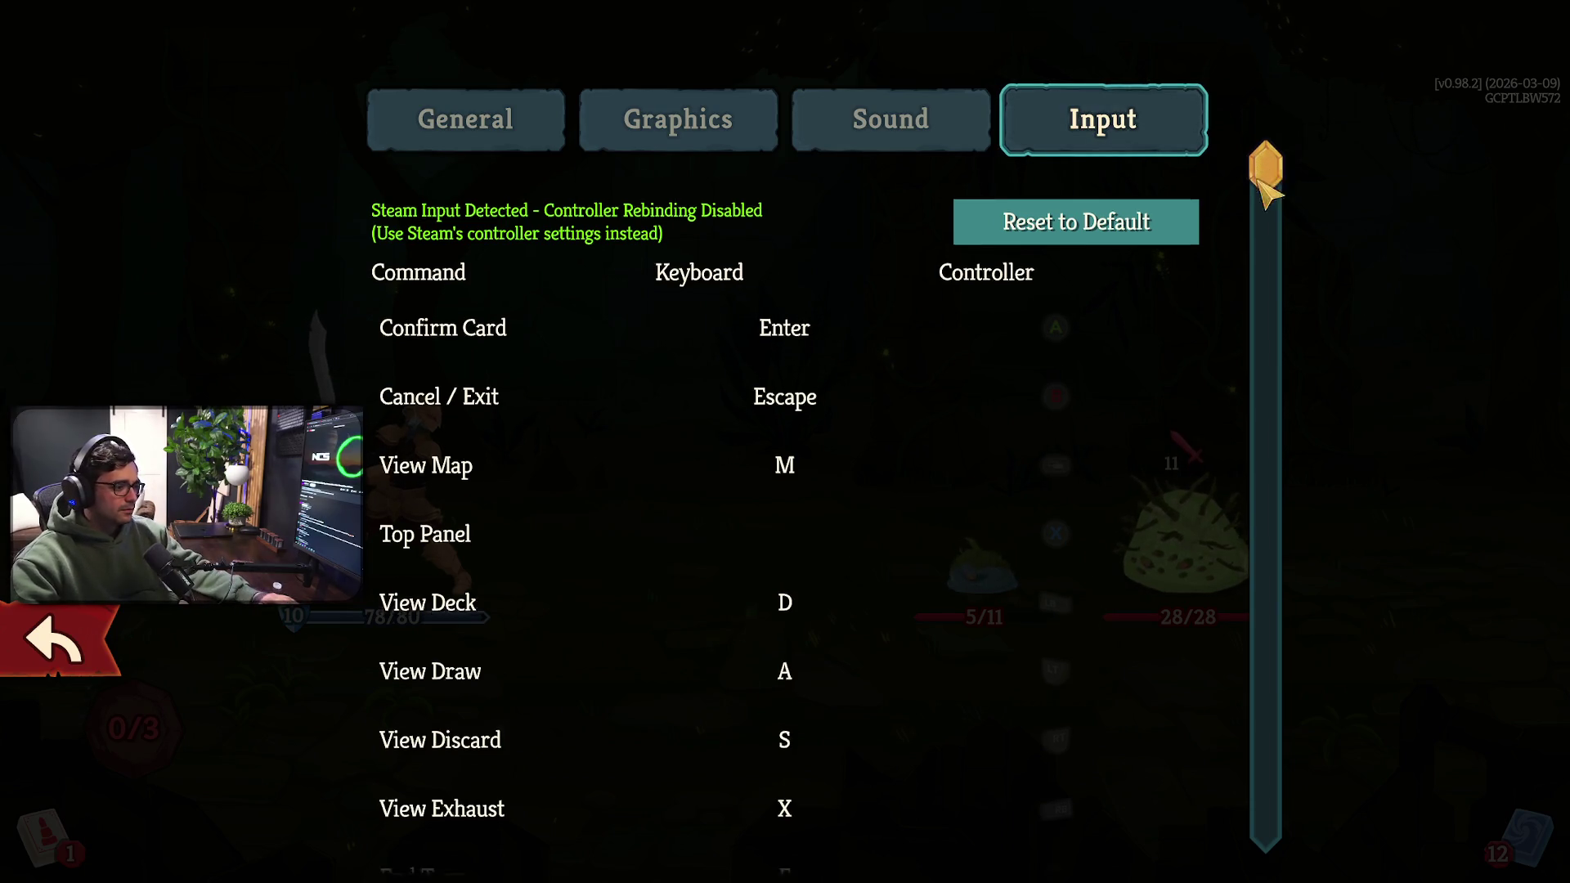
left_click_drag(1268, 159, 1265, 231)
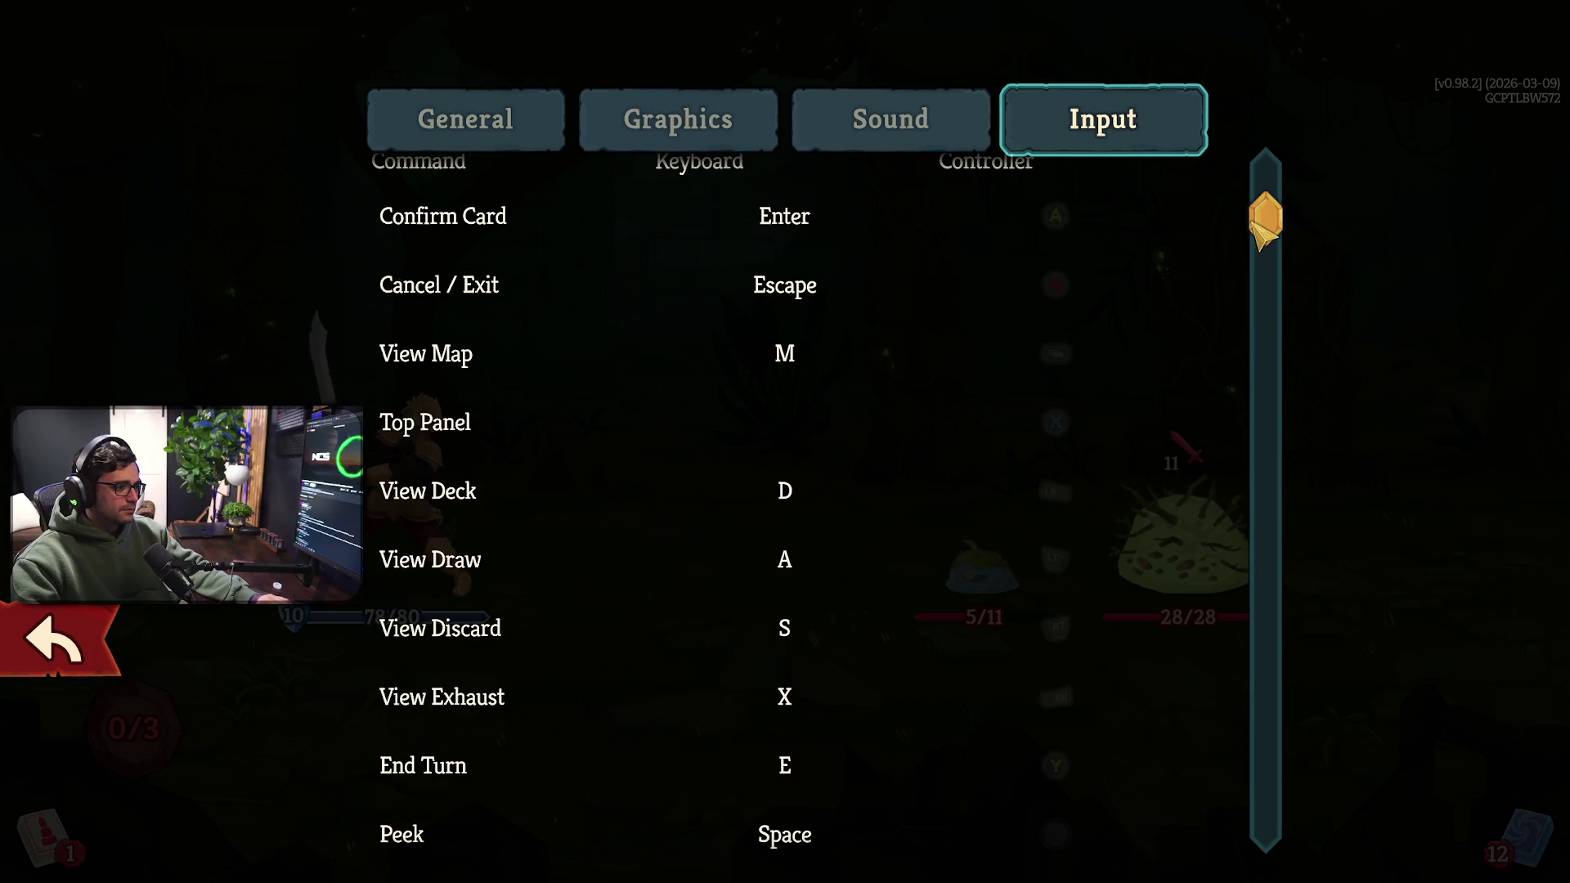
left_click_drag(1264, 234, 1266, 381)
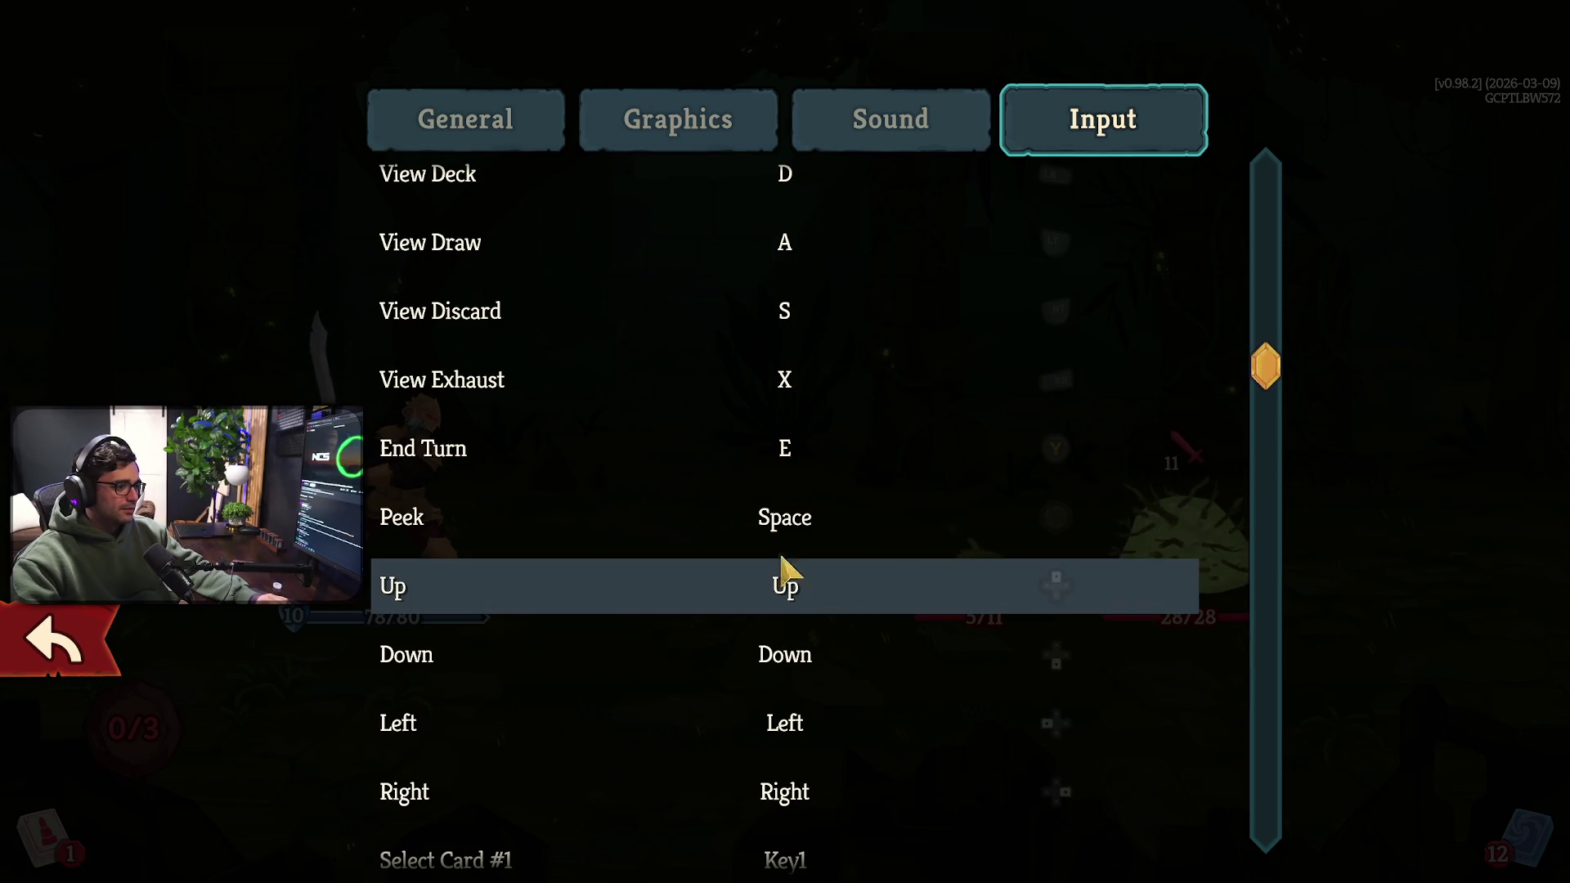
key("Escape")
left_click(677, 352)
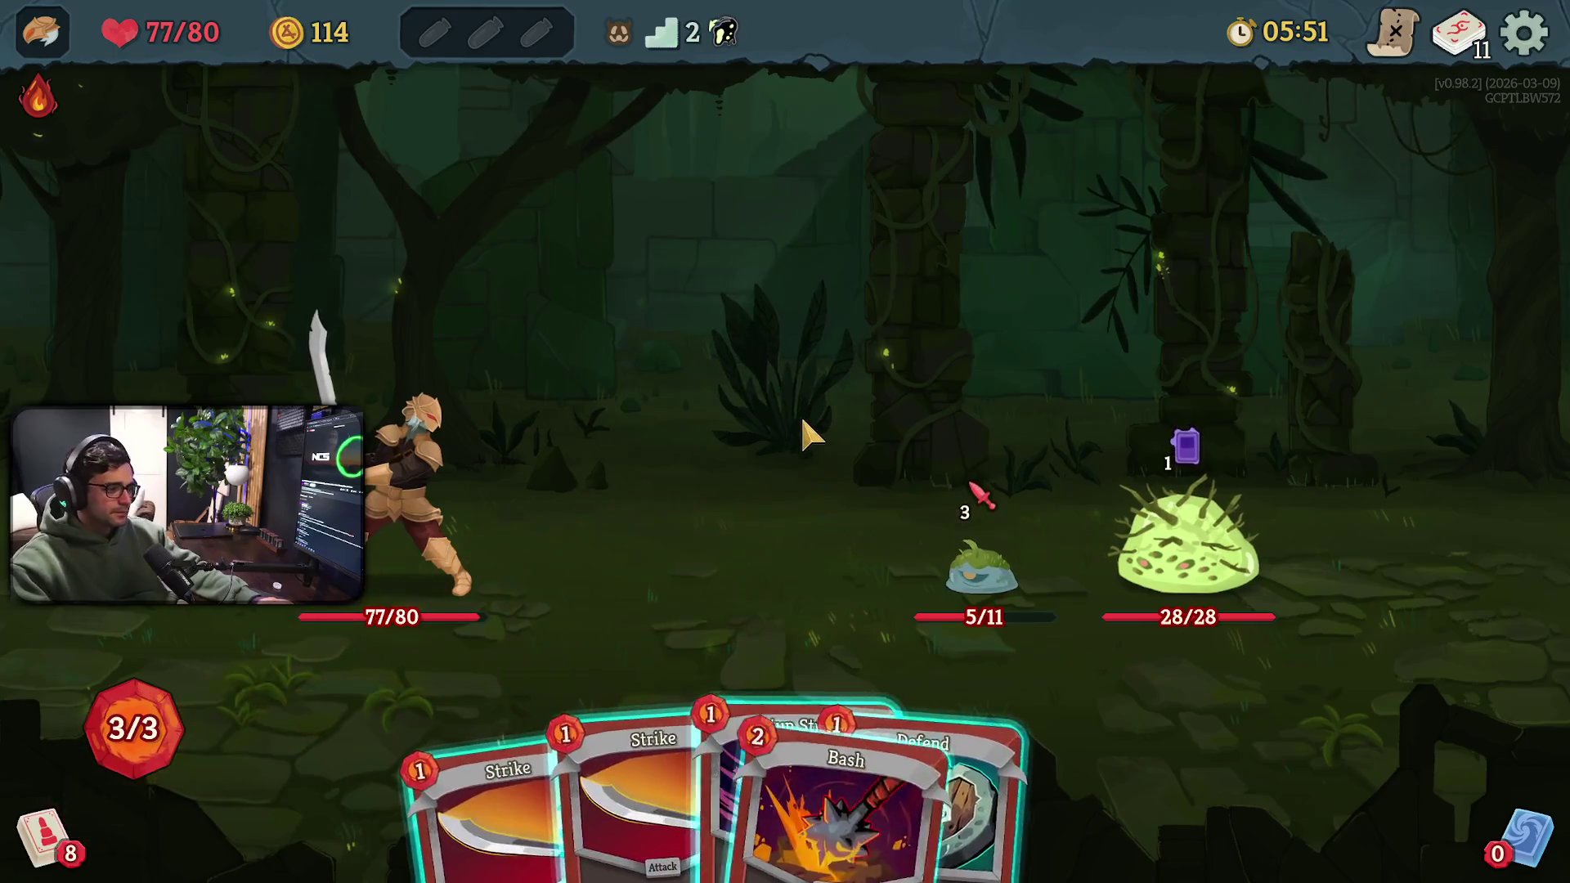
Kill the Leaf Slime with a Strike and look through the discard pile
left_click(594, 804)
left_click(980, 572)
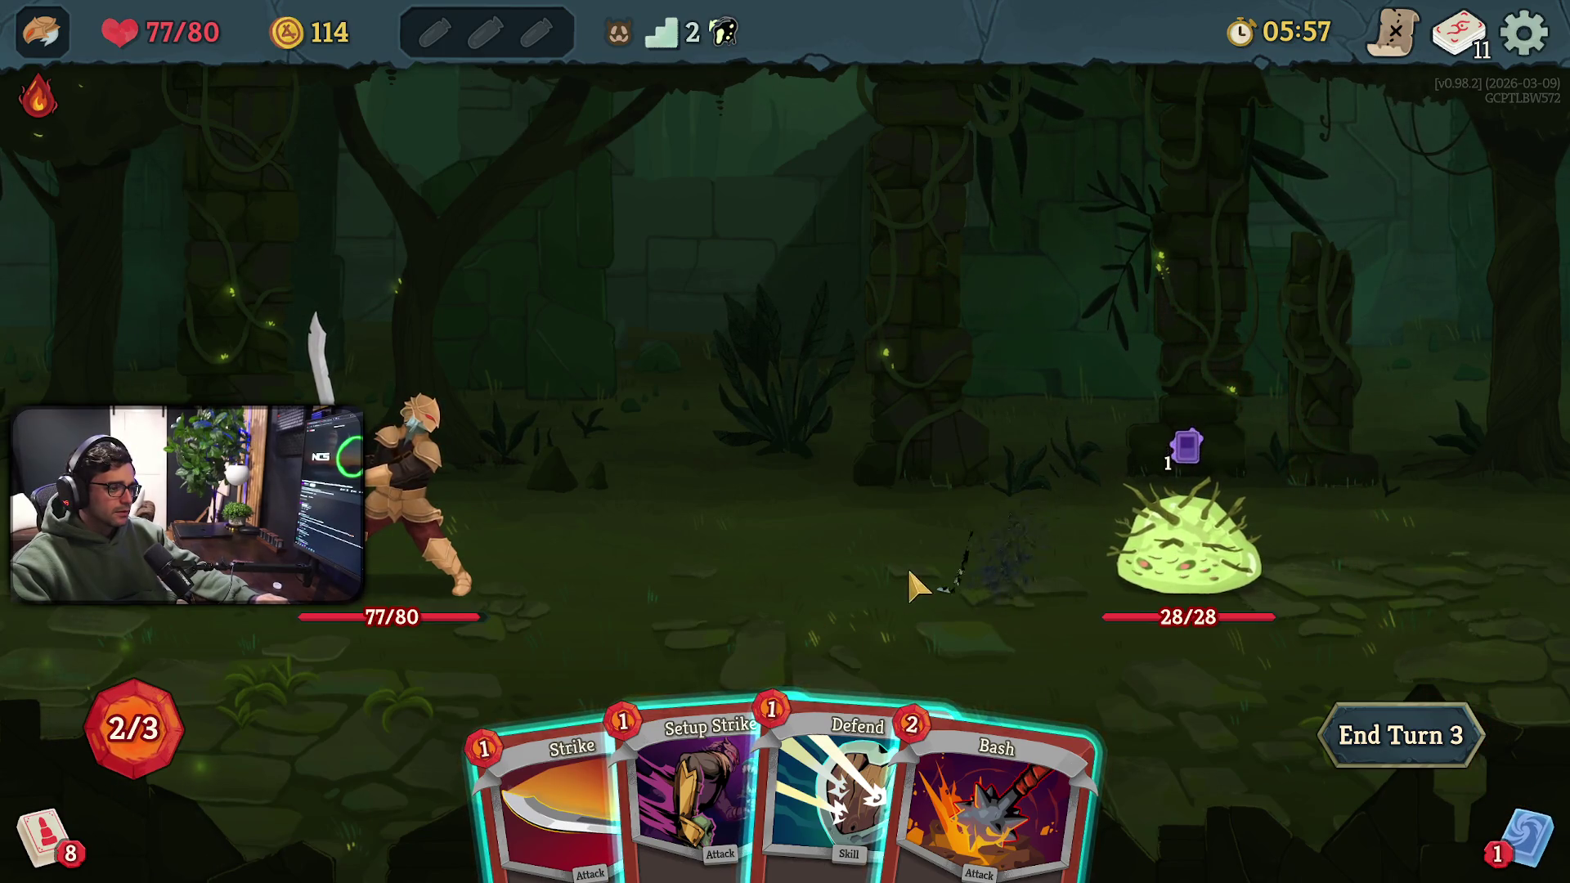
key("s")
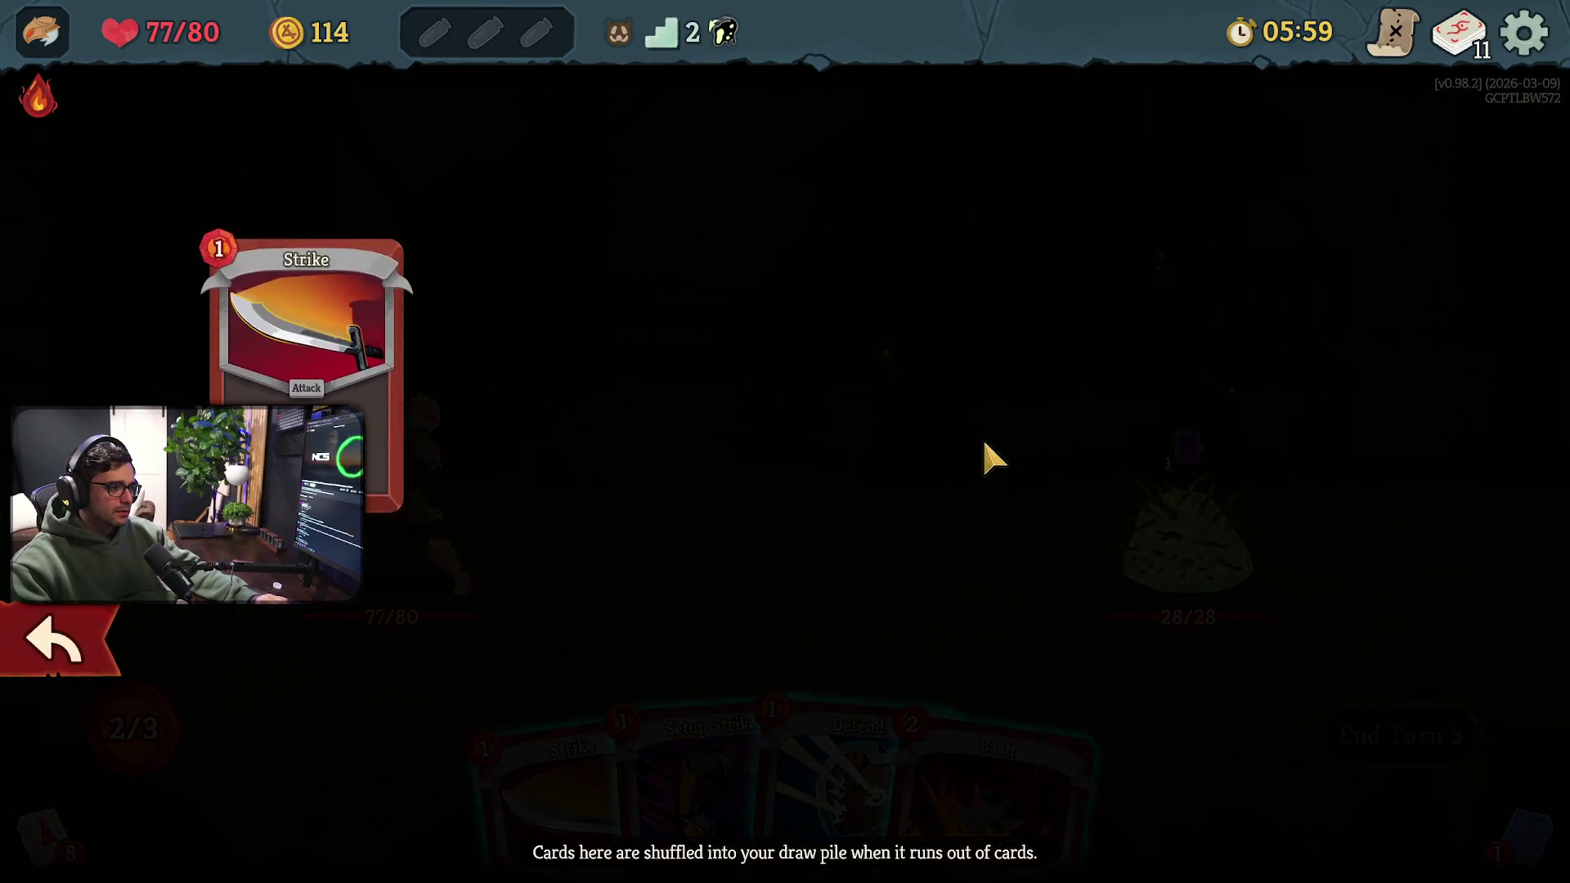
key("Escape")
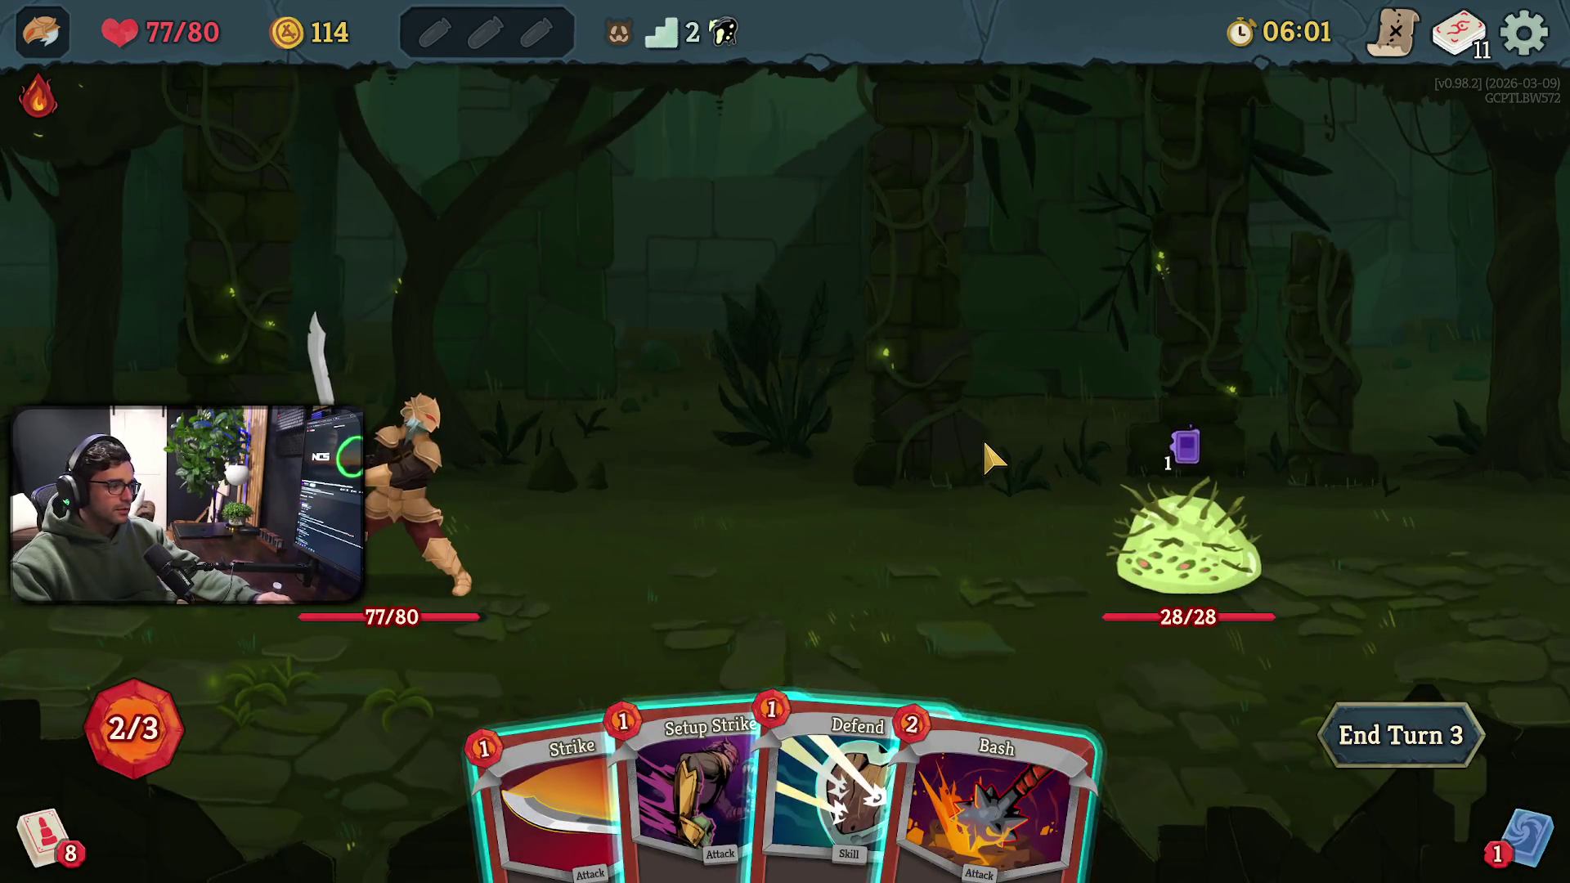
key("s")
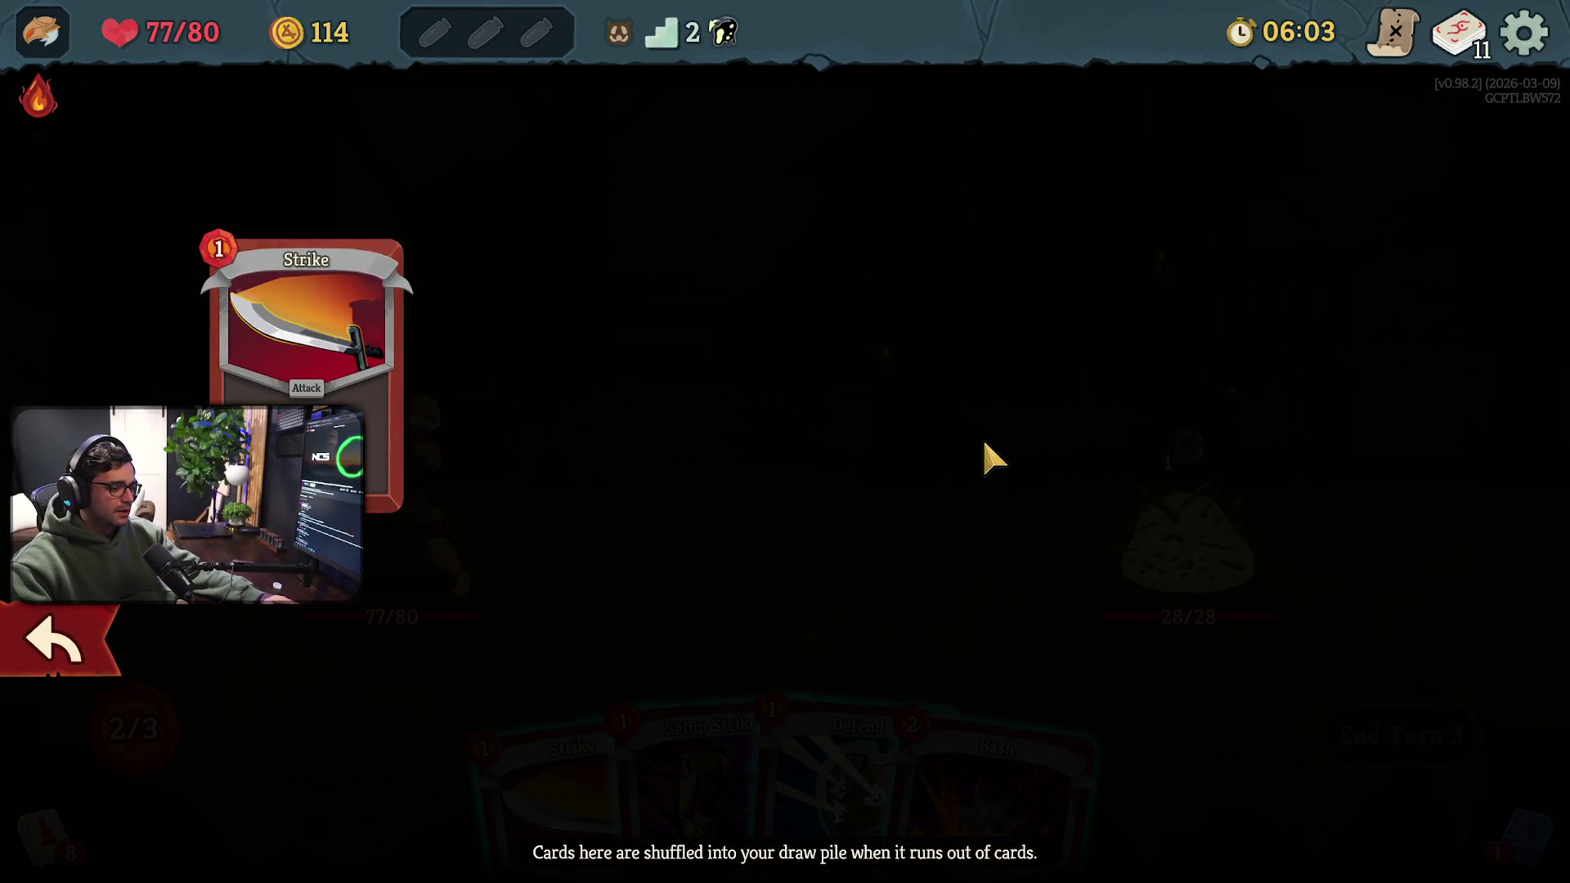
key("Escape")
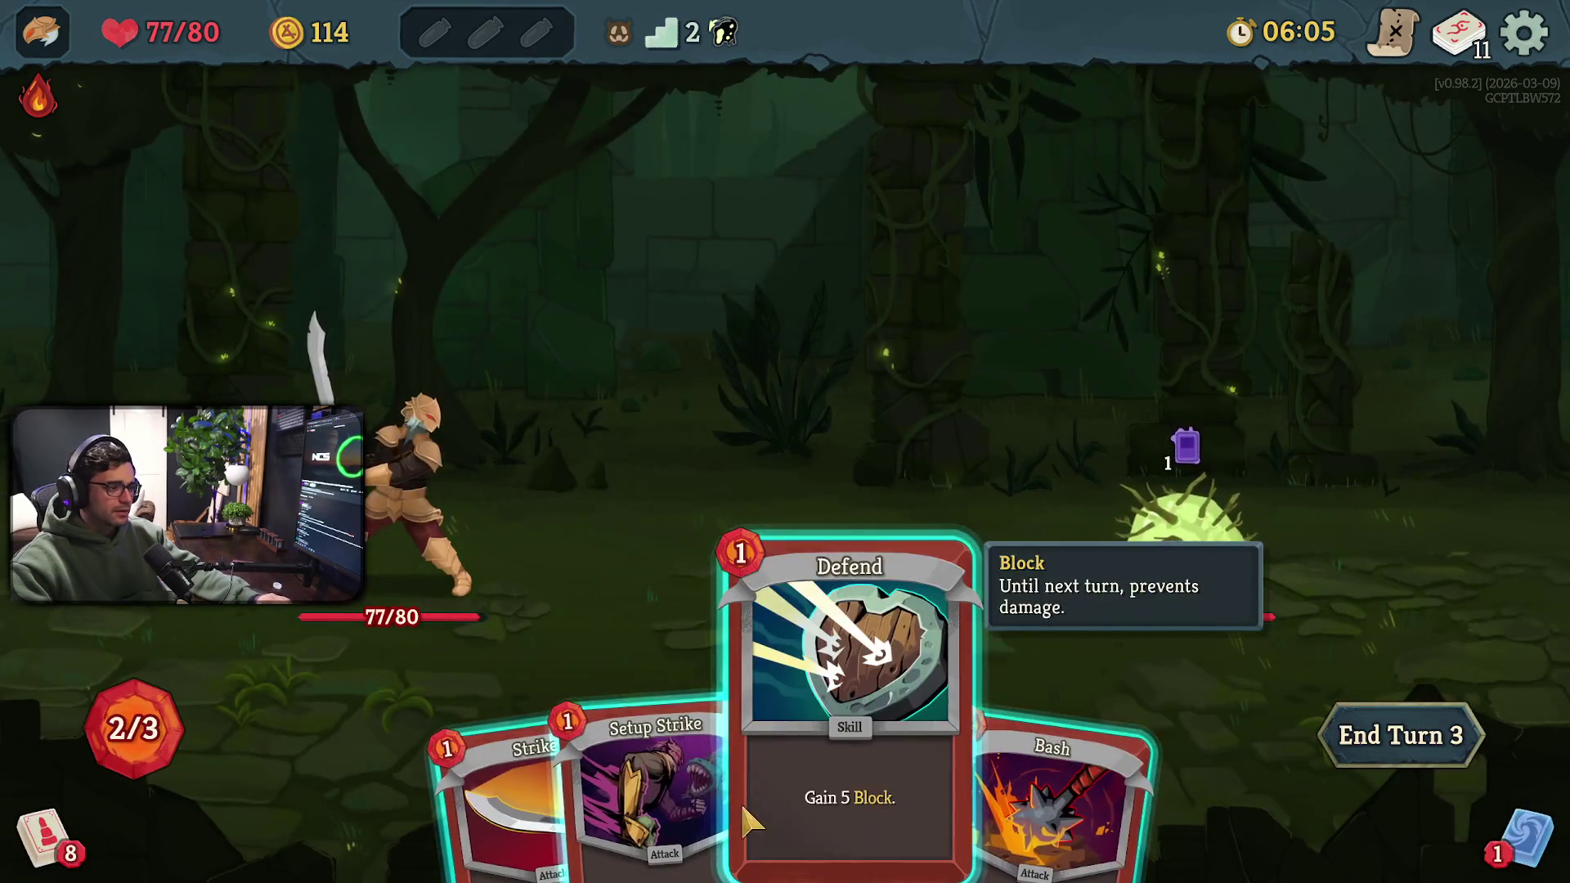
Strike the Twig Slime for 6 damage, play Defend for 5 Block, and end turn 3
key("2")
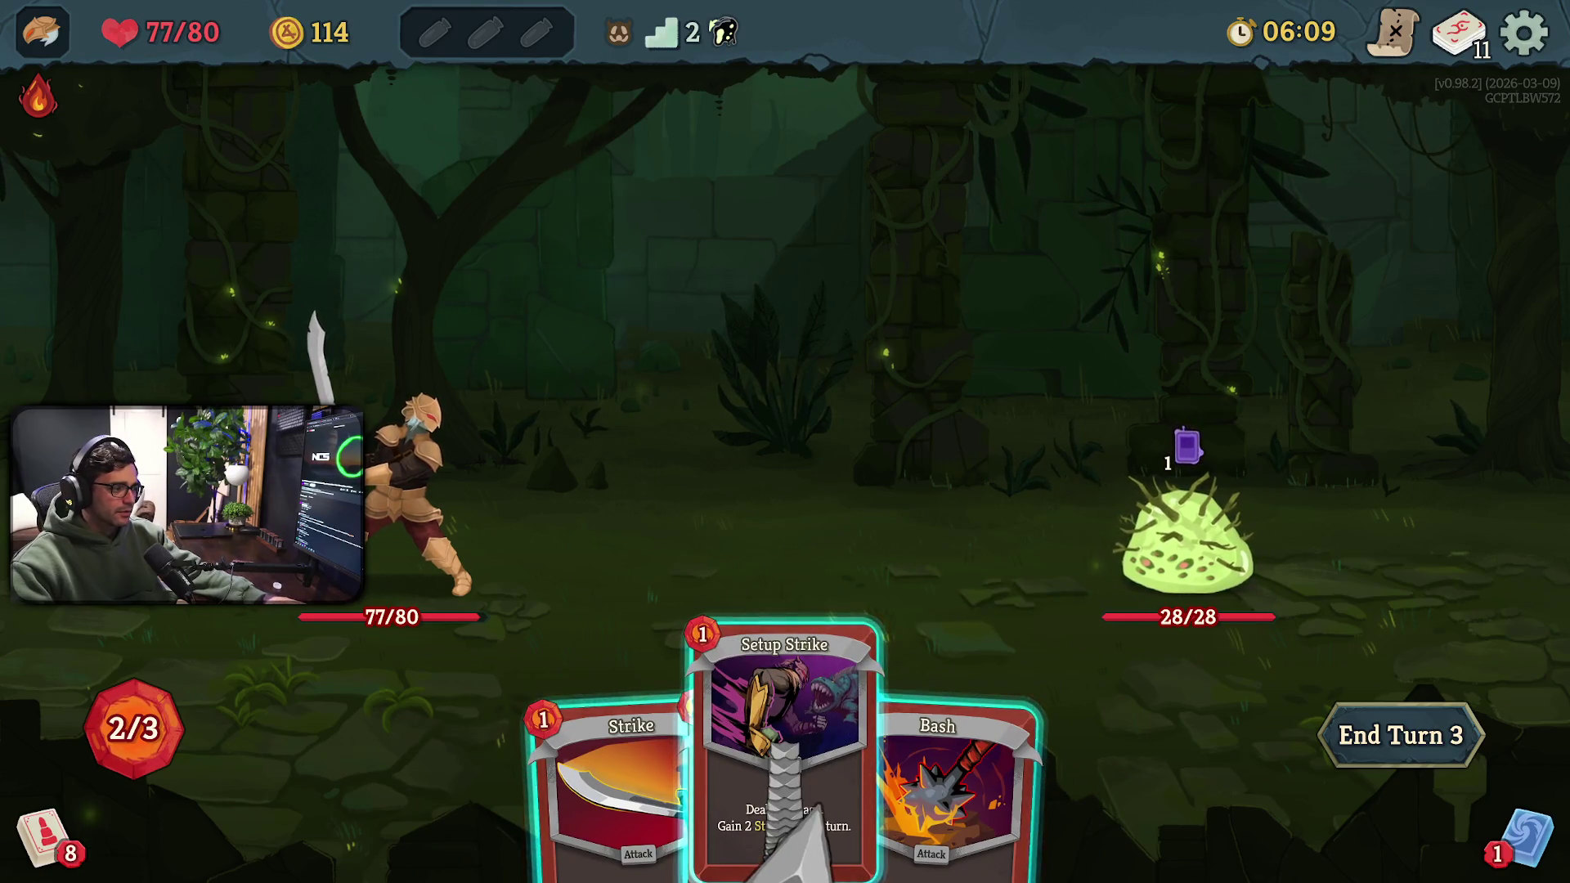
right_click(808, 826)
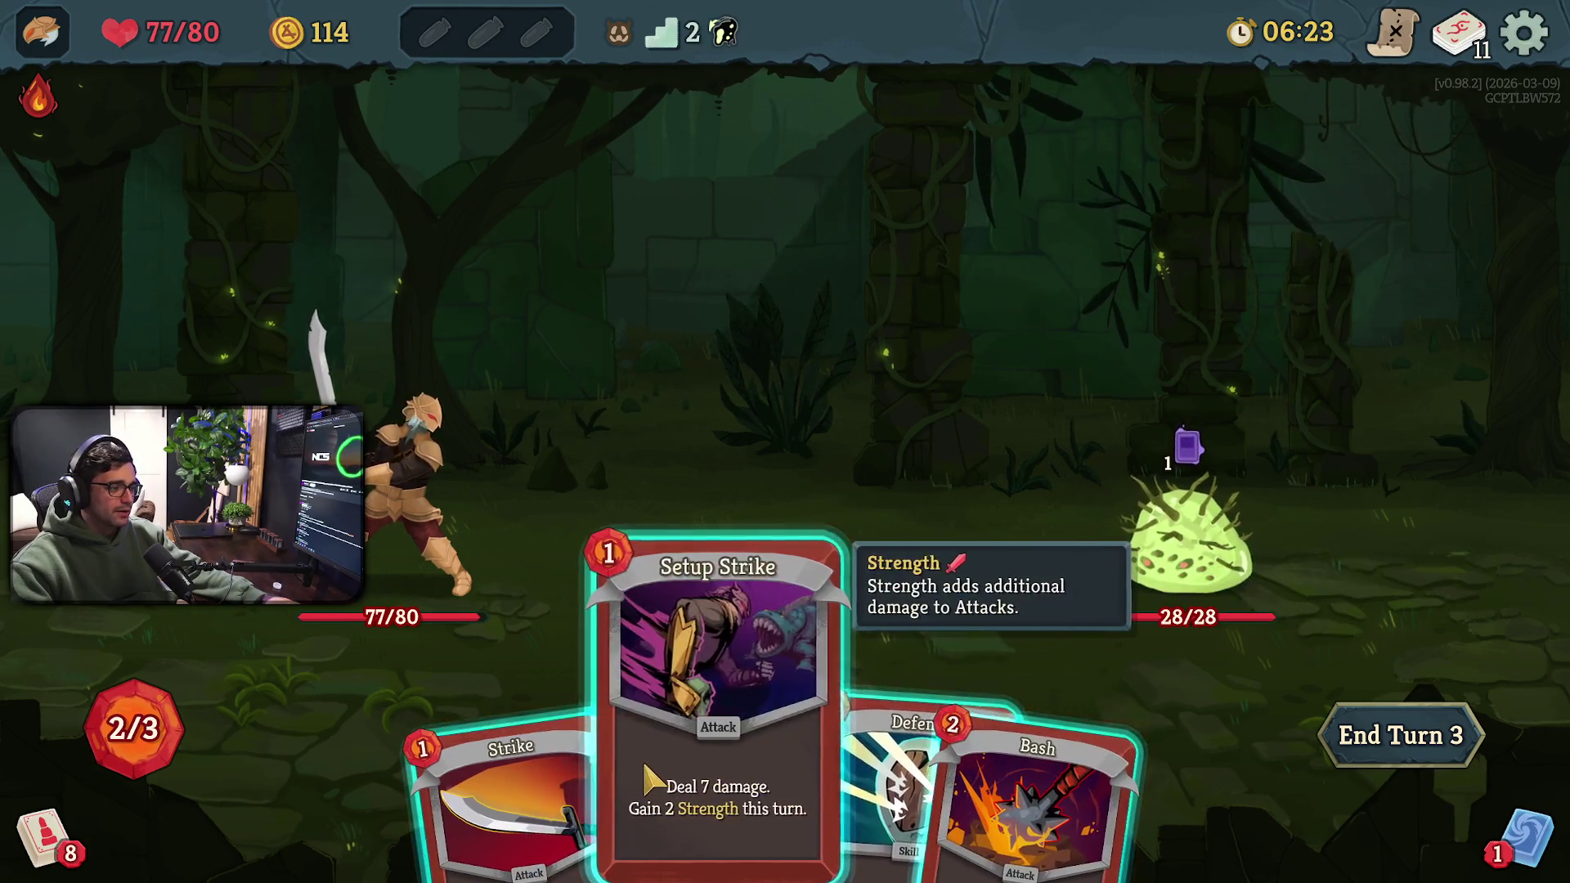
left_click(712, 777)
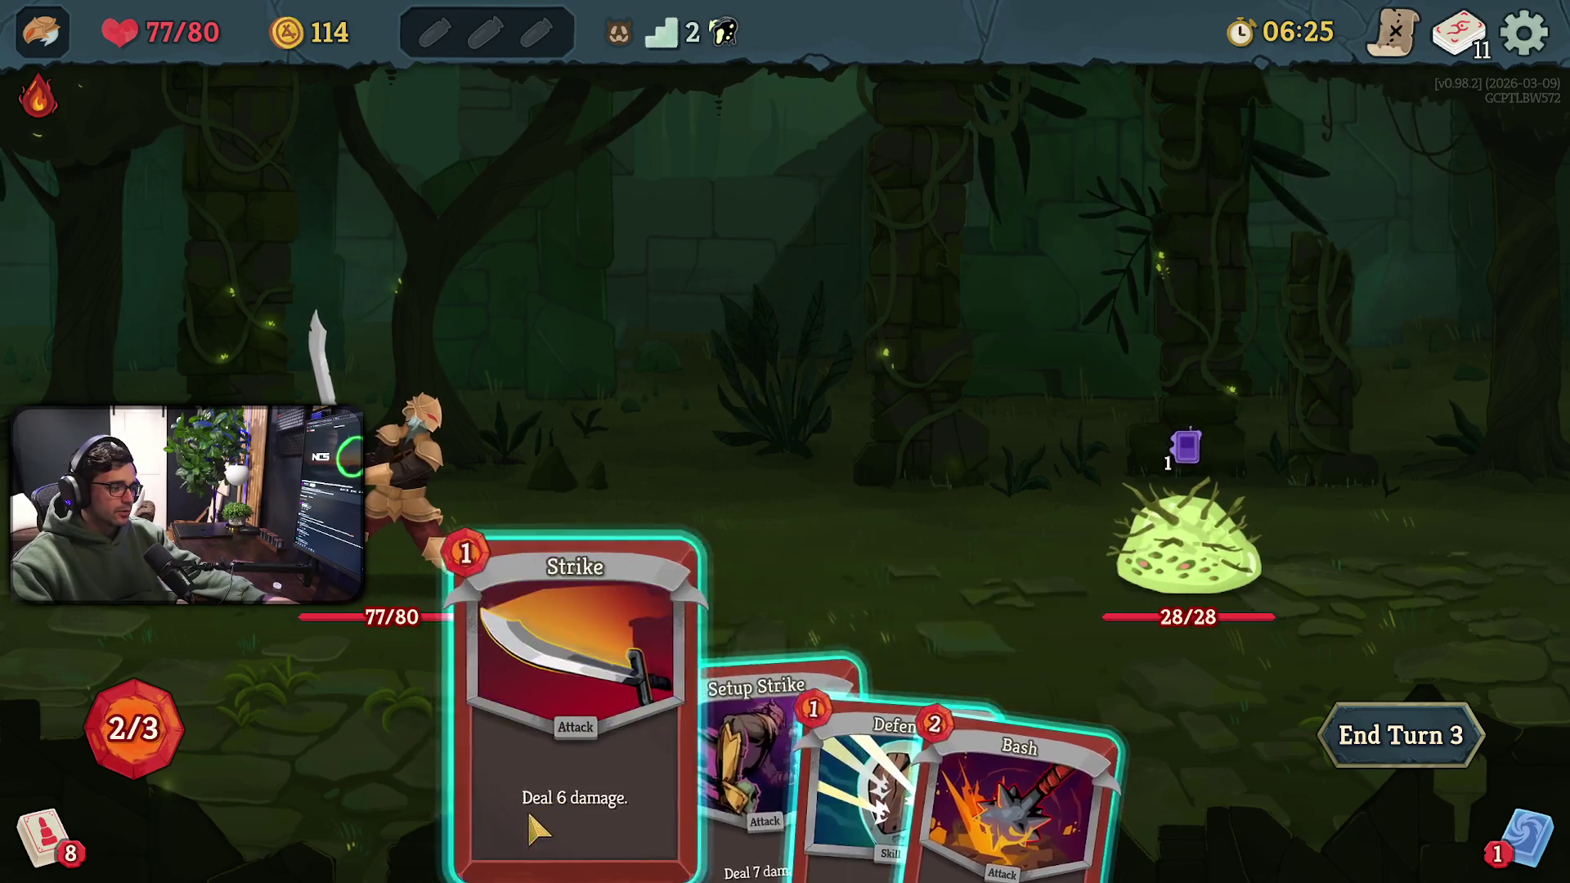
left_click(572, 802)
left_click(1178, 523)
left_click(781, 777)
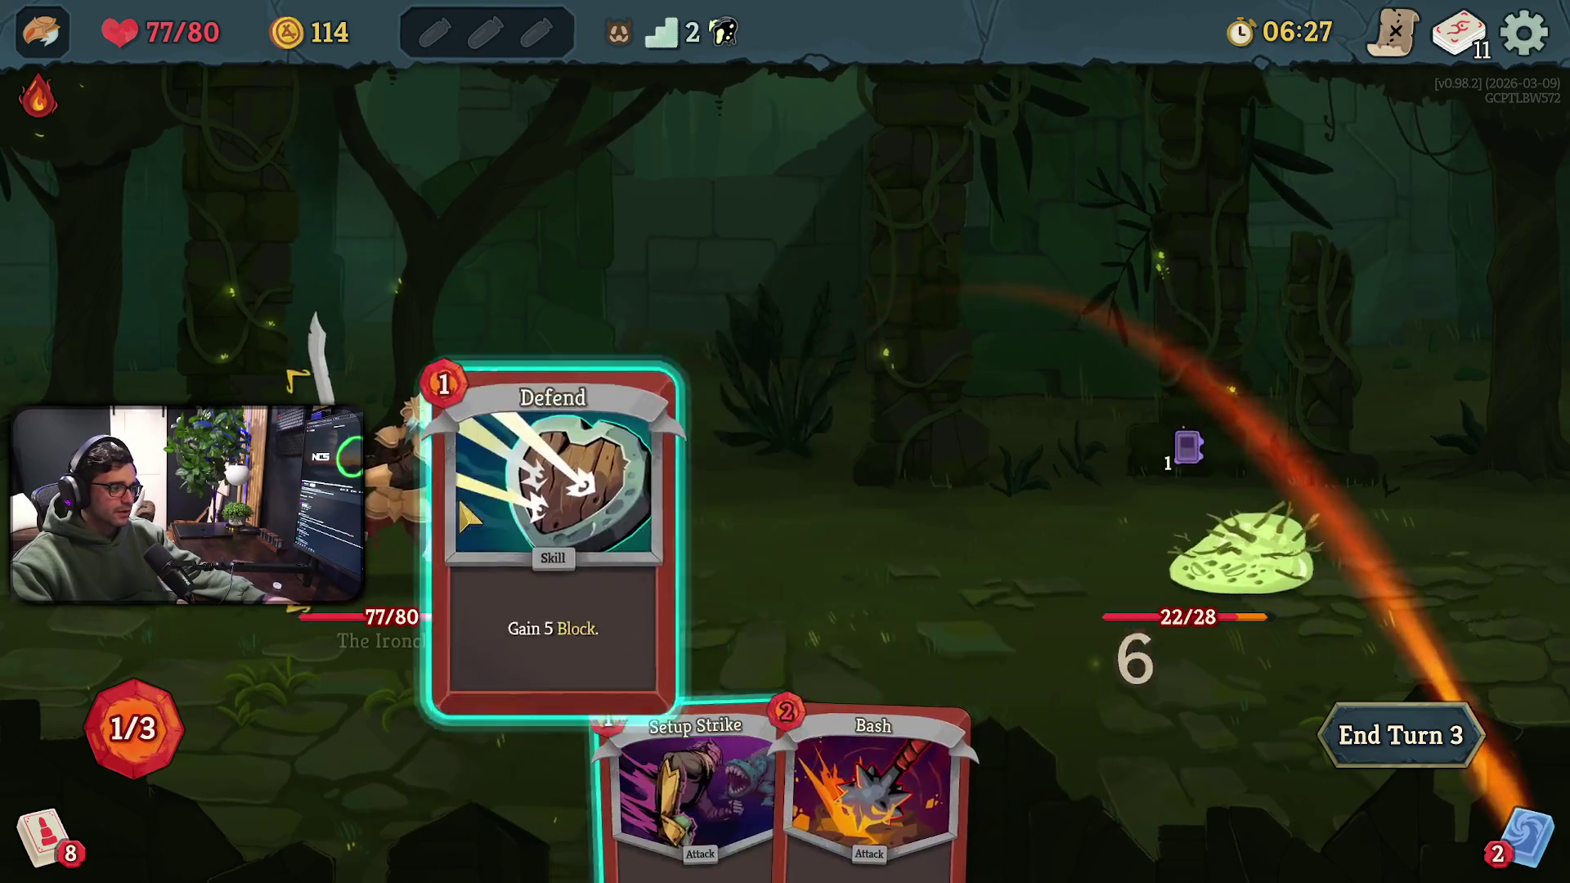
left_click(727, 456)
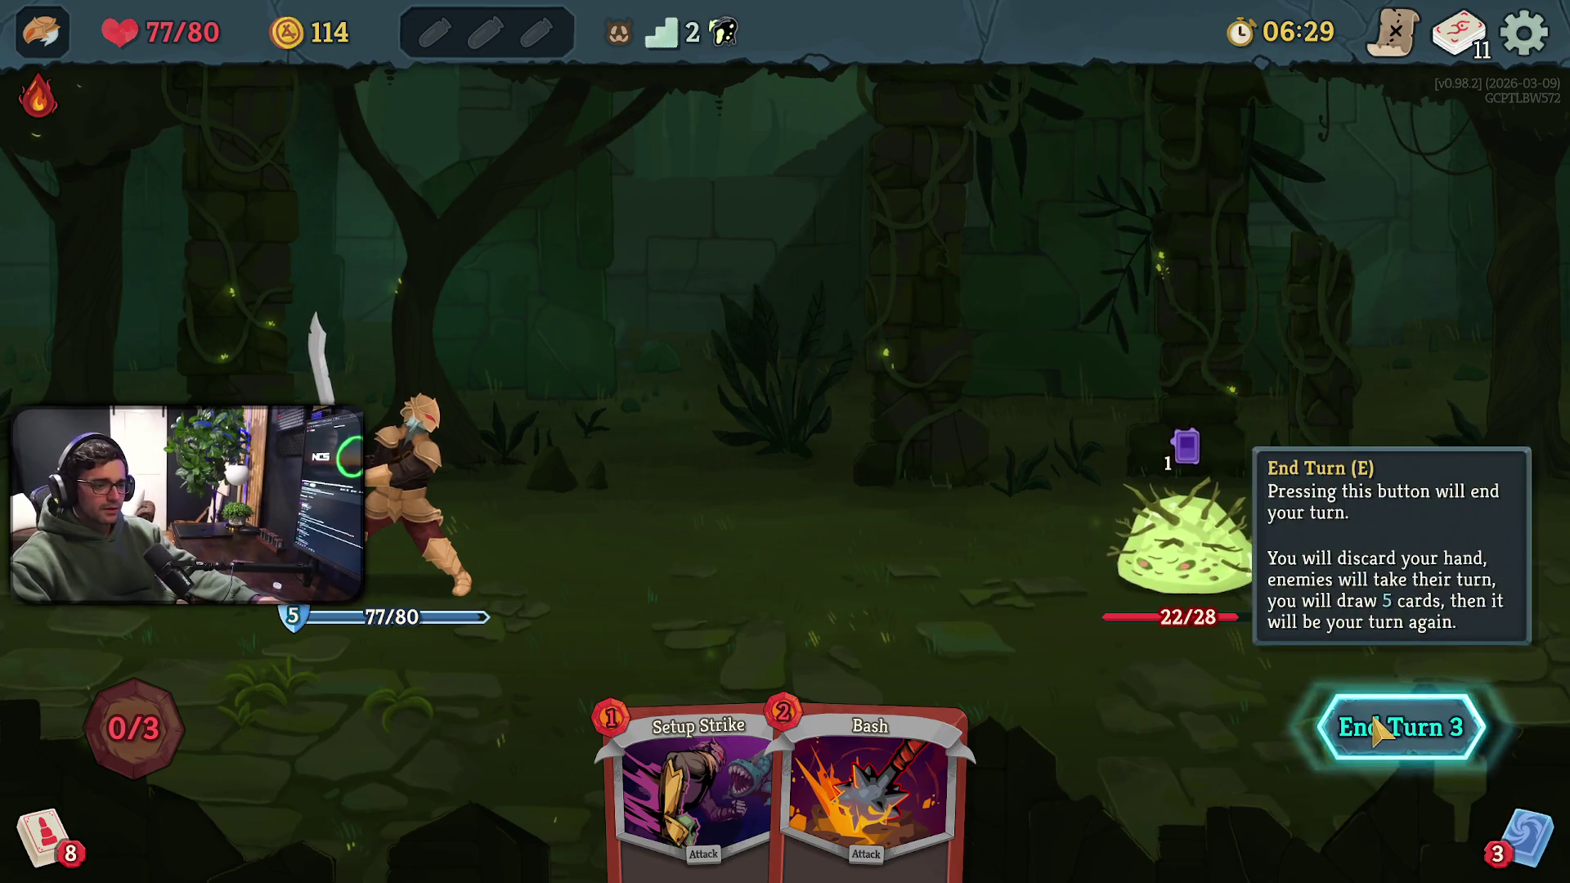
key("e")
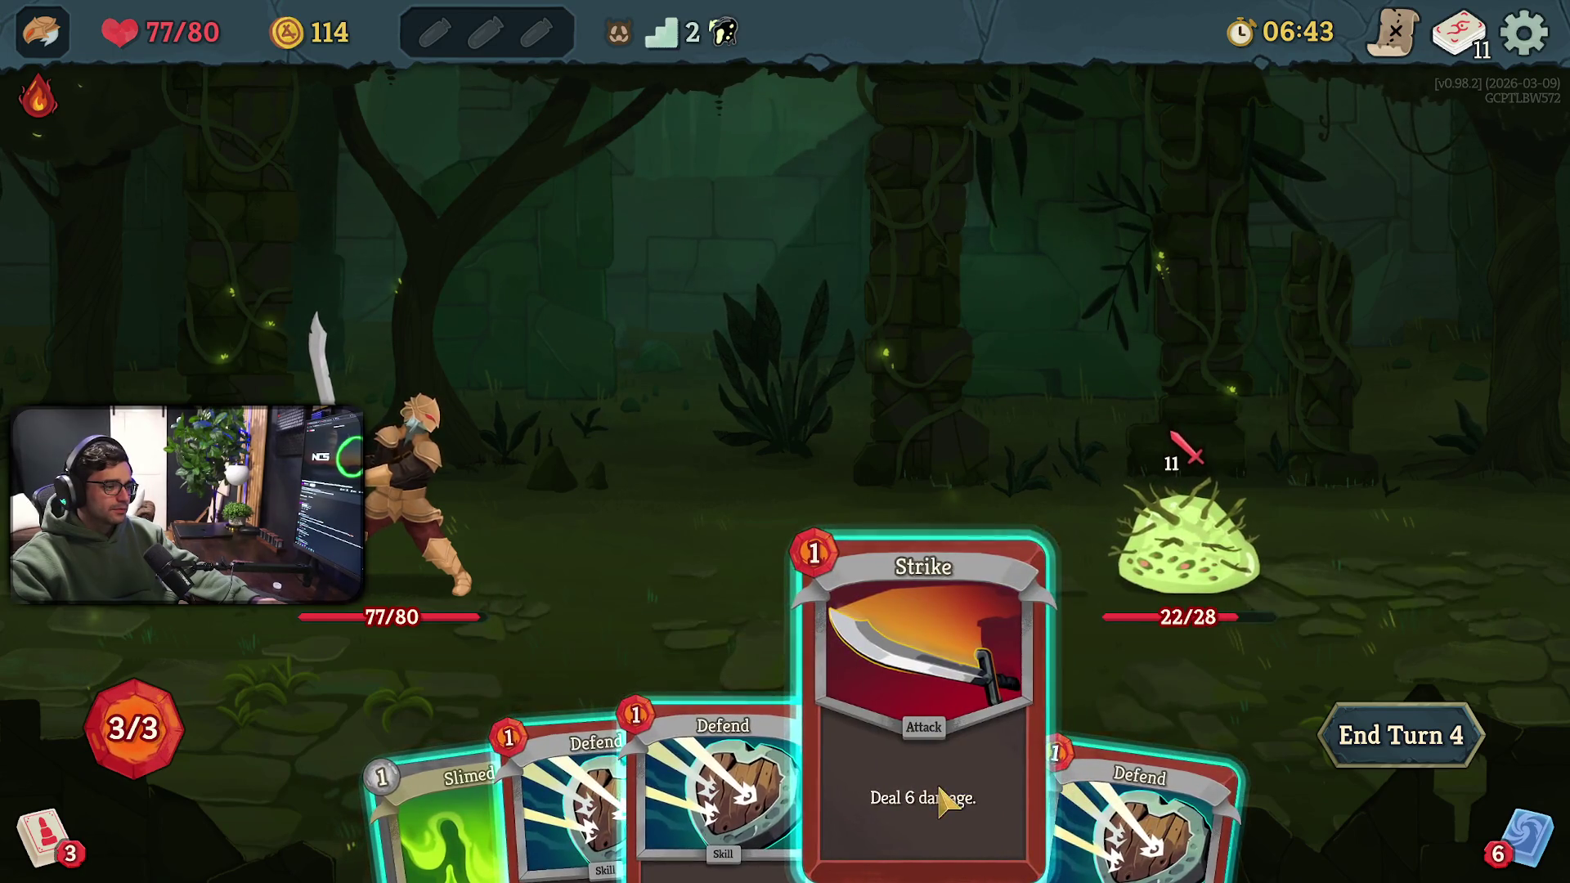
Strike the Twig Slime, play Slimed to draw a card, Defend for 5 Block, and end the turn
left_click(940, 799)
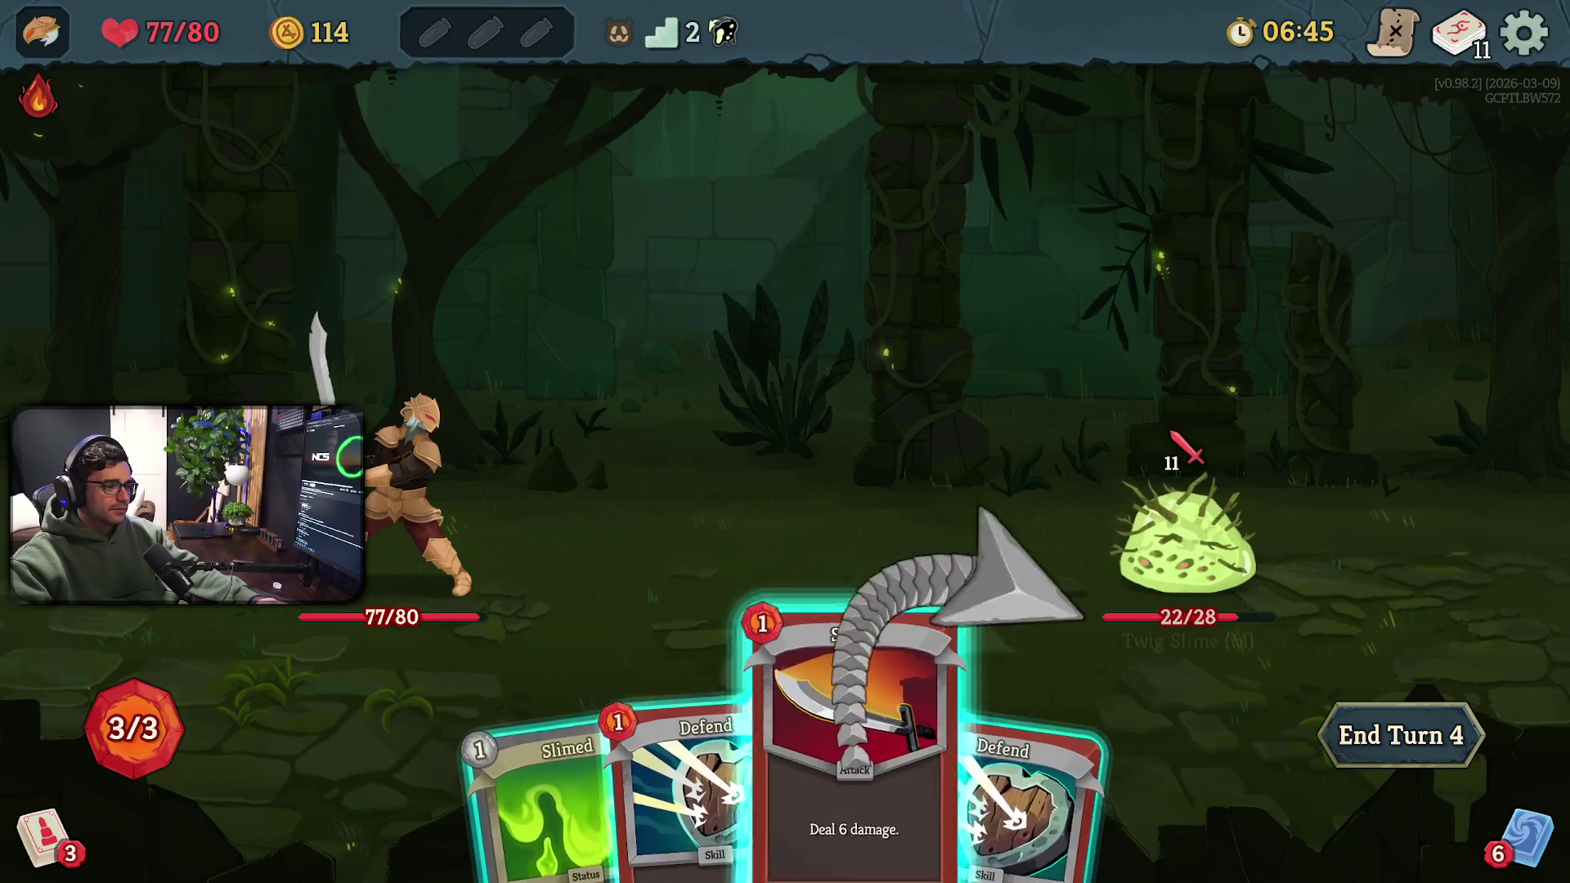
left_click(1178, 507)
left_click(489, 843)
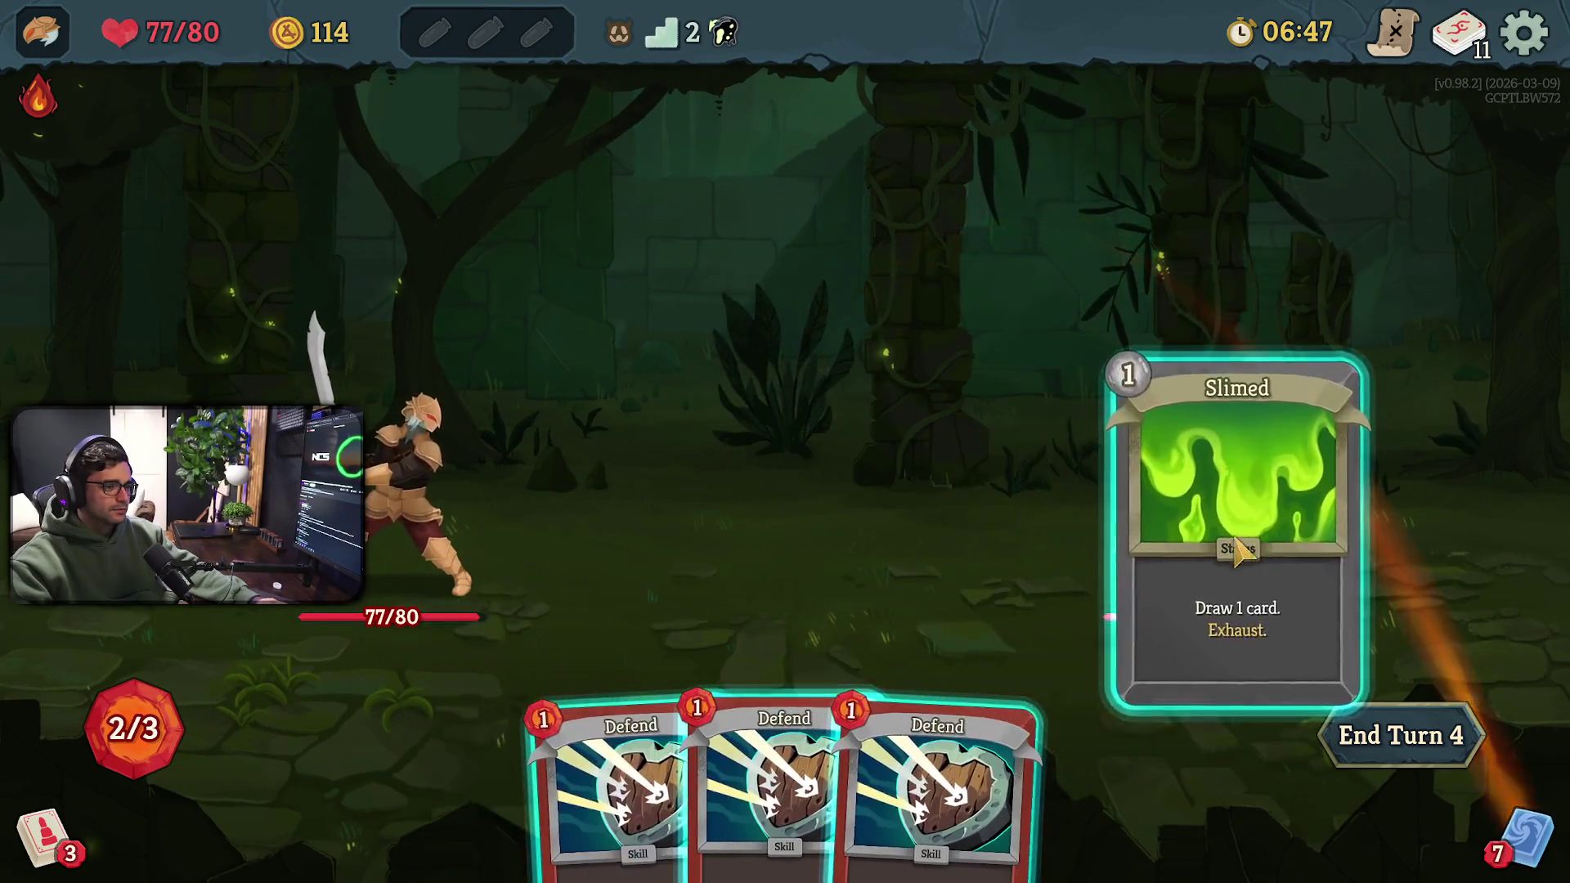
right_click(1227, 532)
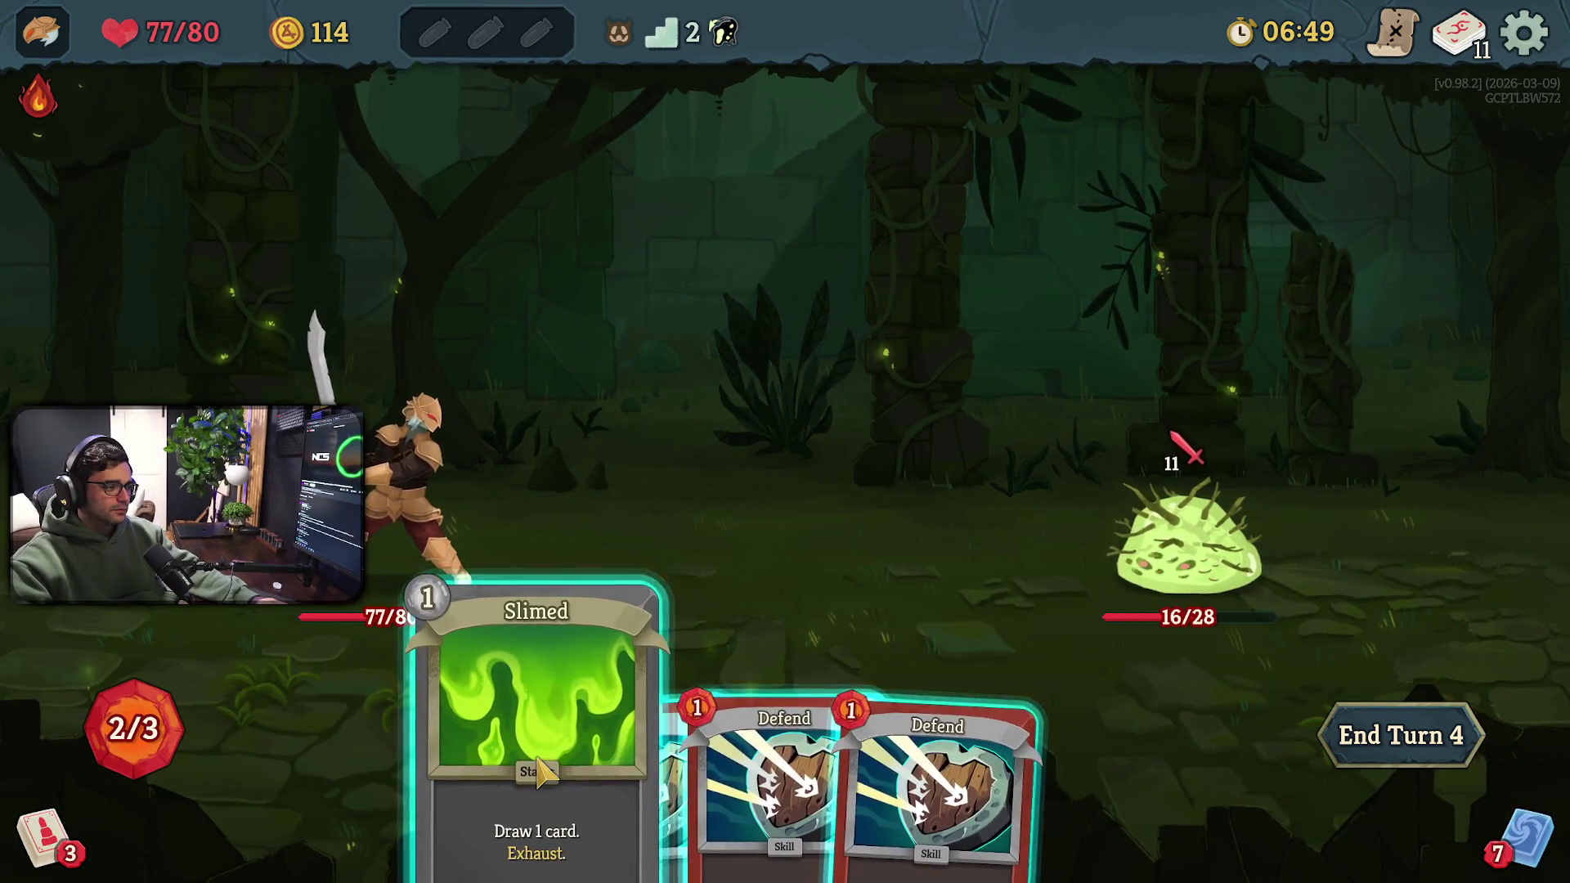
left_click(540, 777)
left_click(1256, 536)
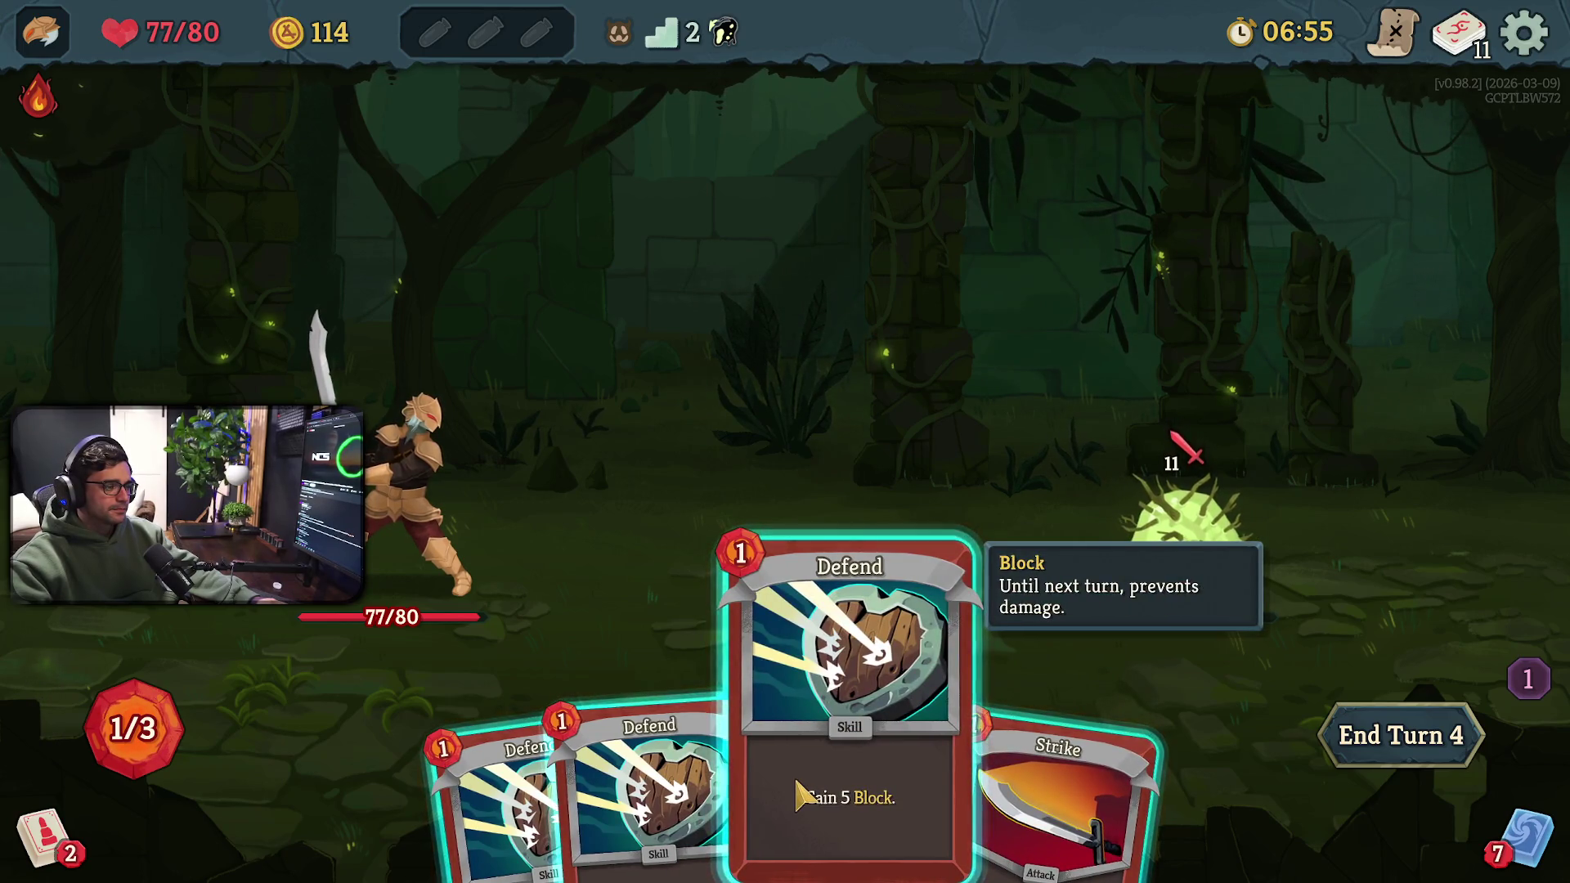
left_click(798, 793)
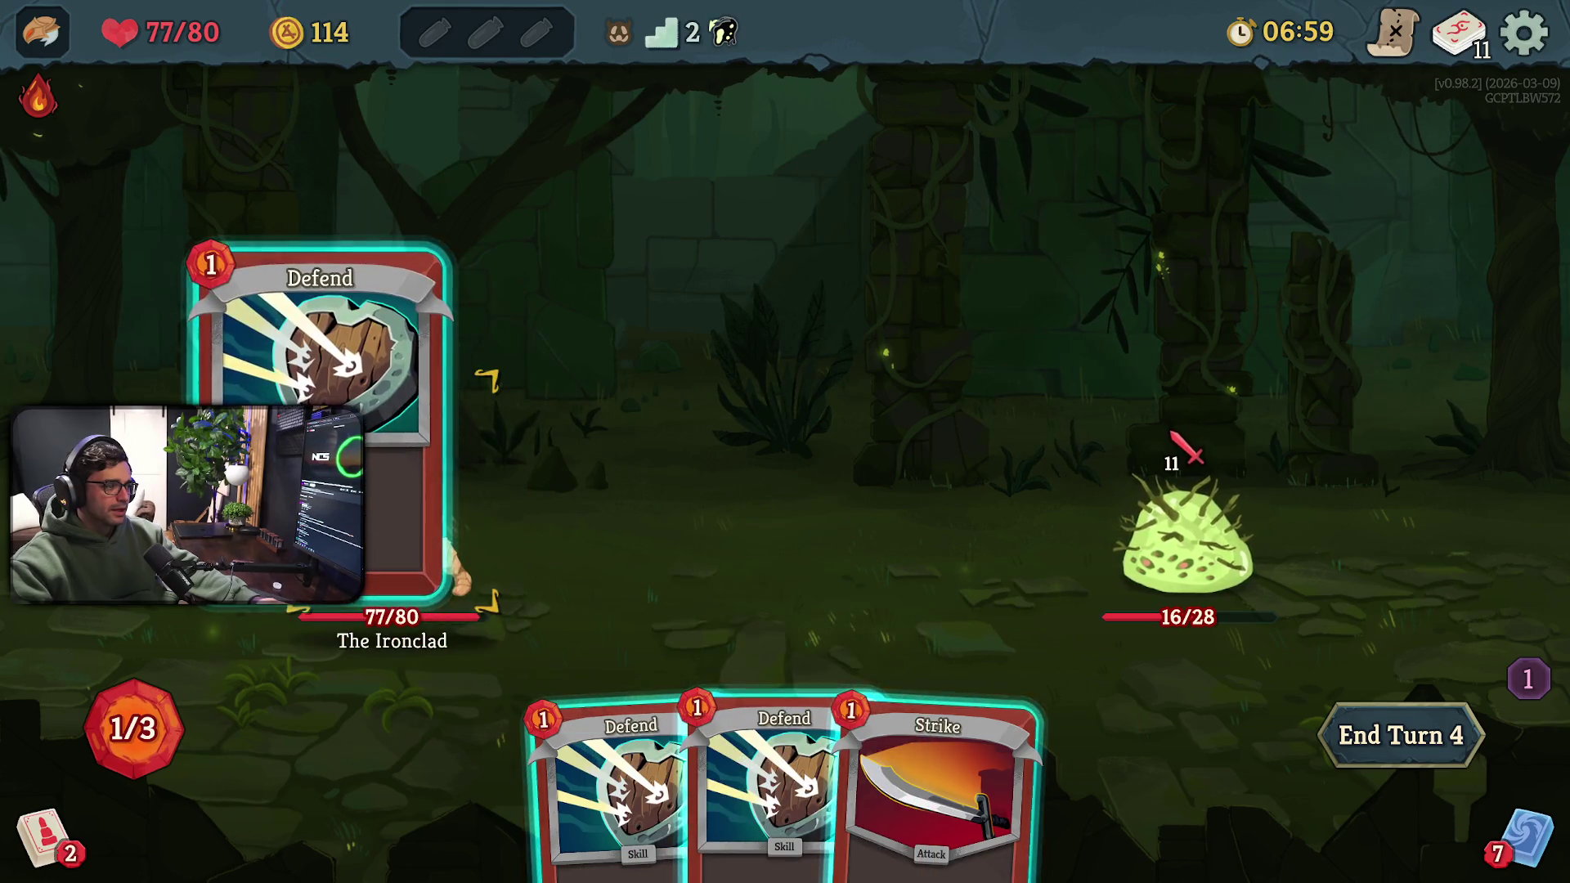
mouse_move(789, 732)
left_mouse_down()
mouse_move(666, 646)
mouse_move(438, 540)
left_mouse_up()
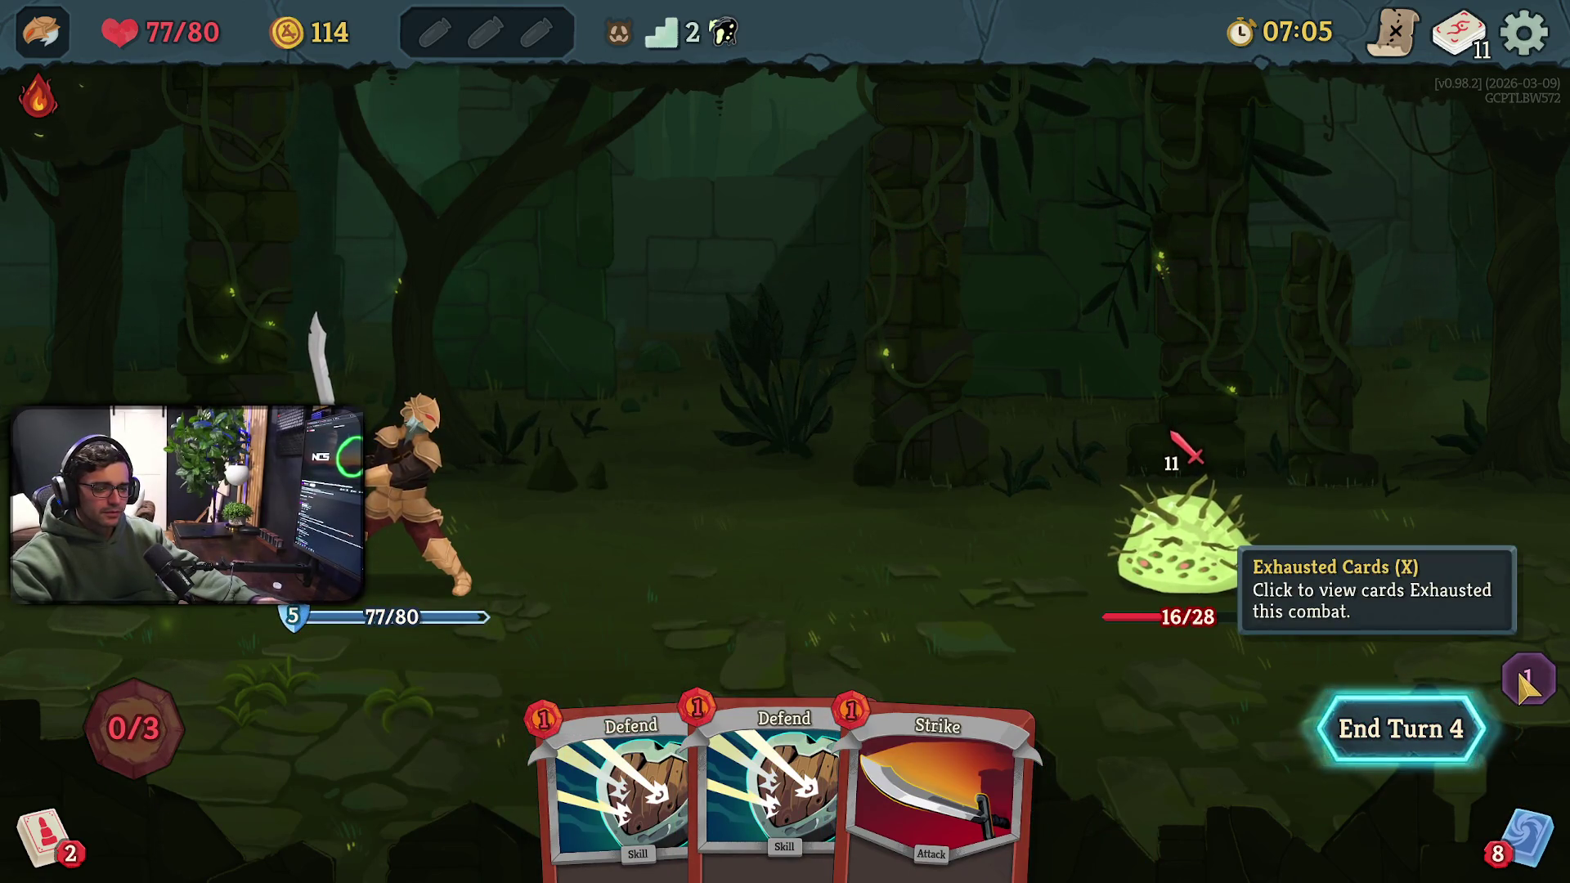
left_click(1427, 748)
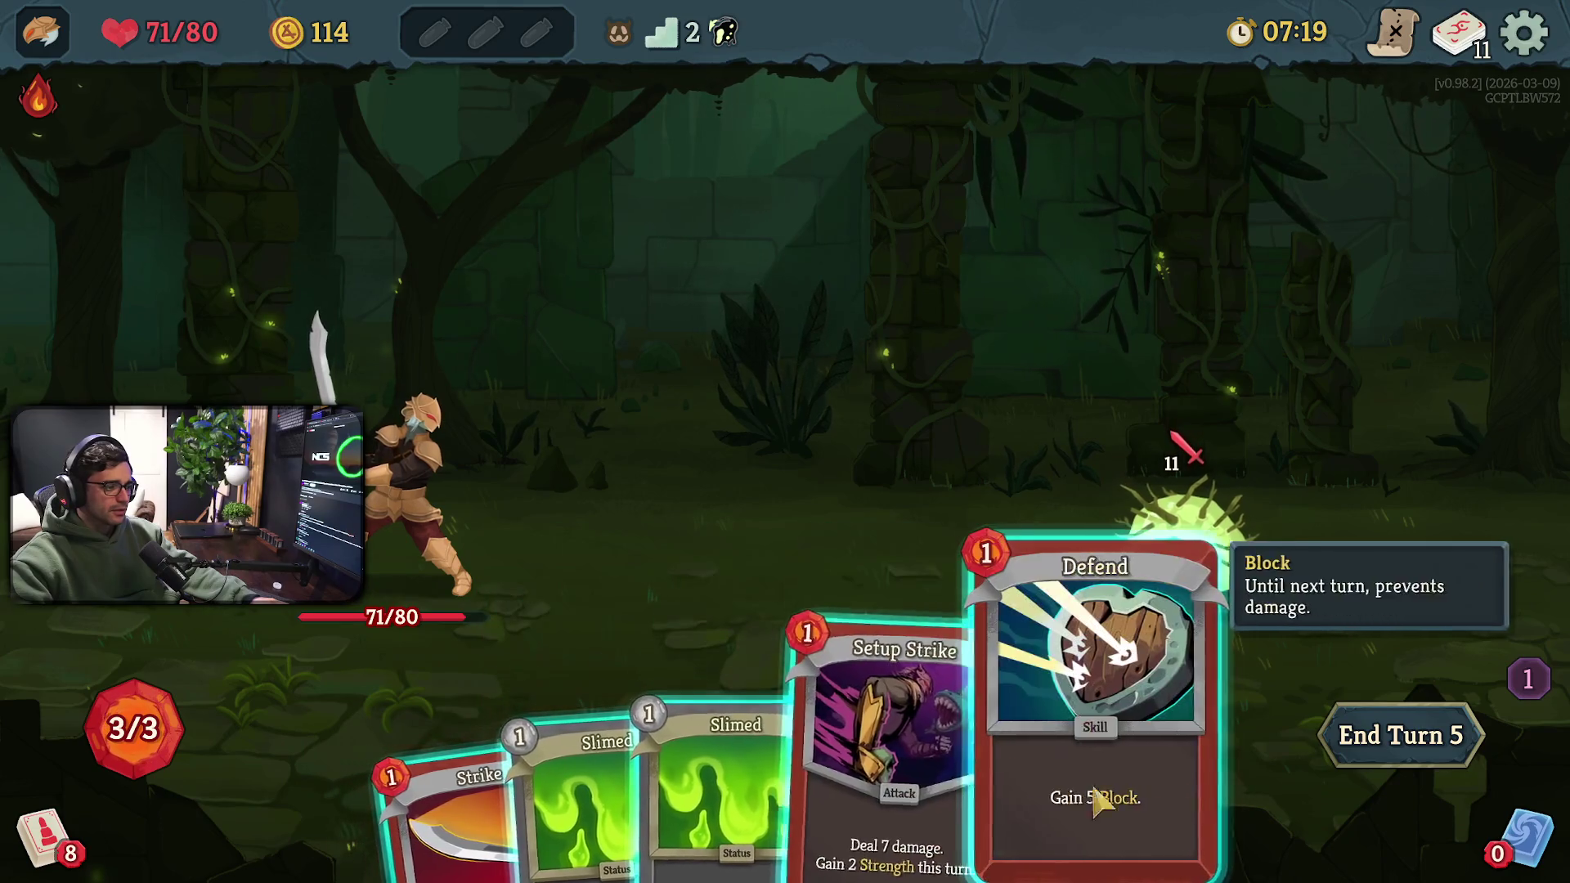
Hit the Twig Slime with Setup Strike and Strike, Defend, end the turn, then finish it with a Strike
left_click(883, 793)
left_click(1105, 584)
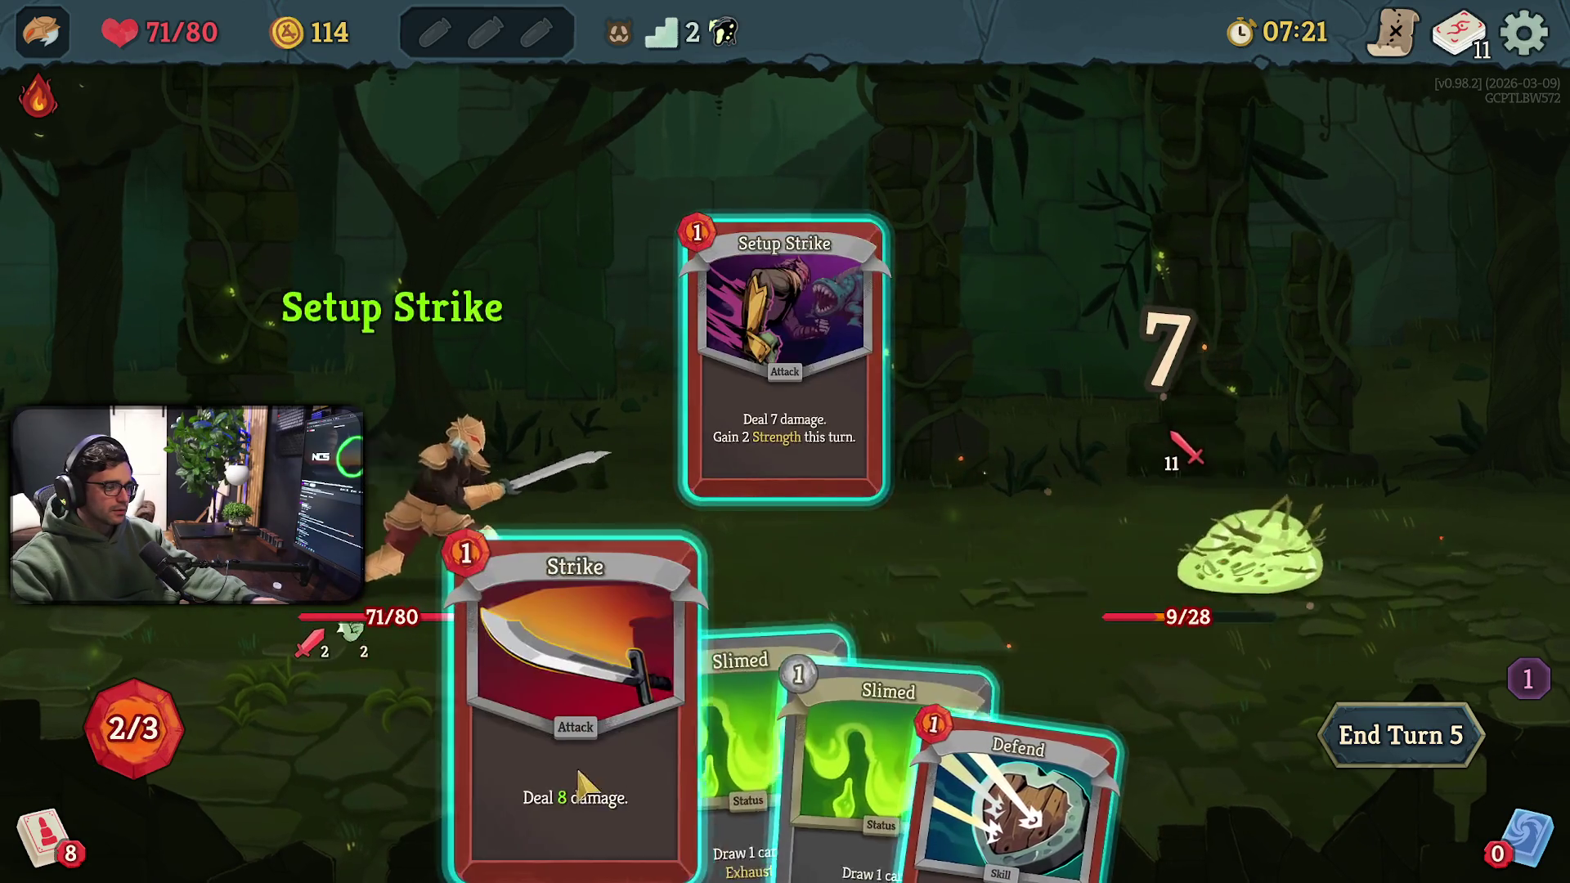
left_click(548, 793)
left_click(1192, 526)
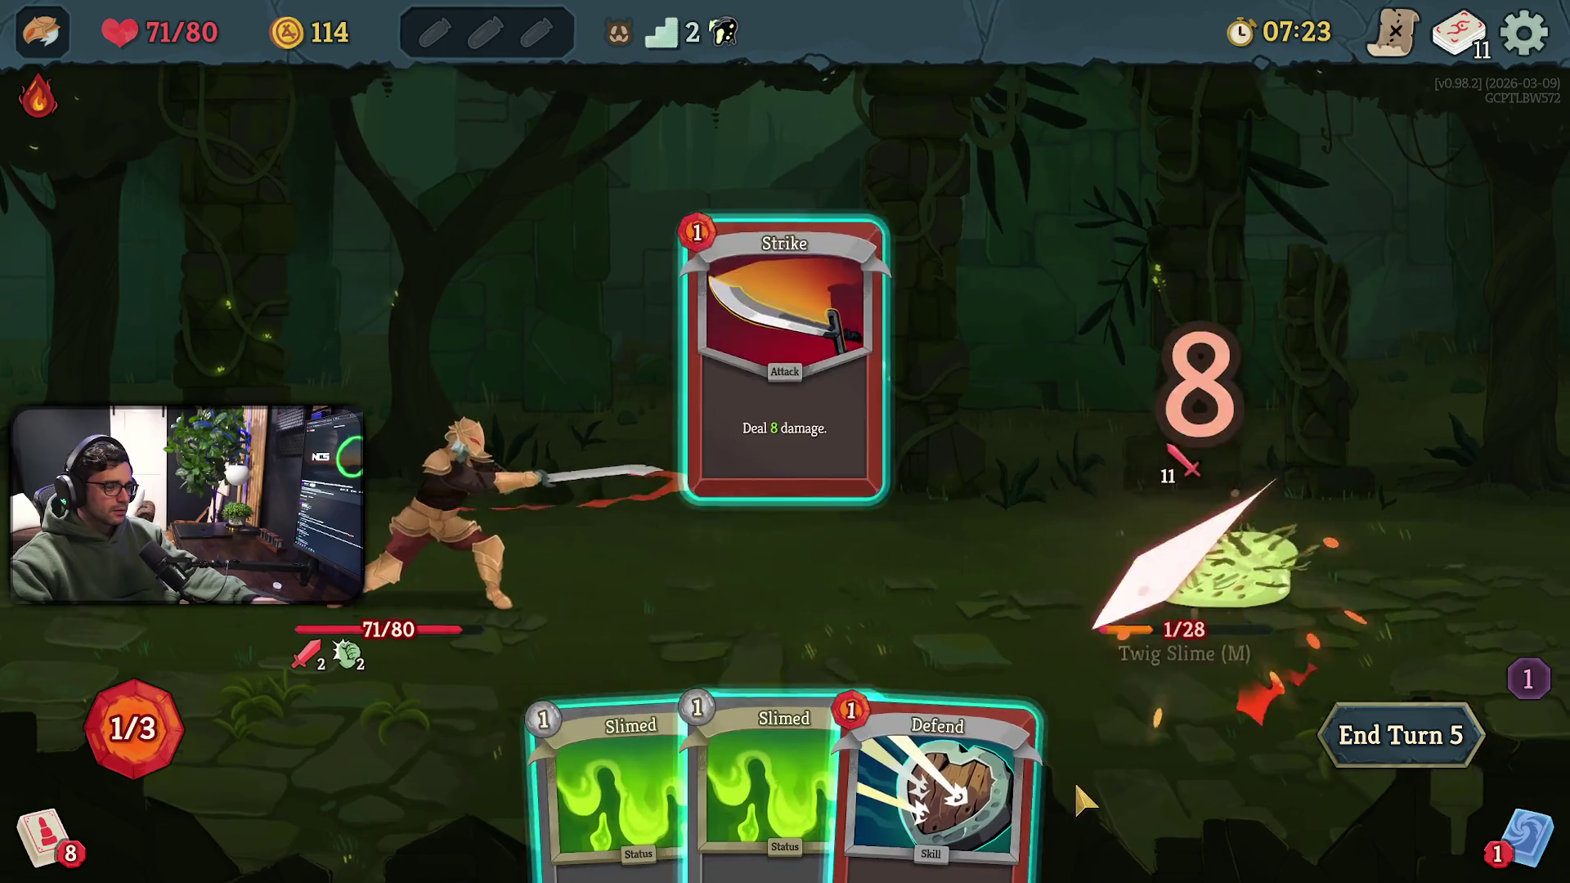
left_click(975, 805)
left_click(442, 517)
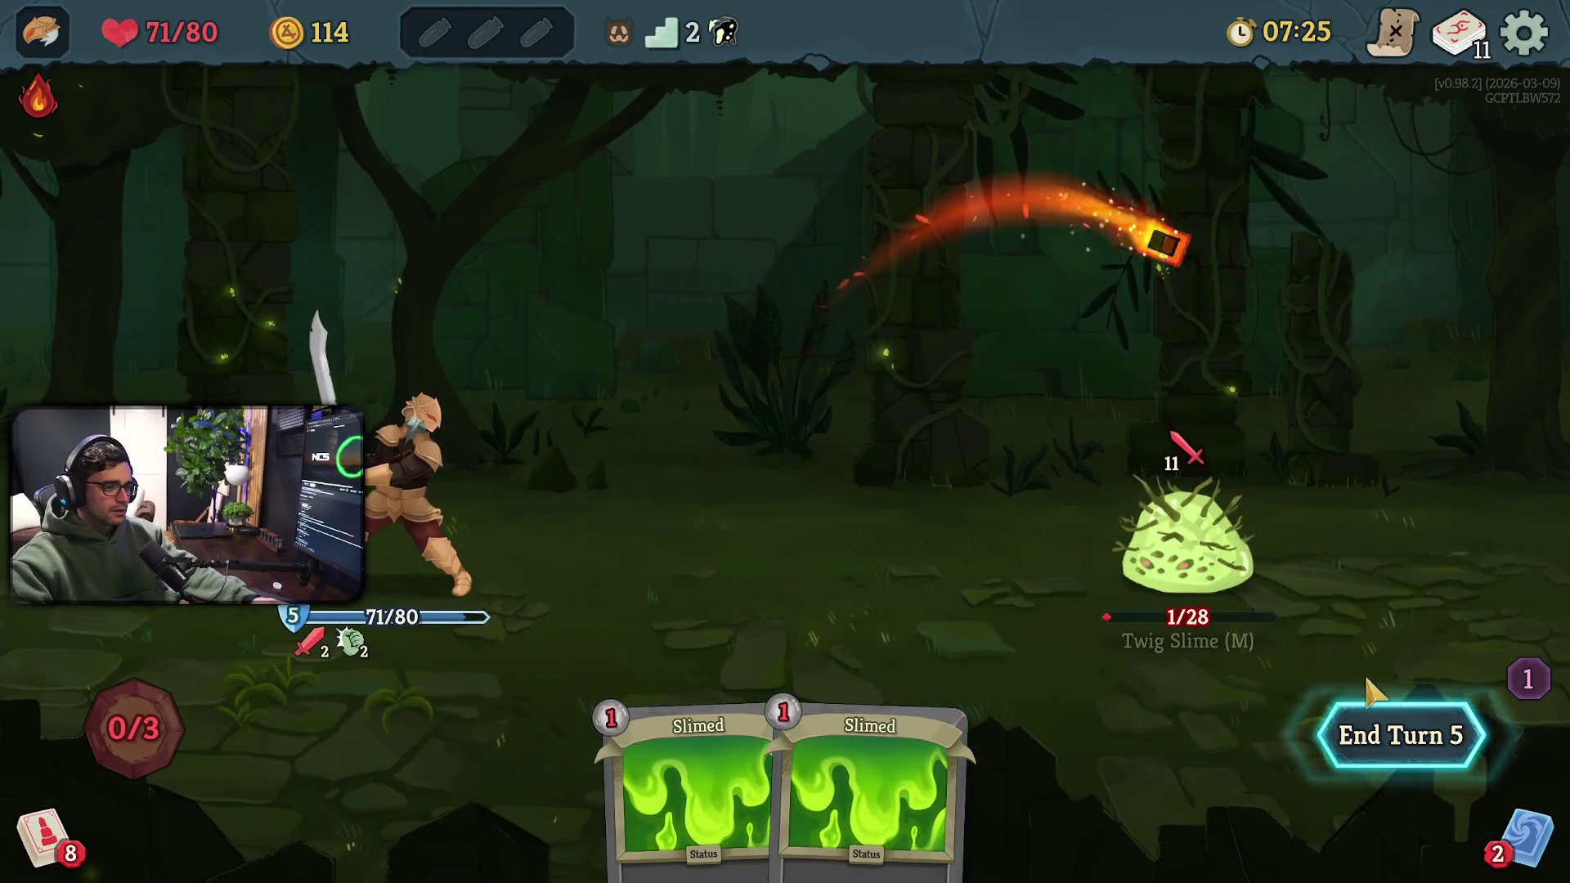
left_click(1397, 736)
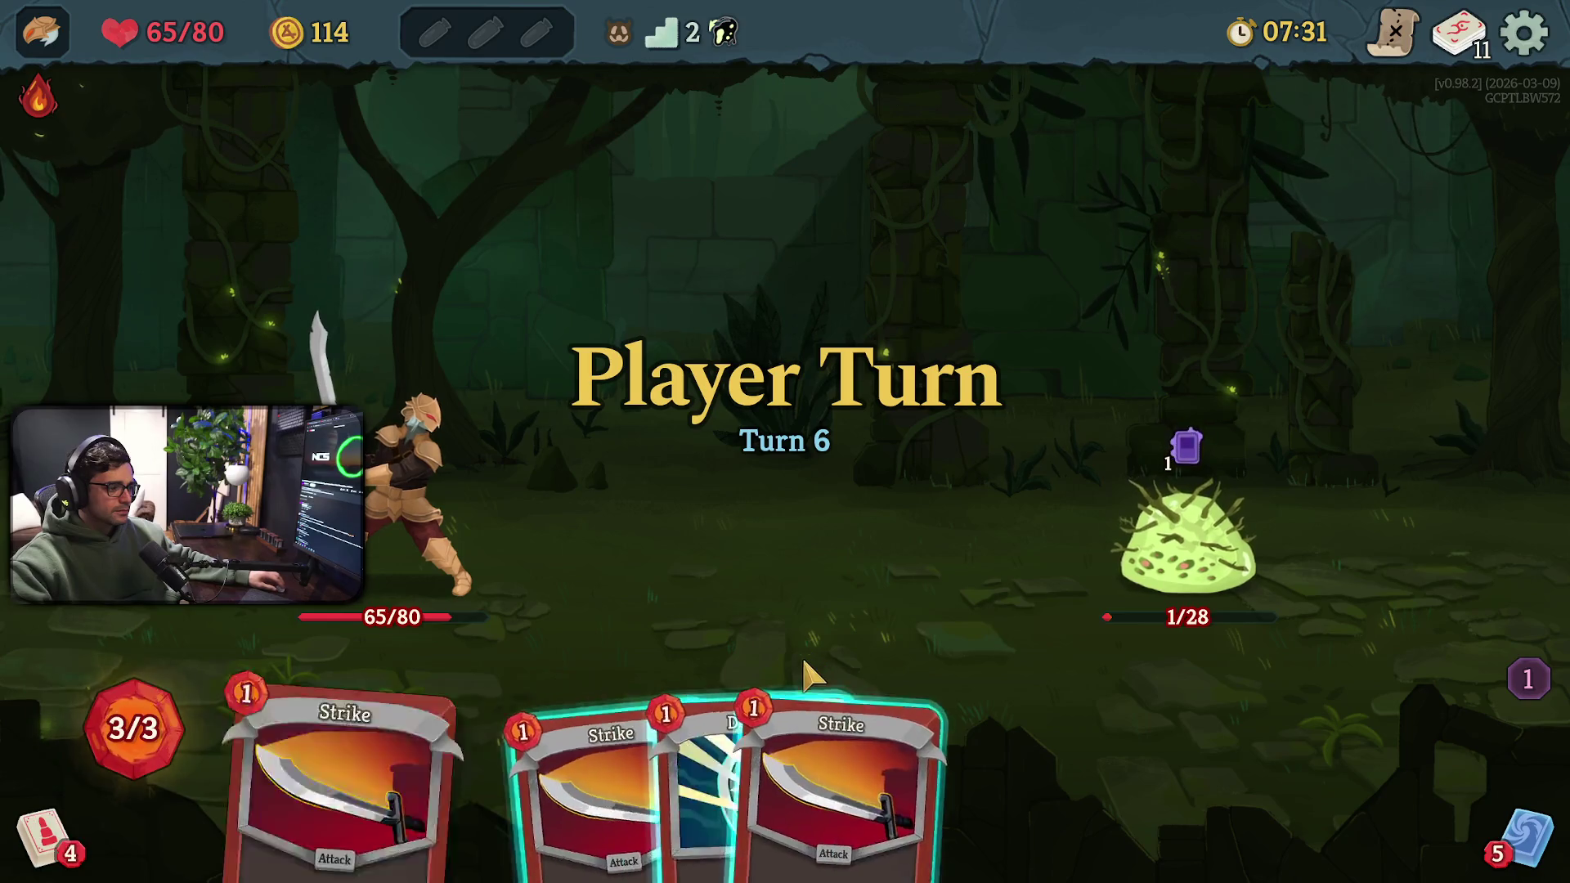
mouse_move(875, 769)
left_mouse_down()
mouse_move(1264, 683)
mouse_move(1276, 720)
left_mouse_up()
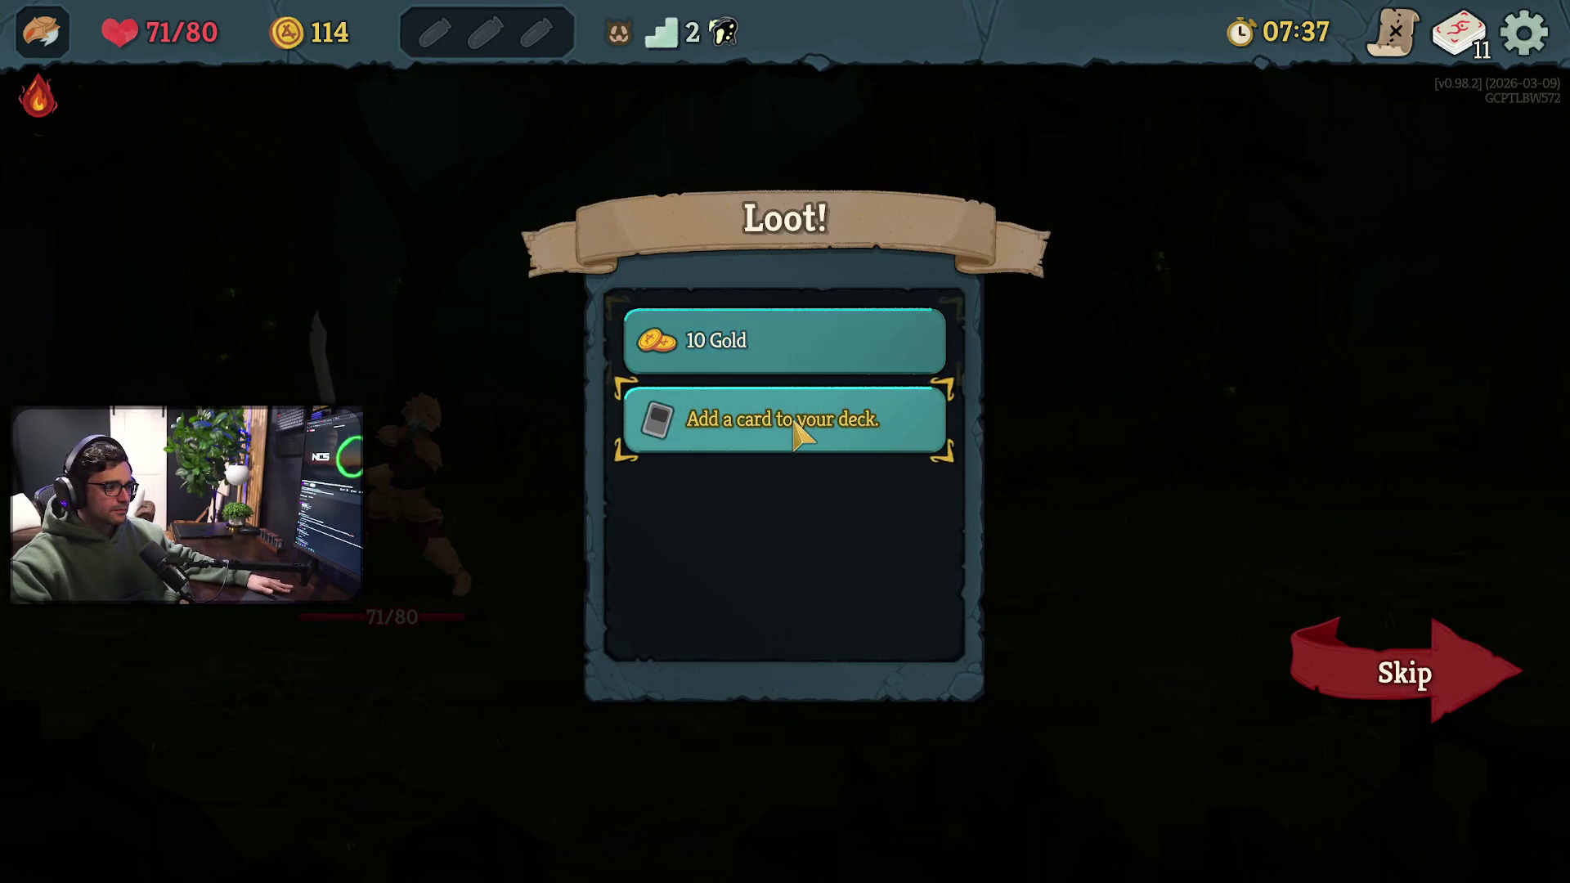
Take Inflame as the card reward, collect the 10 Gold, and proceed to the map
left_click(793, 423)
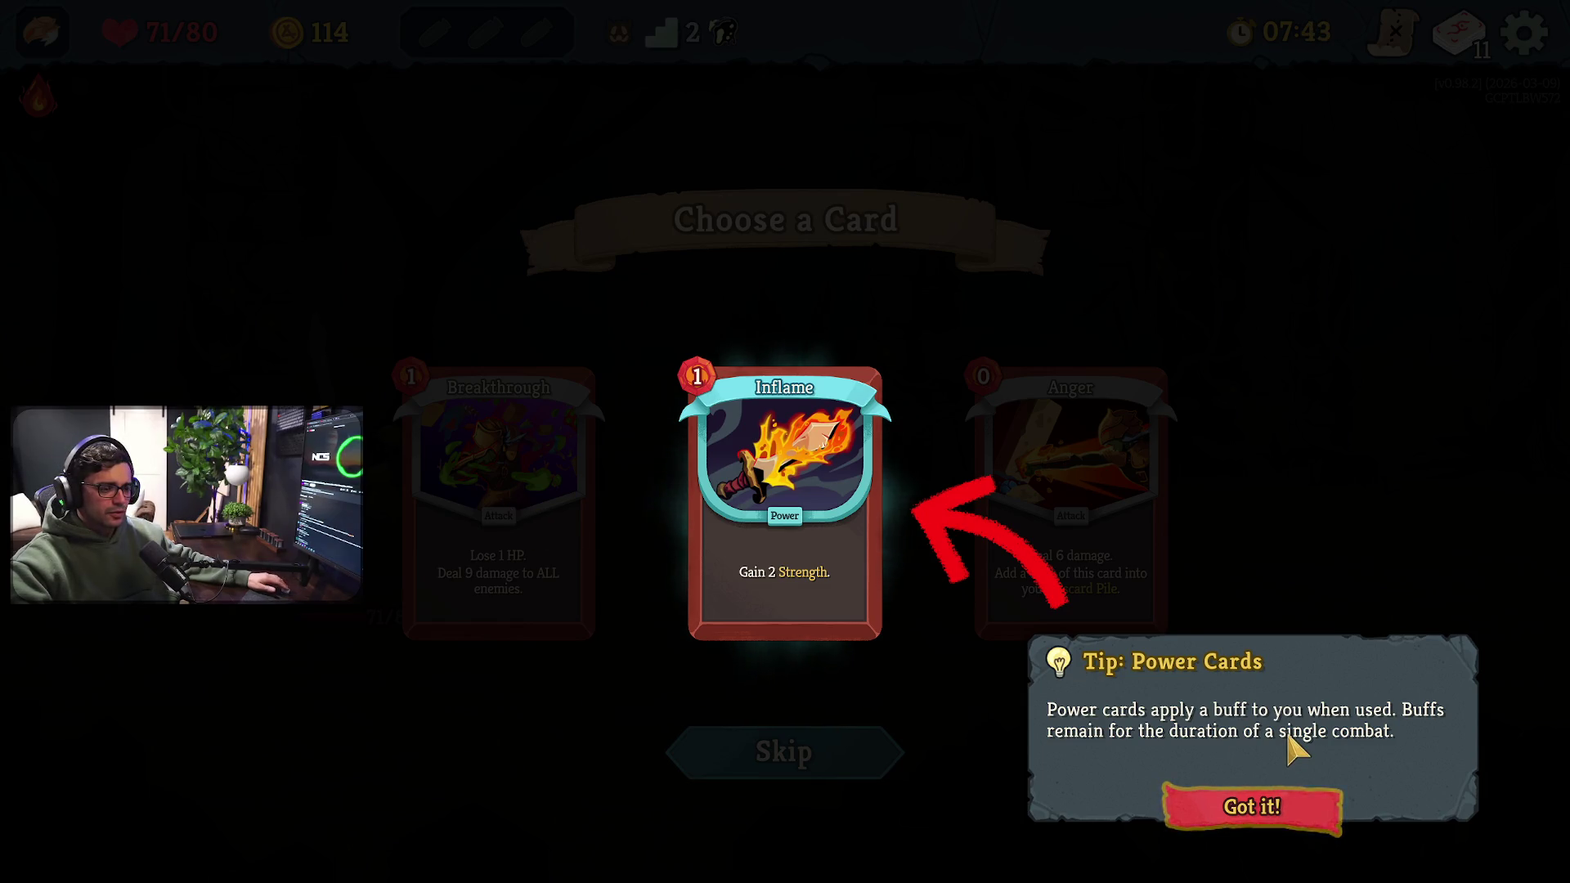
left_click(1242, 812)
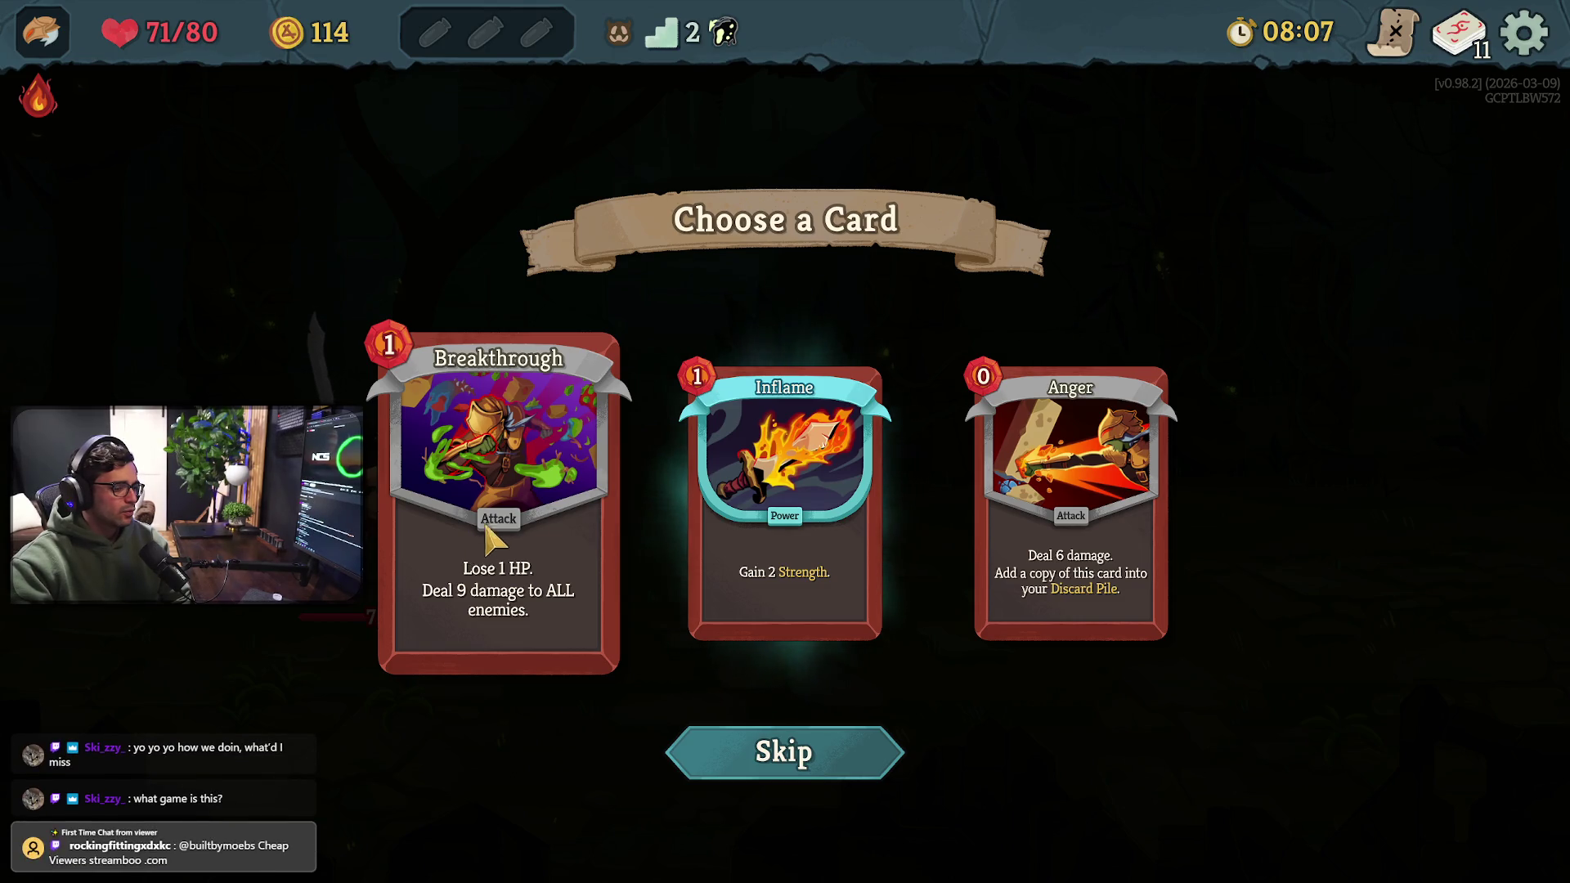
left_click(785, 556)
left_click(865, 350)
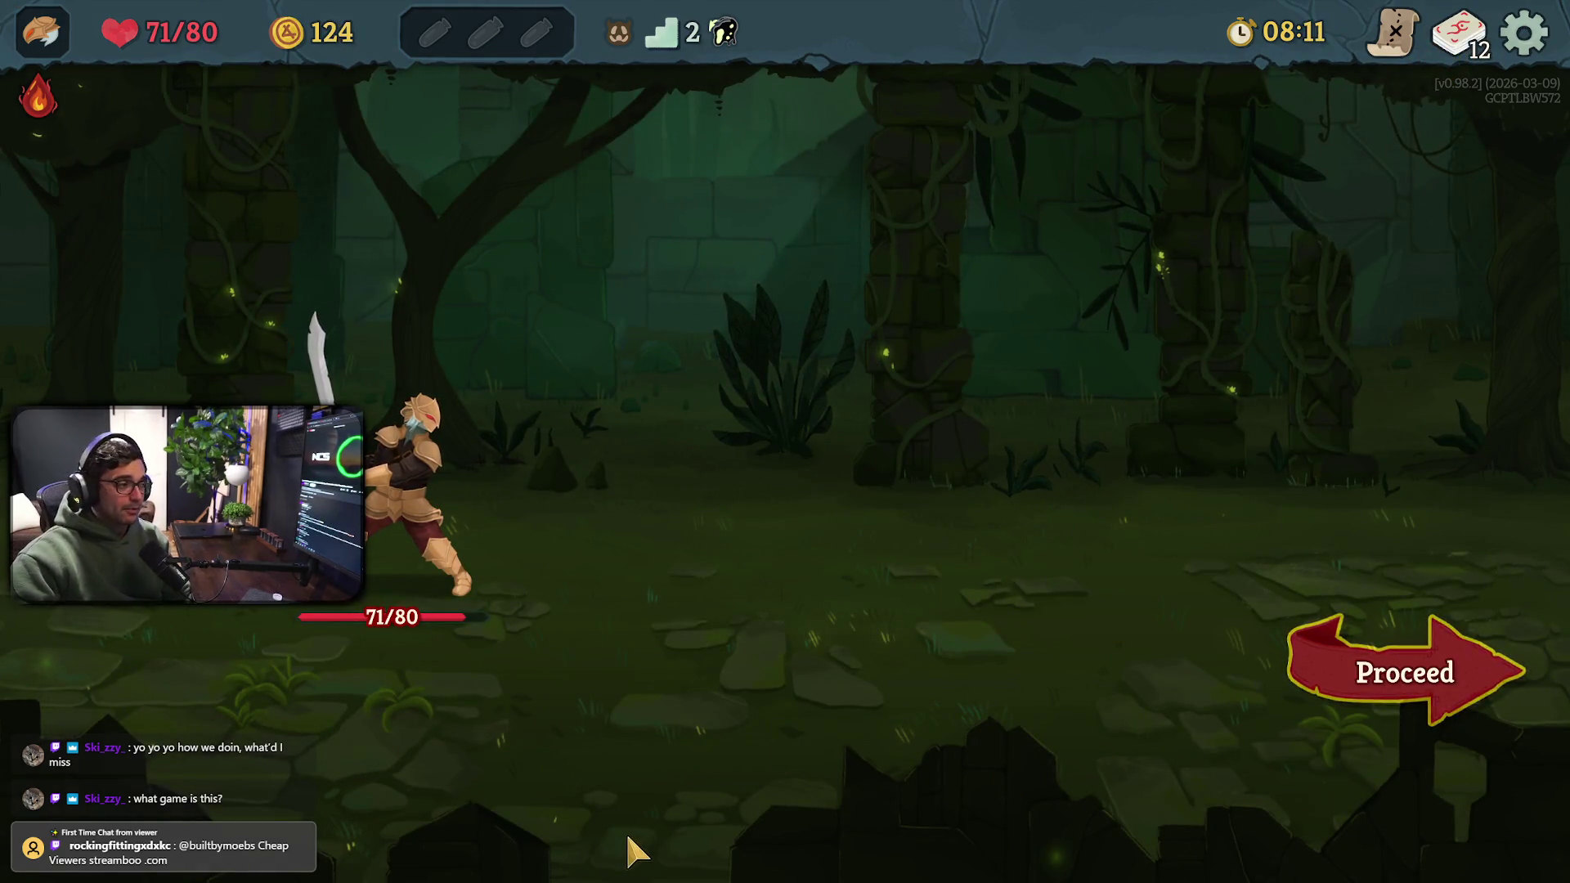
left_click(1444, 691)
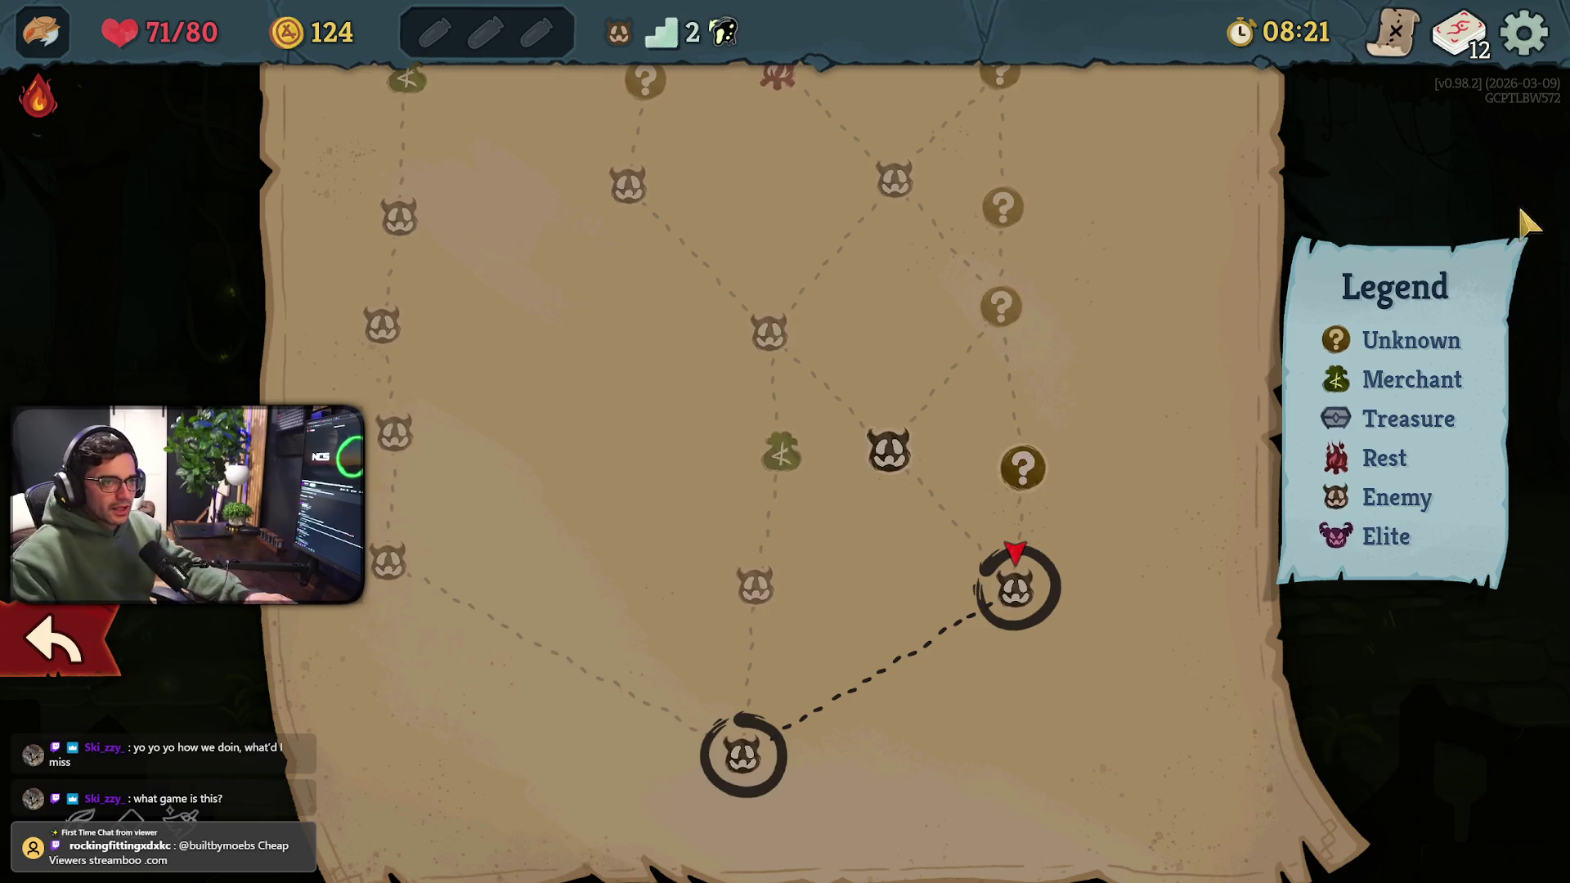
Check the Input key bindings in Settings, resume, and travel to the unknown room
left_click(1527, 34)
left_click(828, 434)
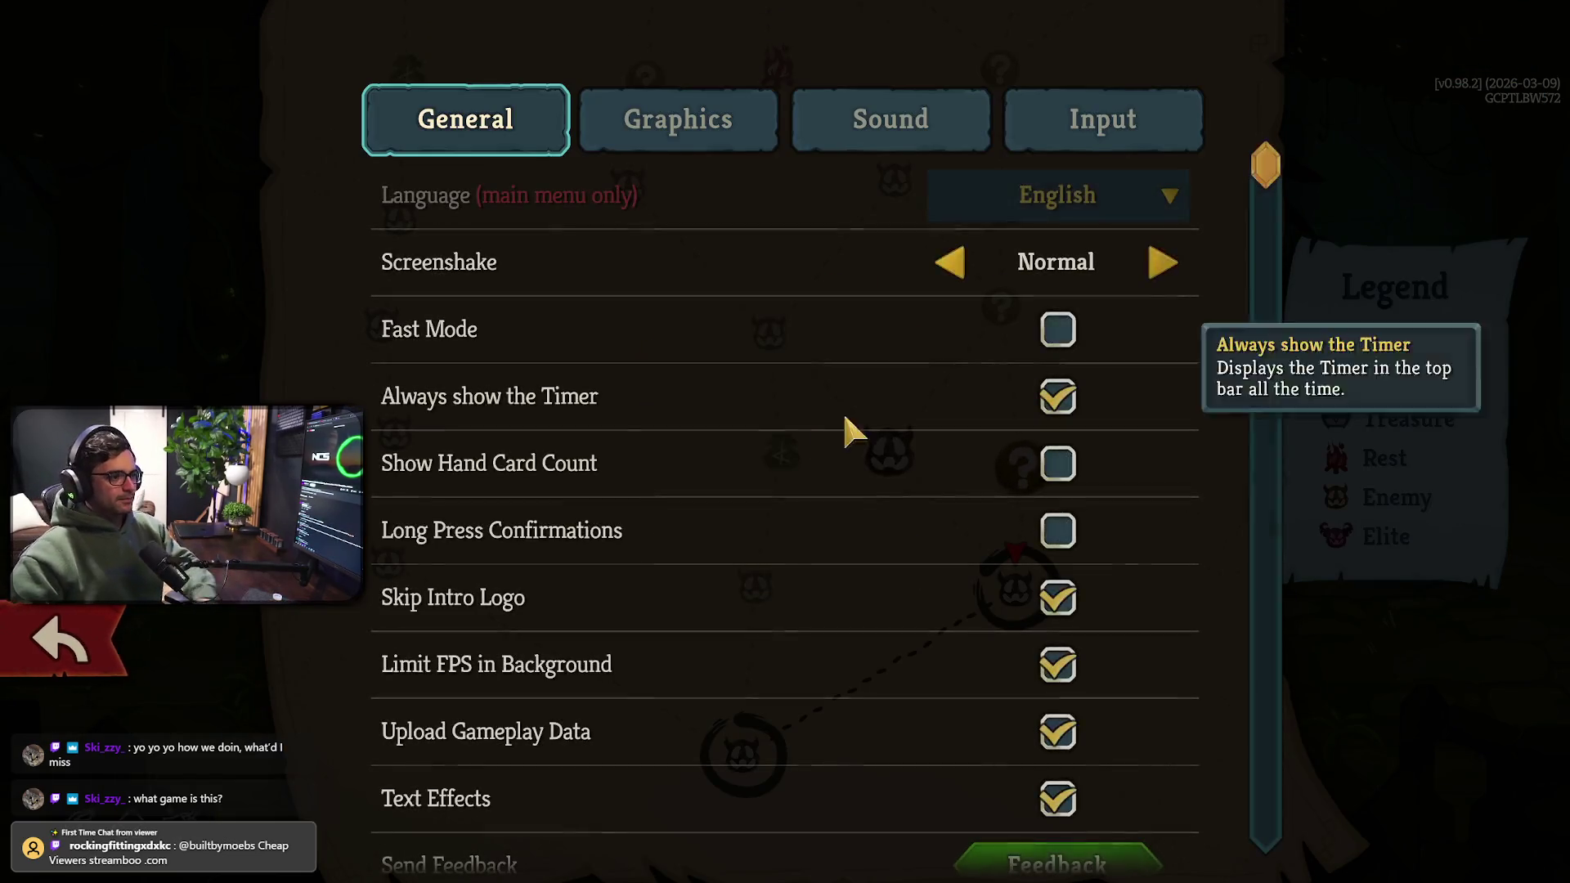
left_click(1100, 134)
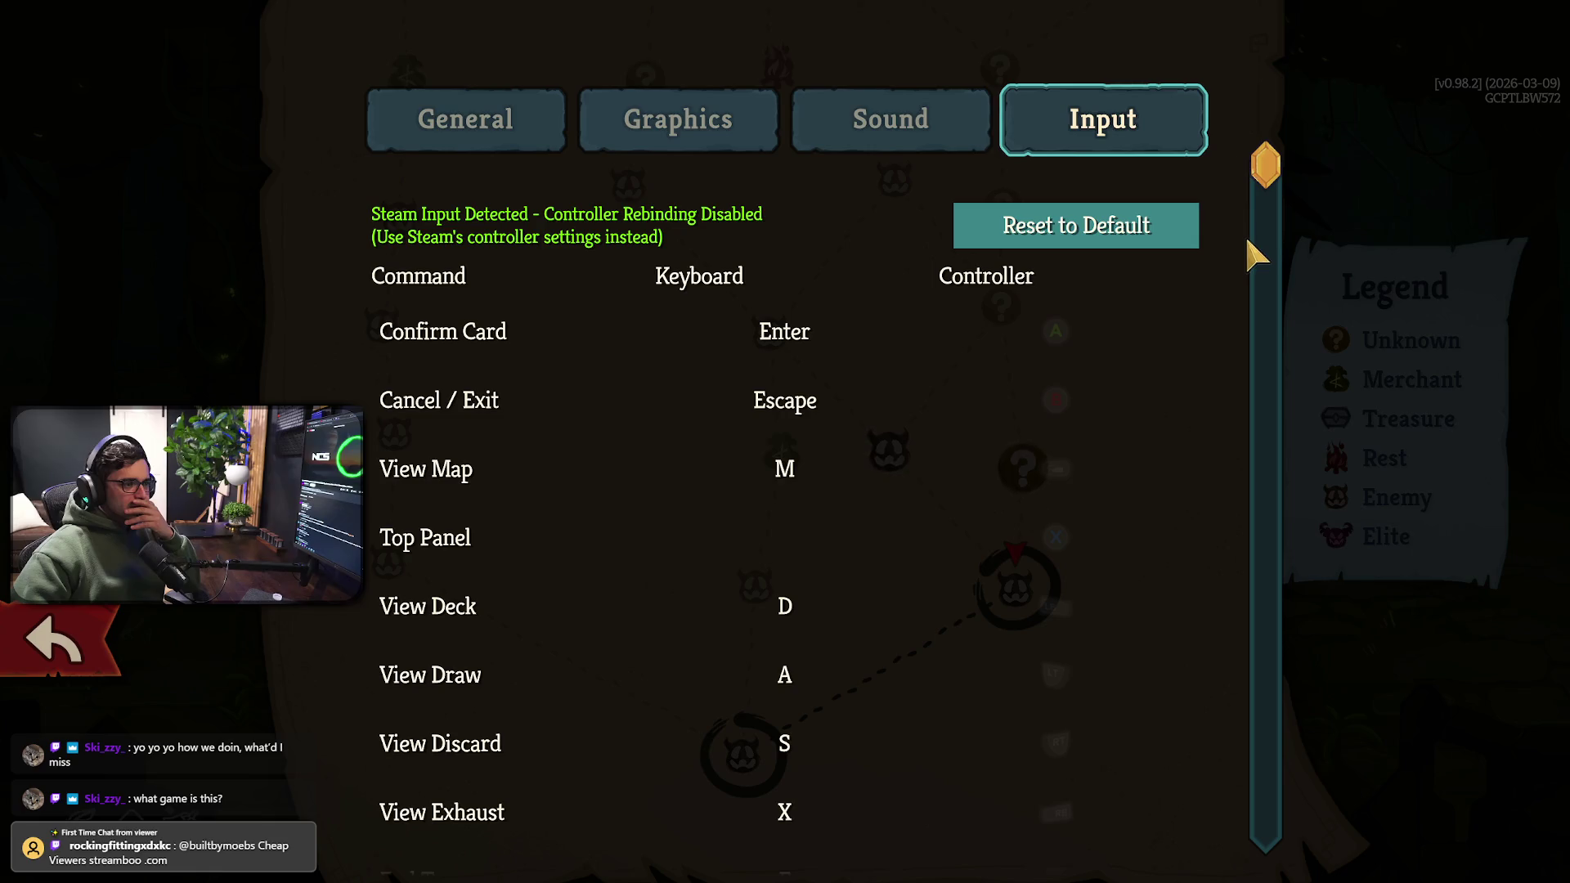
mouse_move(1272, 166)
left_mouse_down()
mouse_move(1282, 434)
mouse_move(1245, 811)
mouse_move(1238, 139)
left_mouse_up()
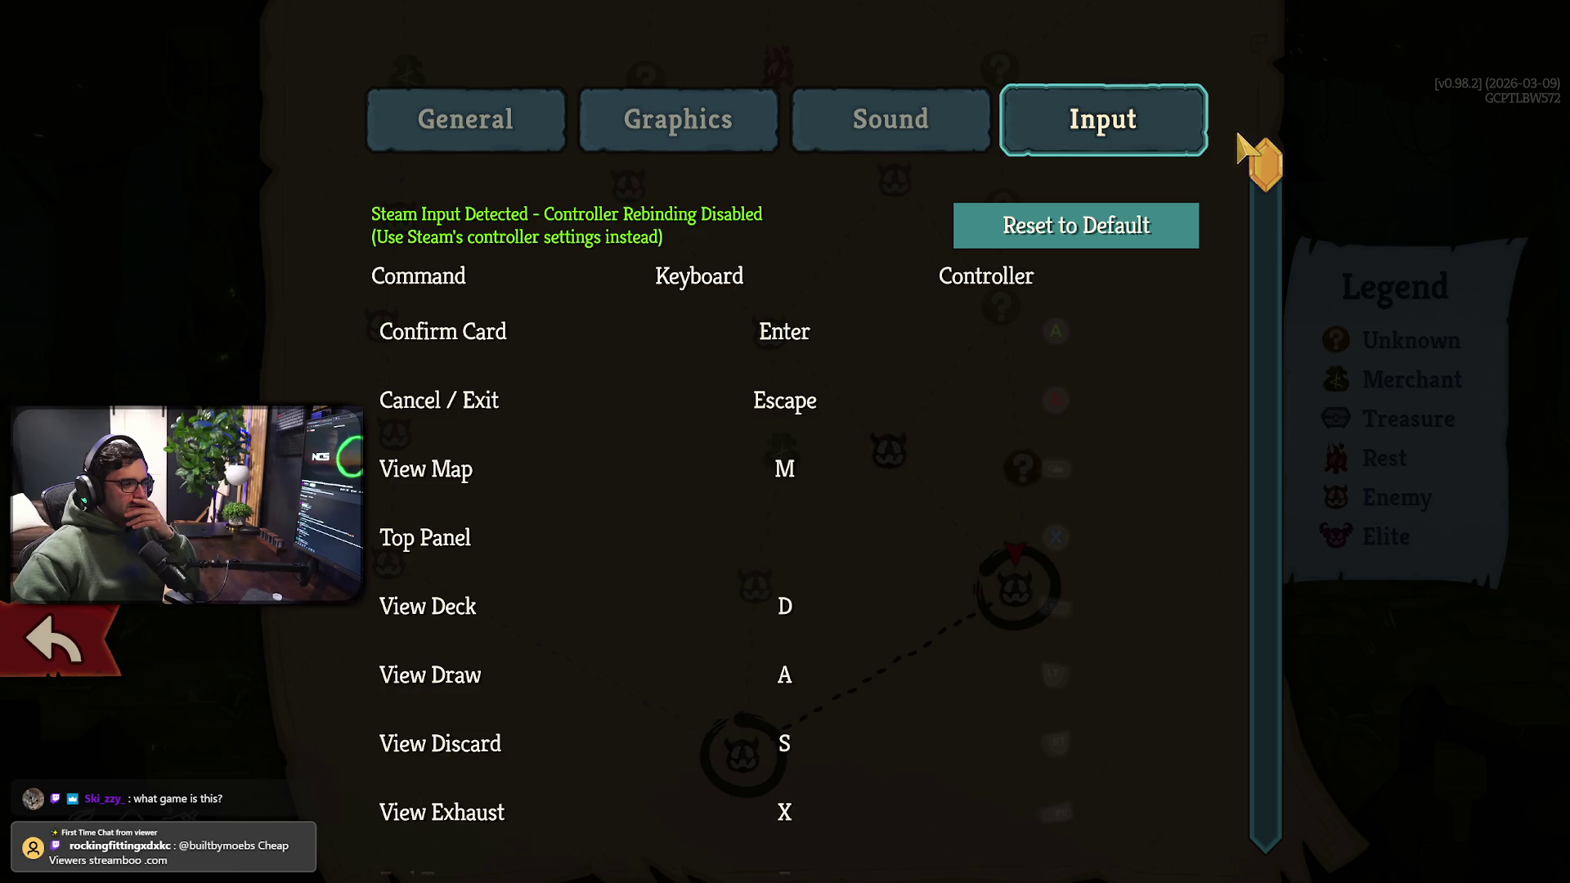
left_click(486, 131)
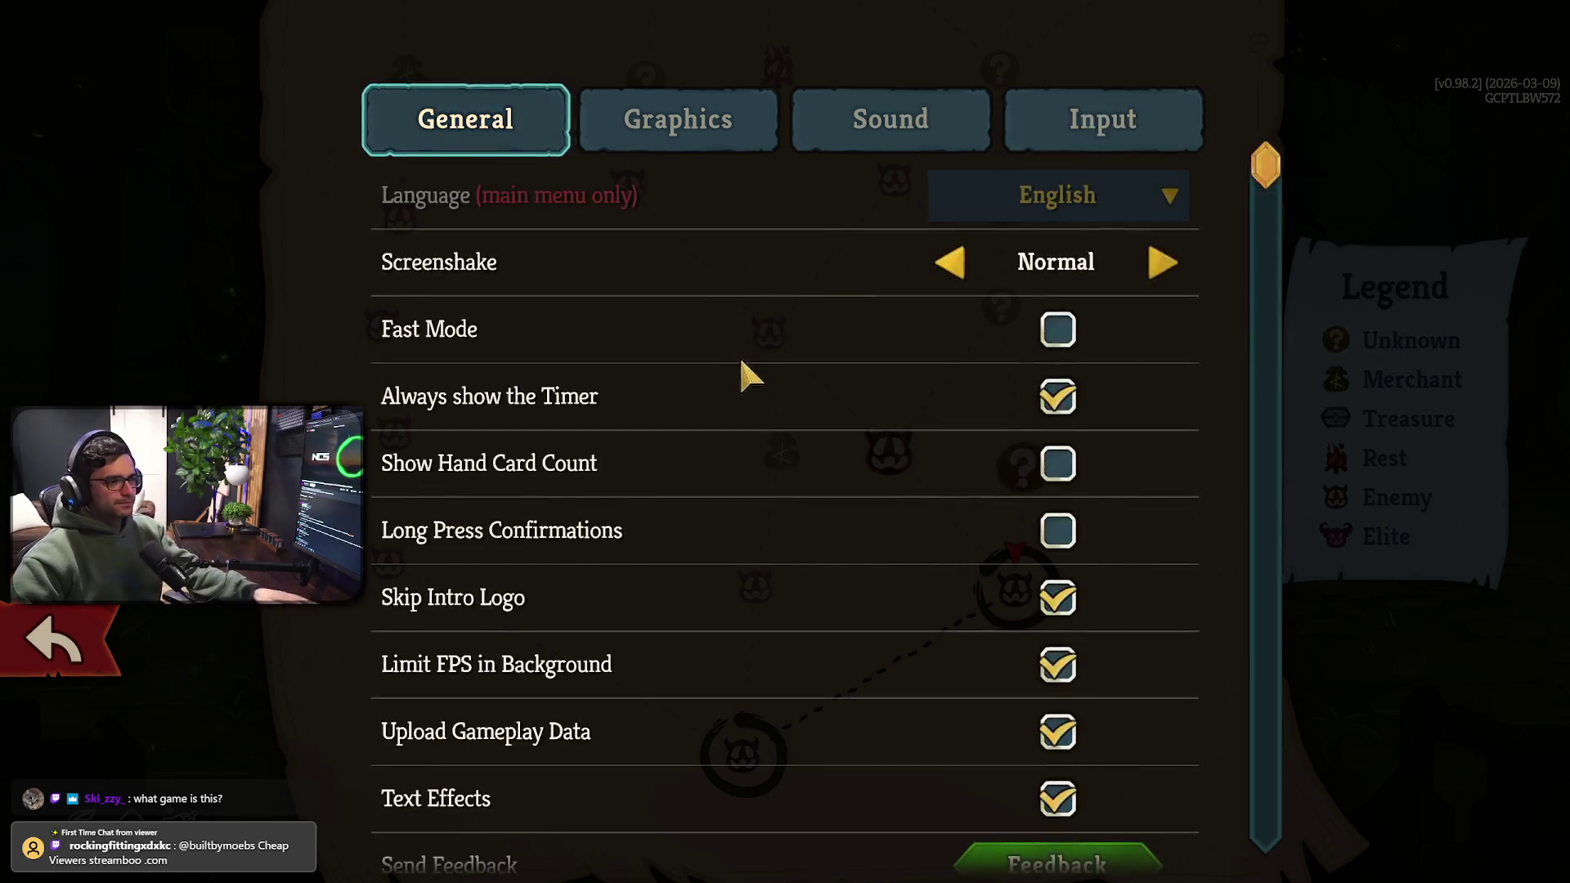
key("Escape")
left_click(744, 369)
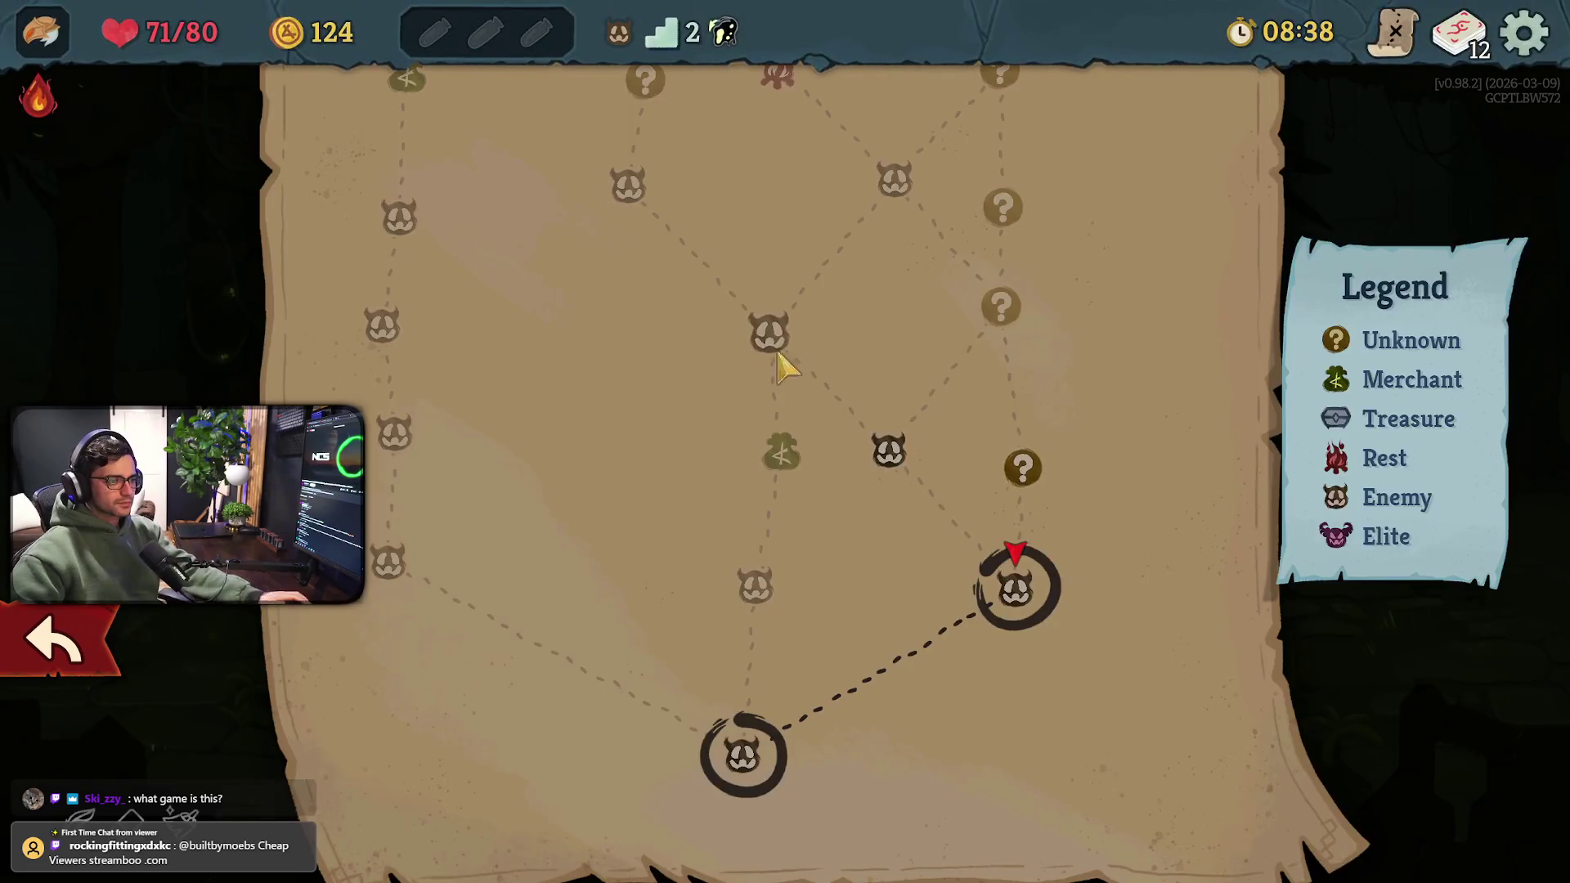
left_click(1029, 462)
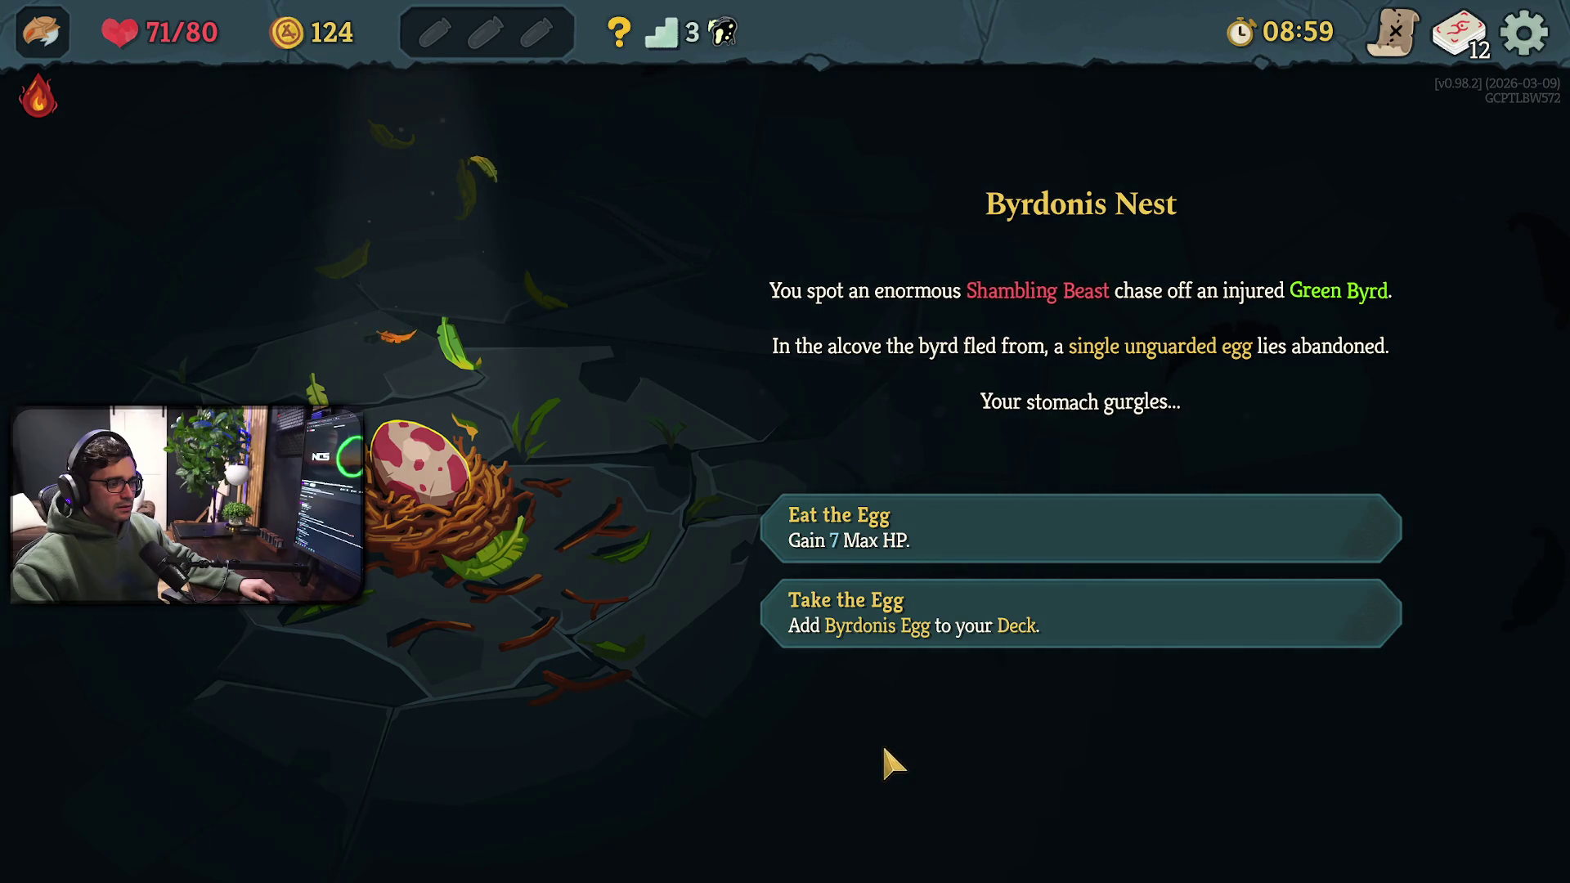
Take the Byrdonis Egg into the deck at the Byrdonis Nest and proceed to the map
left_click(929, 630)
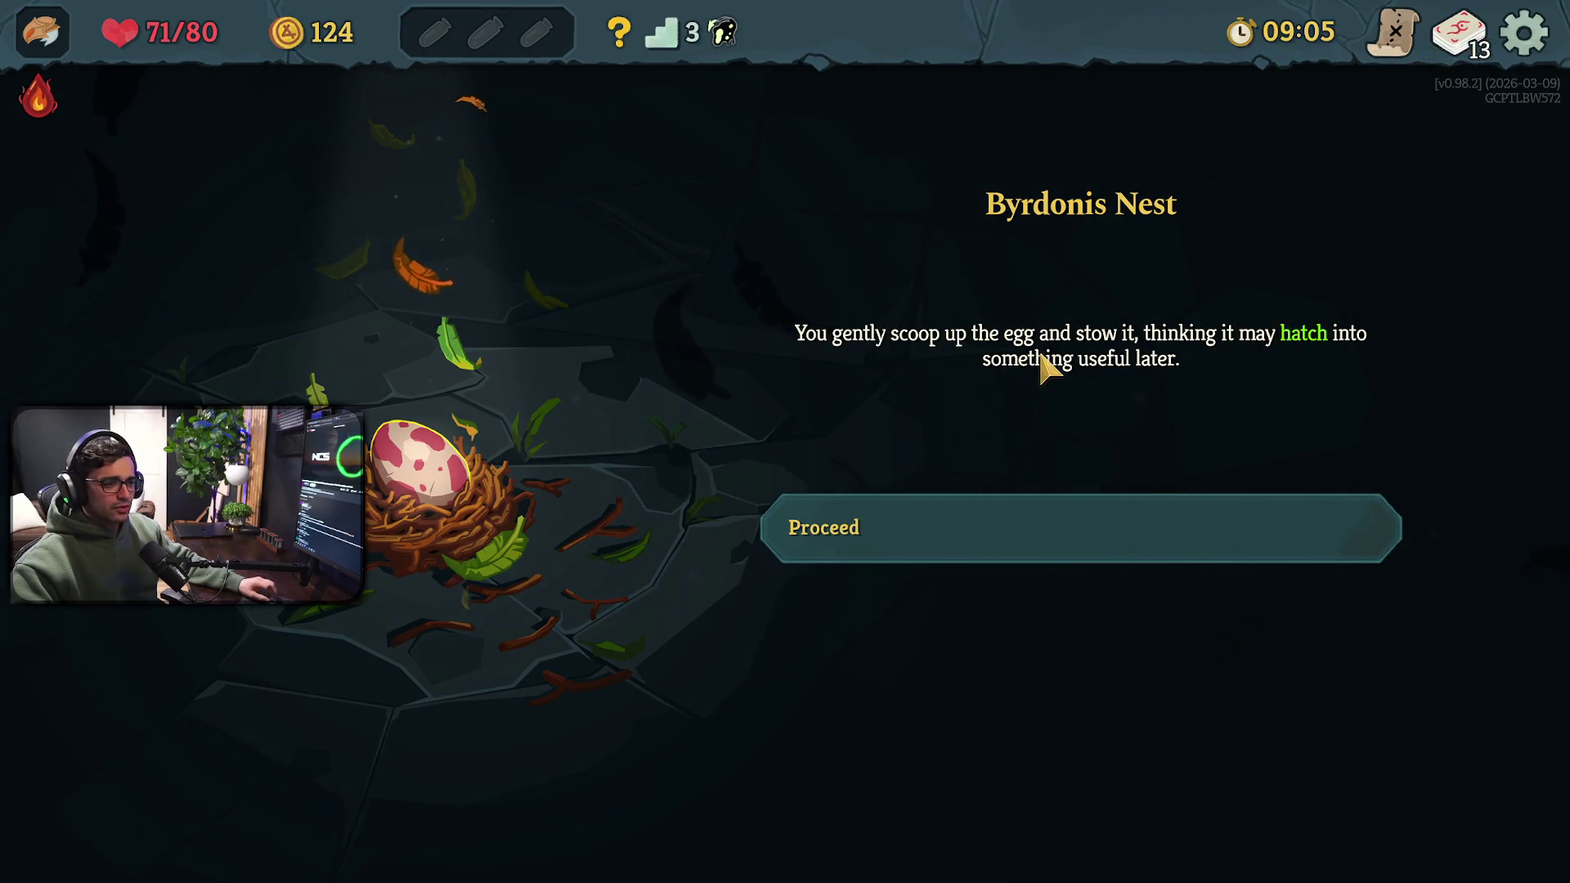
left_click(1053, 510)
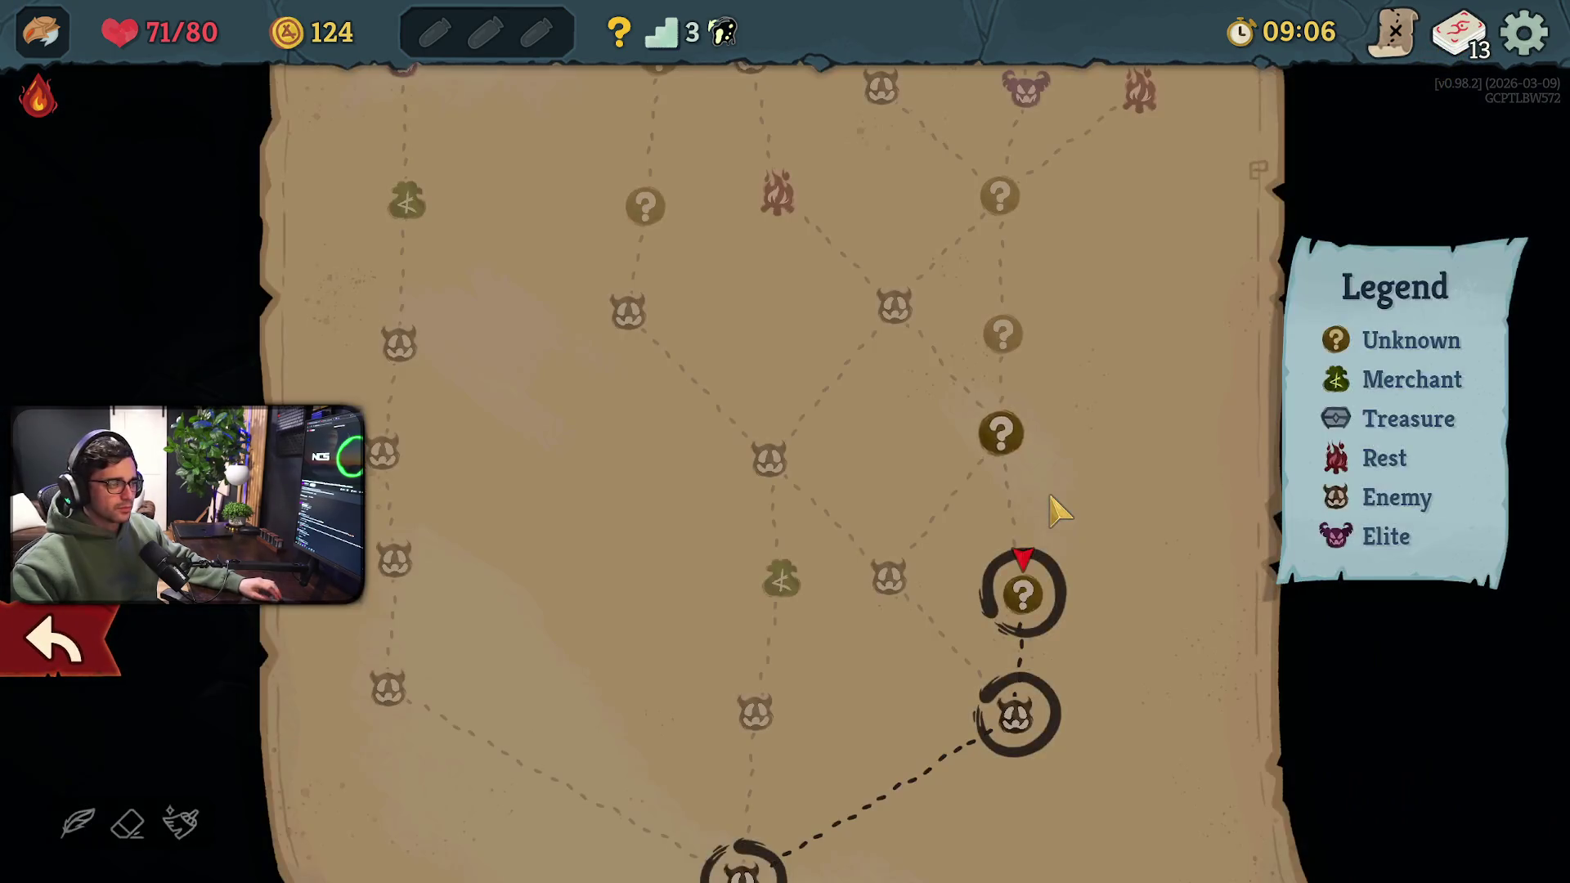
Travel to the floor-4 unknown room and choose 'Plant and Nourish' at the Sapphire Seed
left_click(1022, 446)
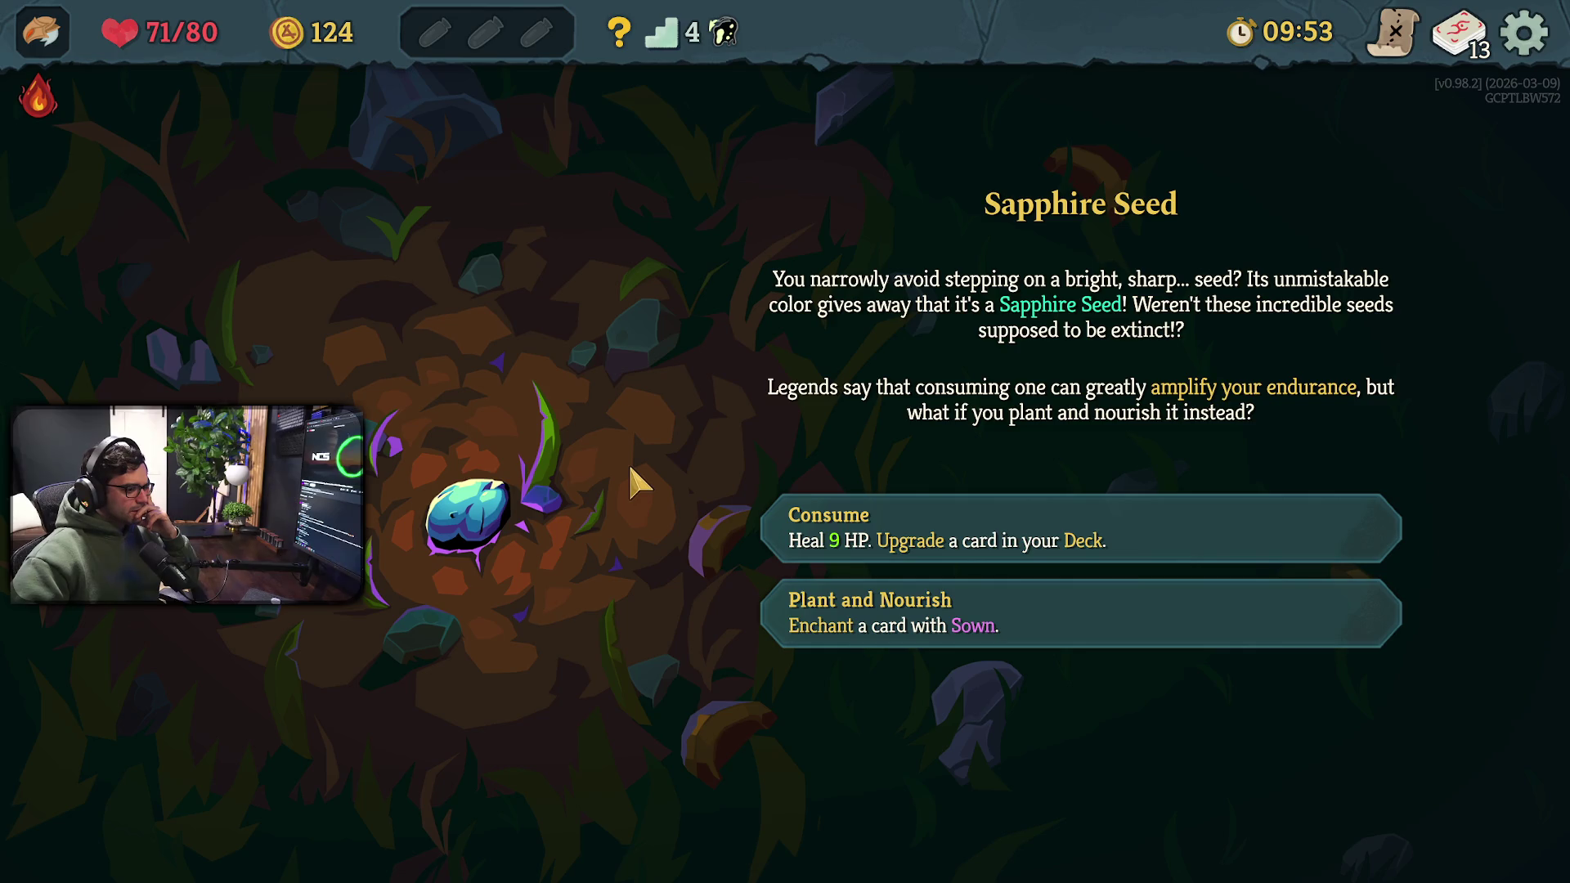
left_click(958, 597)
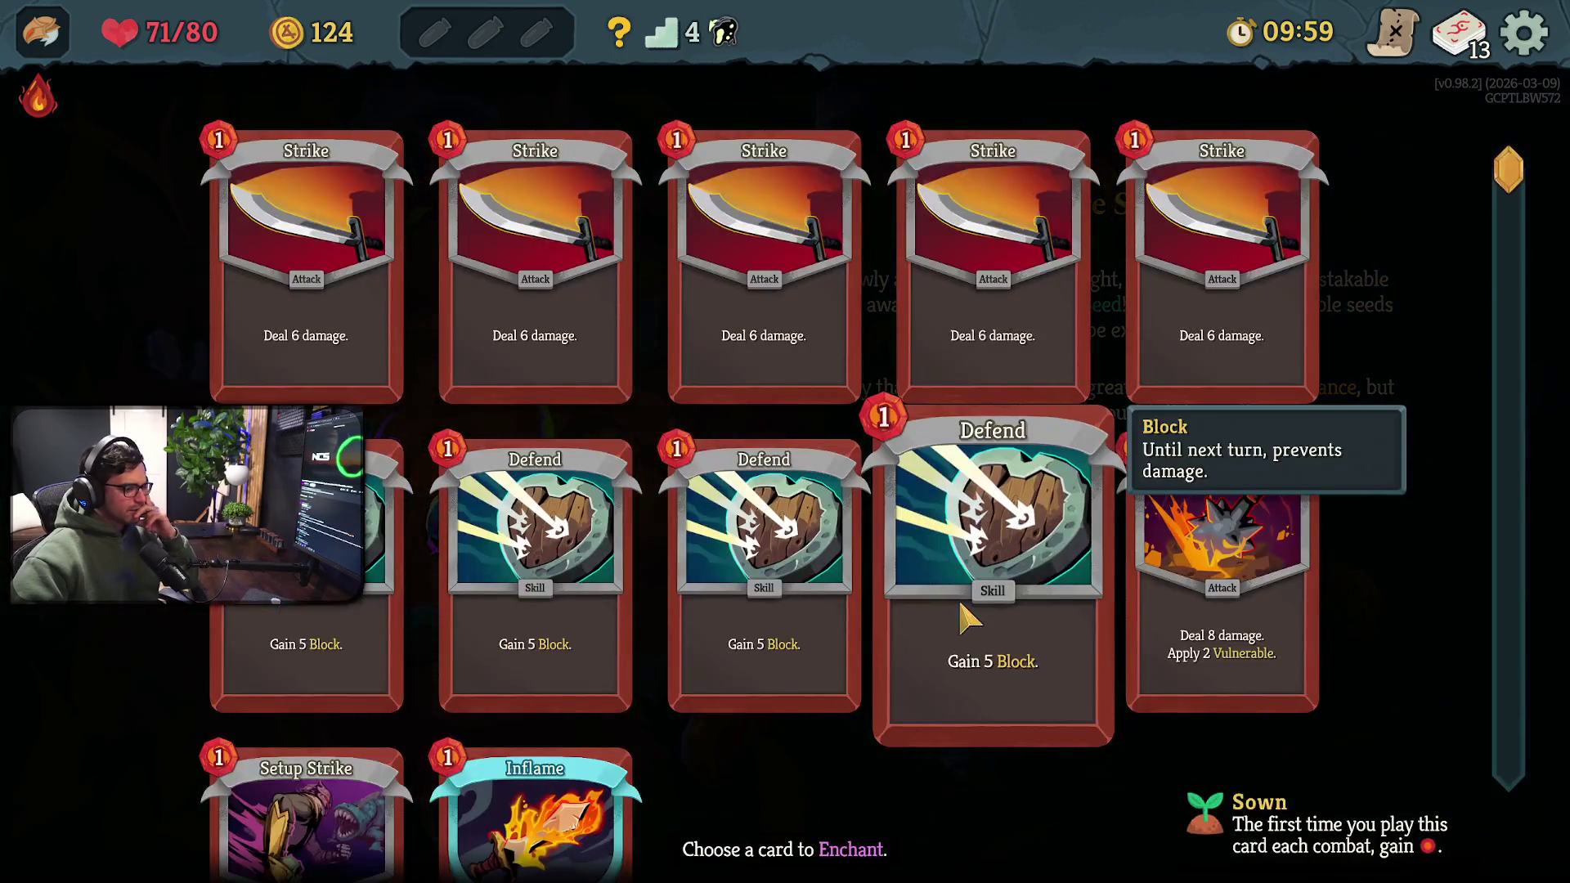